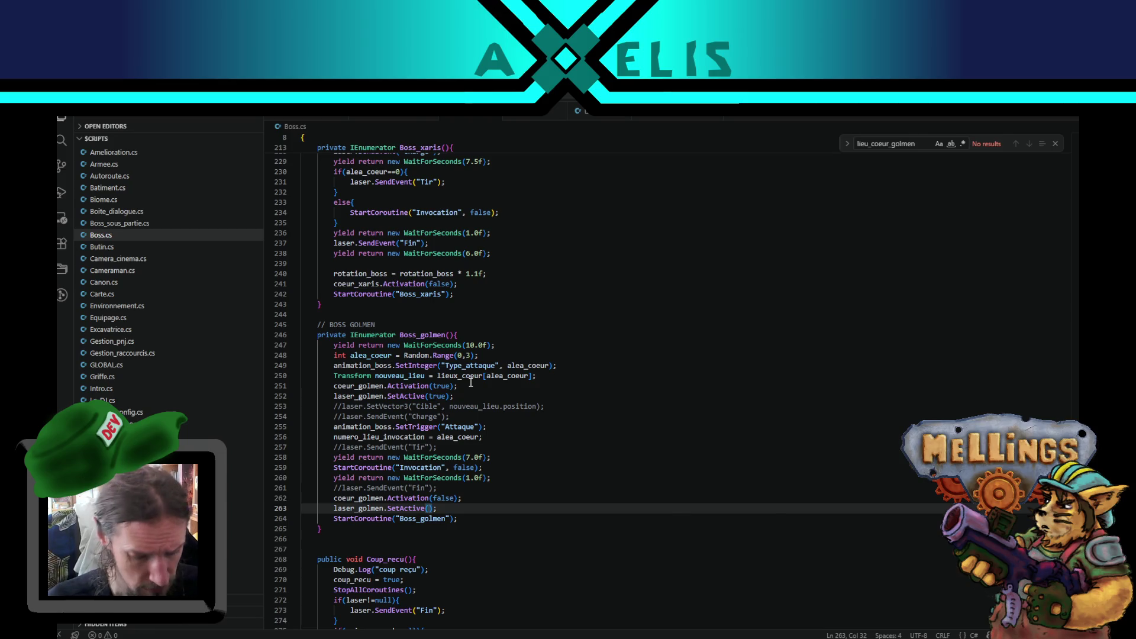
# Save Boss.cs with the SetActive(false) laser change and return to Unity to recompile.
pyautogui.hotkey('ctrl', 's')
pyautogui.hotkey('alt', 'Tab')
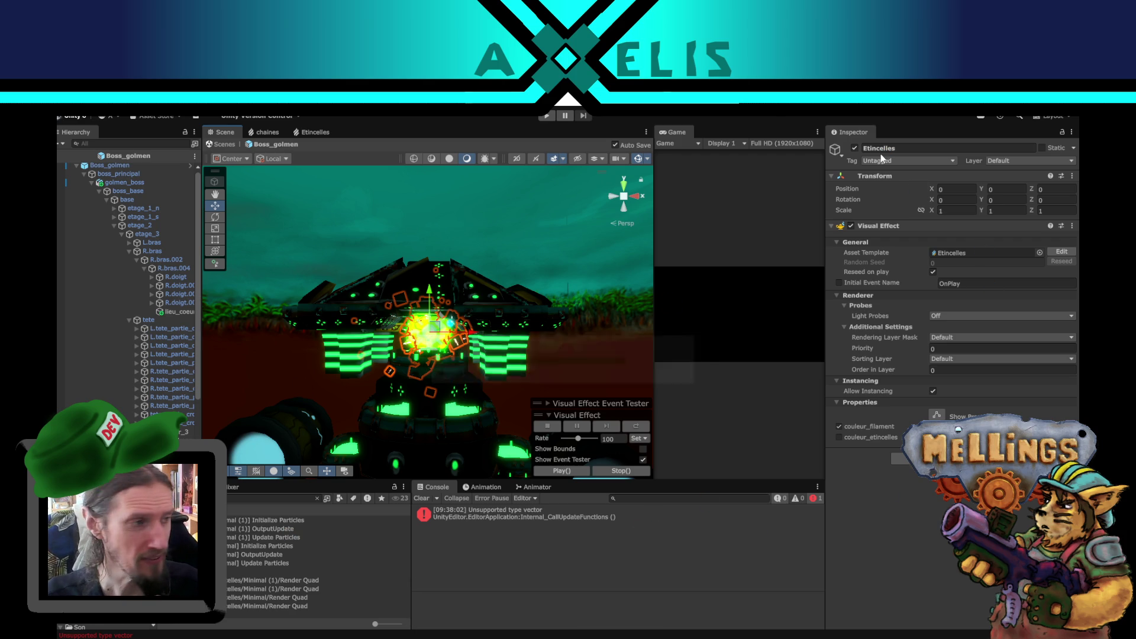
# Disable the Etincelles spark effect and paste the laser object into Boss_golmen's Laser_golmen field.
pyautogui.click(855, 150)
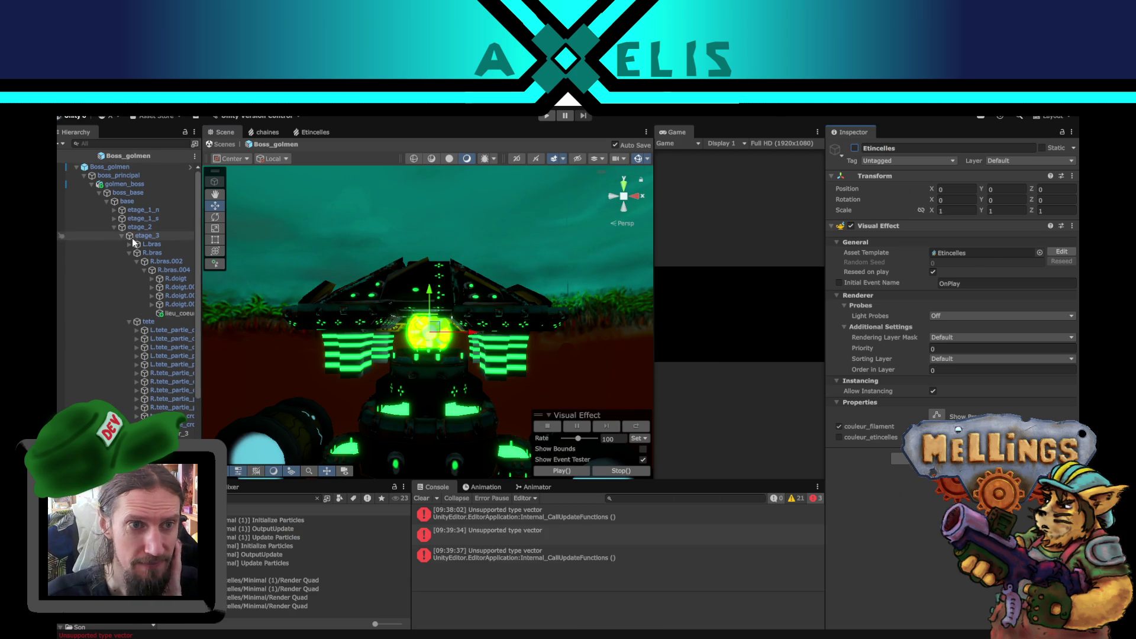
pyautogui.click(127, 169)
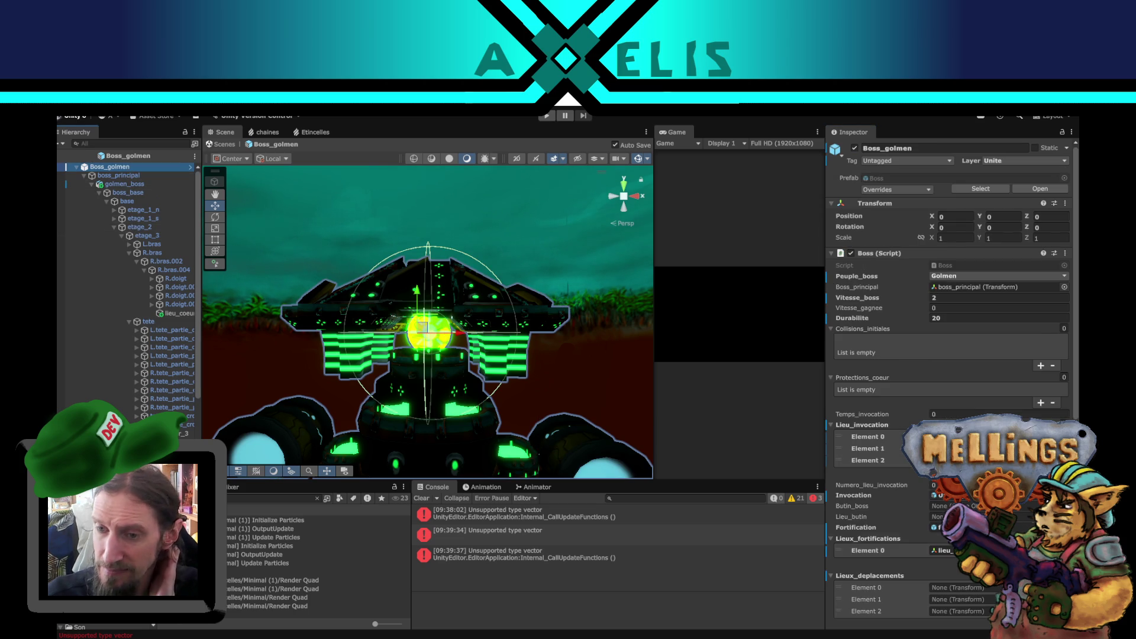
pyautogui.scroll(-2, 947, 296)
pyautogui.scroll(-3, 947, 355)
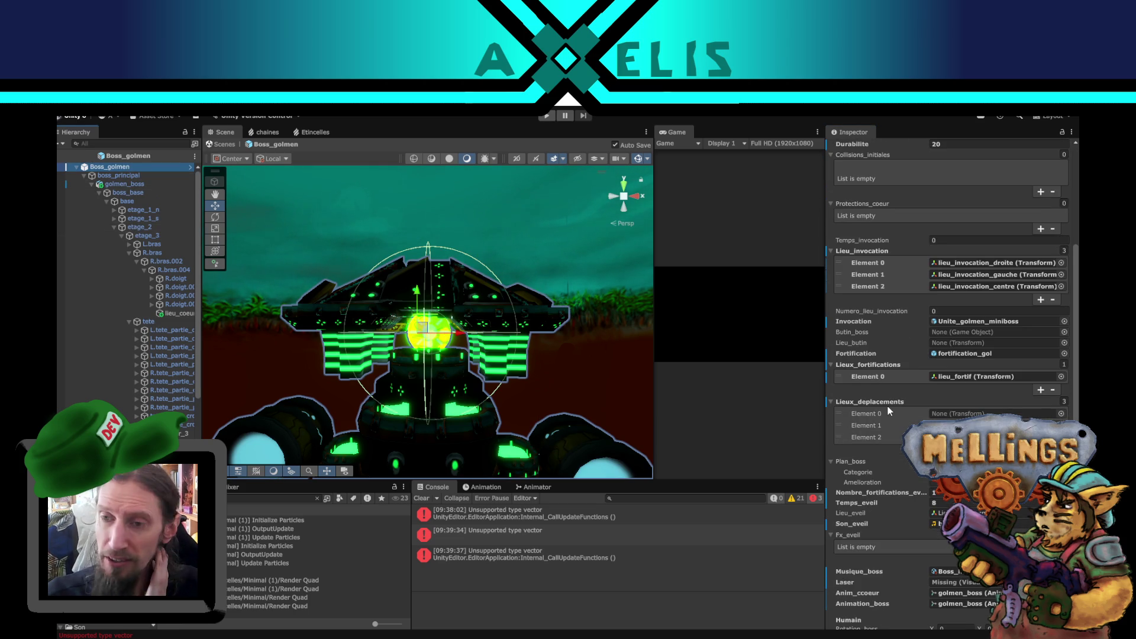
pyautogui.scroll(-6, 881, 438)
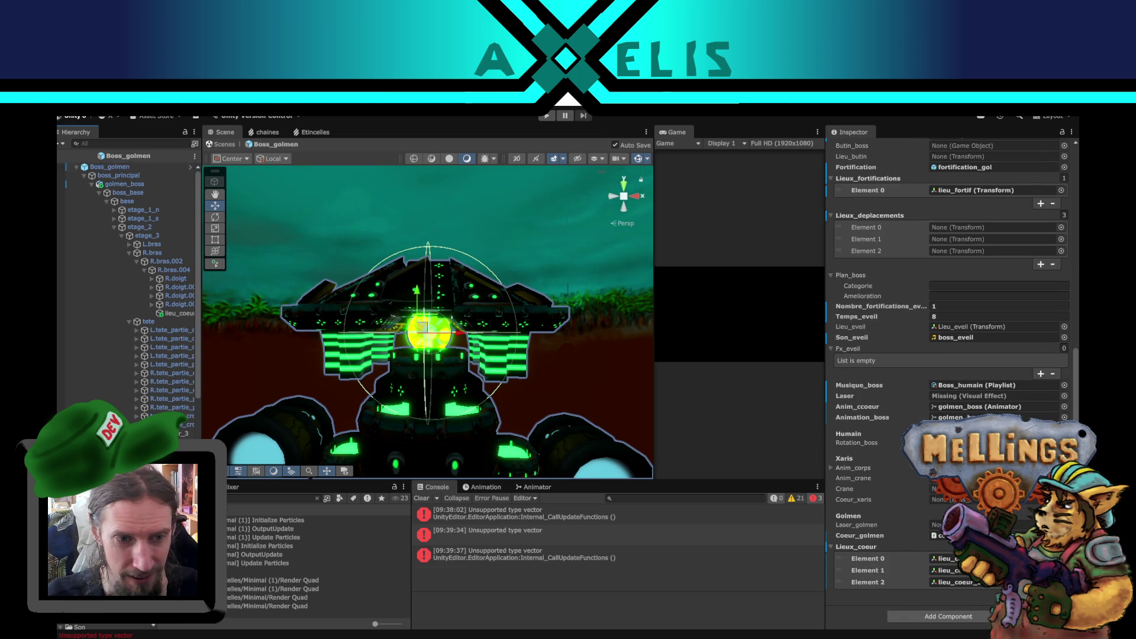
pyautogui.click(938, 525)
pyautogui.hotkey('ctrl', 'v')
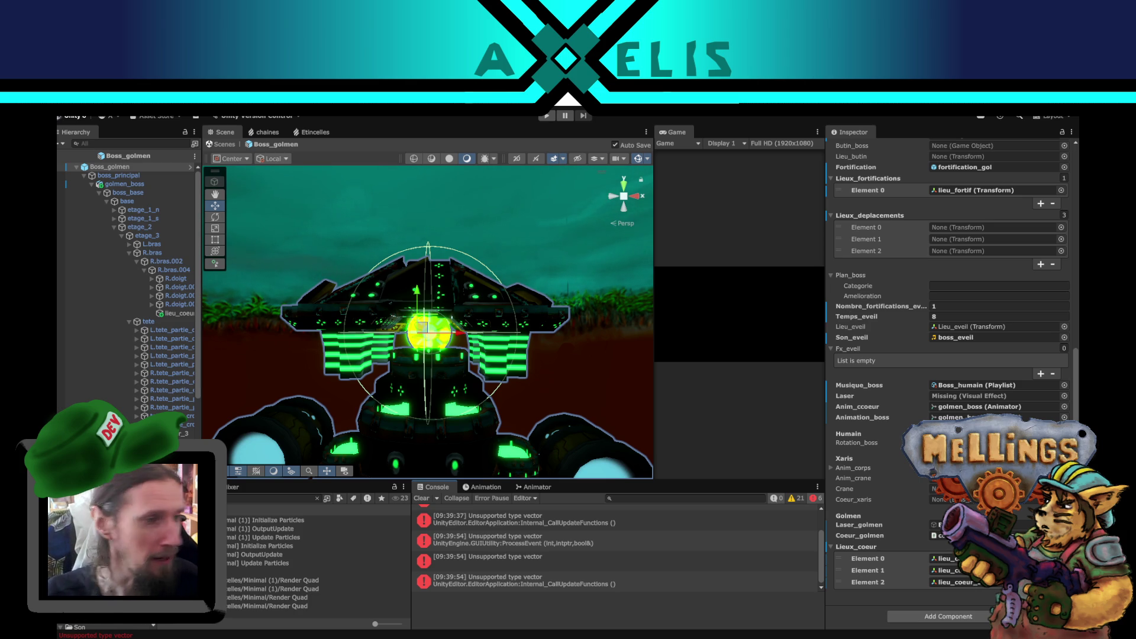
# Orbit the Golmen boss from below, the front and top-down, then show the skybox.
pyautogui.moveTo(391, 400); pyautogui.dragTo(488, 405)
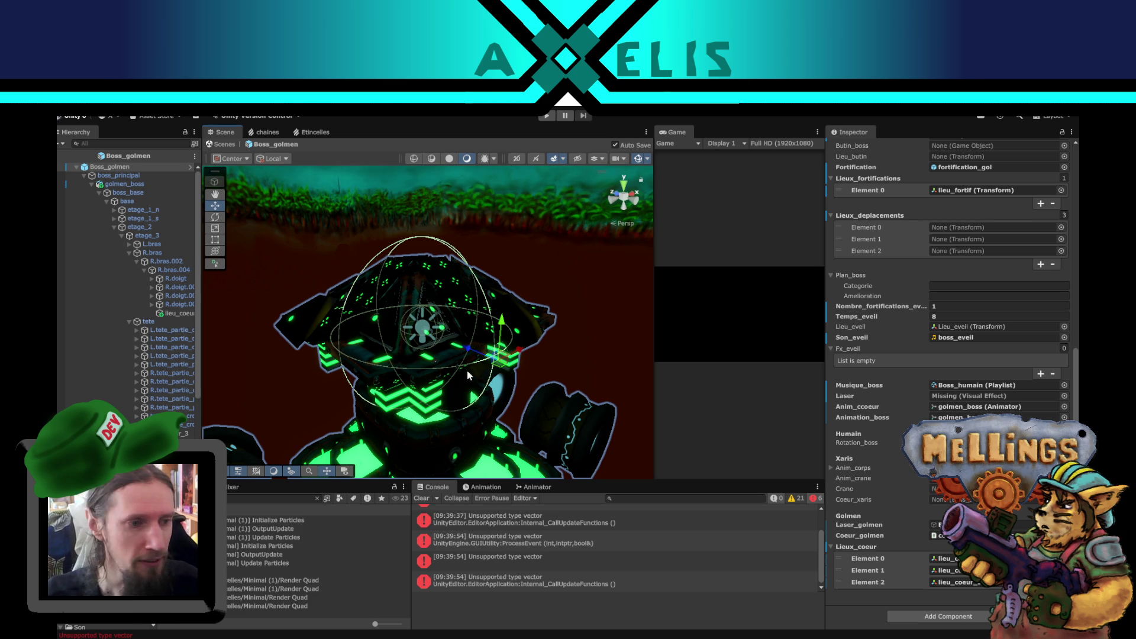
pyautogui.moveTo(468, 352); pyautogui.dragTo(468, 322)
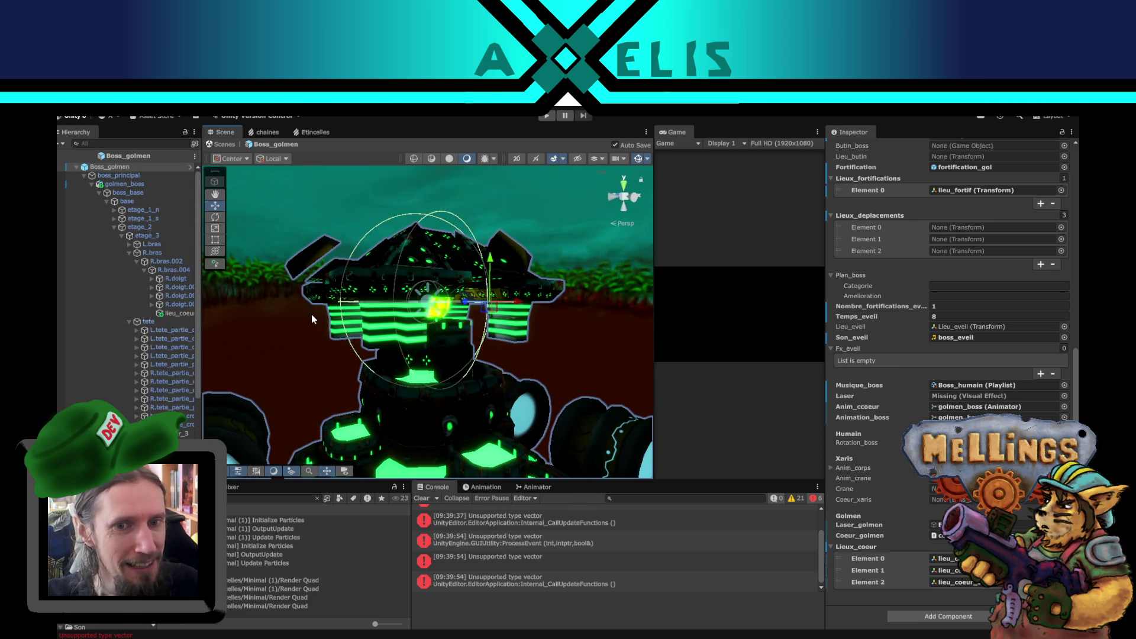
pyautogui.moveTo(311, 314); pyautogui.dragTo(393, 326)
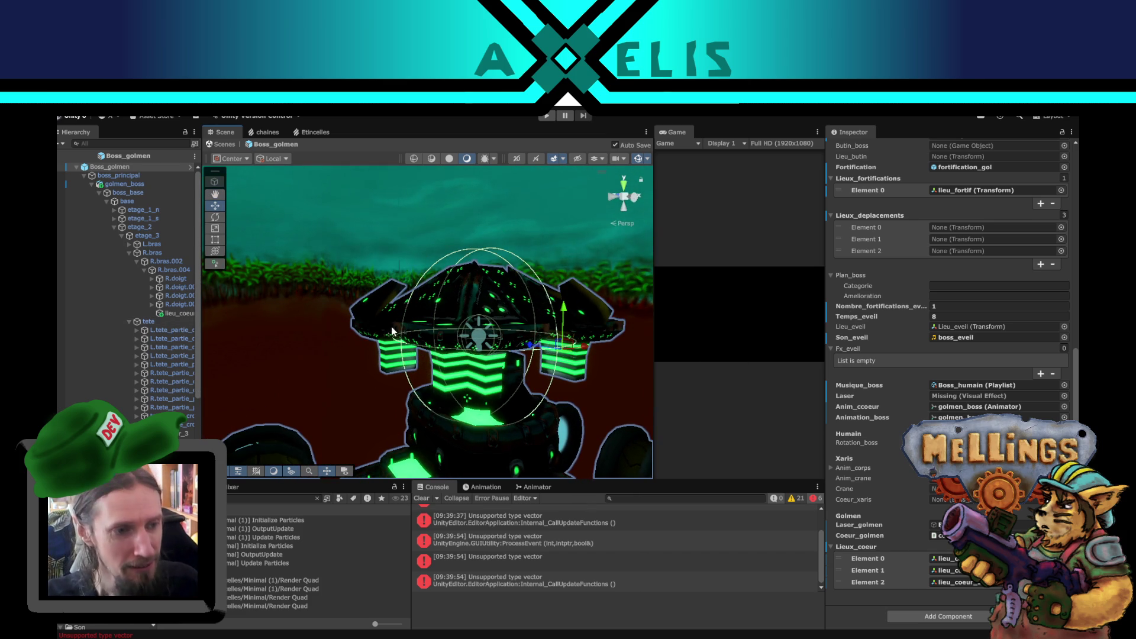
pyautogui.click(305, 262)
pyautogui.moveTo(371, 288)
pyautogui.mouseDown()
pyautogui.moveTo(464, 395)
pyautogui.moveTo(467, 354)
pyautogui.moveTo(475, 379)
pyautogui.moveTo(484, 353)
pyautogui.mouseUp()
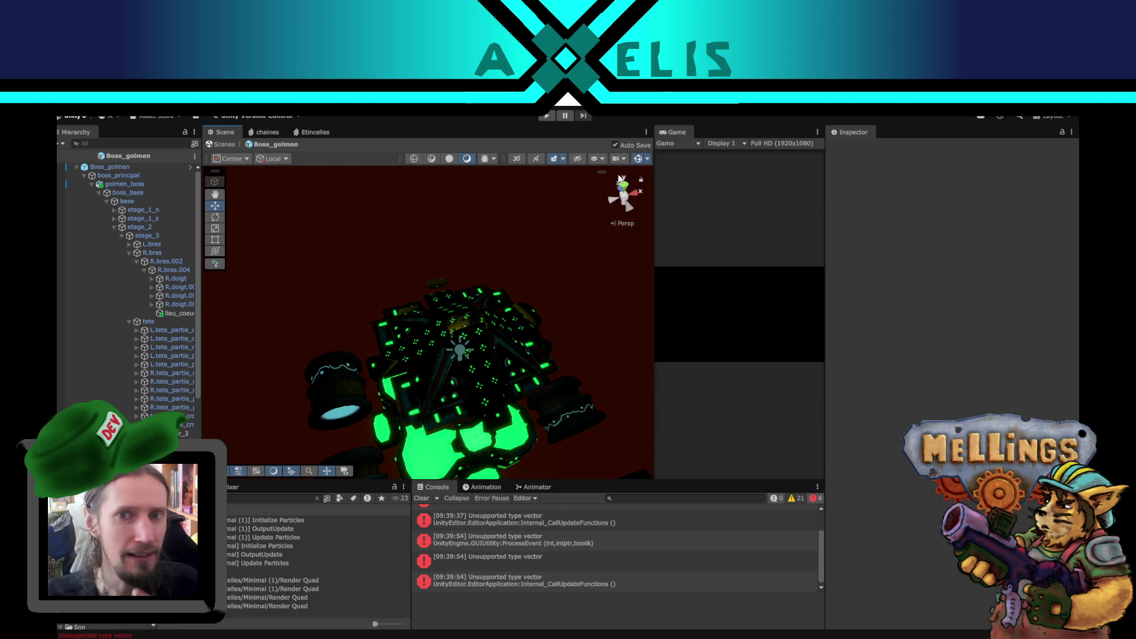
pyautogui.click(559, 158)
# Orbit around the boss's barrels and top, then leave prefab mode for the Intro scene.
pyautogui.moveTo(471, 332)
pyautogui.mouseDown()
pyautogui.moveTo(449, 312)
pyautogui.moveTo(500, 306)
pyautogui.moveTo(485, 299)
pyautogui.mouseUp()
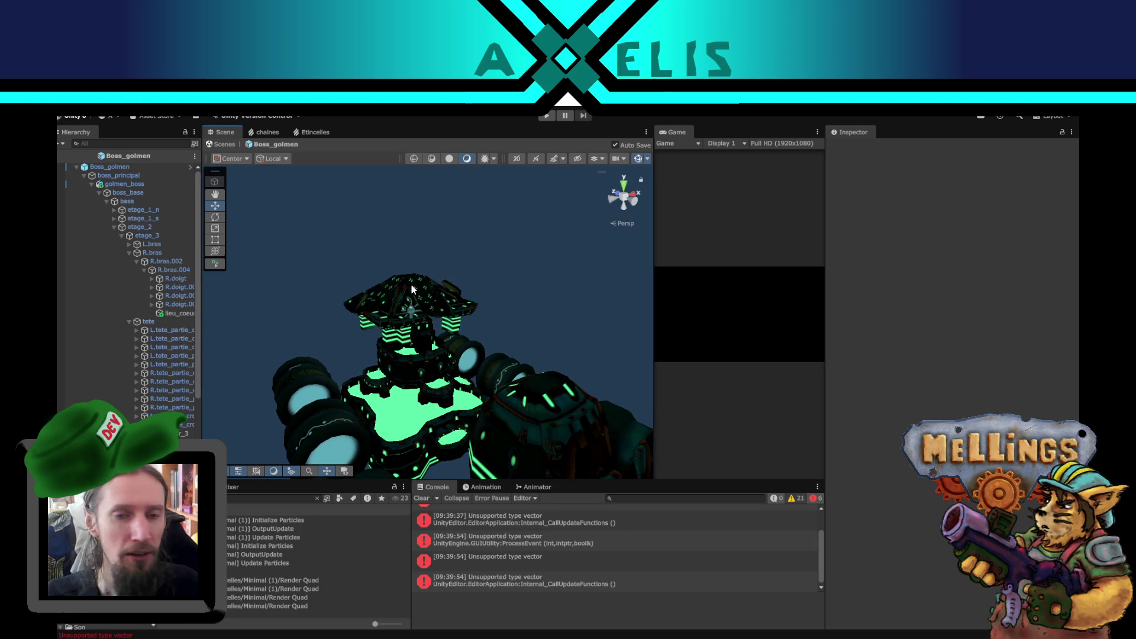
pyautogui.moveTo(317, 269); pyautogui.dragTo(403, 316)
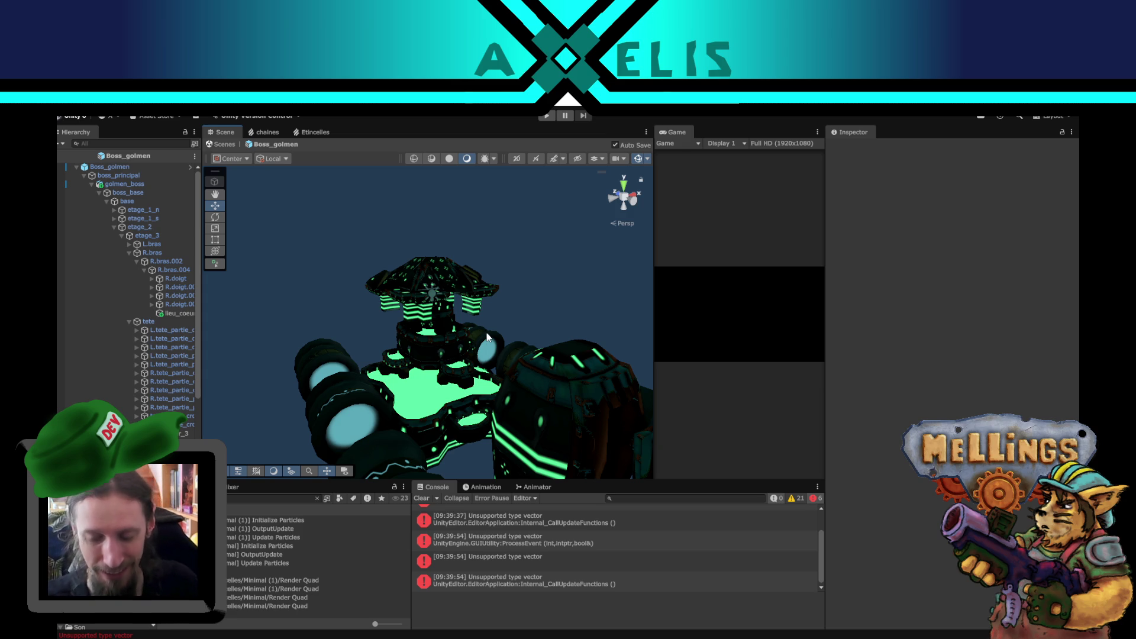
pyautogui.moveTo(531, 300); pyautogui.dragTo(451, 319)
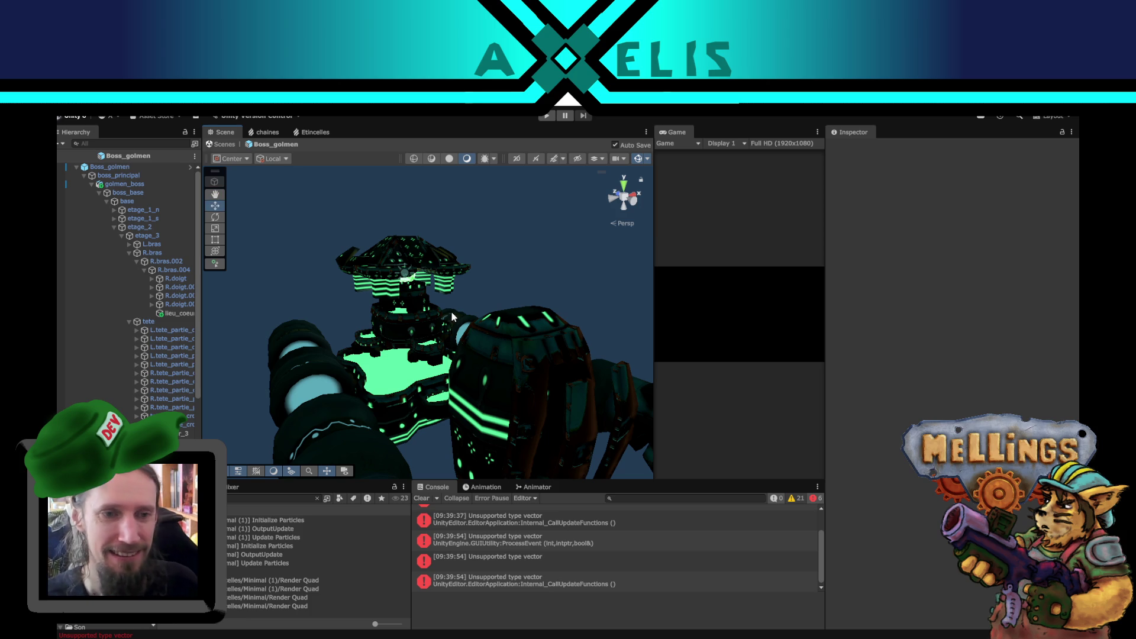
pyautogui.moveTo(451, 320)
pyautogui.mouseDown()
pyautogui.moveTo(486, 470)
pyautogui.moveTo(521, 417)
pyautogui.mouseUp()
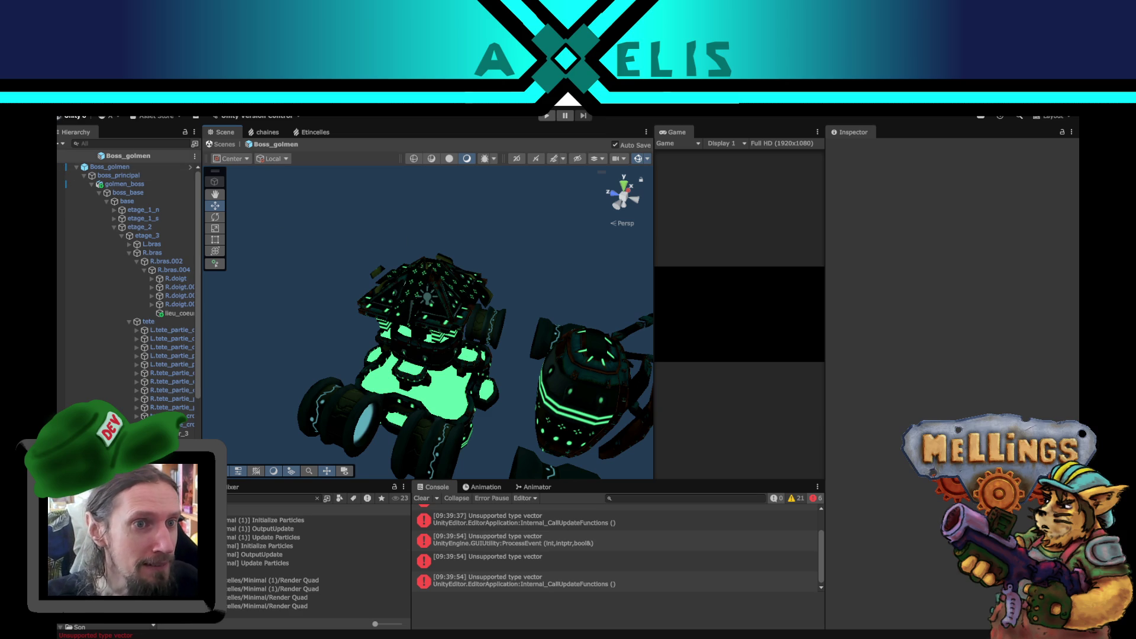
pyautogui.click(66, 156)
pyautogui.moveTo(467, 320); pyautogui.dragTo(531, 122)
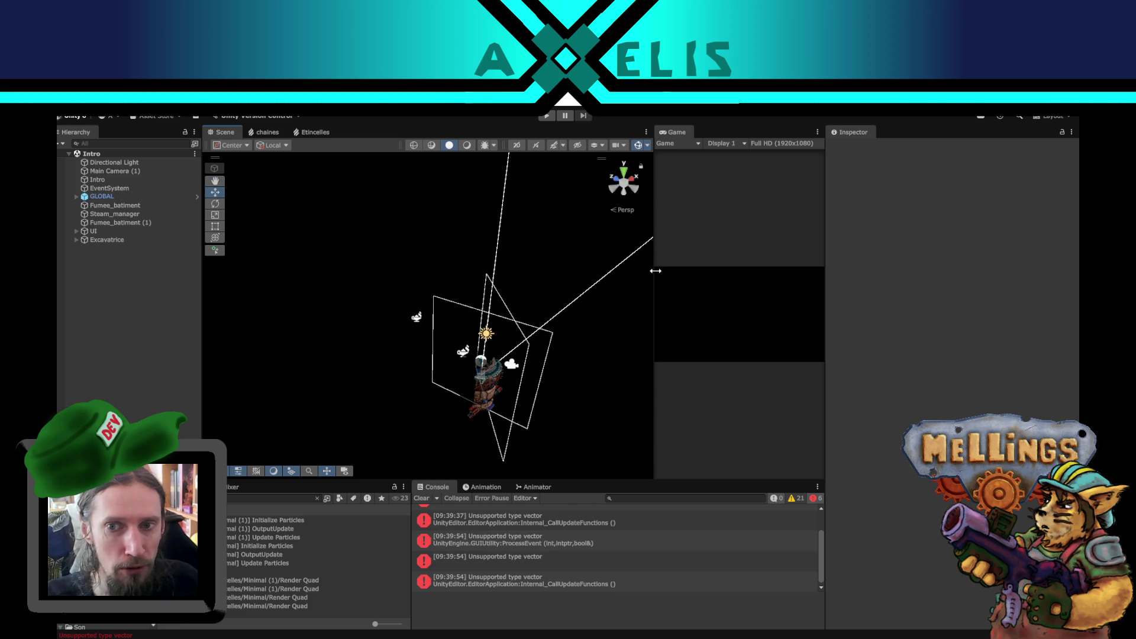
# Widen the Game view, then play through to the mission_boss_golmen special mission and stop.
pyautogui.moveTo(656, 270); pyautogui.dragTo(565, 274)
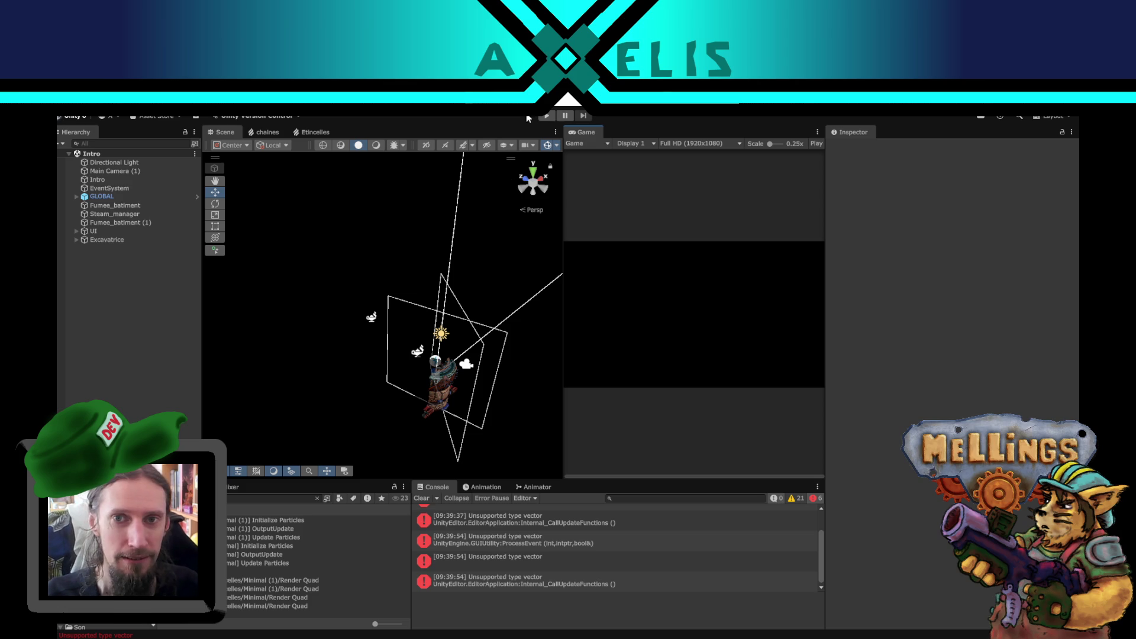
pyautogui.click(546, 117)
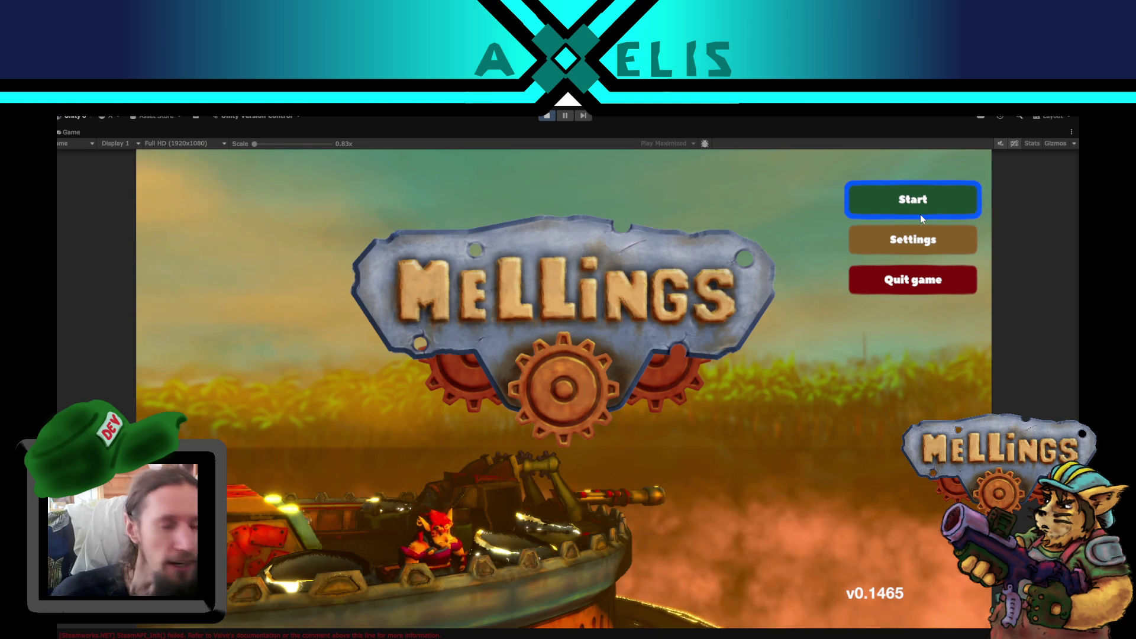
pyautogui.press('Return')
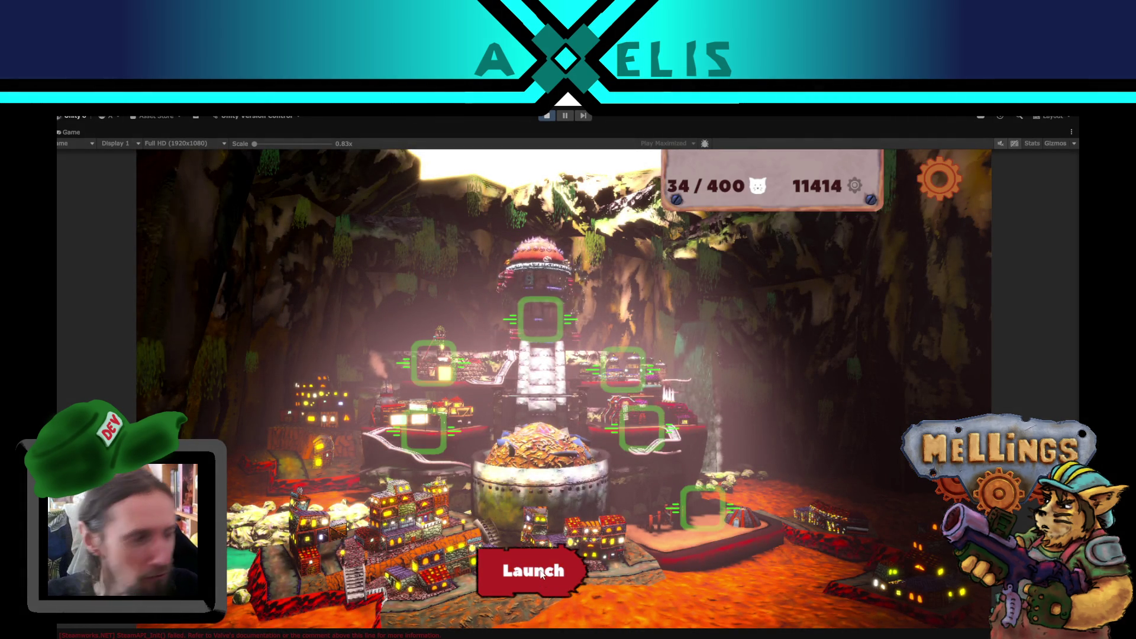
pyautogui.click(543, 584)
pyautogui.click(863, 570)
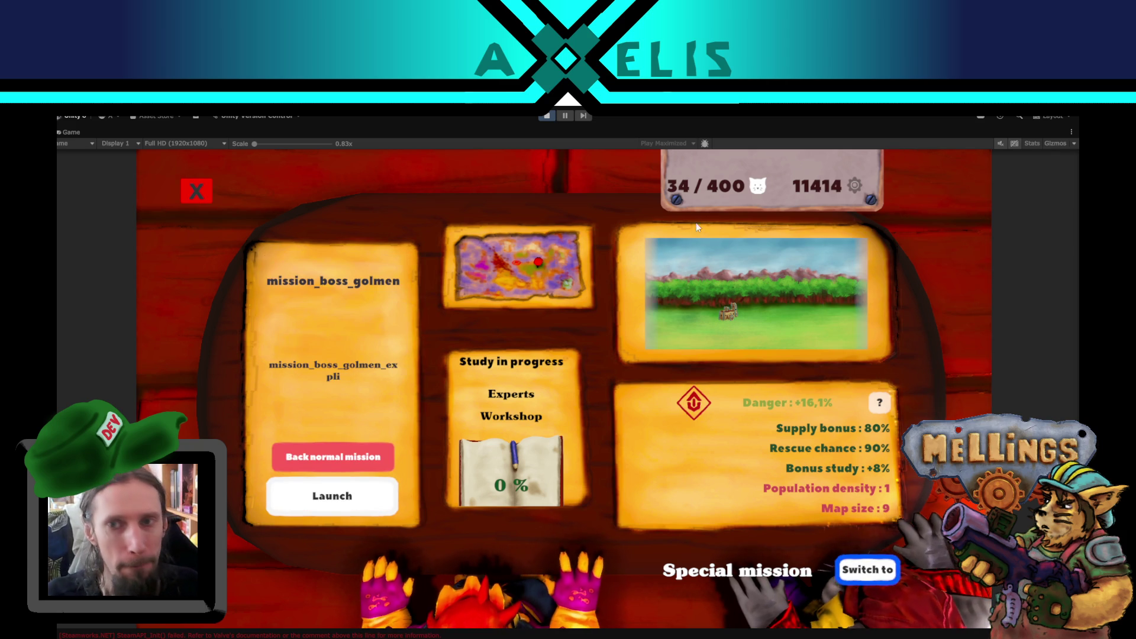
pyautogui.click(542, 116)
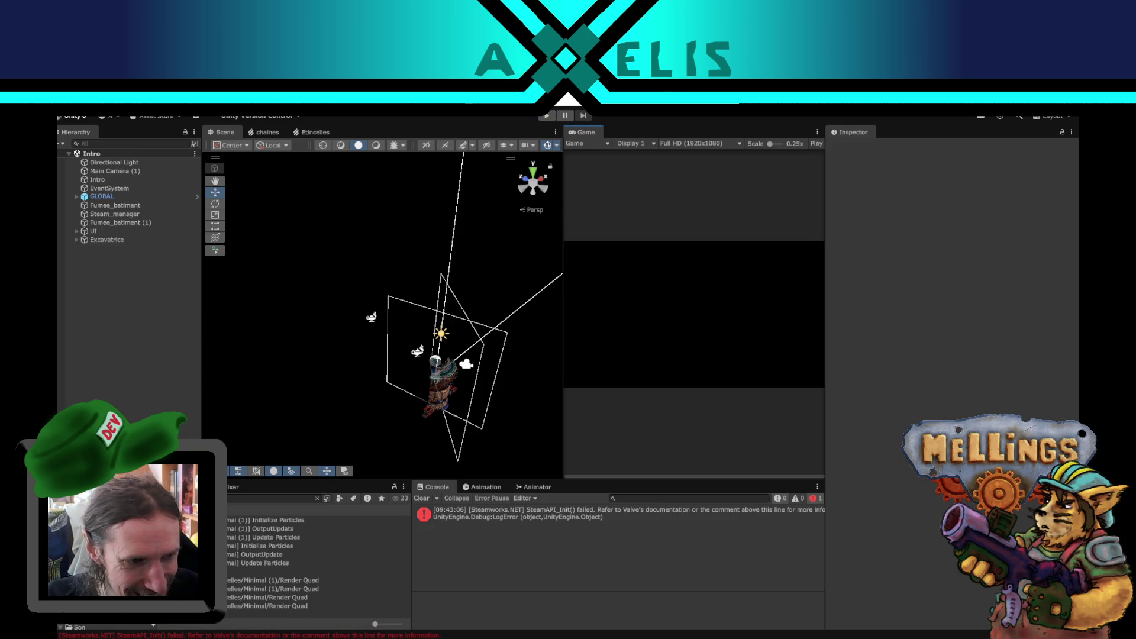
# Clear the Project search, navigate into the Golmen folder and open the Boss_golmen prefab.
pyautogui.click(316, 499)
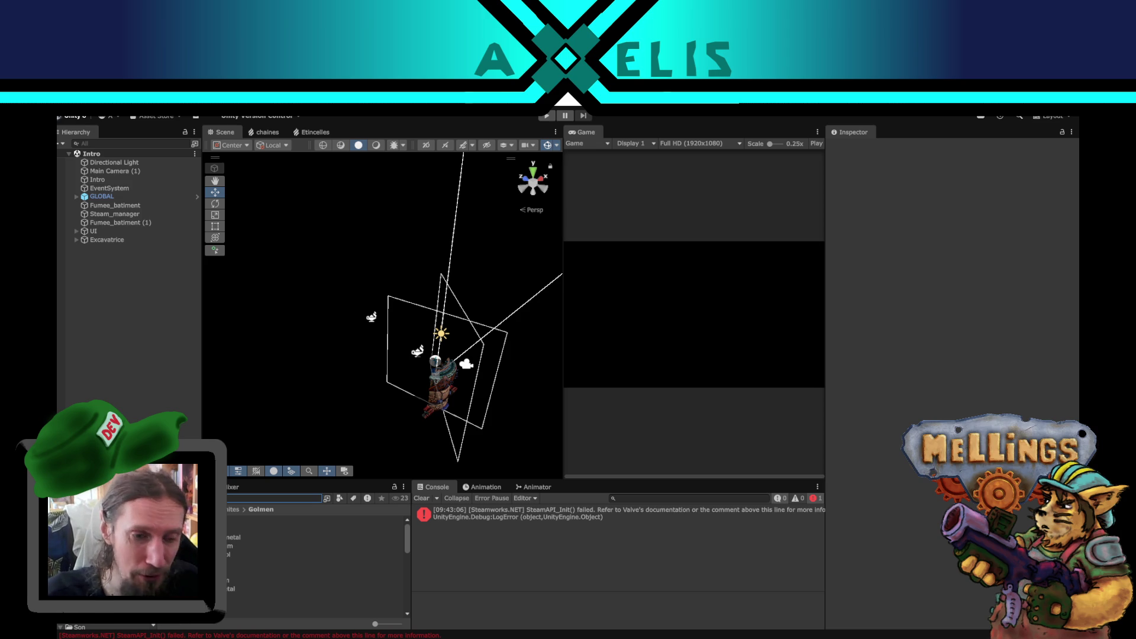
pyautogui.click(202, 510)
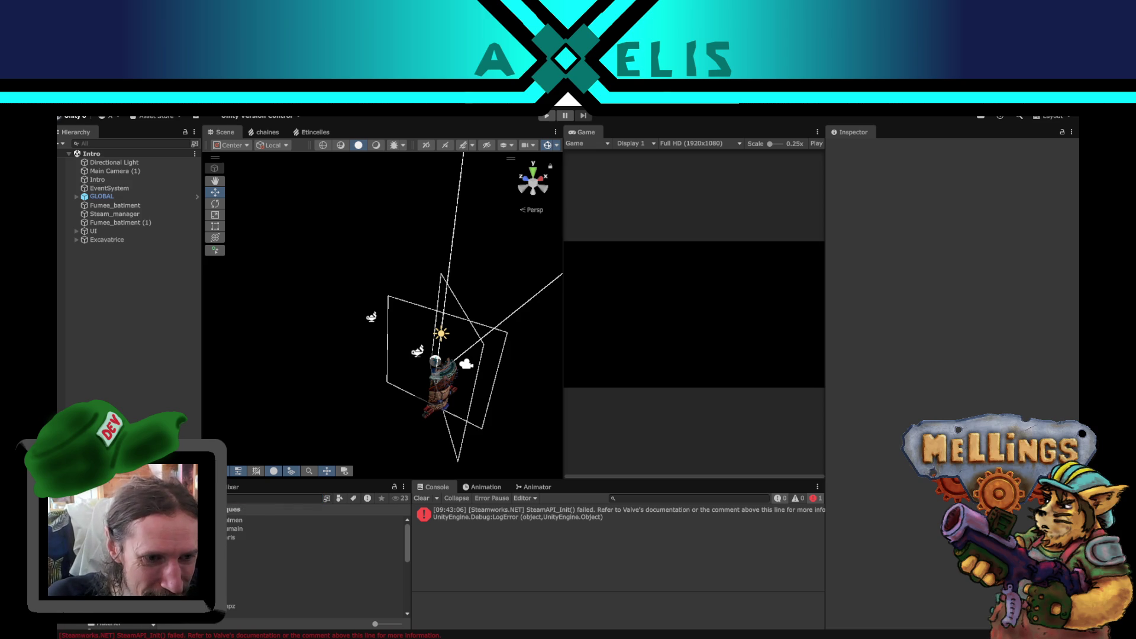
pyautogui.doubleClick(235, 520)
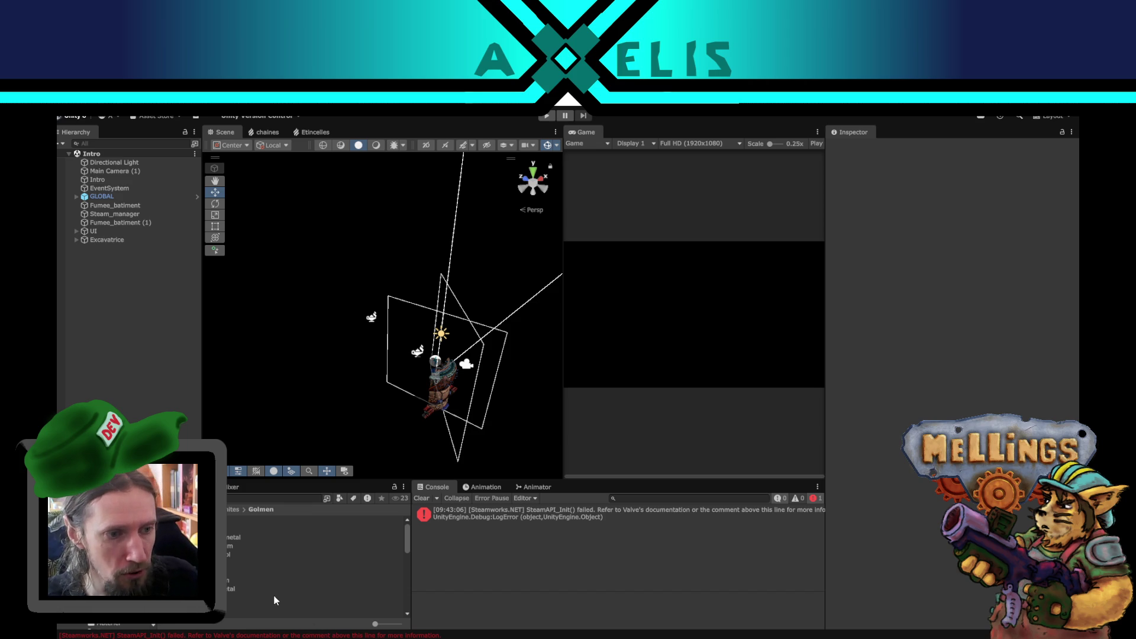
pyautogui.doubleClick(178, 571)
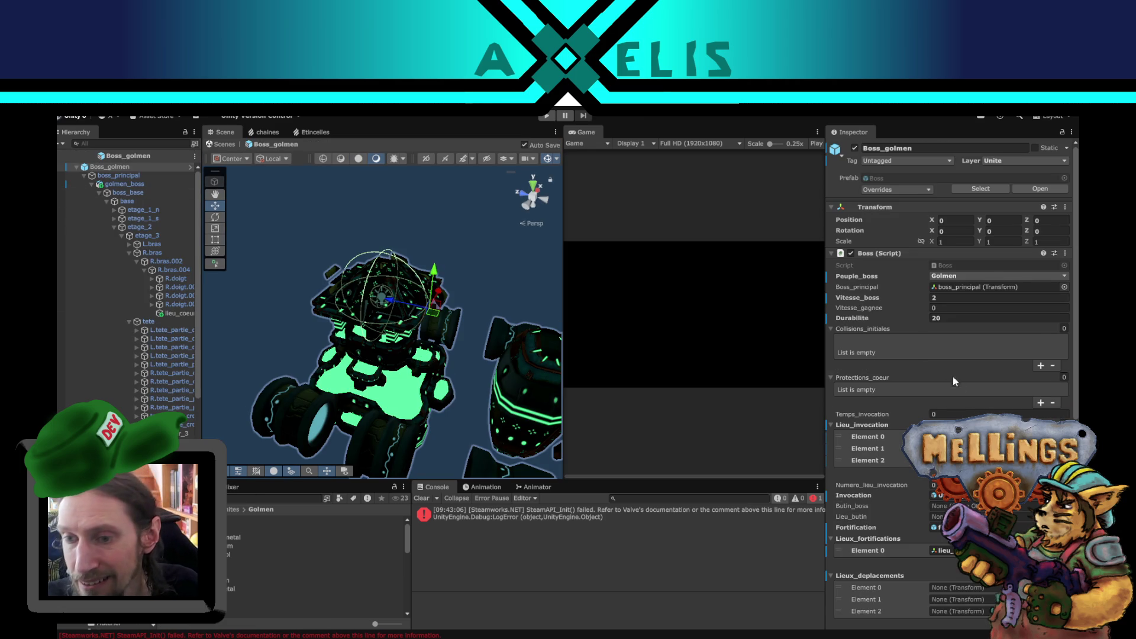
pyautogui.scroll(-10, 949, 375)
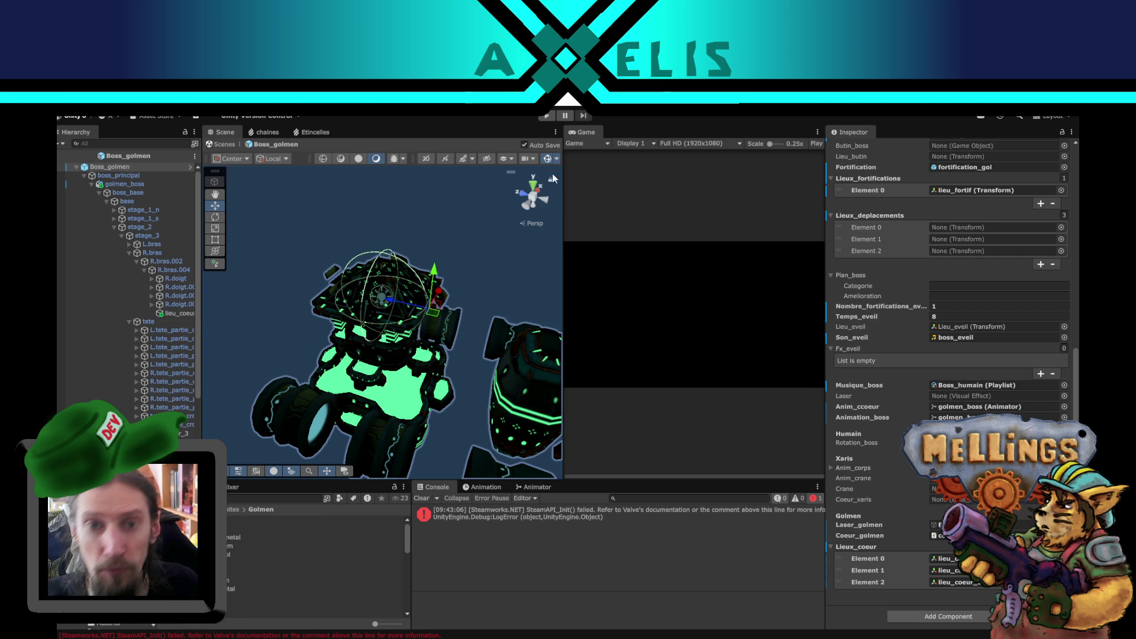
pyautogui.click(61, 157)
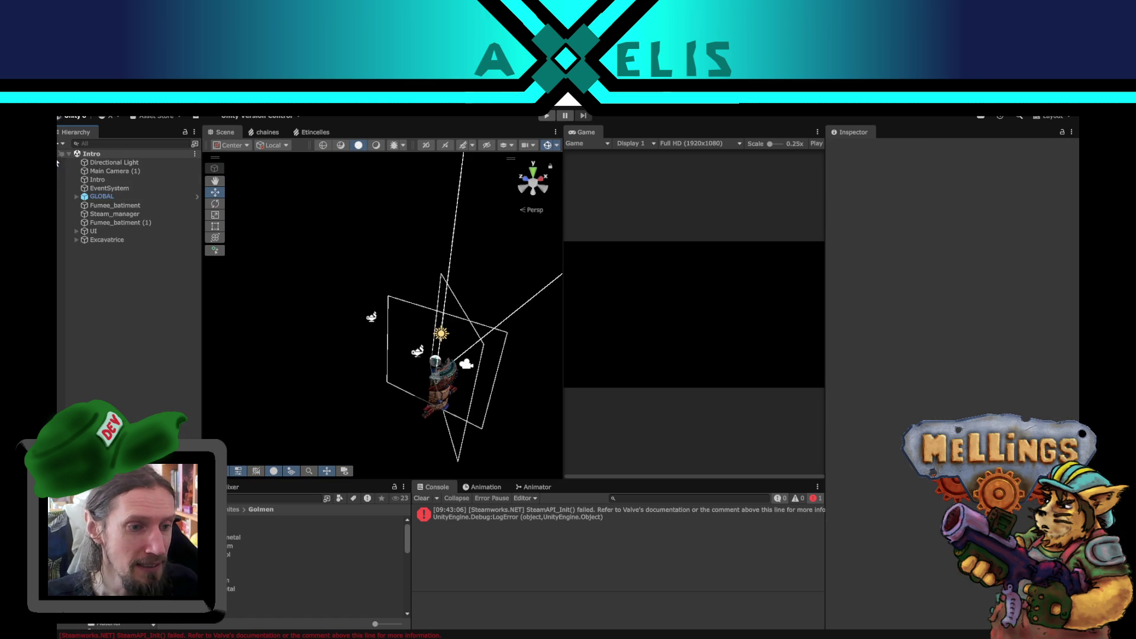
pyautogui.click(547, 116)
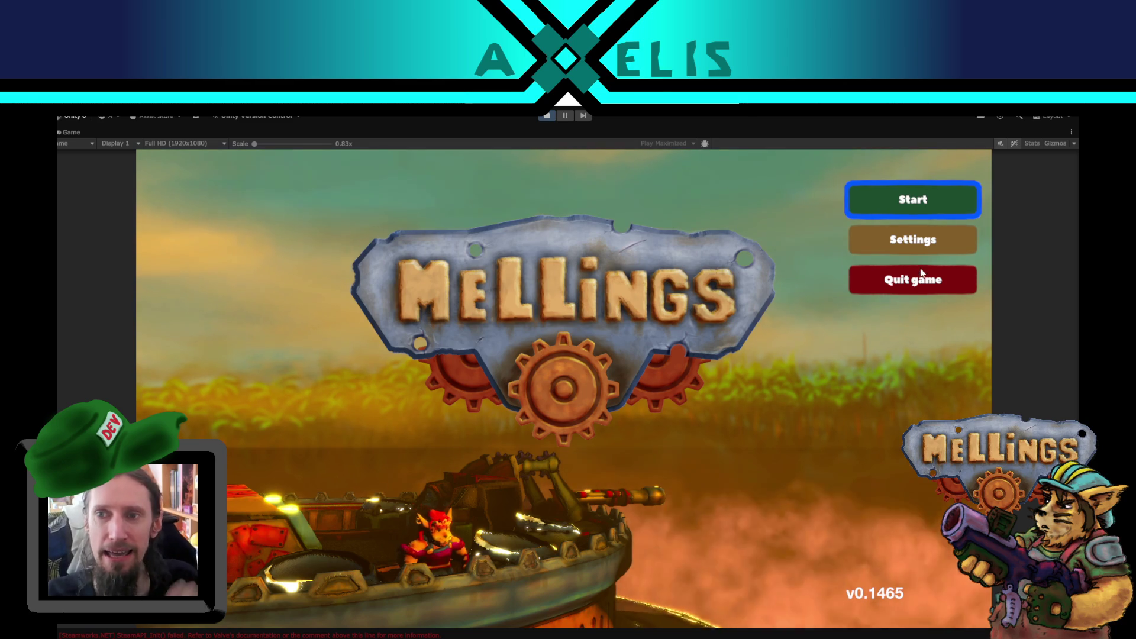
# Start a new game, switch to and launch the Golmen boss mission, fight it, then pause.
pyautogui.click(903, 204)
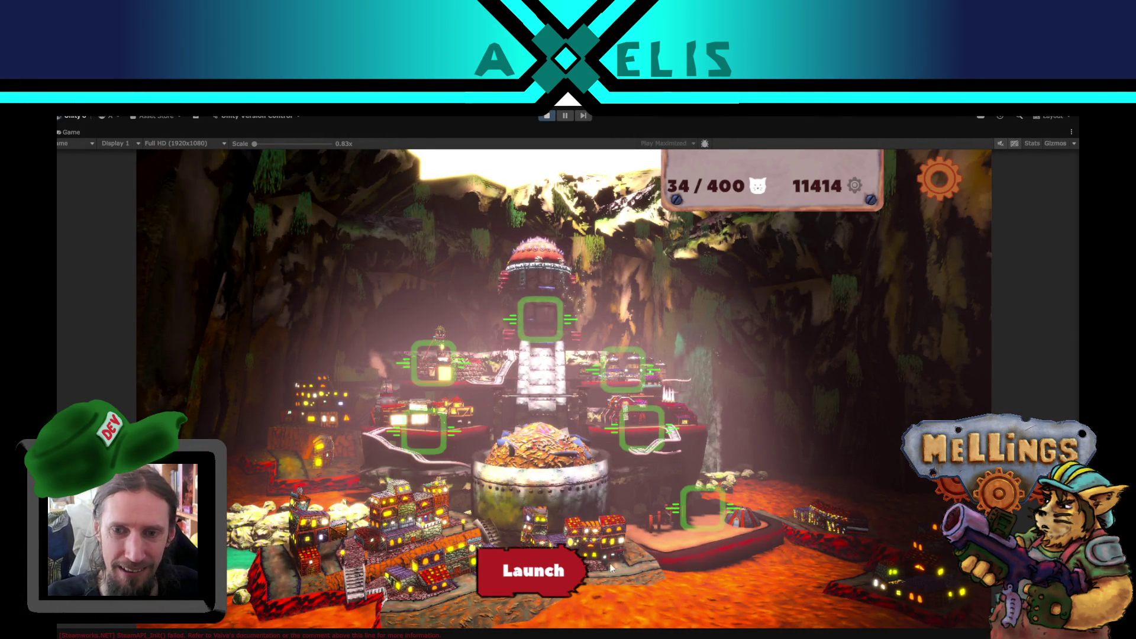
pyautogui.click(536, 570)
pyautogui.click(868, 569)
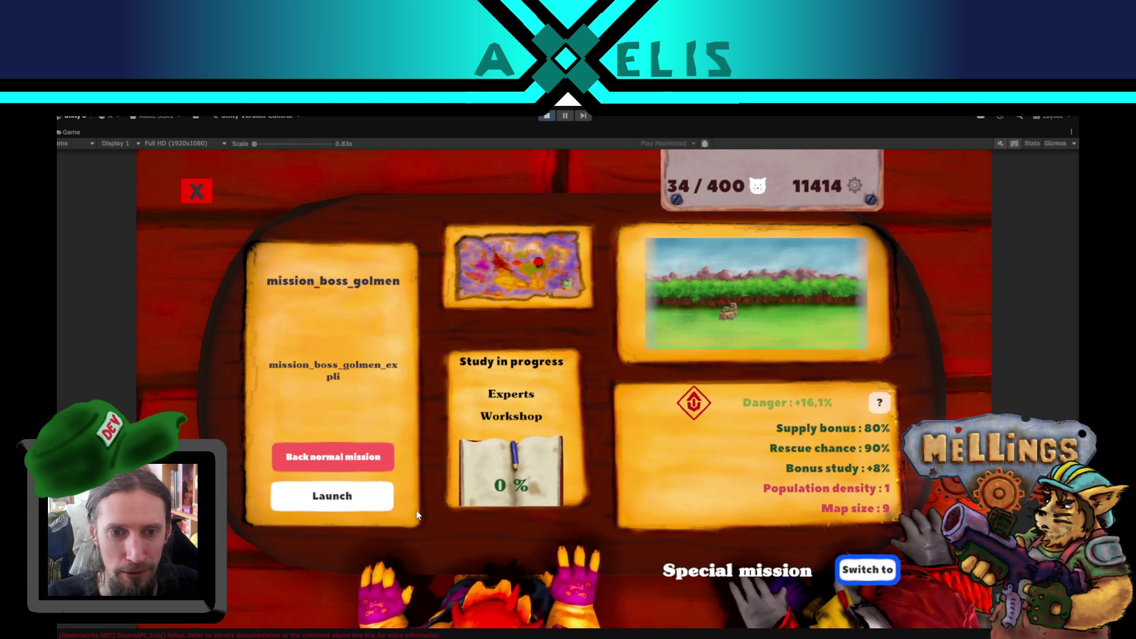
pyautogui.click(319, 509)
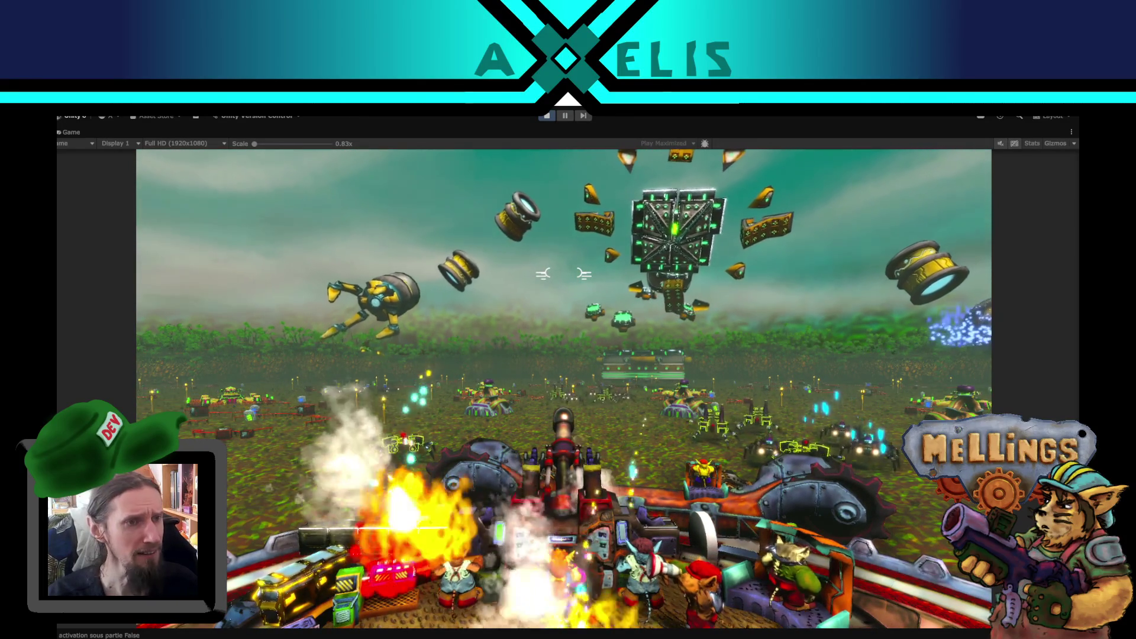
pyautogui.press('Escape')
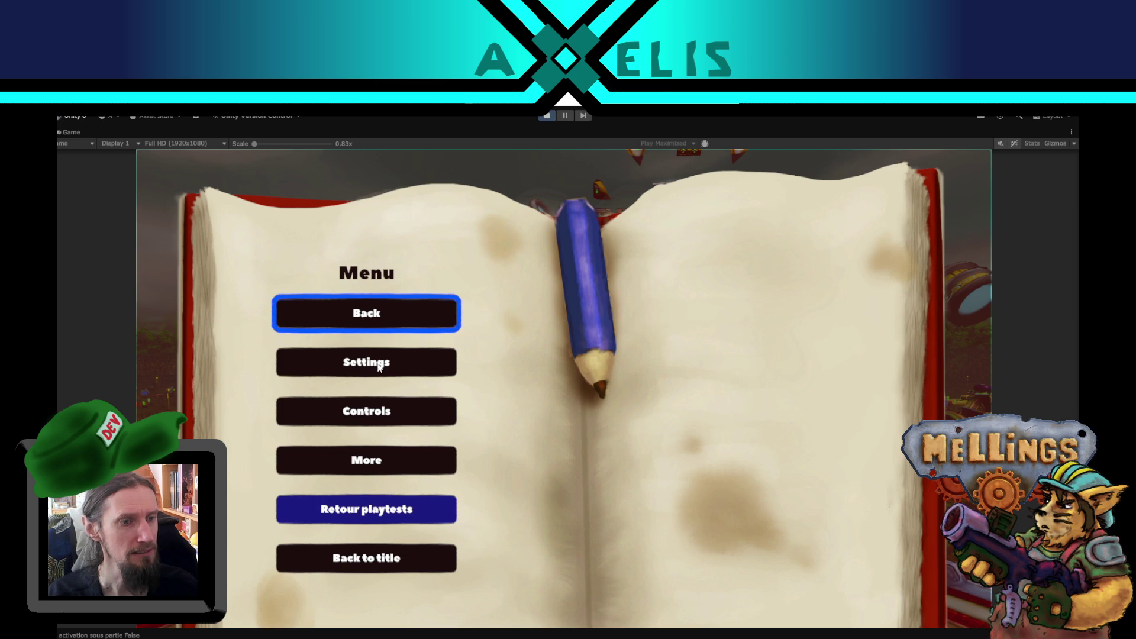
# Resume the boss fight, pause again with Escape, and resume once more.
pyautogui.click(387, 324)
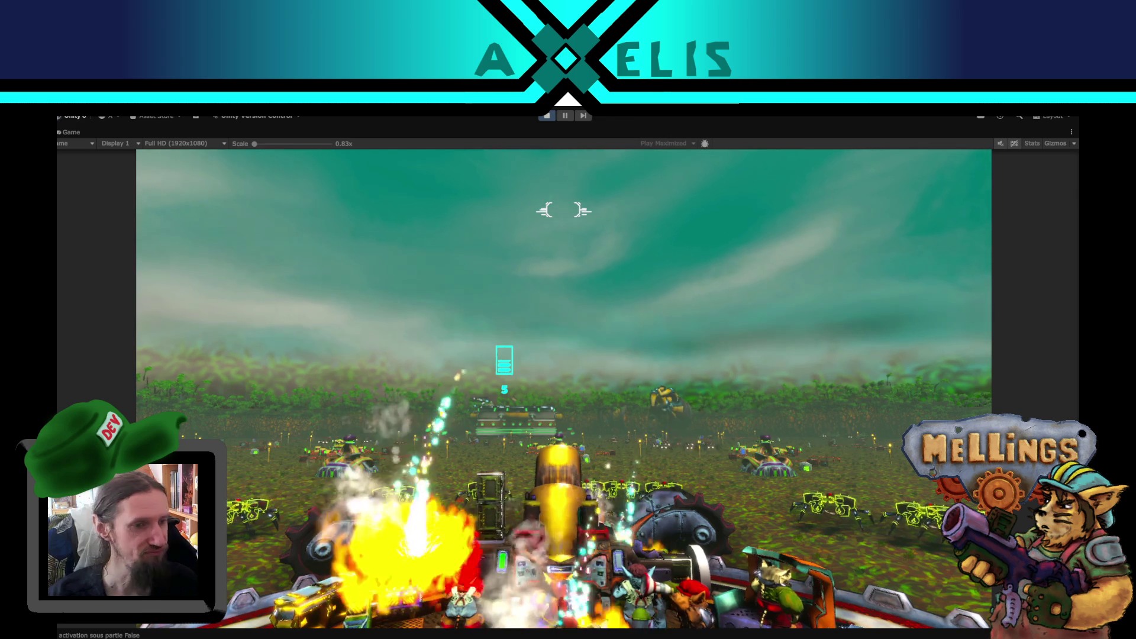
pyautogui.press('Escape')
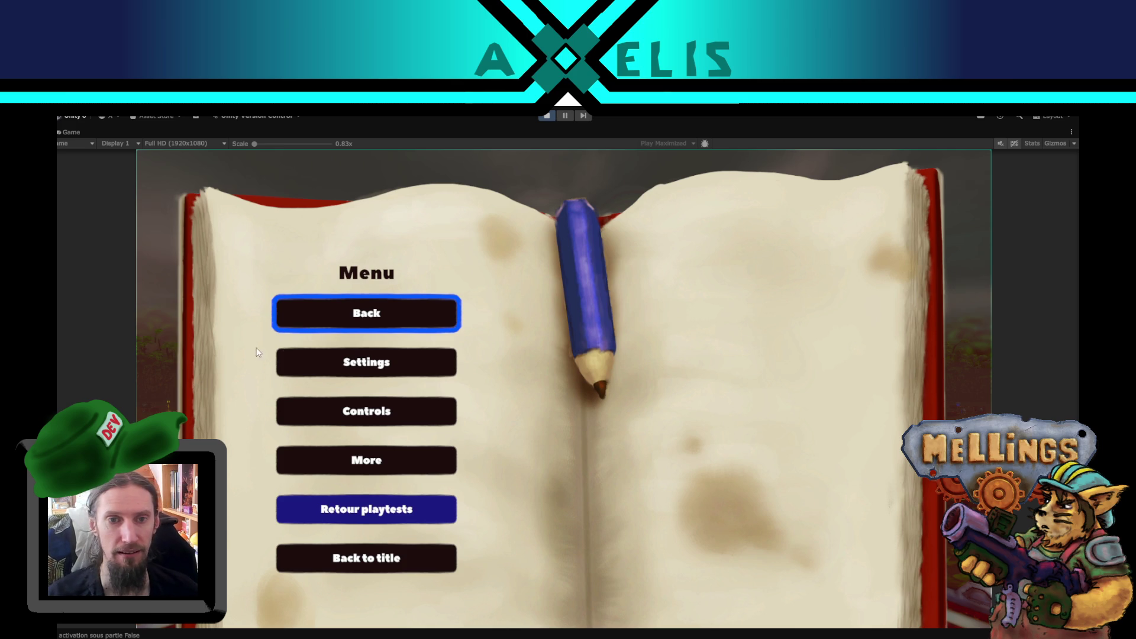
pyautogui.click(323, 308)
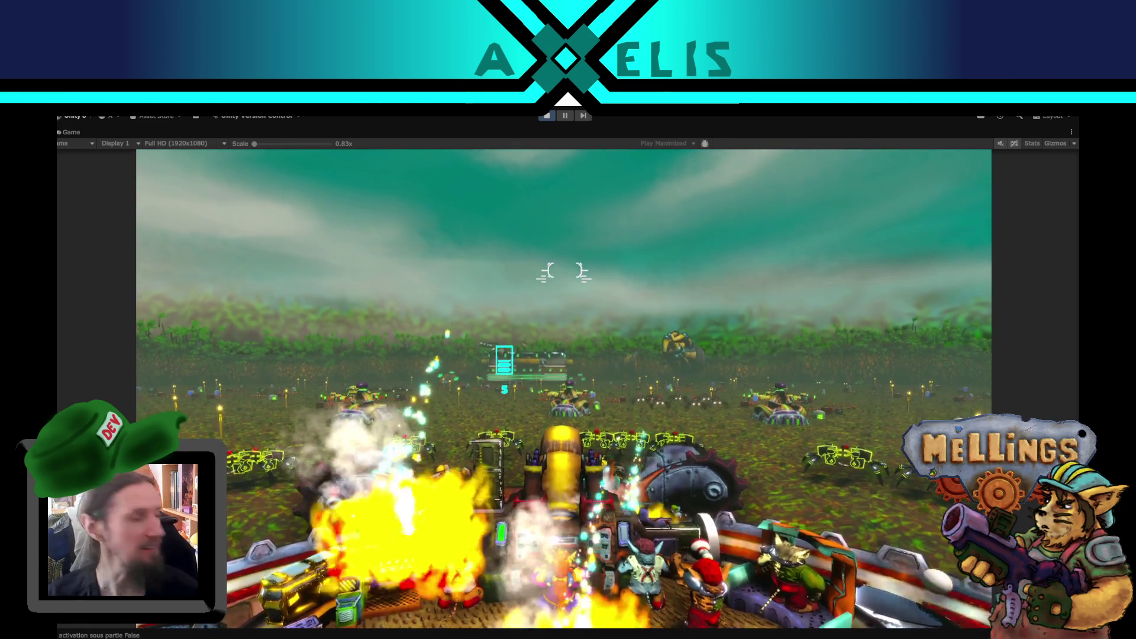
# Pause and exit Play mode, then bring the mellings.txt to-do notes to the front.
pyautogui.press('Escape')
pyautogui.click(549, 117)
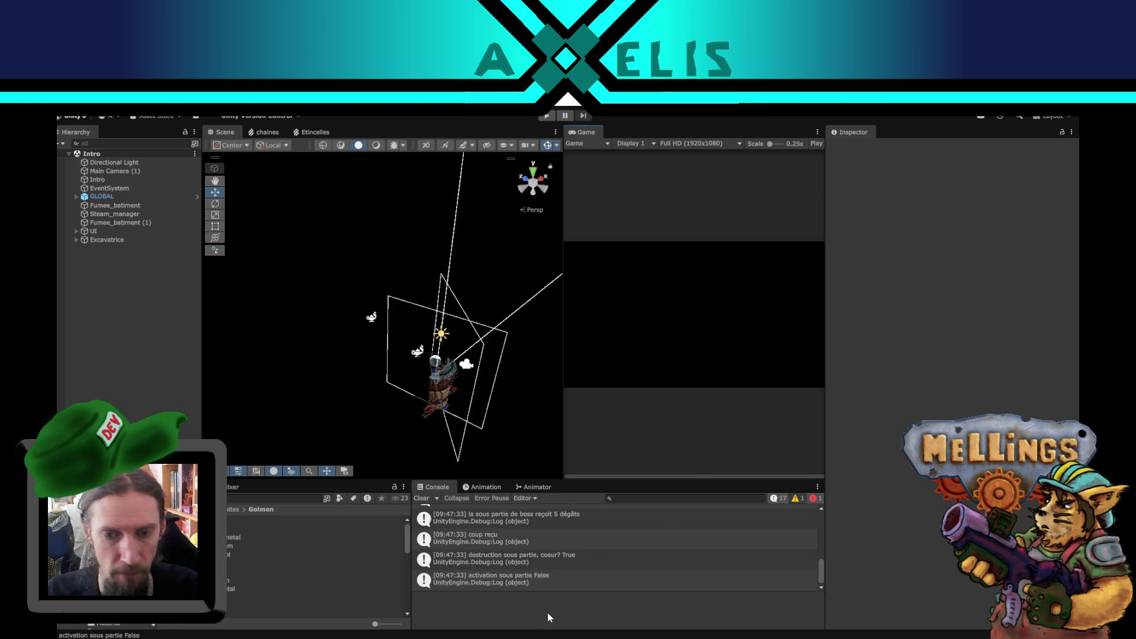
pyautogui.moveTo(479, 638)
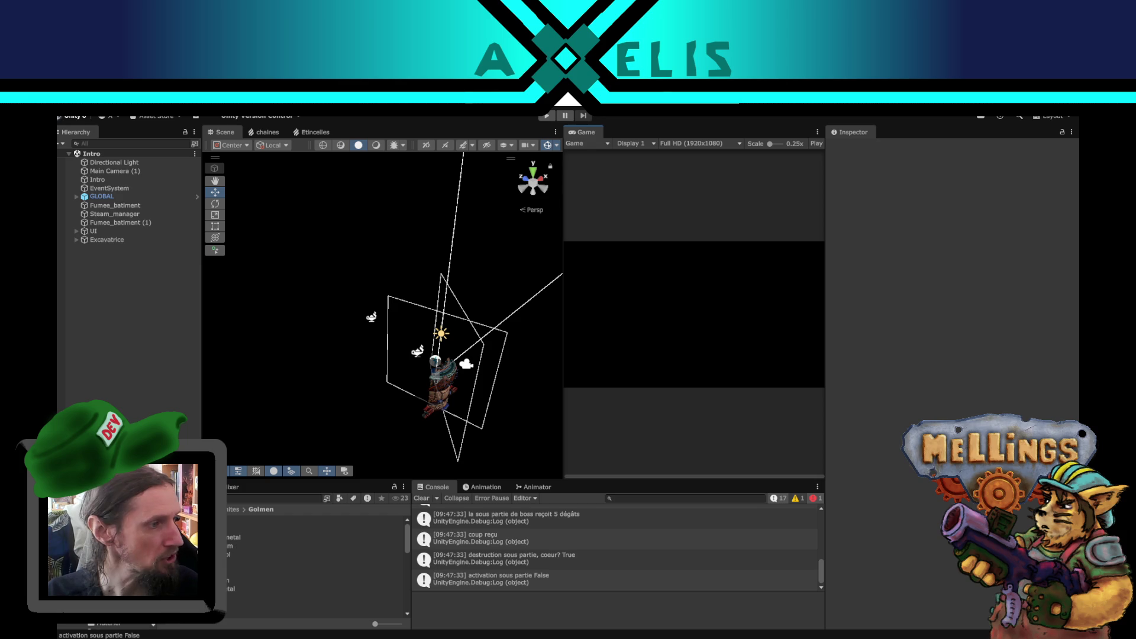
pyautogui.click(503, 638)
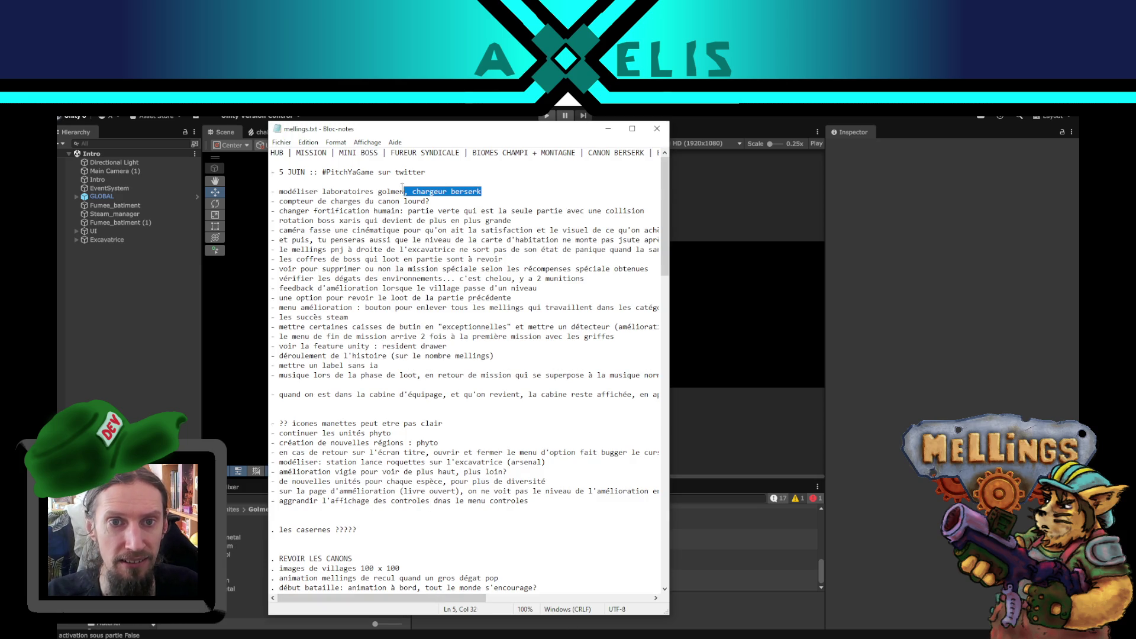
# Minimize the mellings.txt notes to reveal The Hundred Line Steam store page.
pyautogui.click(180, 368)
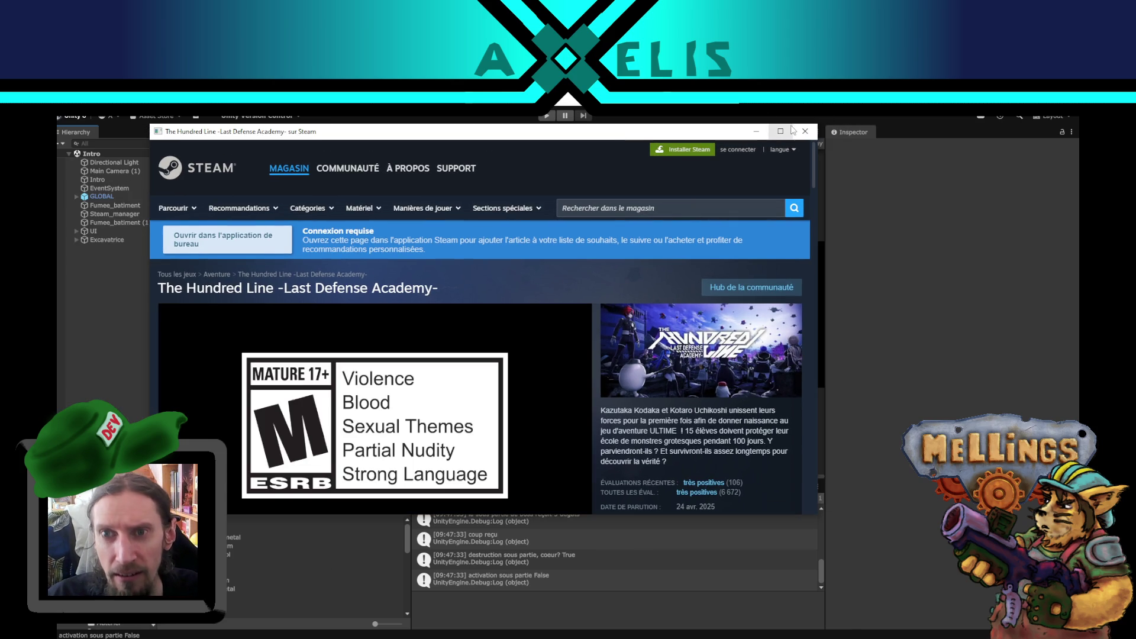
# Maximize The Hundred Line store page and scrub its trailer, ending on the 0:33 subtitle scene.
pyautogui.click(779, 131)
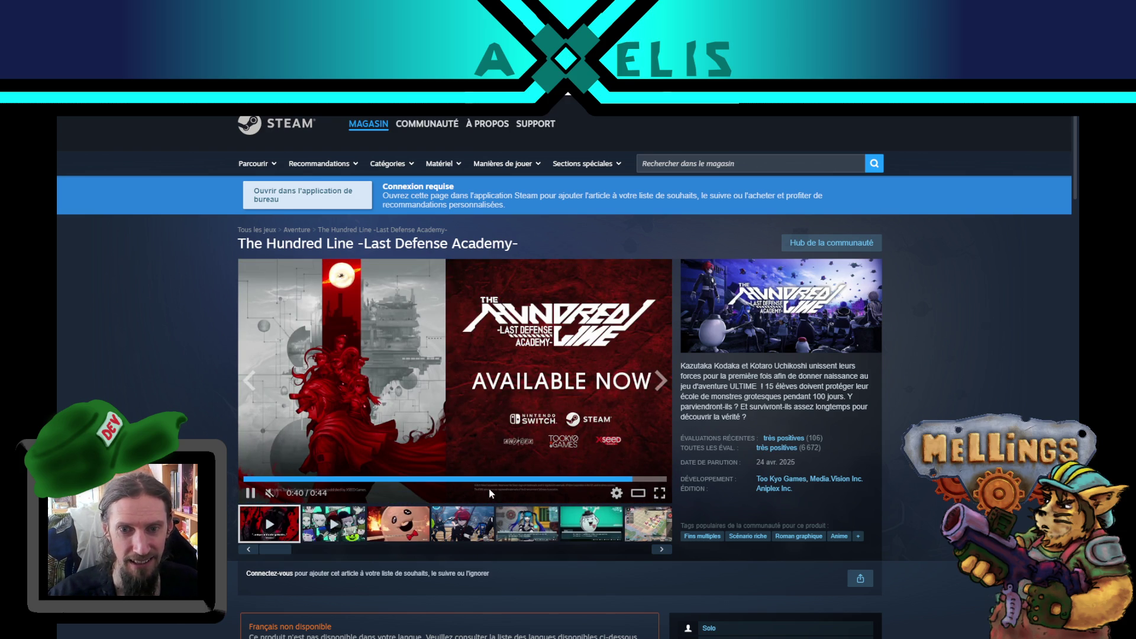
pyautogui.click(577, 480)
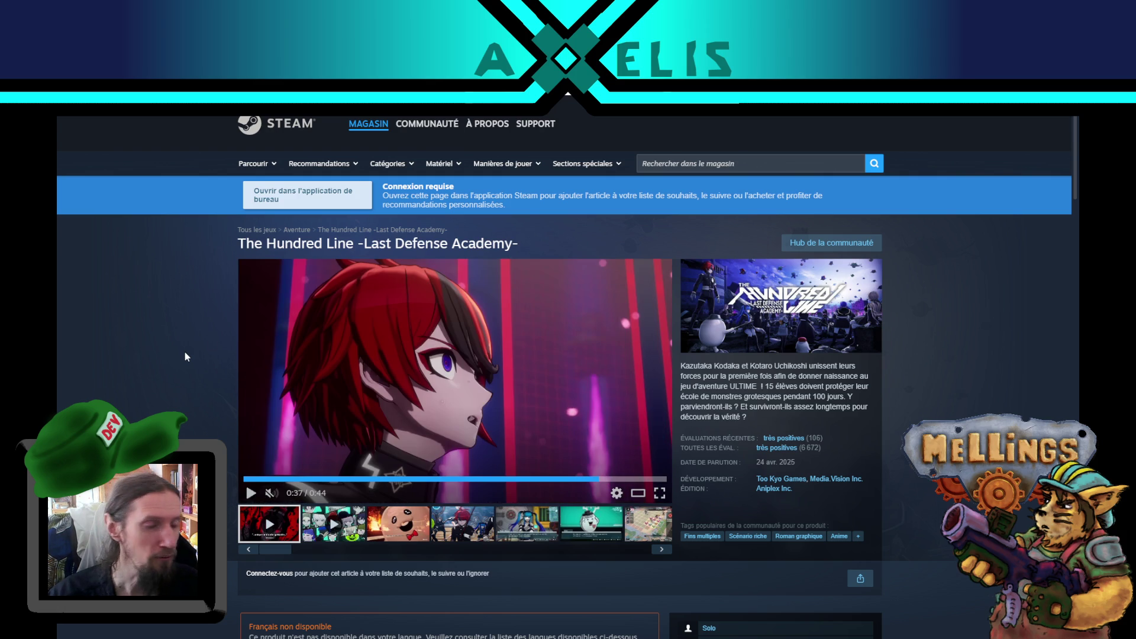
pyautogui.moveTo(665, 398)
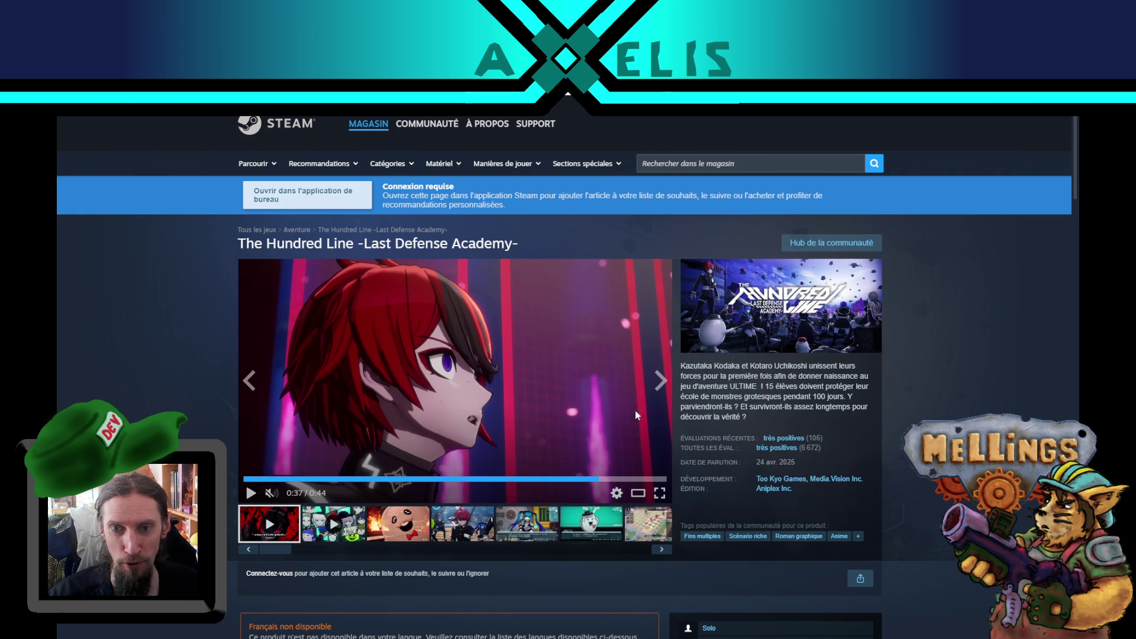
pyautogui.click(623, 478)
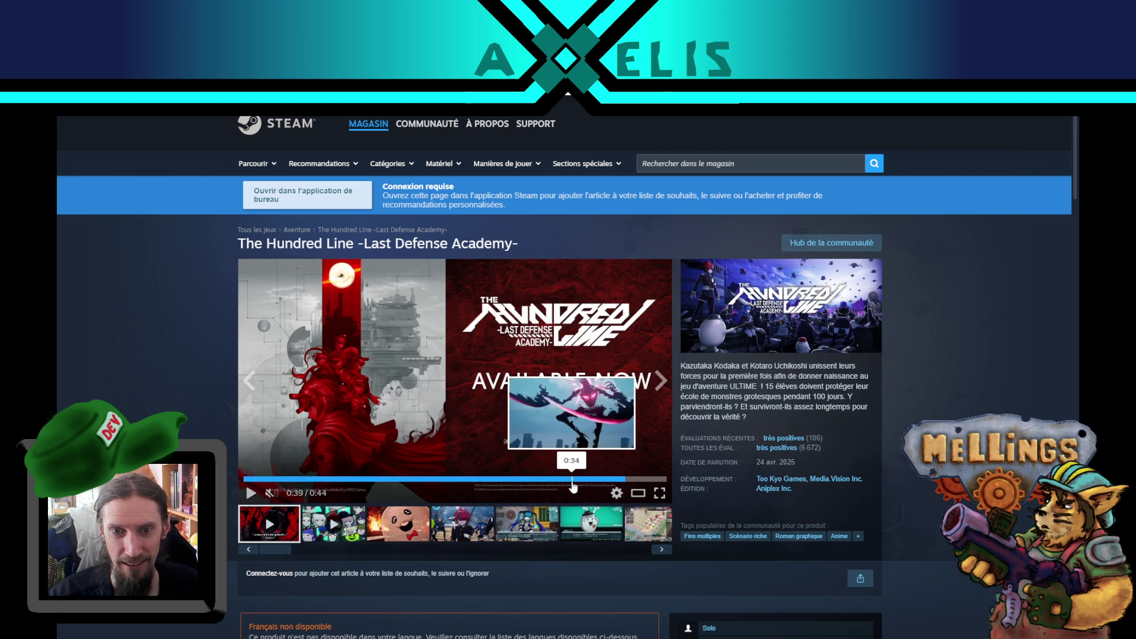
pyautogui.click(562, 479)
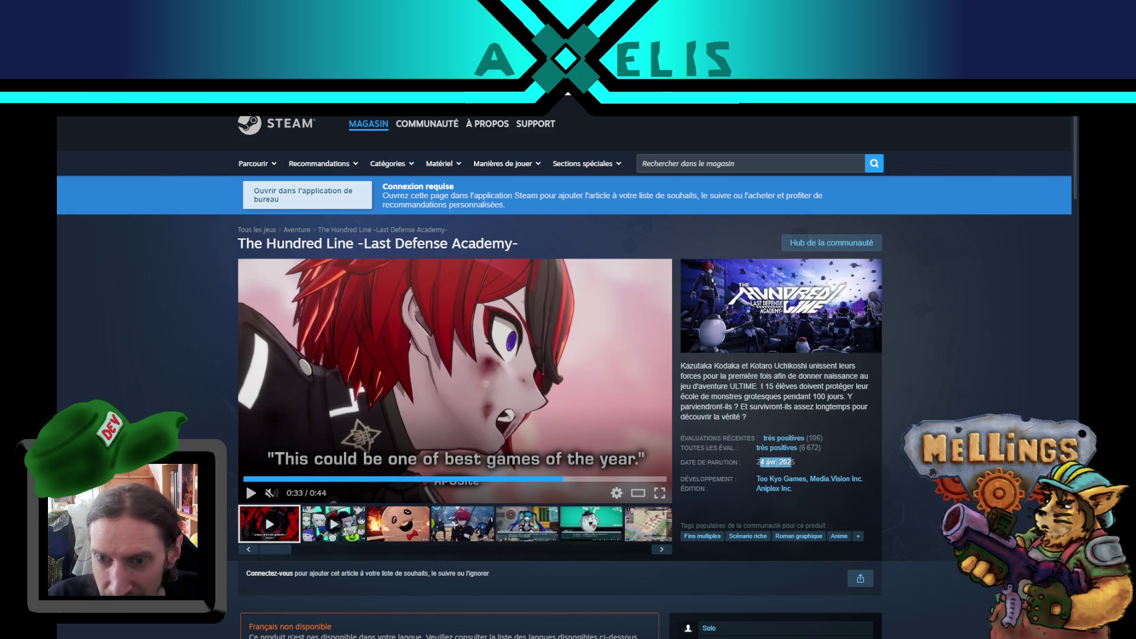
# Jump to the player reviews section showing 'très positives' from 6,672 reviews.
pyautogui.scroll(-5, 956, 352)
pyautogui.scroll(3, 955, 350)
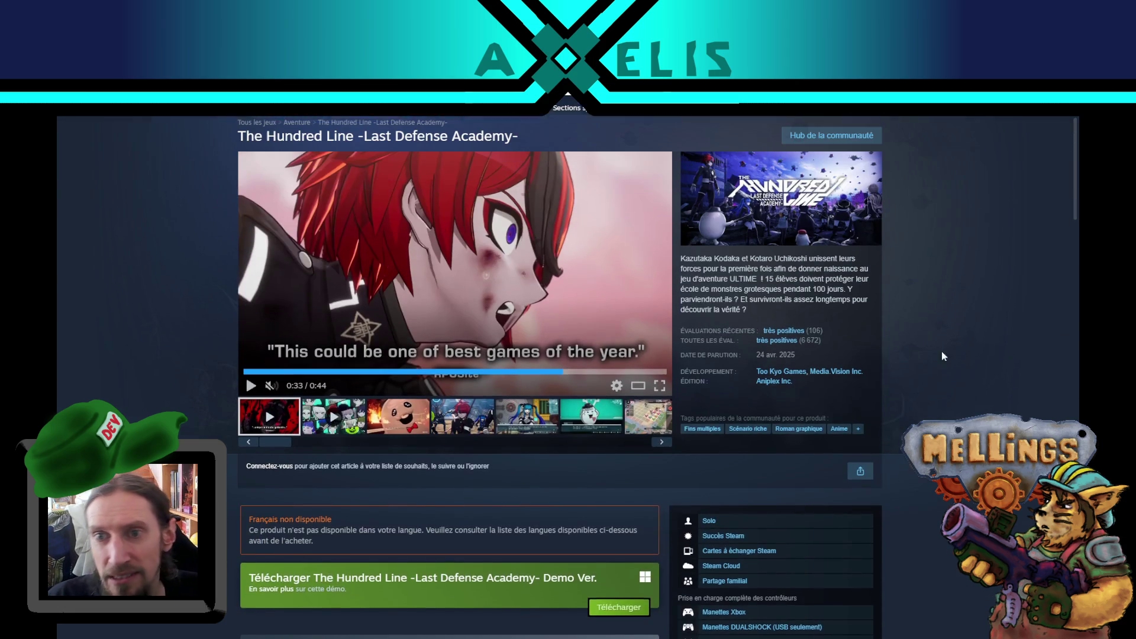
pyautogui.click(797, 336)
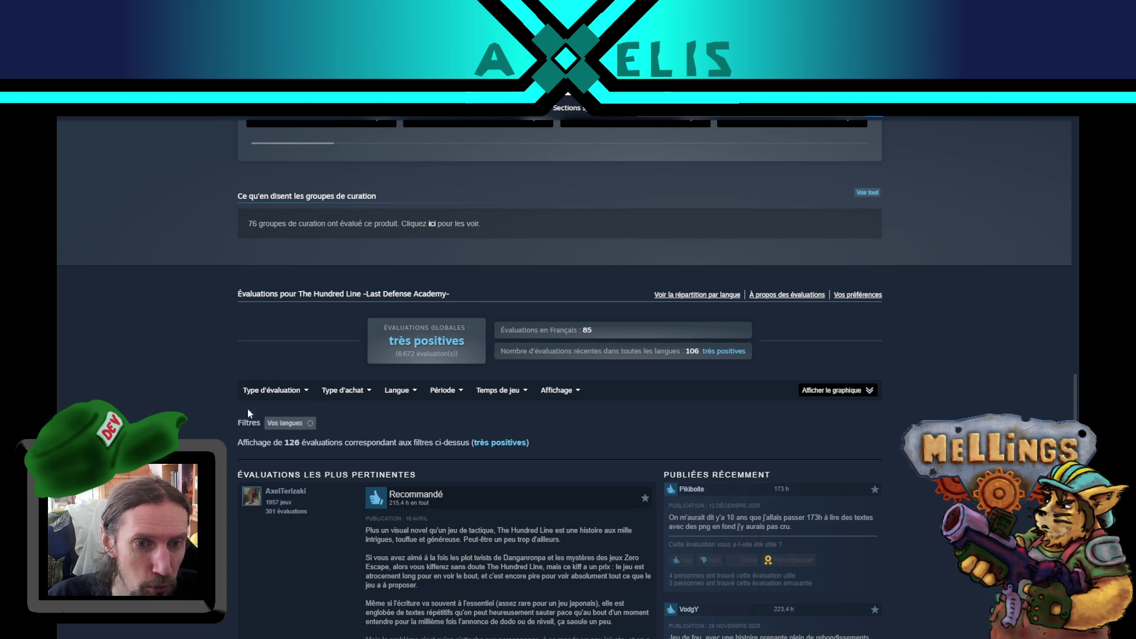
pyautogui.moveTo(278, 391)
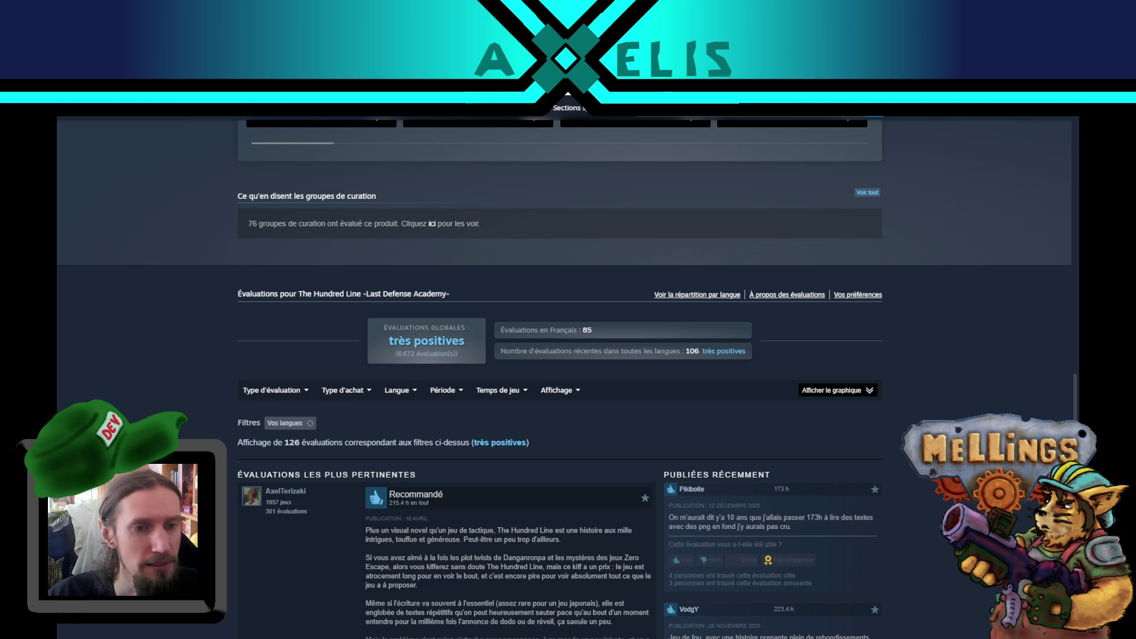
pyautogui.scroll(-15, 219, 412)
pyautogui.scroll(10, 219, 411)
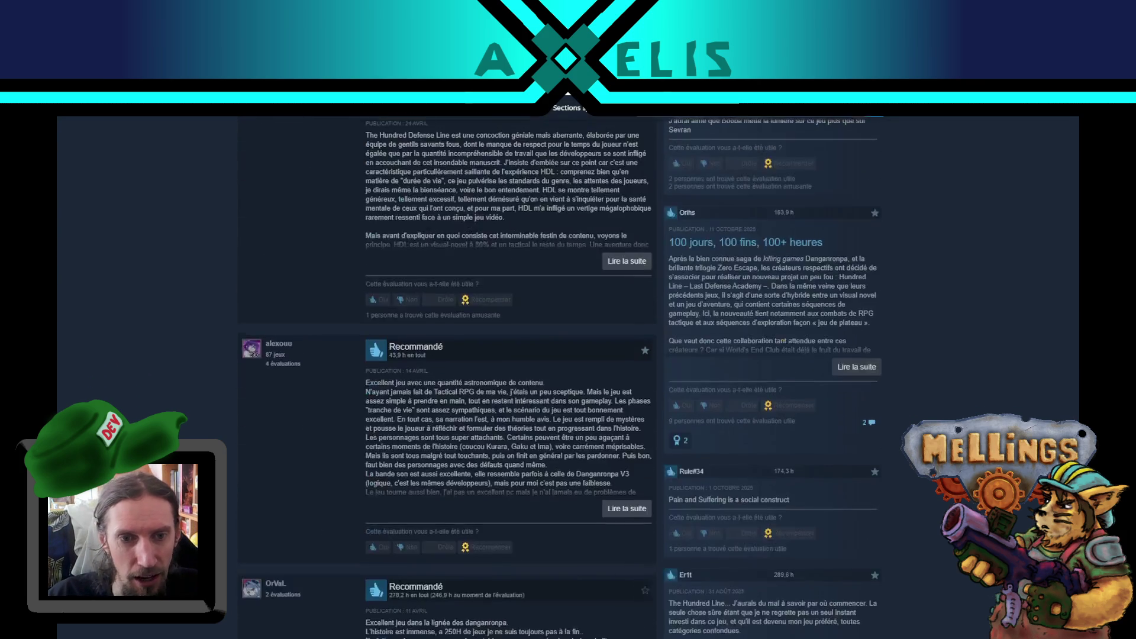
pyautogui.scroll(8, 219, 411)
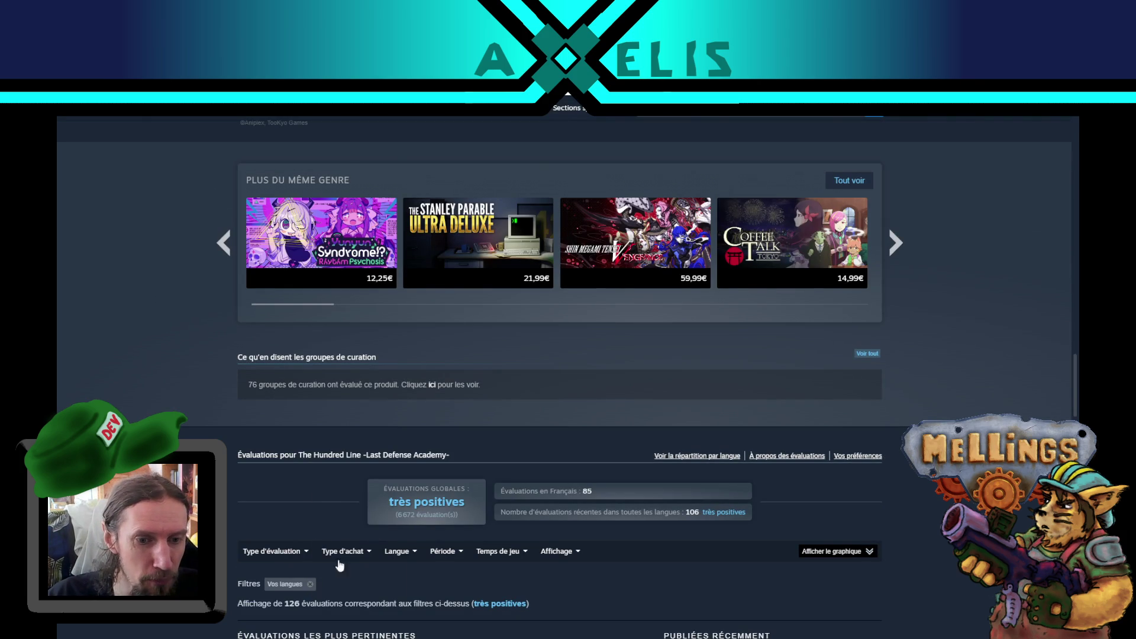
# Set the review type filter to Négatives and remove the Vos langues chip to show all languages.
pyautogui.moveTo(293, 558)
pyautogui.click(277, 593)
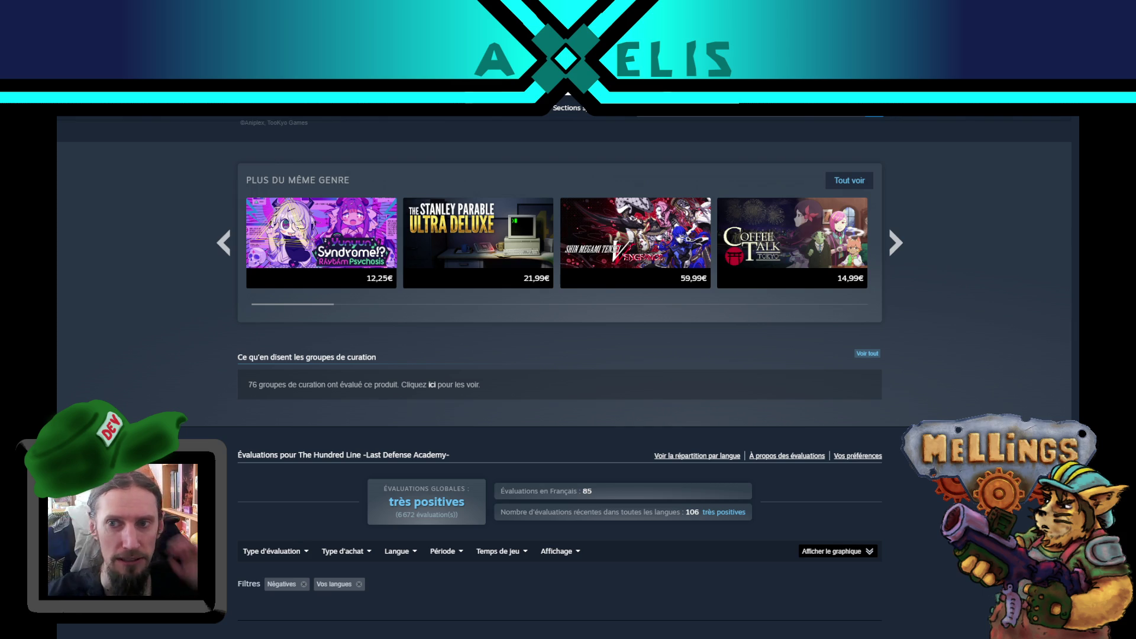
pyautogui.scroll(20, 1009, 355)
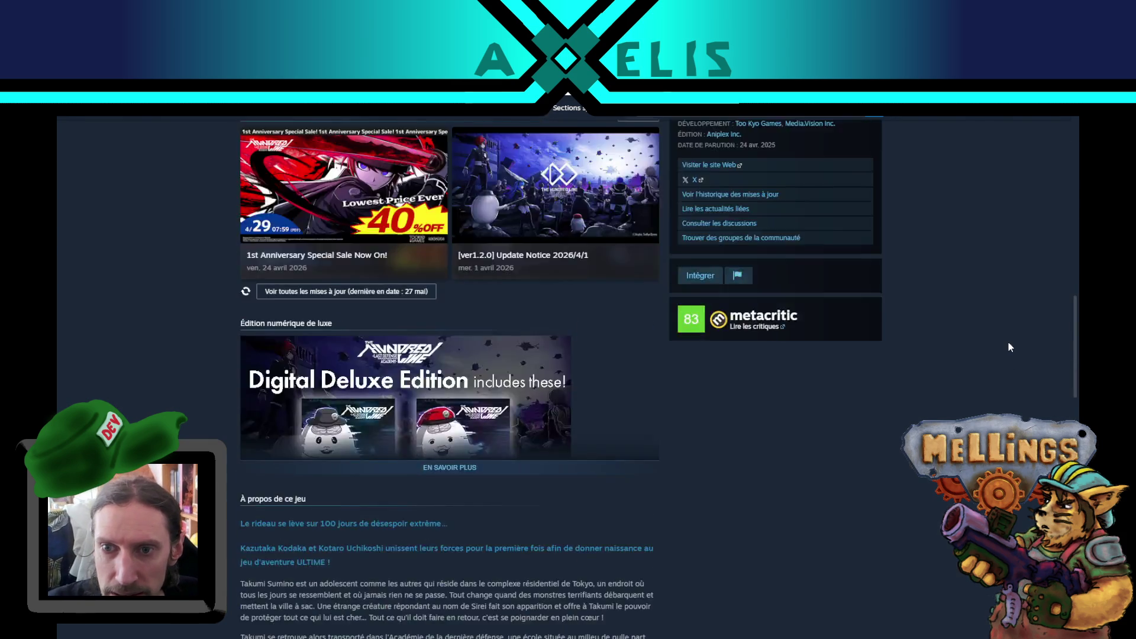
pyautogui.scroll(2, 1008, 342)
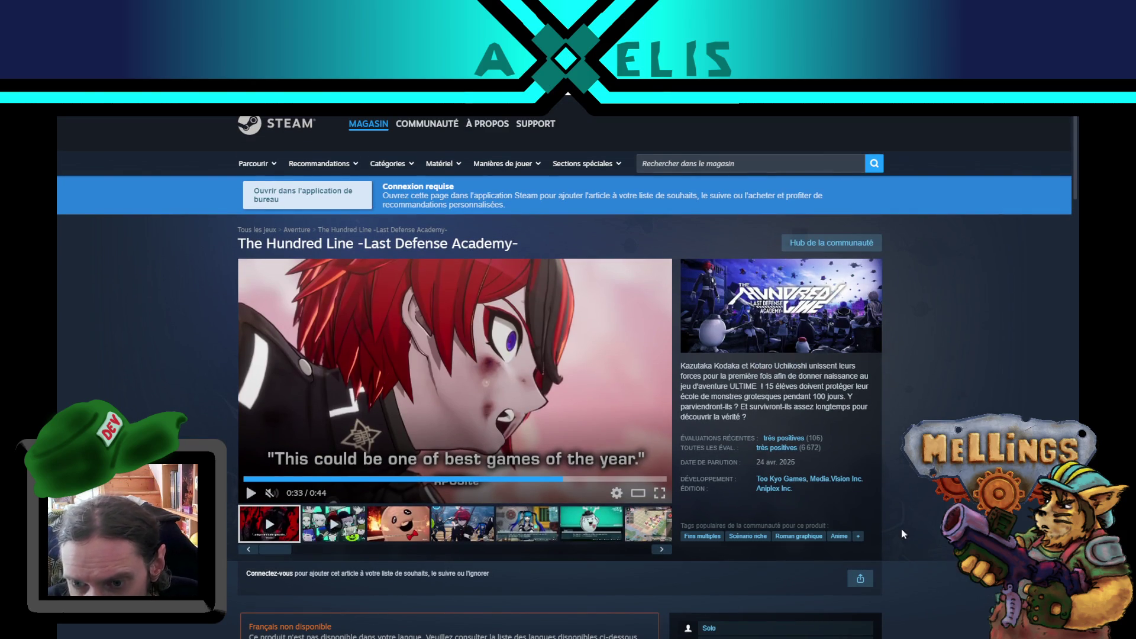
pyautogui.scroll(-1, 759, 544)
pyautogui.scroll(-20, 758, 533)
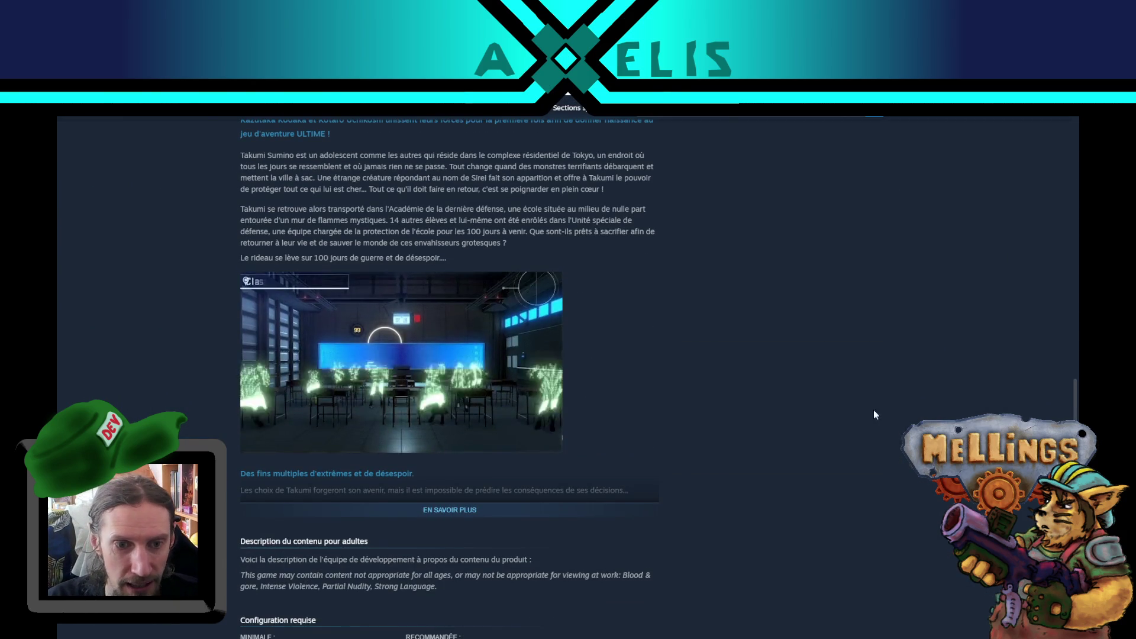
pyautogui.scroll(-10, 788, 366)
pyautogui.scroll(-1, 788, 365)
pyautogui.scroll(3, 795, 248)
pyautogui.scroll(-3, 298, 531)
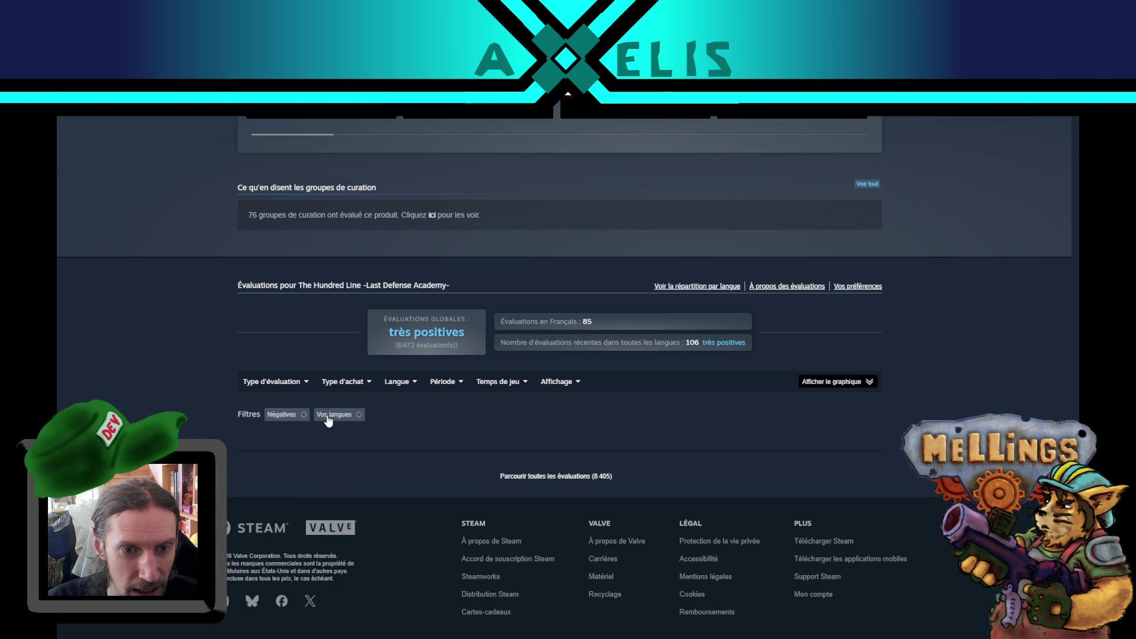
pyautogui.click(359, 415)
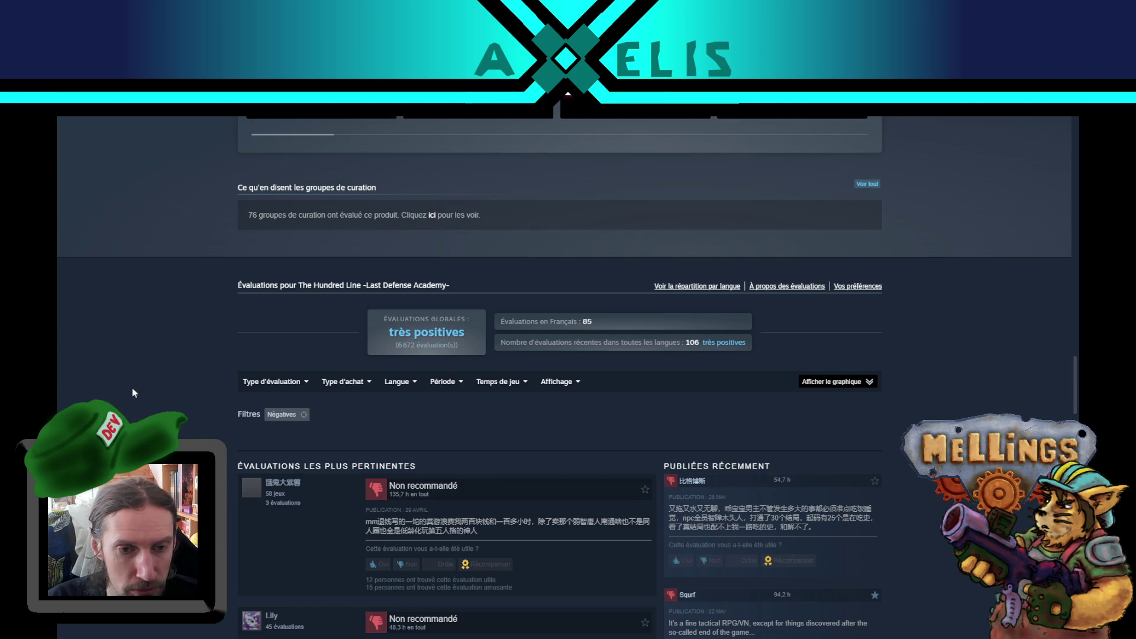
pyautogui.scroll(-3, 149, 389)
pyautogui.scroll(-3, 148, 388)
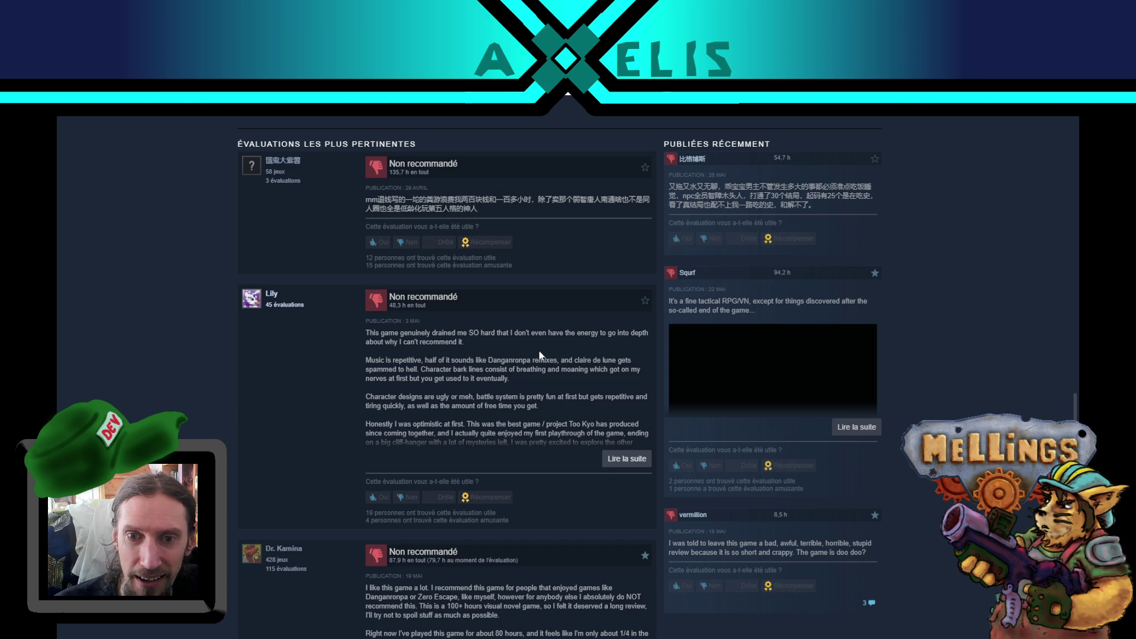
pyautogui.moveTo(464, 342)
pyautogui.mouseDown()
pyautogui.moveTo(499, 332)
pyautogui.moveTo(367, 332)
pyautogui.mouseUp()
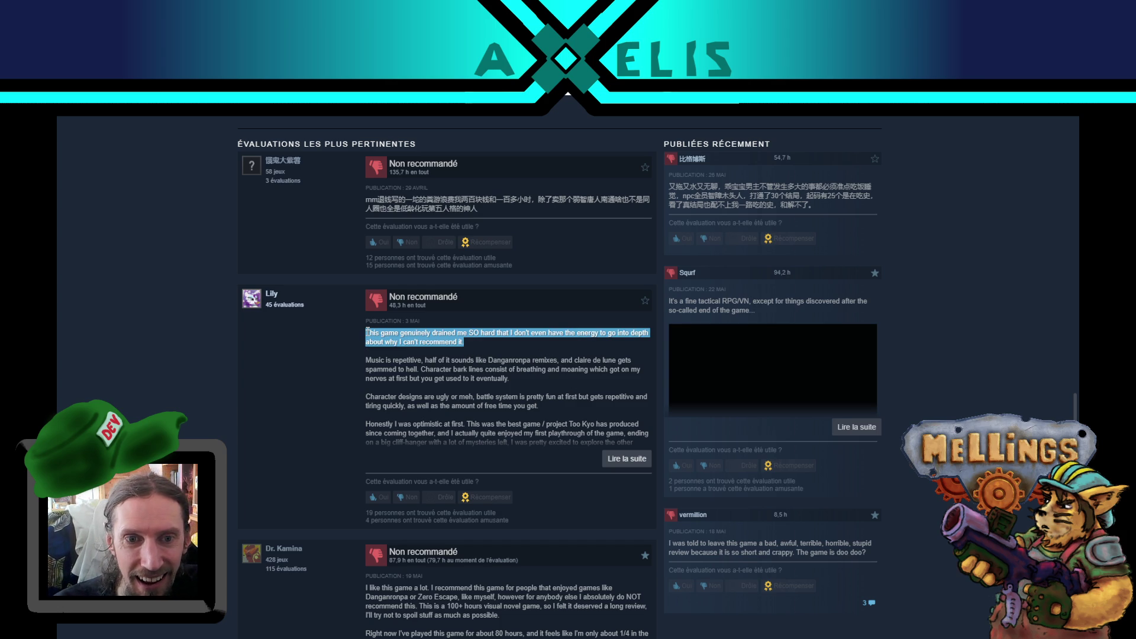
pyautogui.click(533, 411)
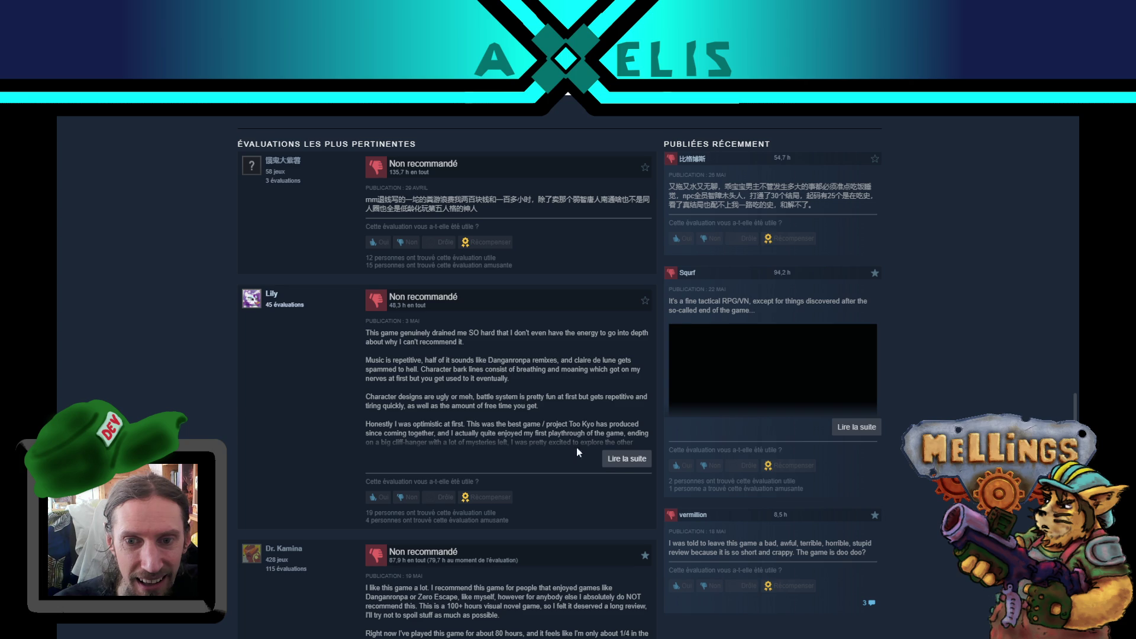
pyautogui.click(610, 458)
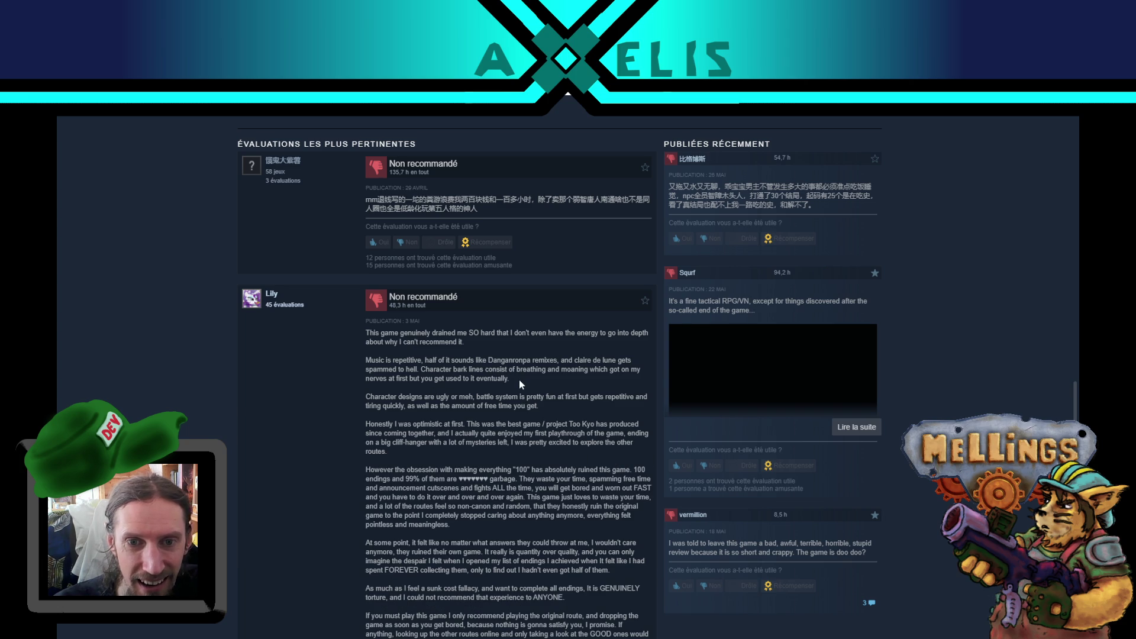
pyautogui.moveTo(509, 379)
pyautogui.mouseDown()
pyautogui.moveTo(353, 363)
pyautogui.moveTo(552, 382)
pyautogui.moveTo(534, 368)
pyautogui.moveTo(517, 377)
pyautogui.mouseUp()
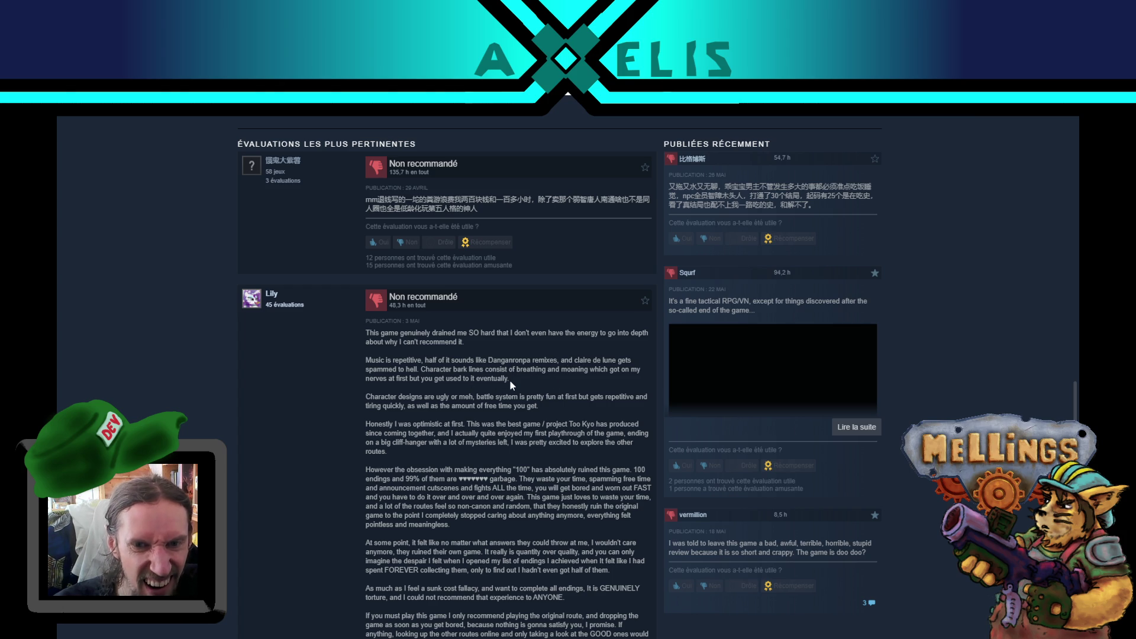
pyautogui.moveTo(509, 379)
pyautogui.mouseDown()
pyautogui.moveTo(484, 370)
pyautogui.moveTo(491, 396)
pyautogui.mouseUp()
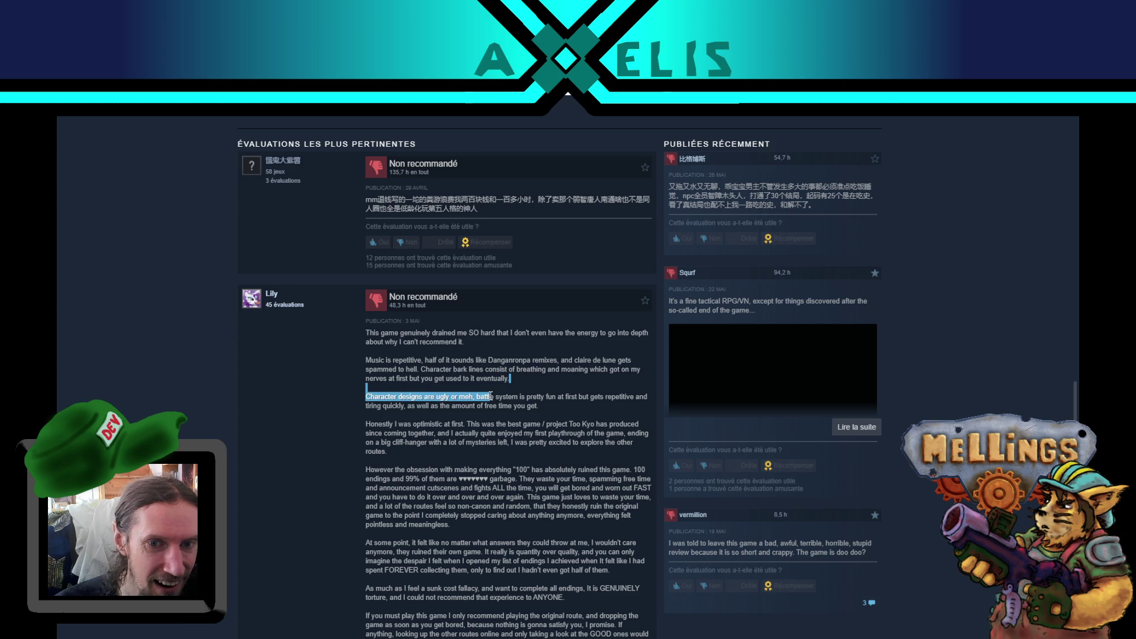
pyautogui.click(491, 397)
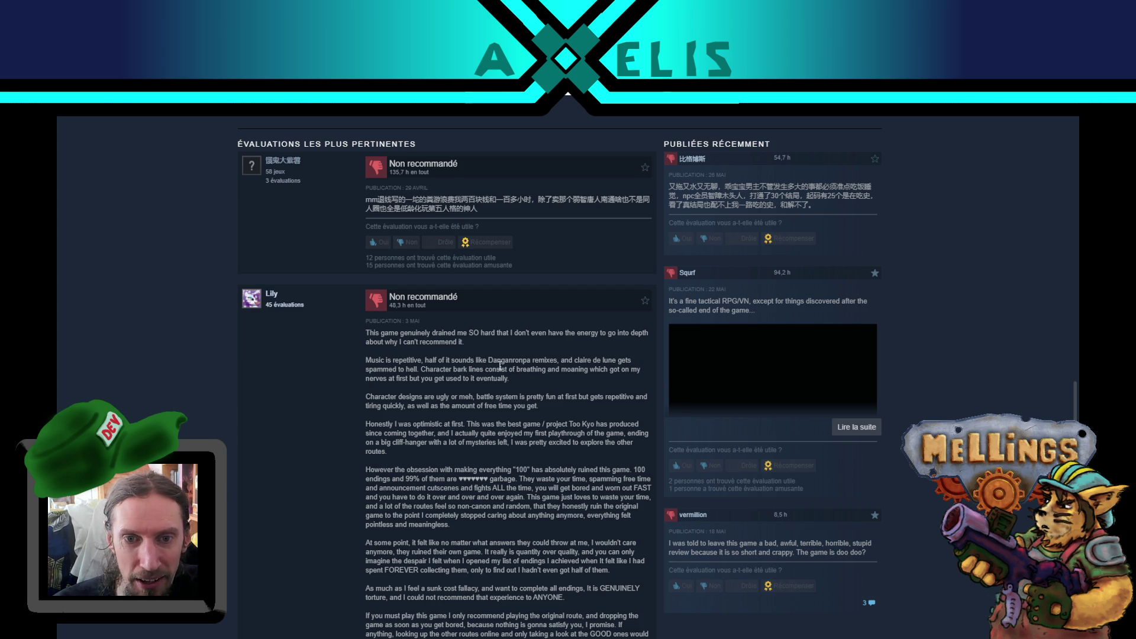
pyautogui.moveTo(471, 361)
pyautogui.mouseDown()
pyautogui.moveTo(569, 361)
pyautogui.moveTo(542, 362)
pyautogui.mouseUp()
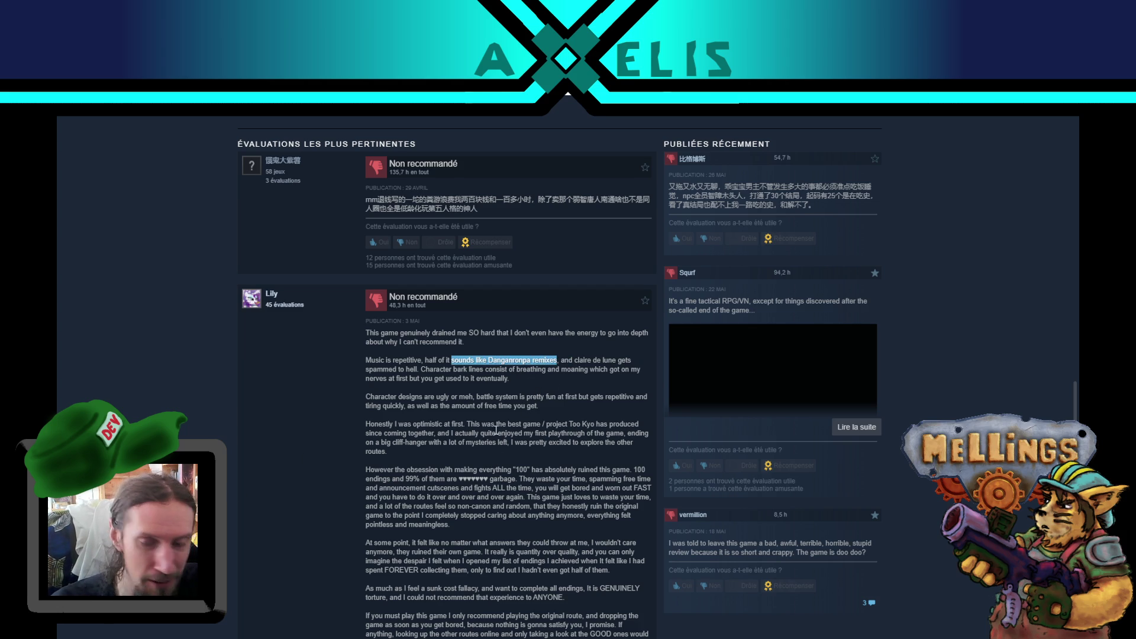
pyautogui.scroll(-3, 492, 371)
pyautogui.click(492, 371)
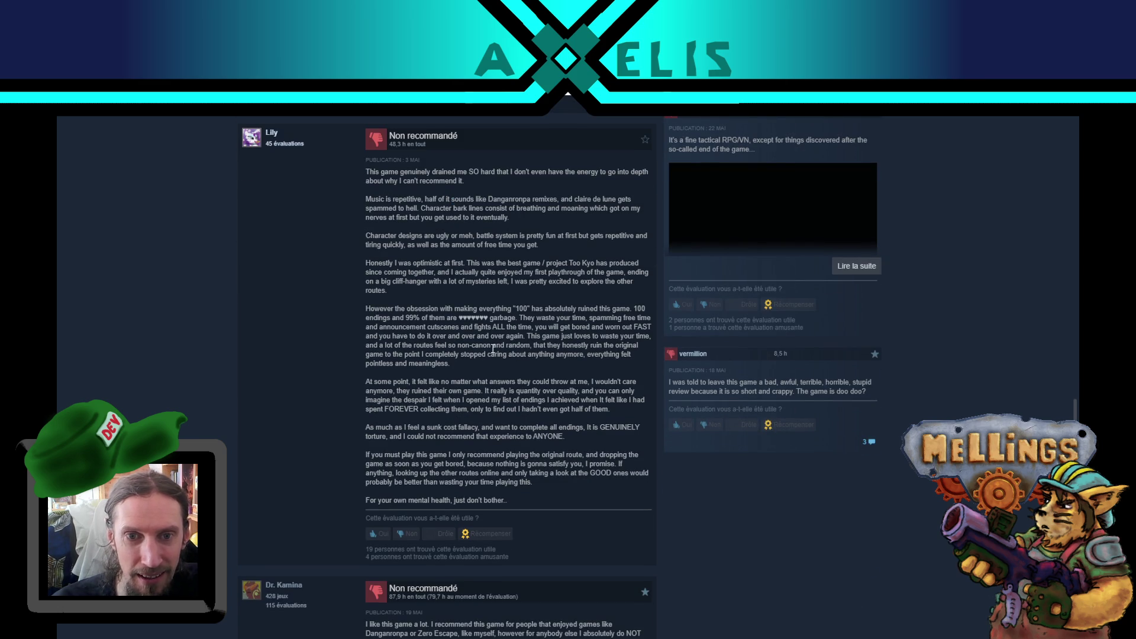
pyautogui.scroll(-5, 483, 414)
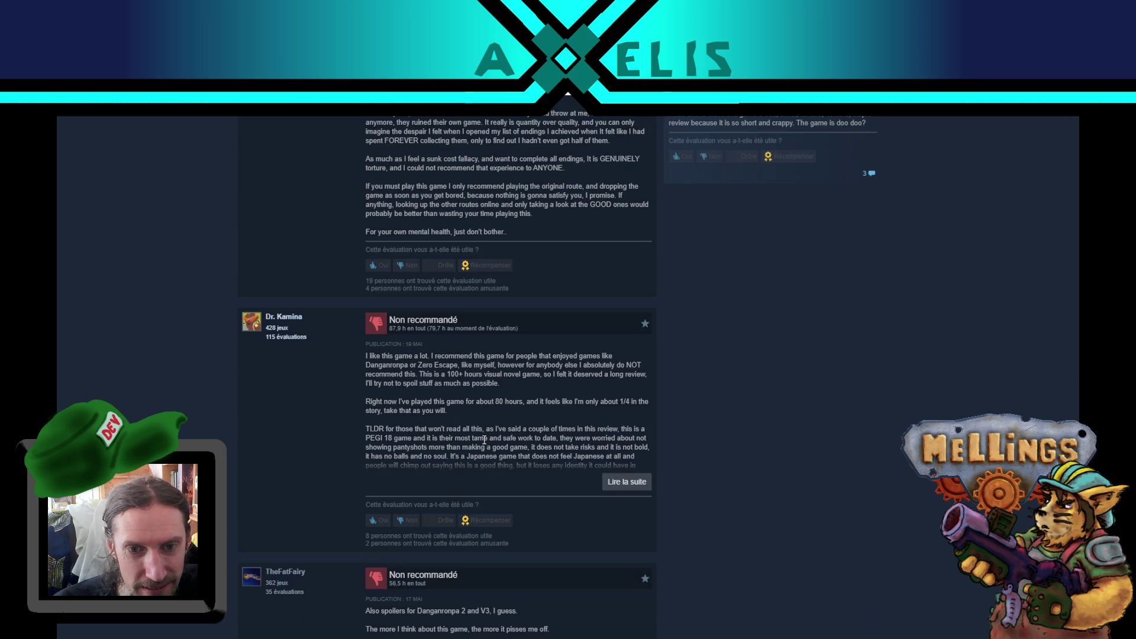
# Highlight passages of the negative review's opening, including the 100+ hours visual novel sentence.
pyautogui.moveTo(389, 357); pyautogui.dragTo(444, 392)
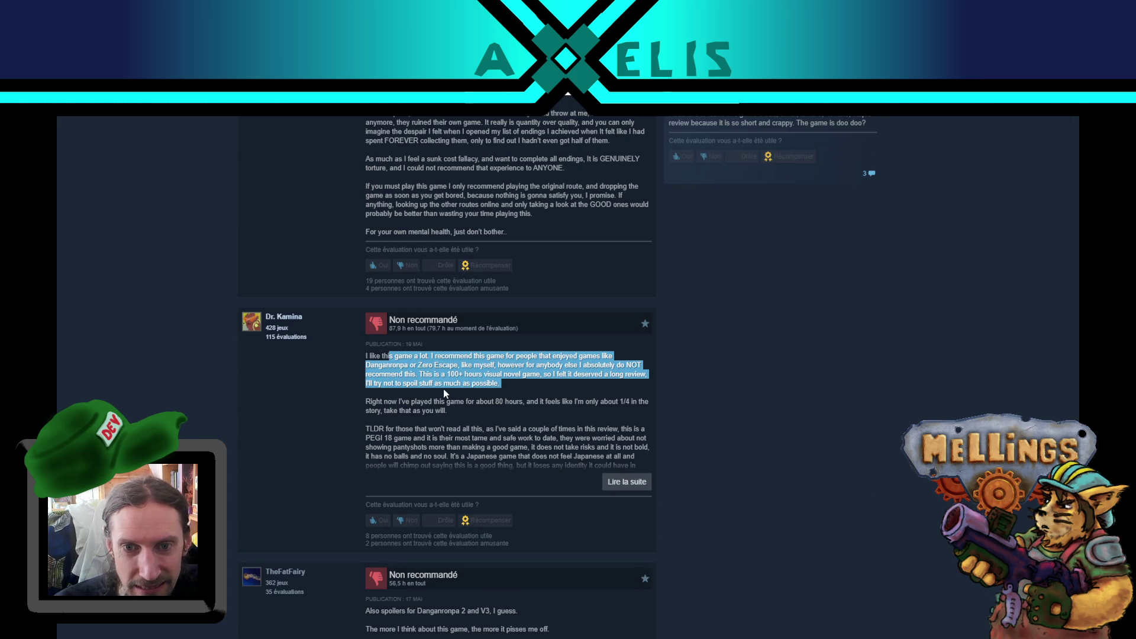
pyautogui.click(443, 389)
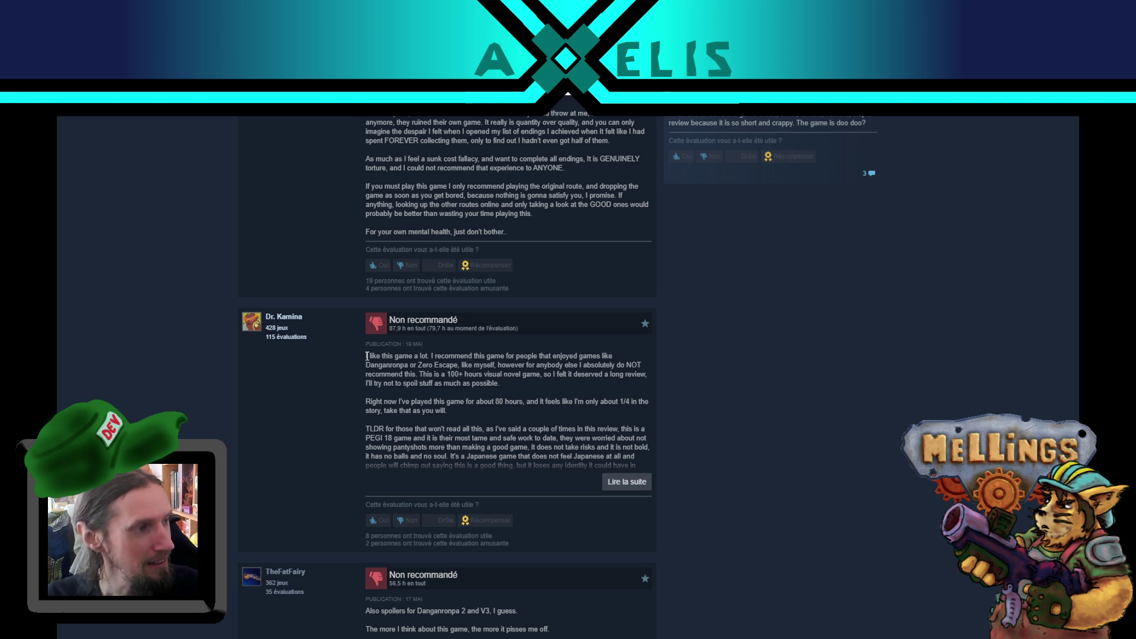
pyautogui.moveTo(367, 356)
pyautogui.mouseDown()
pyautogui.moveTo(438, 357)
pyautogui.moveTo(435, 366)
pyautogui.moveTo(435, 354)
pyautogui.moveTo(426, 364)
pyautogui.moveTo(624, 356)
pyautogui.moveTo(570, 365)
pyautogui.moveTo(645, 367)
pyautogui.moveTo(415, 365)
pyautogui.moveTo(466, 367)
pyautogui.moveTo(497, 449)
pyautogui.moveTo(486, 394)
pyautogui.mouseUp()
pyautogui.click(435, 353)
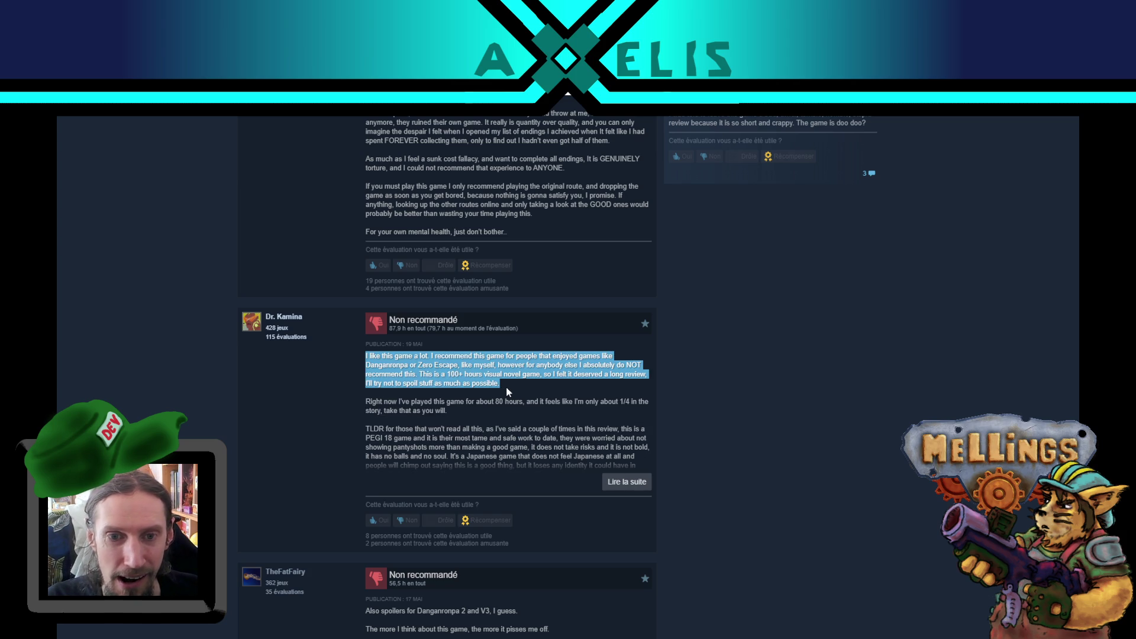
pyautogui.click(507, 391)
pyautogui.moveTo(574, 365)
pyautogui.mouseDown()
pyautogui.moveTo(540, 401)
pyautogui.moveTo(446, 375)
pyautogui.moveTo(464, 374)
pyautogui.moveTo(474, 385)
pyautogui.moveTo(420, 376)
pyautogui.mouseUp()
pyautogui.click(488, 371)
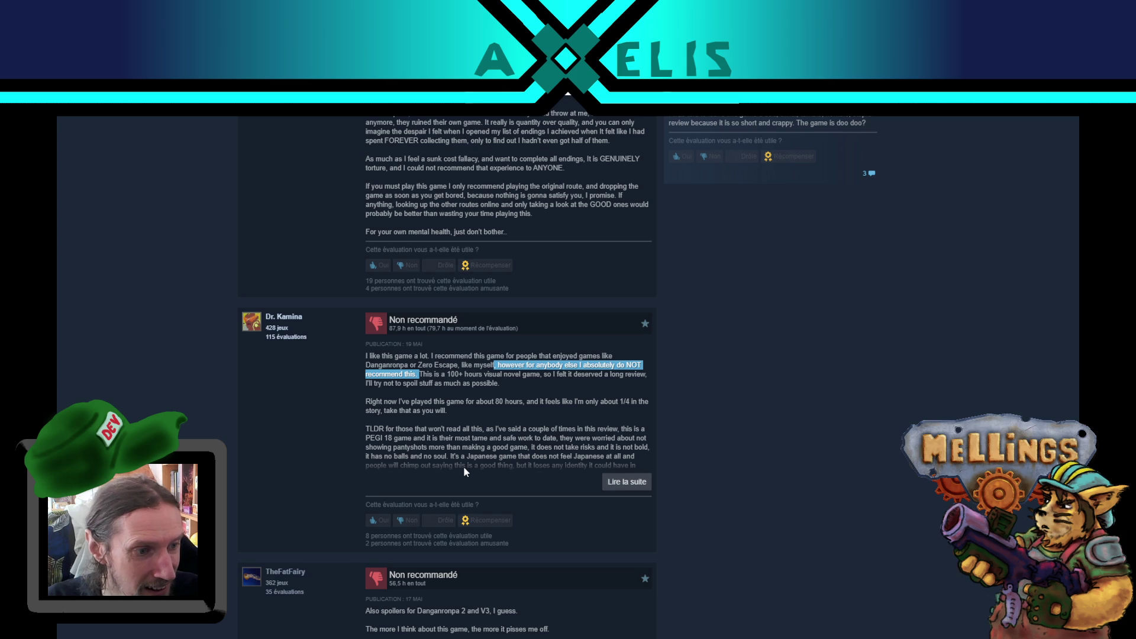
pyautogui.click(510, 382)
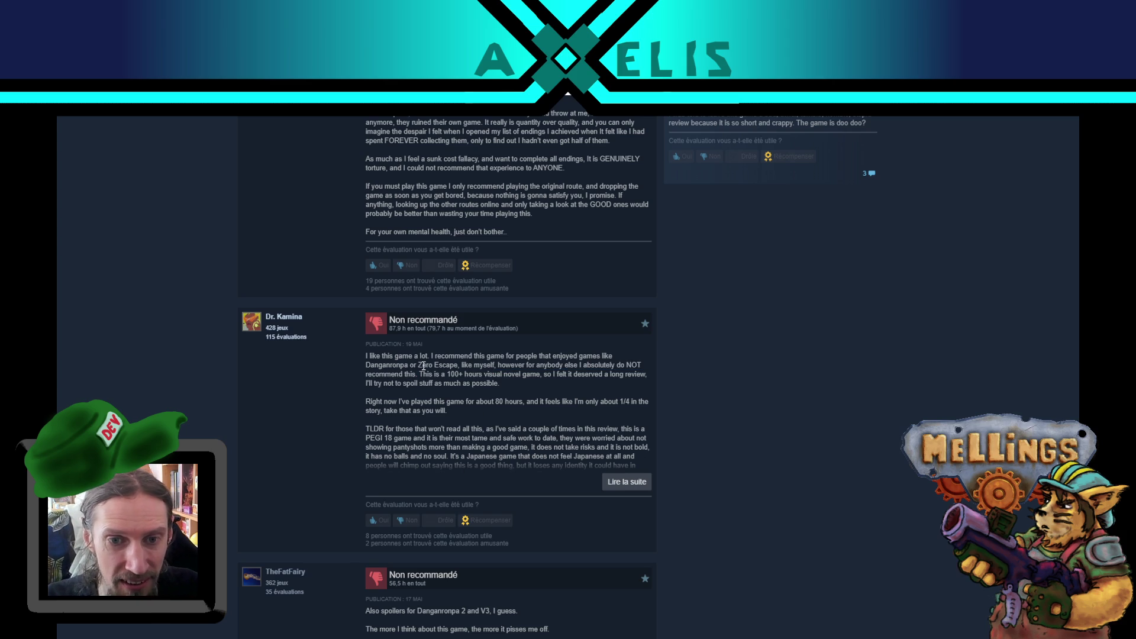
pyautogui.moveTo(421, 374); pyautogui.dragTo(509, 388)
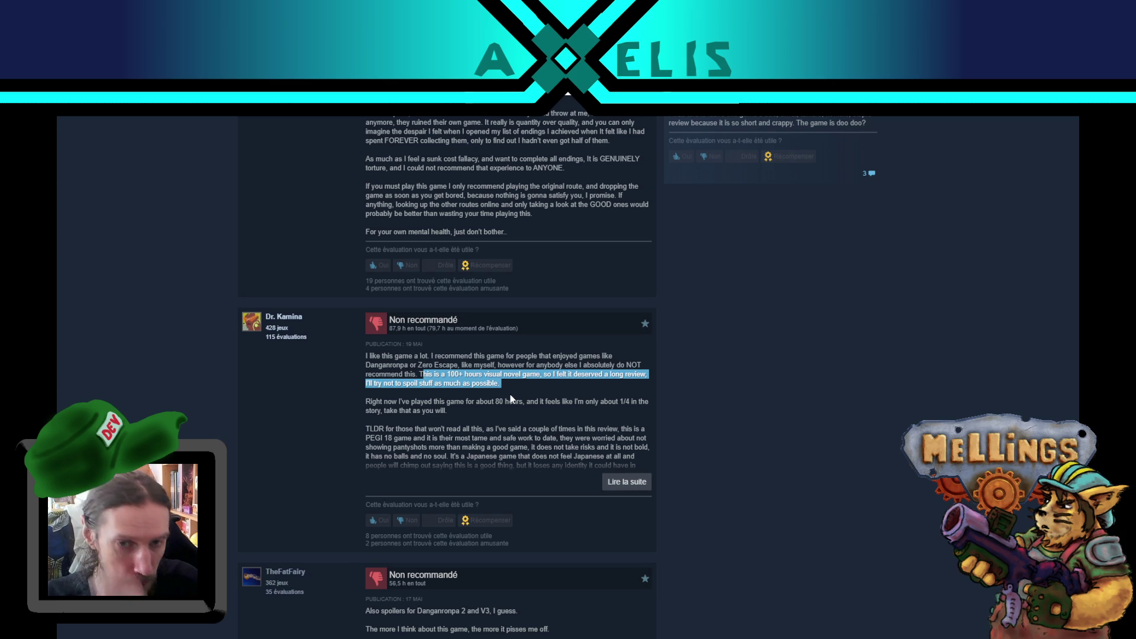
pyautogui.click(487, 405)
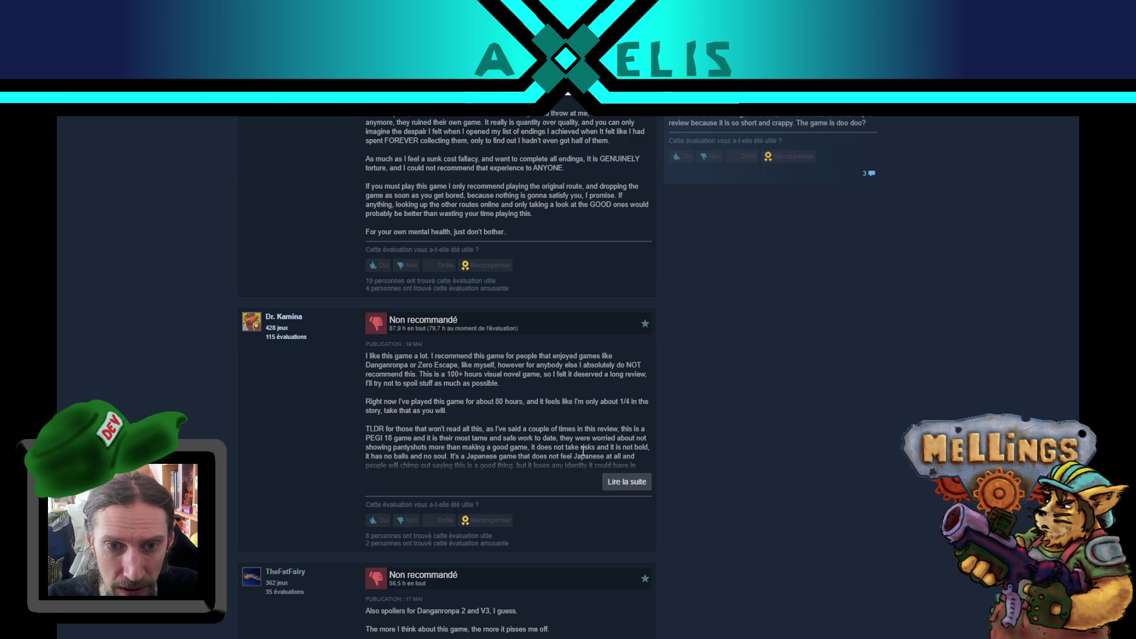
# Expand the review with 'Lire la suite' and read through to the end of its full text.
pyautogui.click(631, 483)
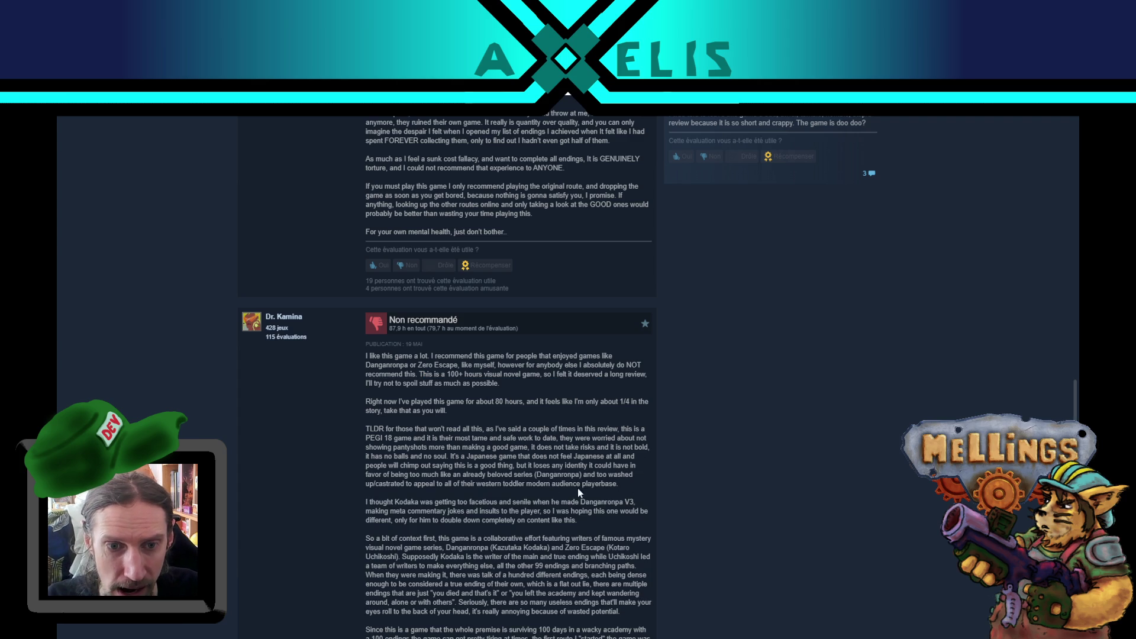
pyautogui.tripleClick(481, 407)
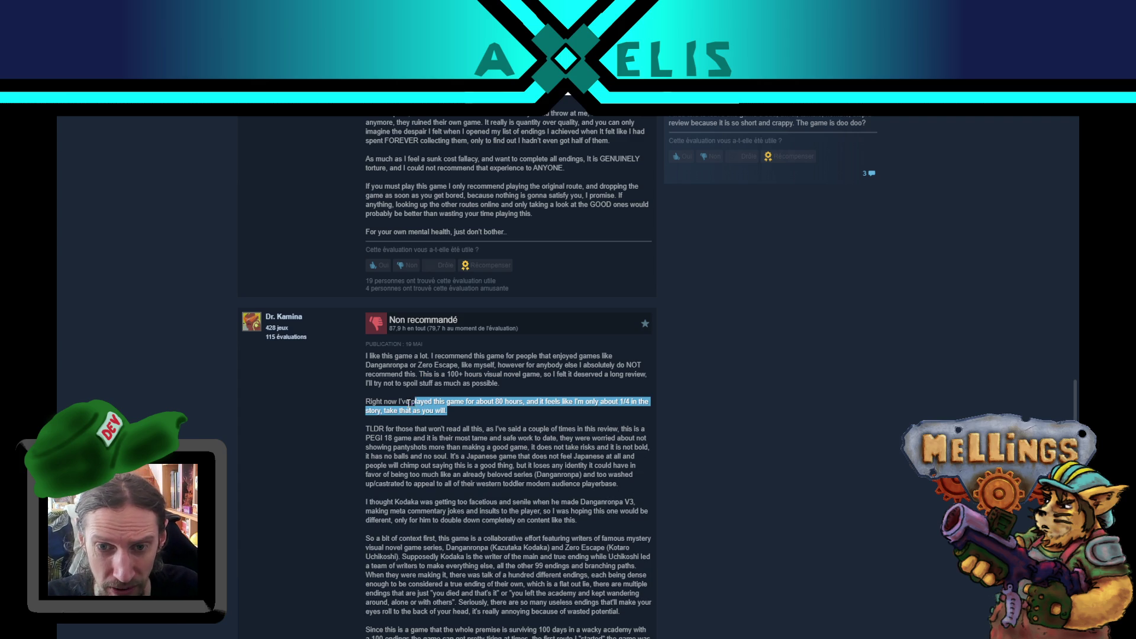
pyautogui.click(454, 410)
pyautogui.moveTo(450, 409)
pyautogui.mouseDown()
pyautogui.moveTo(366, 402)
pyautogui.moveTo(385, 325)
pyautogui.moveTo(367, 412)
pyautogui.moveTo(368, 402)
pyautogui.mouseUp()
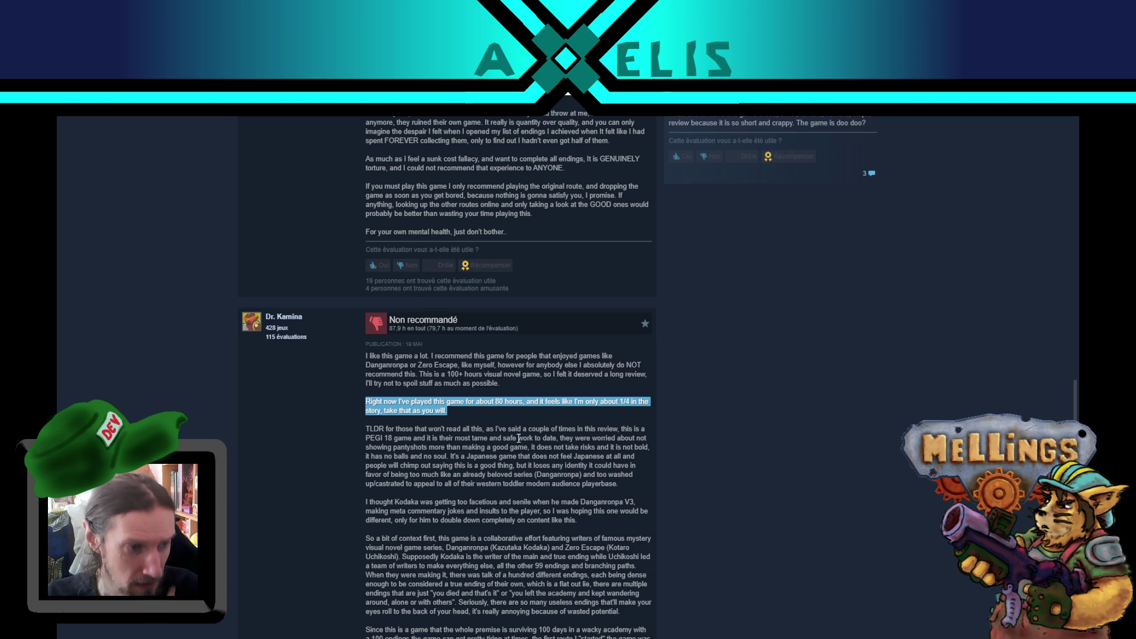
pyautogui.scroll(-3, 587, 472)
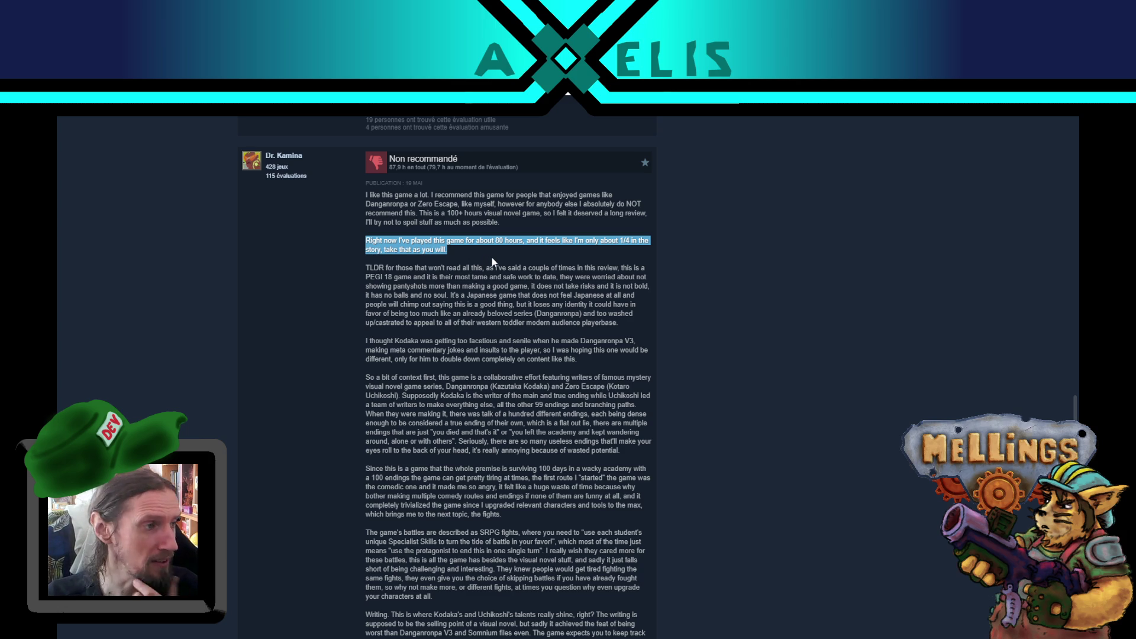
pyautogui.scroll(-15, 492, 257)
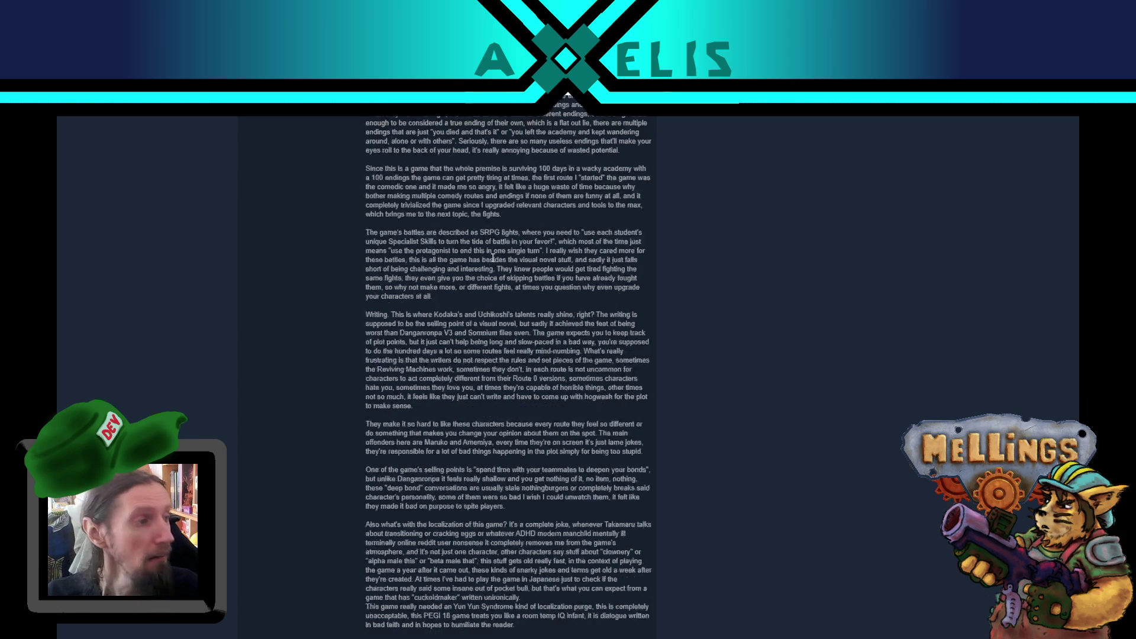
pyautogui.scroll(-2, 489, 267)
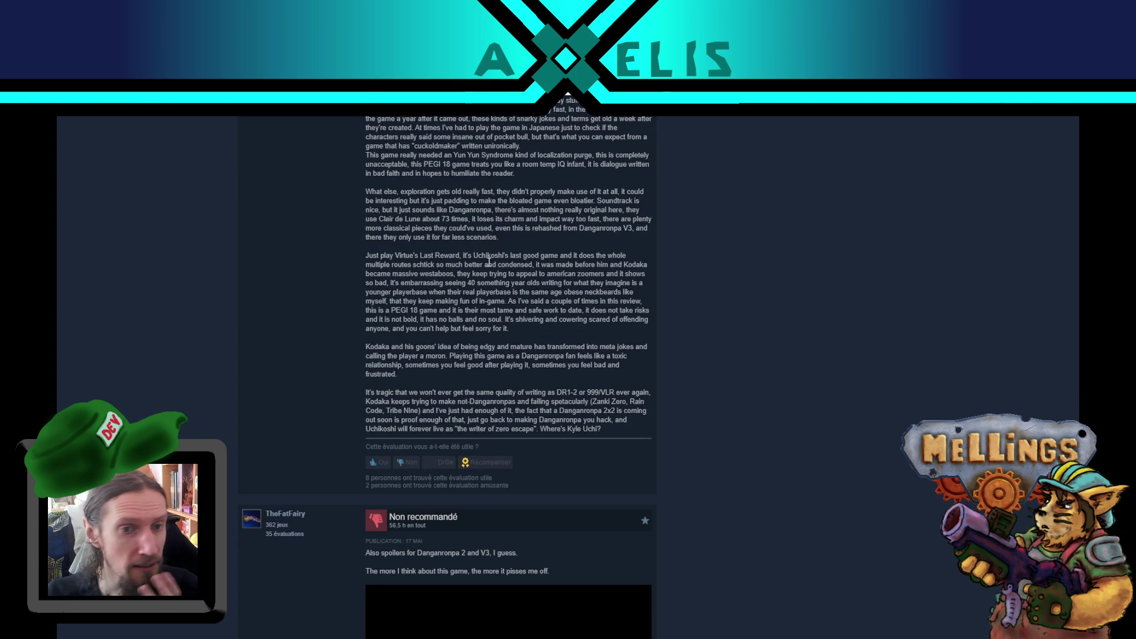
# Highlight the review's sentence about meta jokes.
pyautogui.scroll(2, 464, 390)
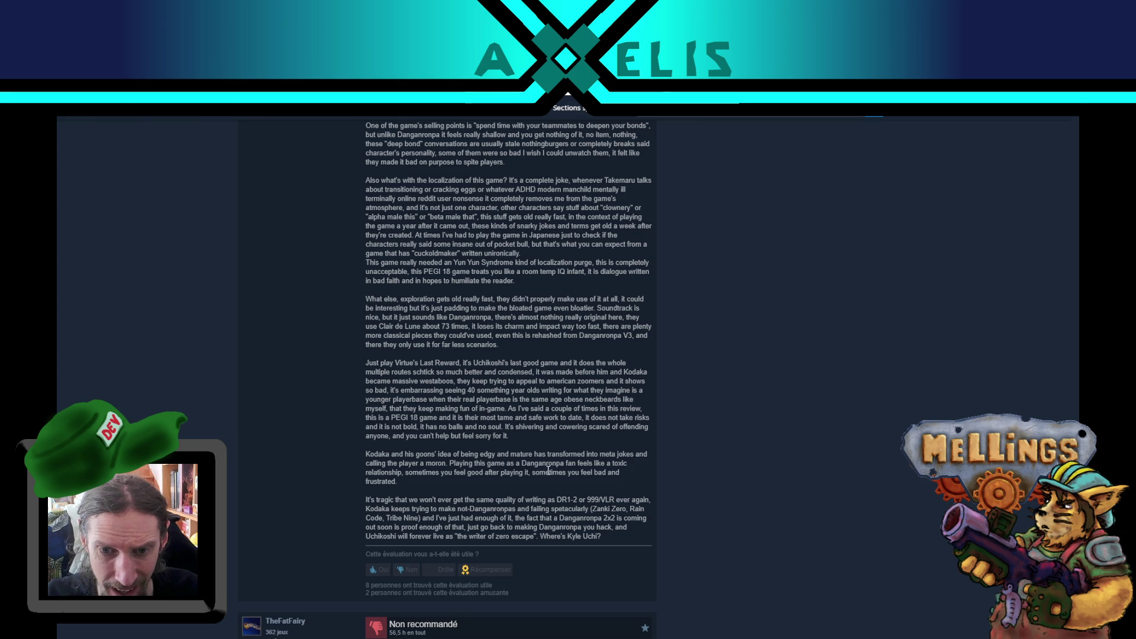
pyautogui.moveTo(527, 454)
pyautogui.mouseDown()
pyautogui.moveTo(533, 472)
pyautogui.moveTo(560, 457)
pyautogui.moveTo(611, 472)
pyautogui.moveTo(567, 483)
pyautogui.moveTo(382, 483)
pyautogui.moveTo(423, 473)
pyautogui.moveTo(402, 472)
pyautogui.mouseUp()
pyautogui.click(416, 497)
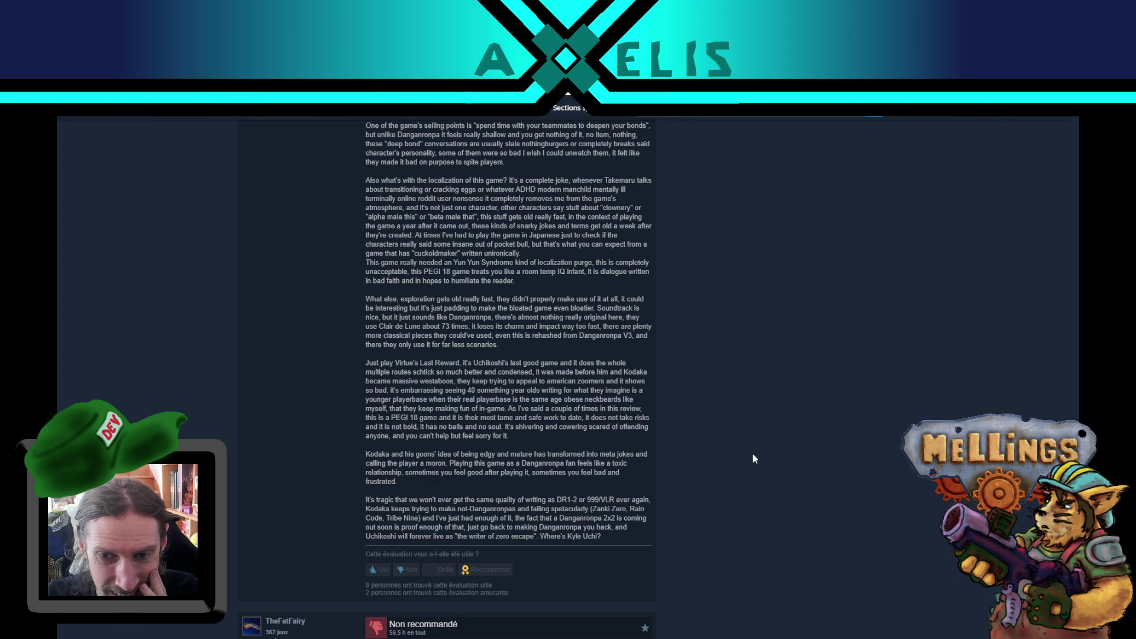
# Expand the Digital Deluxe Edition details with 'EN SAVOIR PLUS' and return to the page top.
pyautogui.scroll(15, 753, 454)
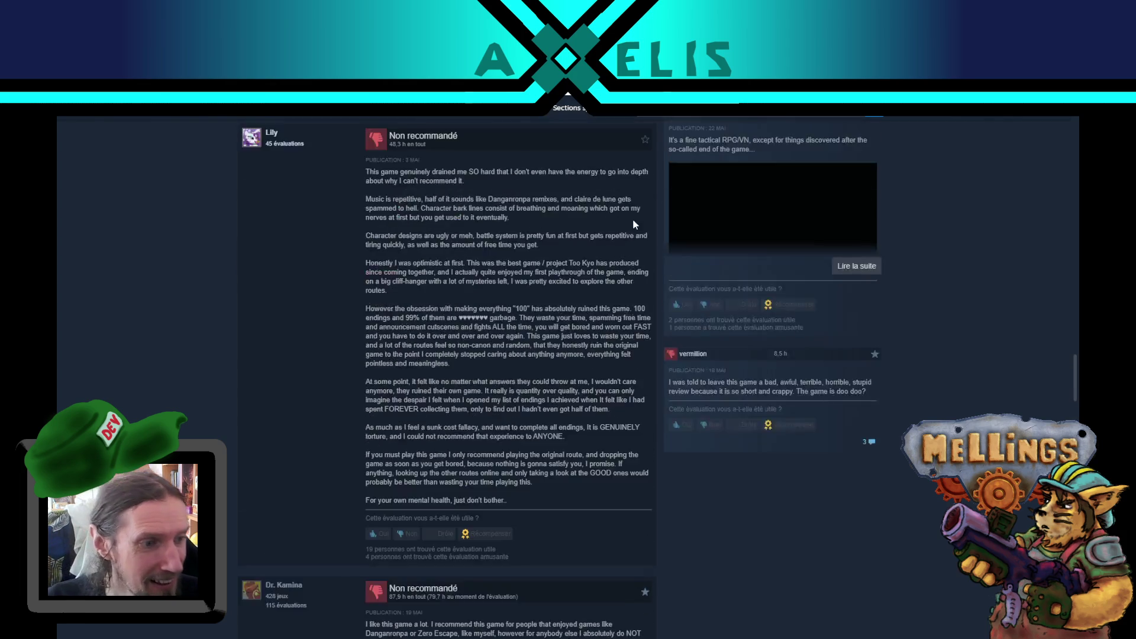
pyautogui.scroll(15, 634, 221)
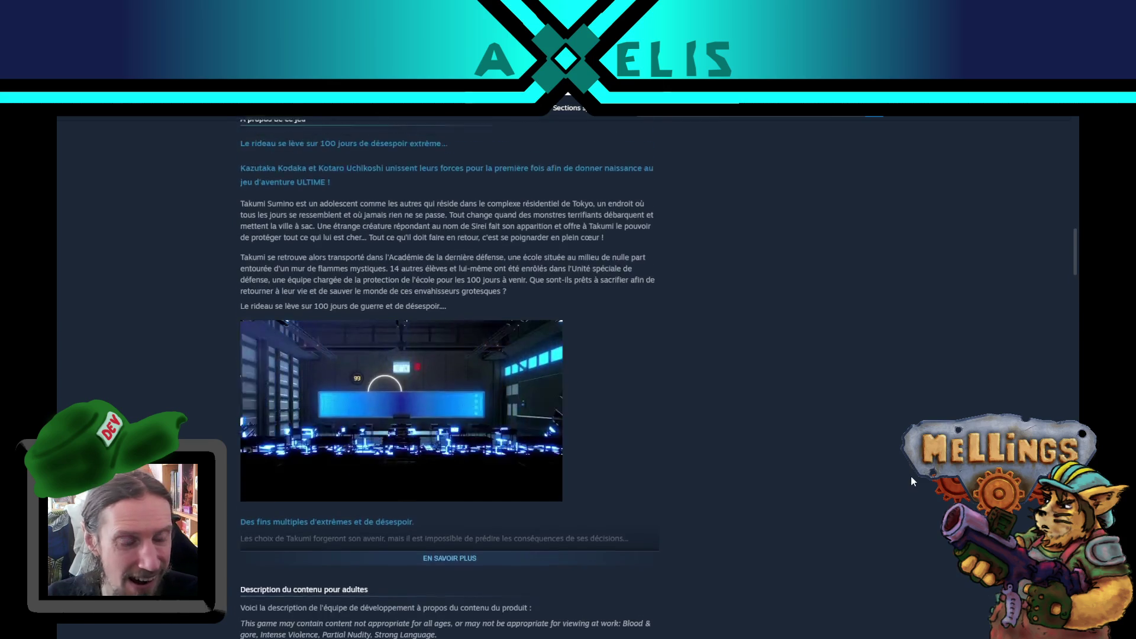
pyautogui.scroll(5, 634, 221)
pyautogui.scroll(-3, 634, 221)
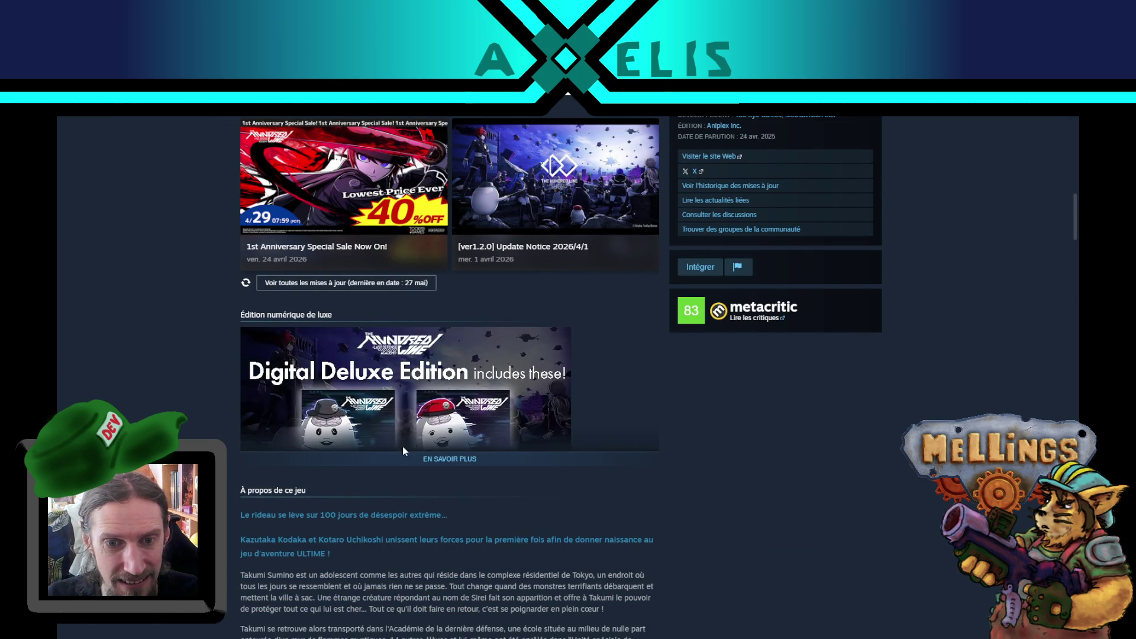
pyautogui.click(428, 462)
pyautogui.scroll(3, 429, 464)
pyautogui.scroll(12, 1002, 398)
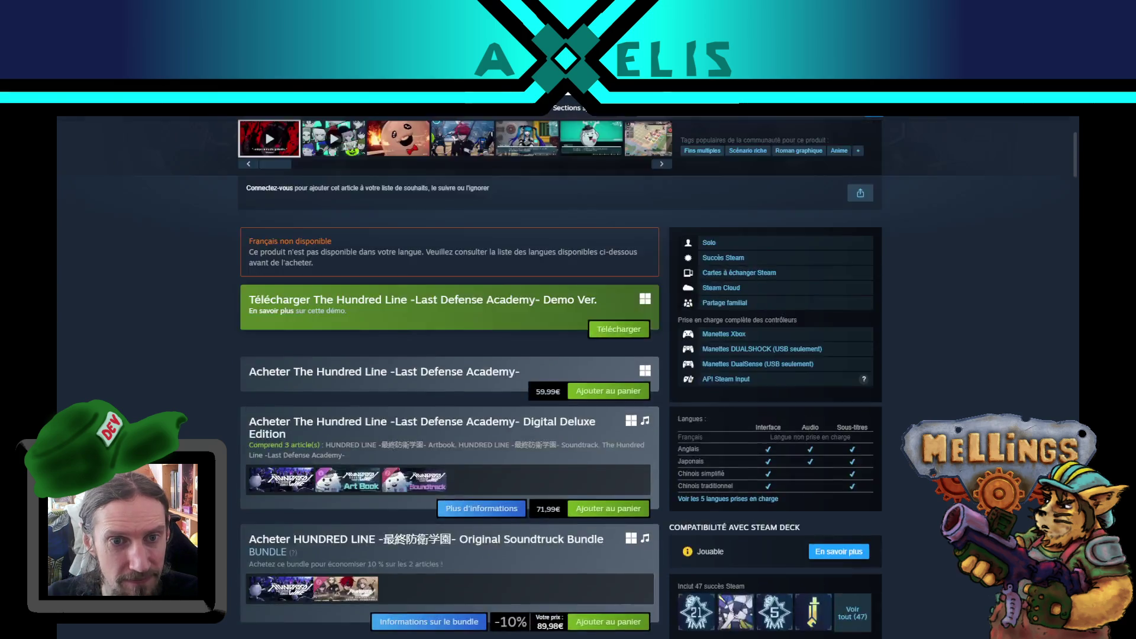
pyautogui.scroll(-4, 1002, 397)
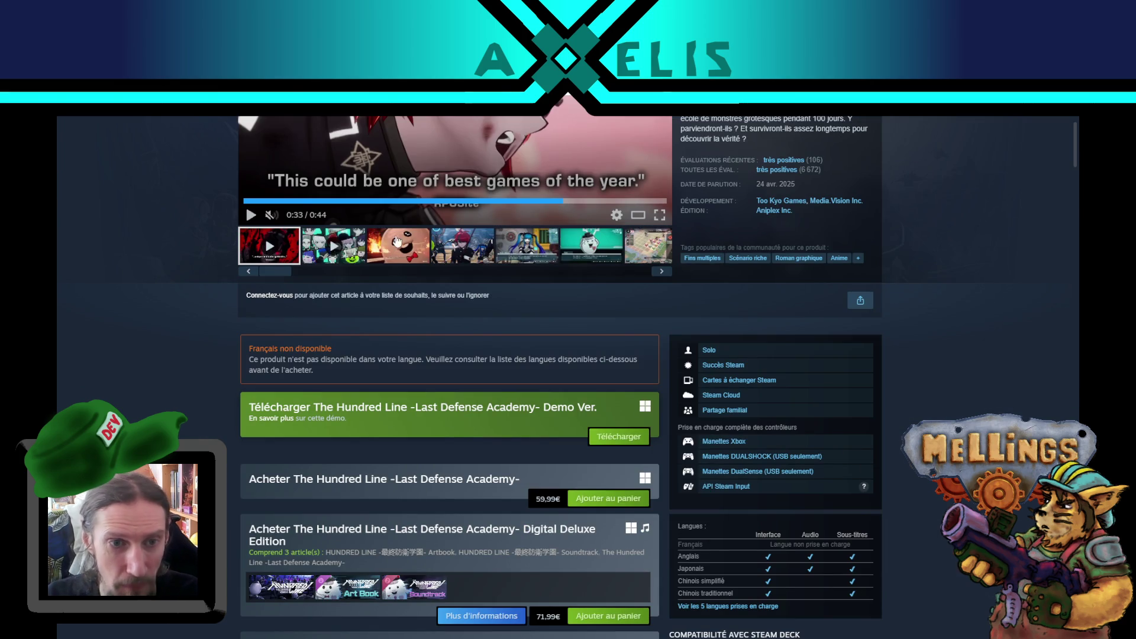
pyautogui.scroll(5, 984, 364)
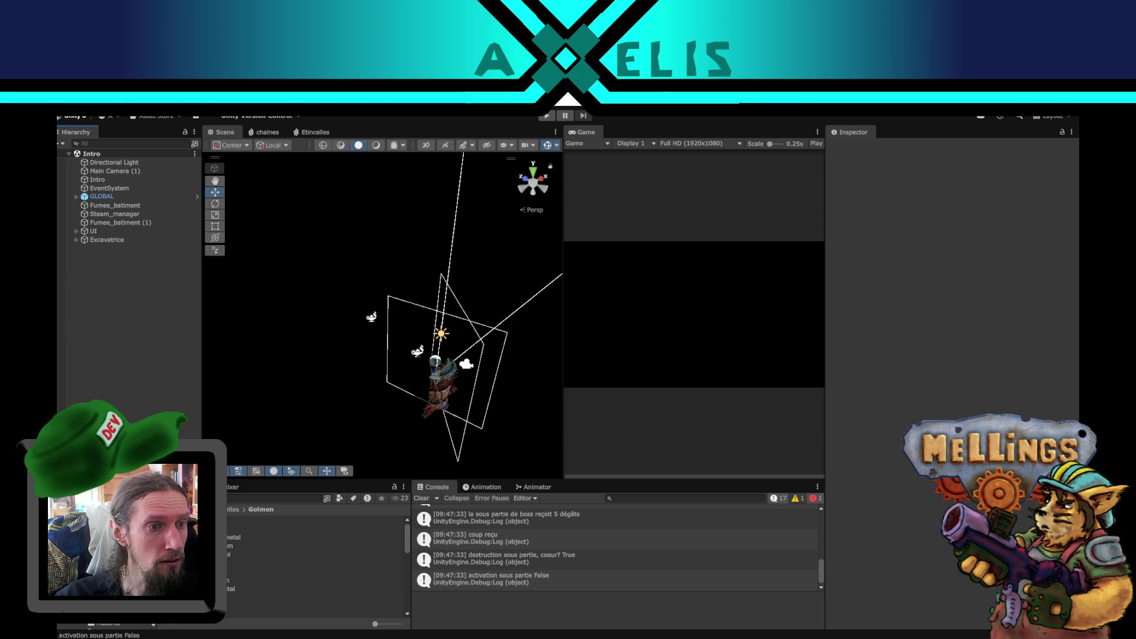
# Back in the Steam store, pause the trailer at 0:17 and maximize the store window.
pyautogui.hotkey('alt', 'Tab')
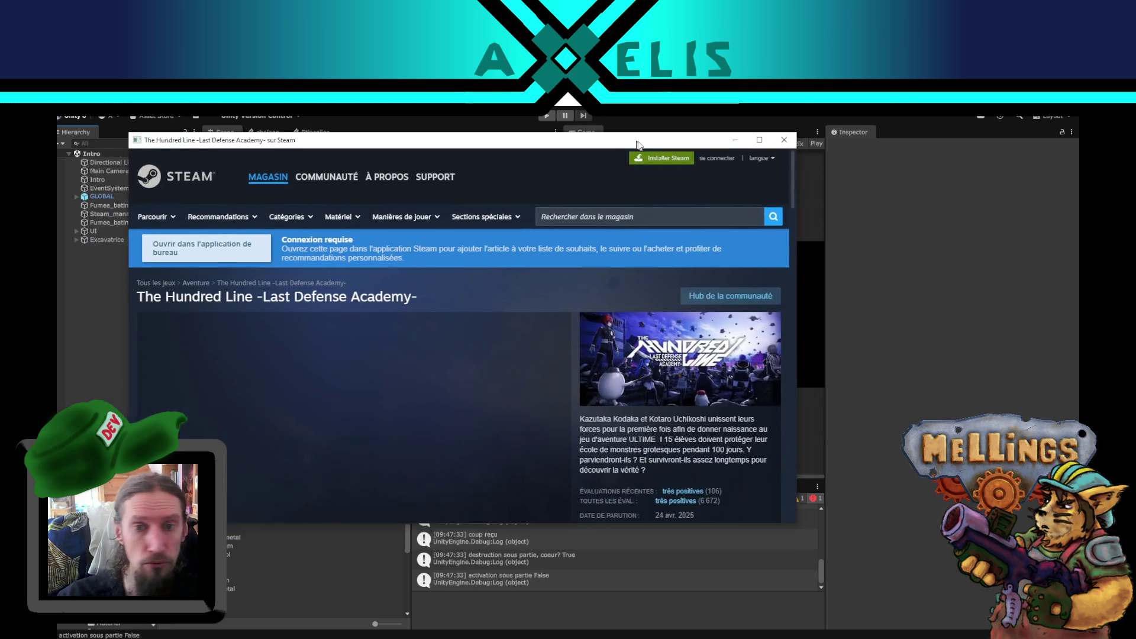
pyautogui.scroll(-1, 649, 357)
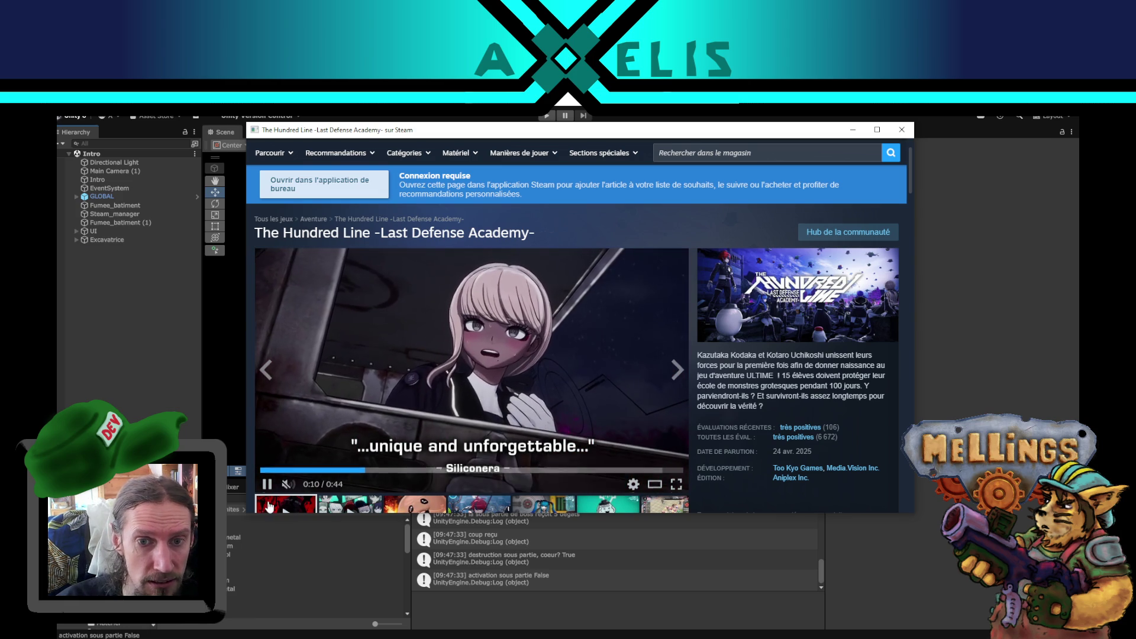
pyautogui.click(268, 483)
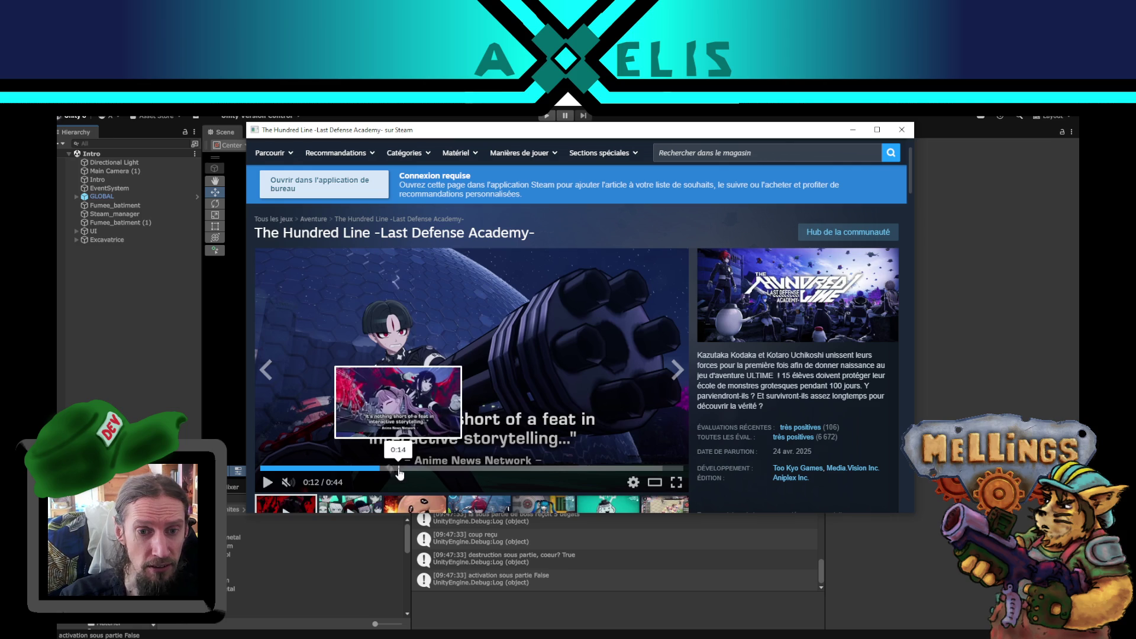
pyautogui.click(399, 468)
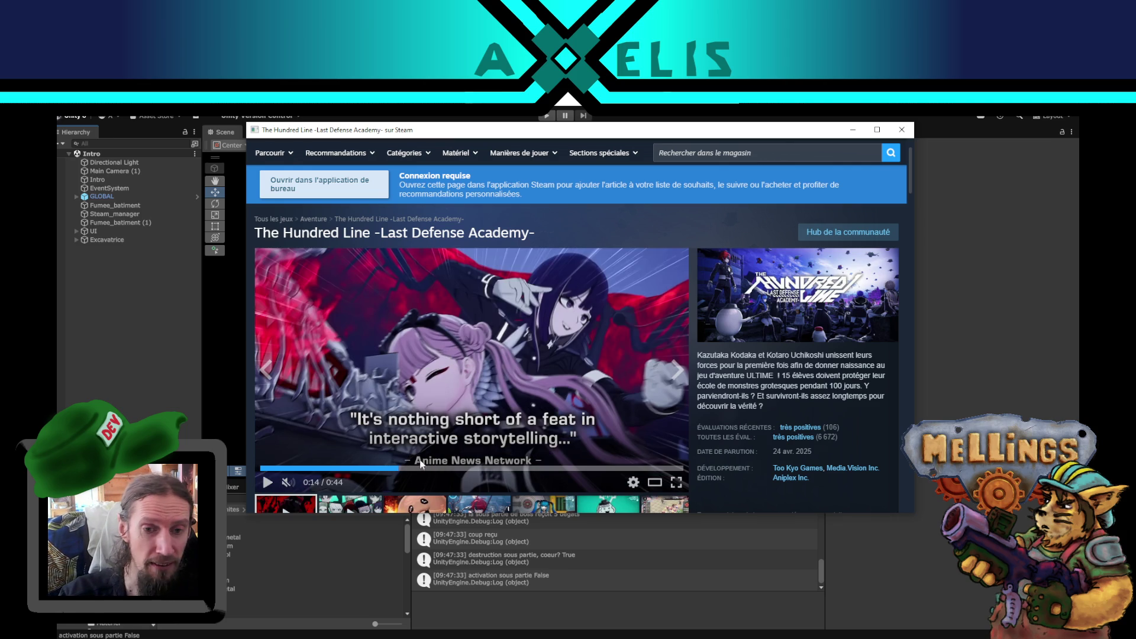
pyautogui.click(430, 470)
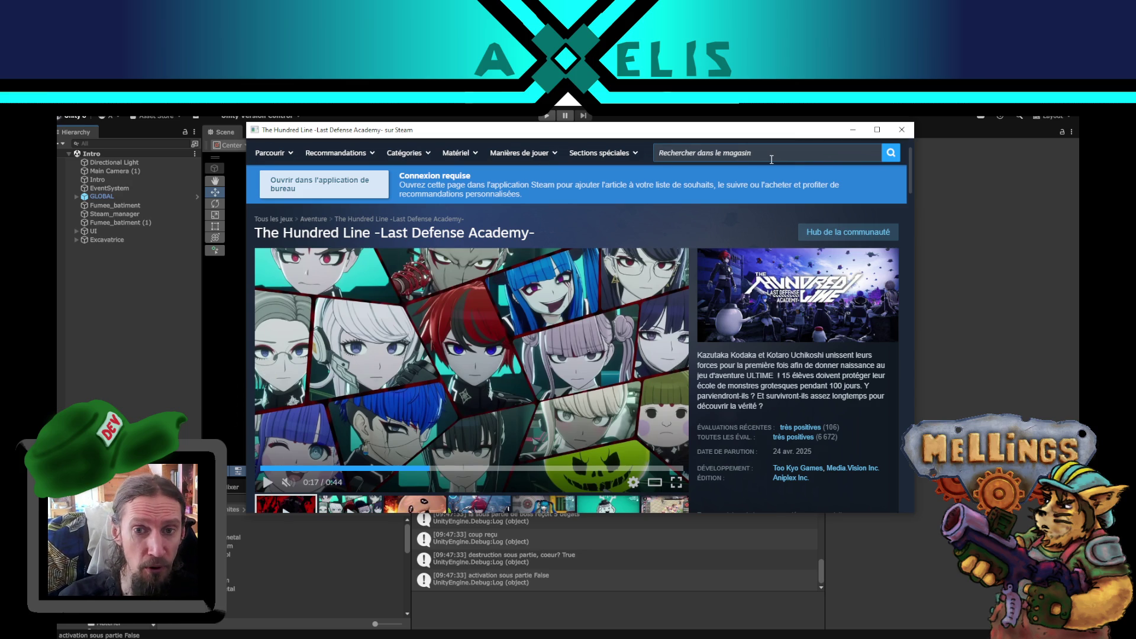
pyautogui.click(877, 130)
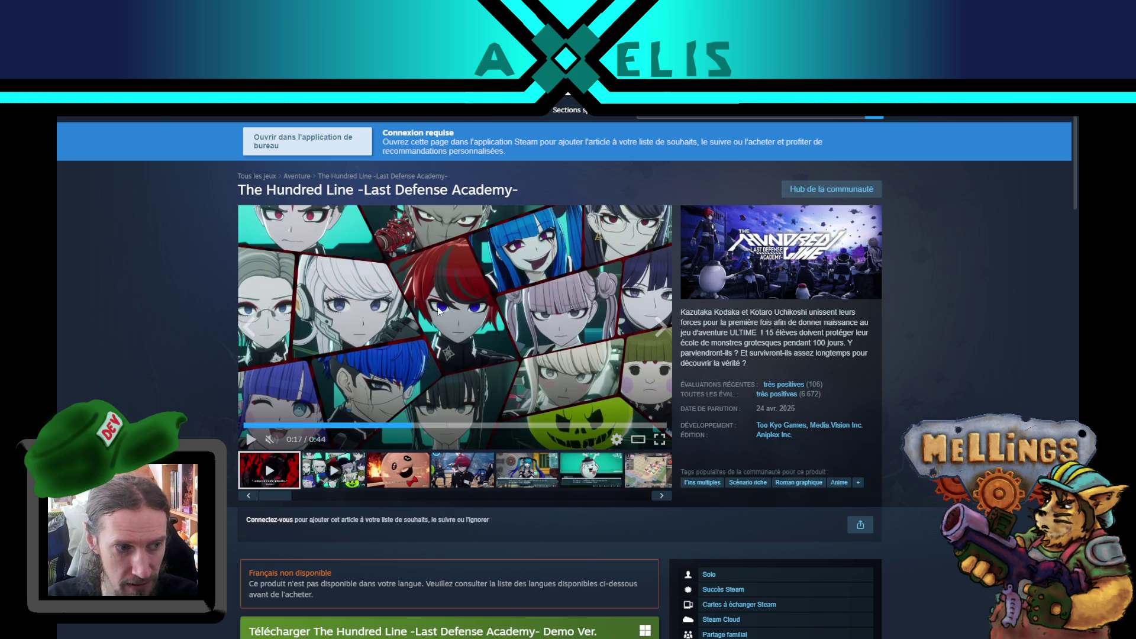
pyautogui.scroll(1, 254, 362)
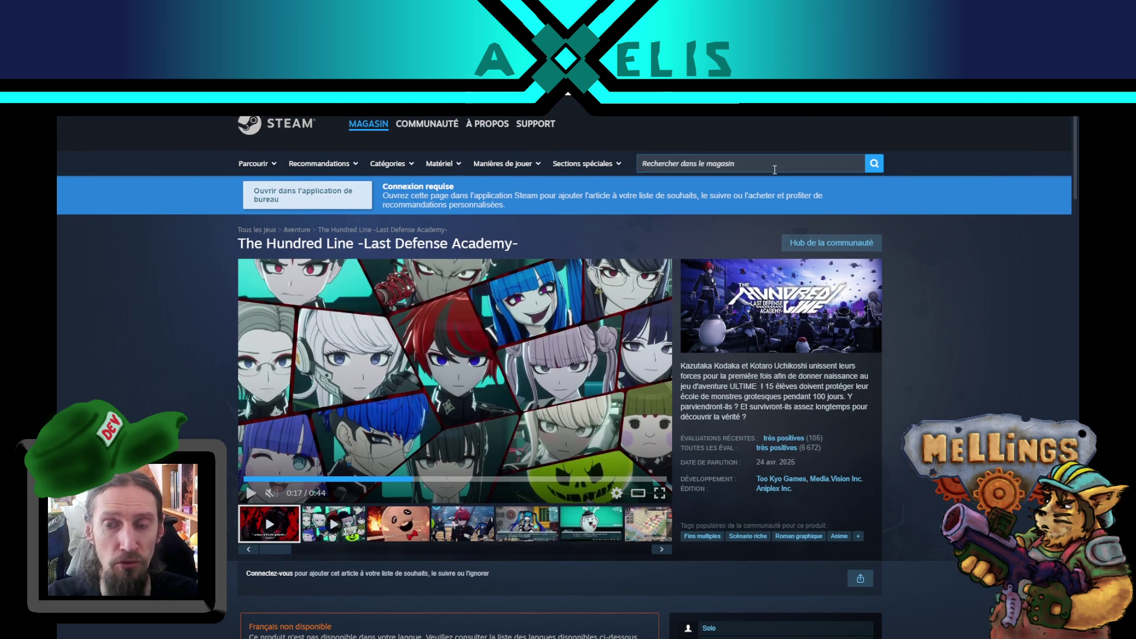
# Search the Steam store for 'ghost trick', listing Ghost Trick: Détective fantôme first.
pyautogui.click(775, 170)
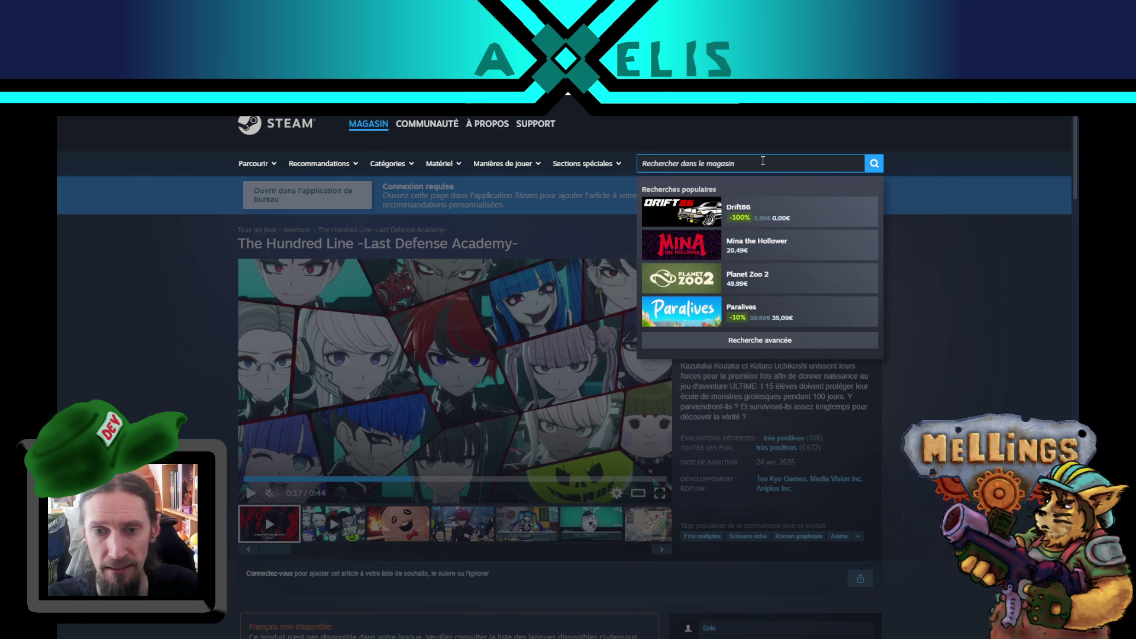
pyautogui.write('gh')
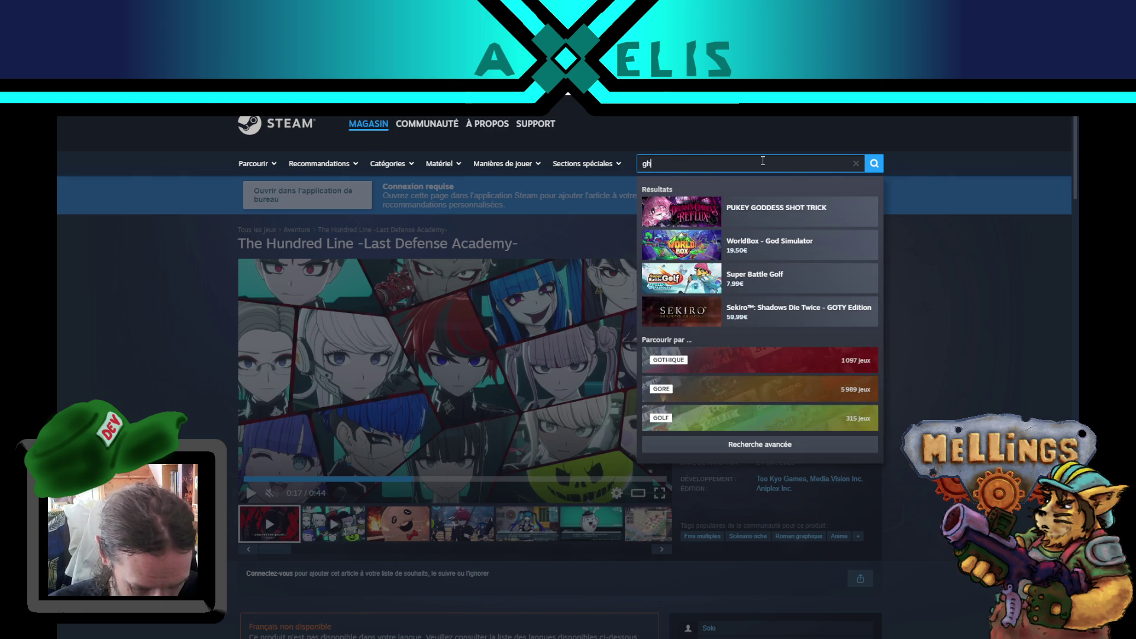
pyautogui.write('ost')
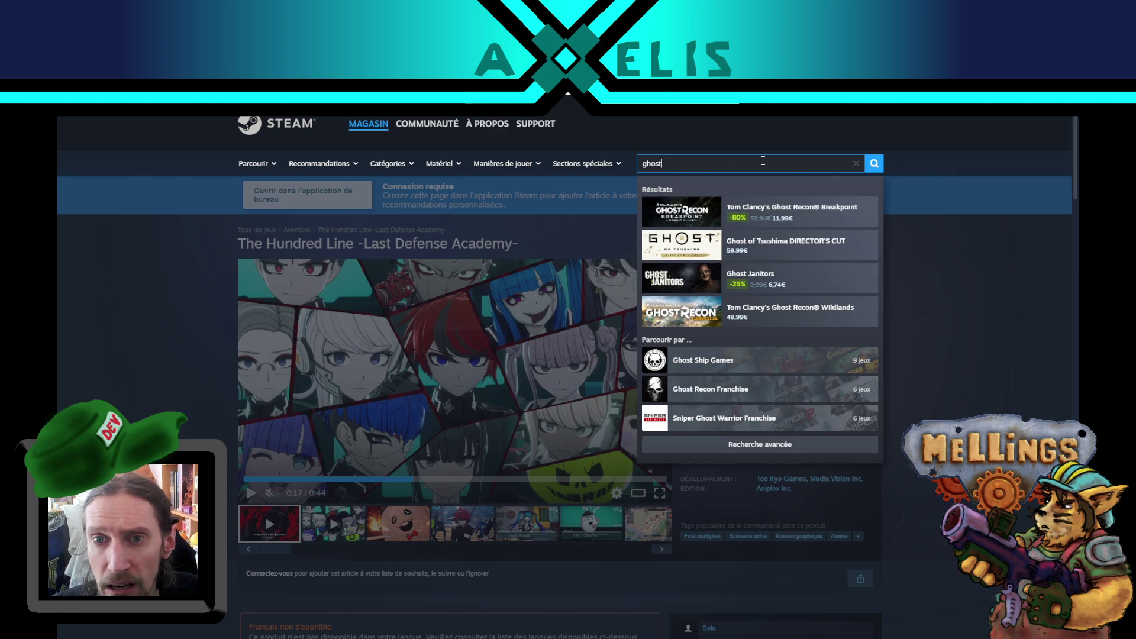
pyautogui.write(' trick')
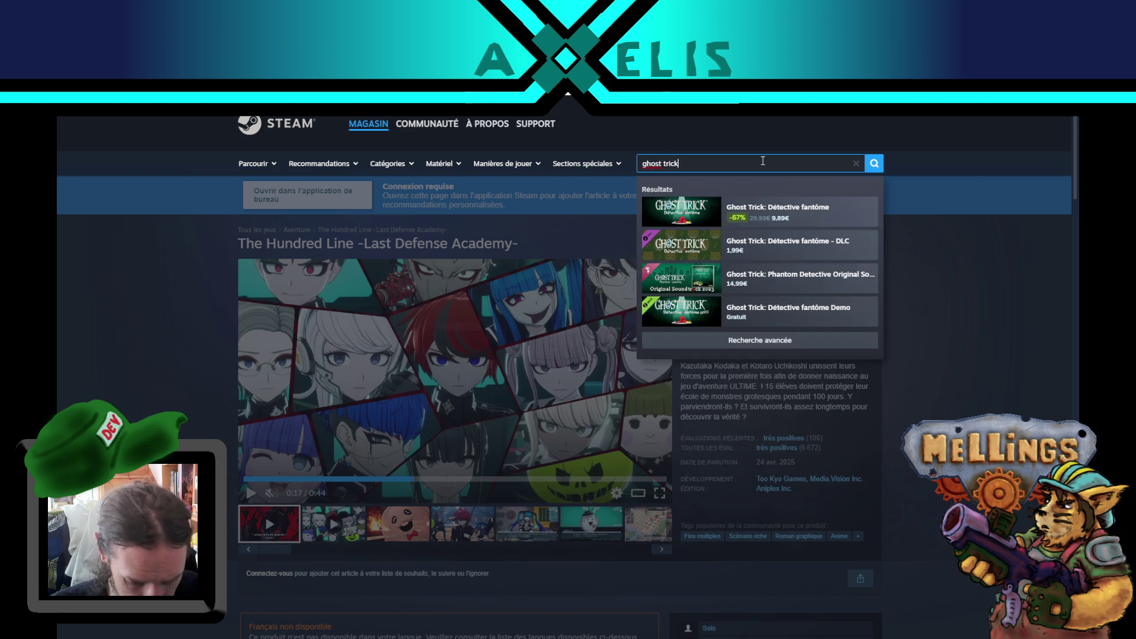
pyautogui.press('Return')
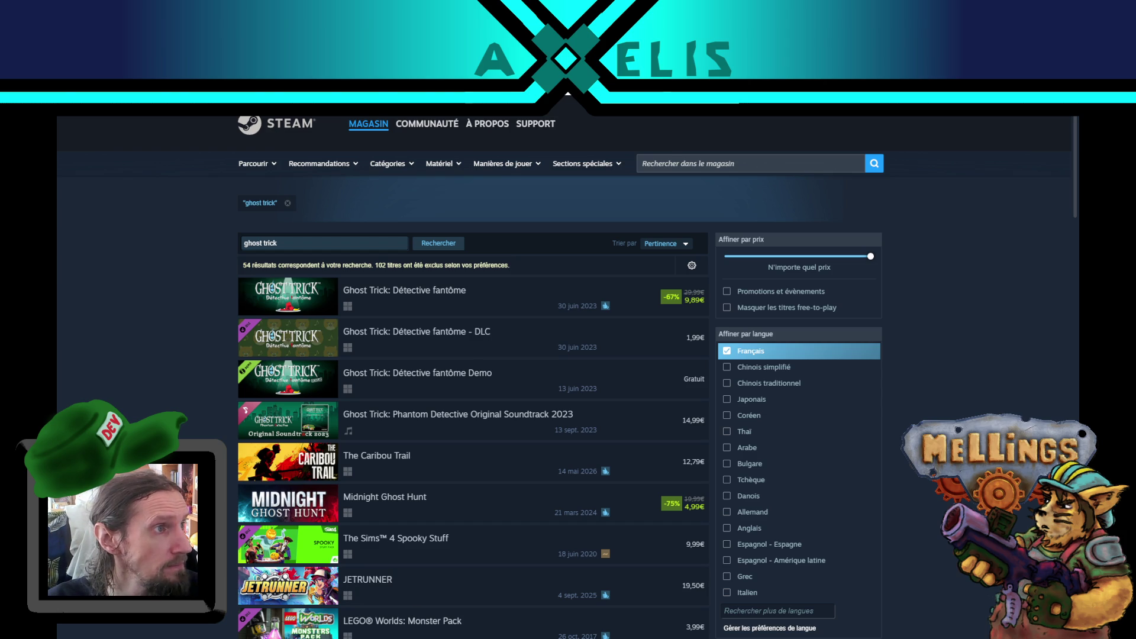
pyautogui.hotkey('ctrl', 't')
pyautogui.hotkey('ctrl', 'k')
# Discard a half-typed query and run a DuckDuckGo web search for 'hoyoplay' in Firefox.
pyautogui.write('hollow pl')
pyautogui.press('BackSpace')
pyautogui.press('BackSpace')
pyautogui.press('BackSpace')
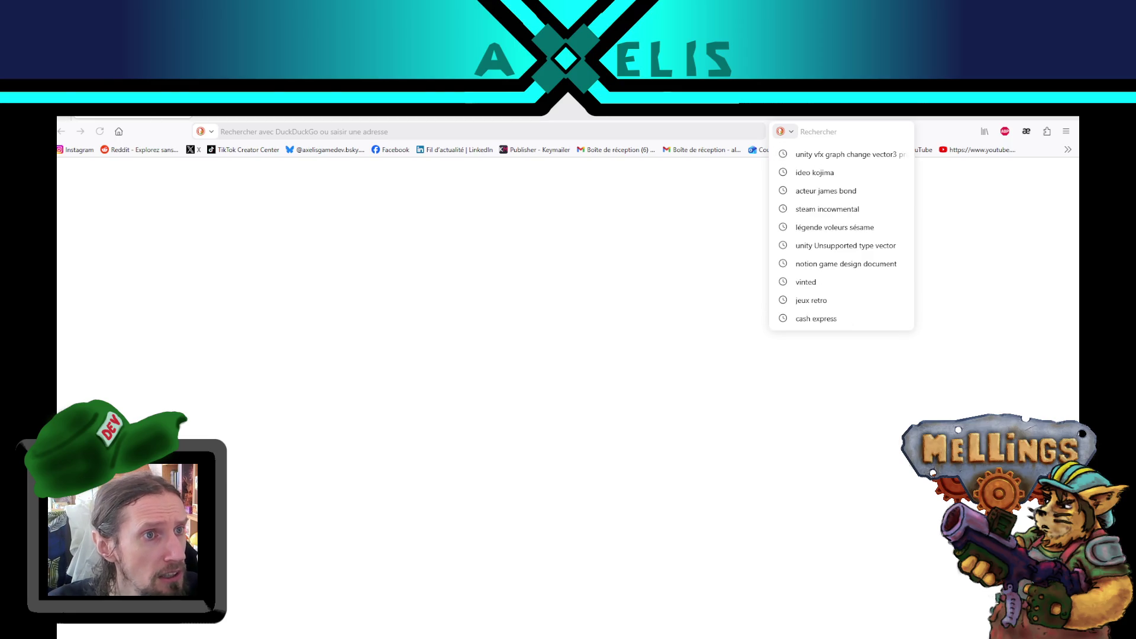
pyautogui.press('Escape')
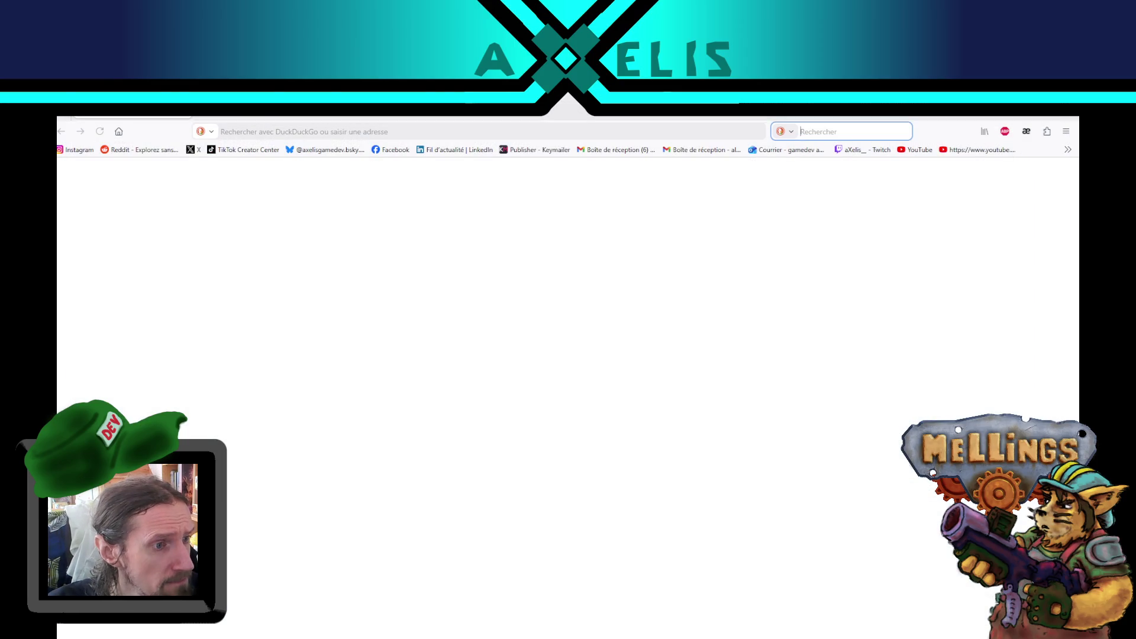
pyautogui.press('Escape')
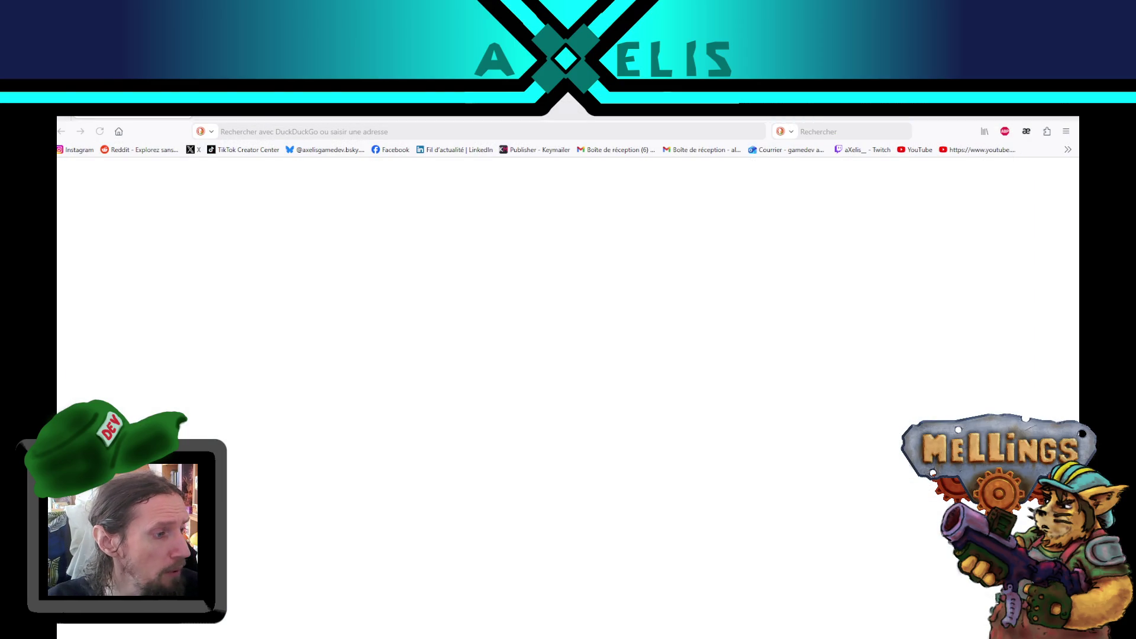
pyautogui.hotkey('alt', 'Tab')
pyautogui.hotkey('alt', 'Tab')
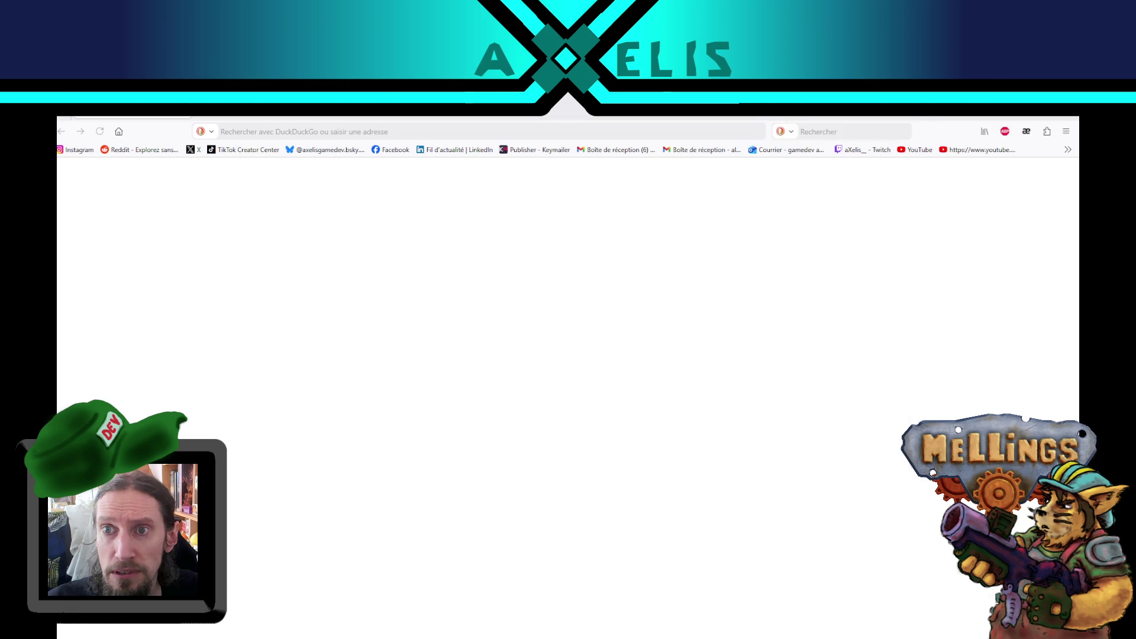
pyautogui.click(871, 129)
pyautogui.write('hoyo')
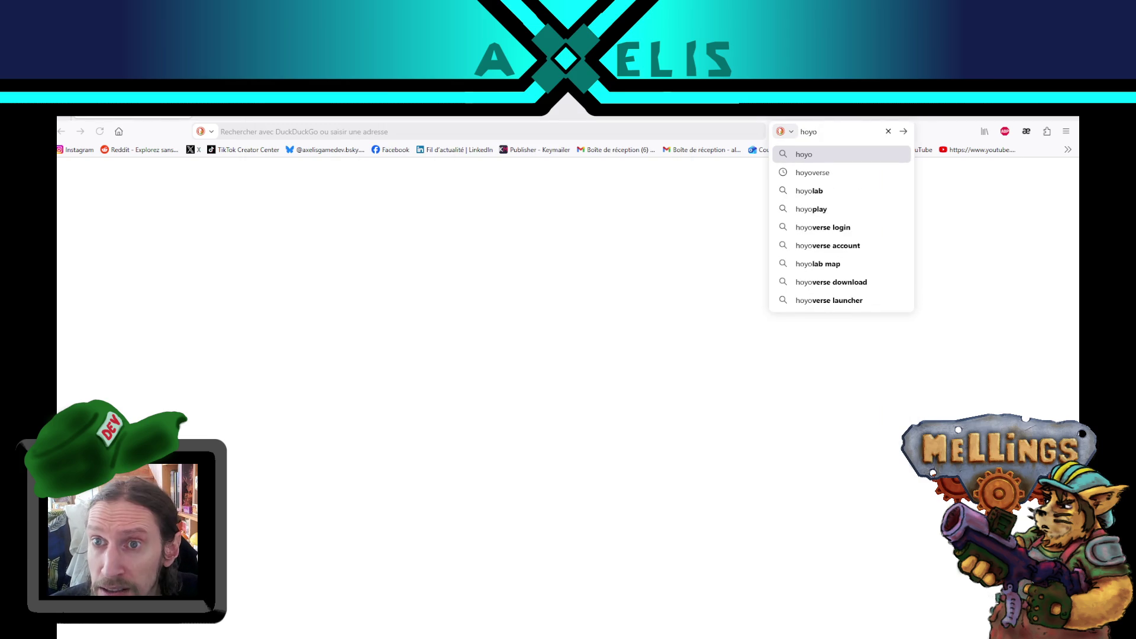
pyautogui.write('play')
pyautogui.press('Return')
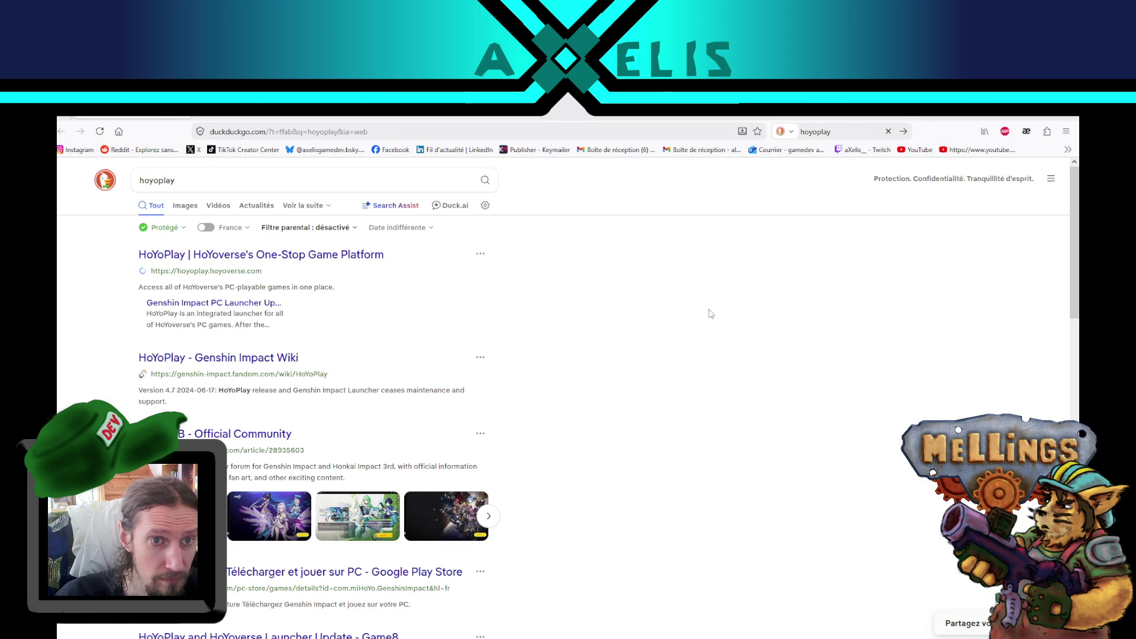
# Show hoyoplay image results and preview the 1920 × 1080 HOYOVERSE launcher image.
pyautogui.click(184, 208)
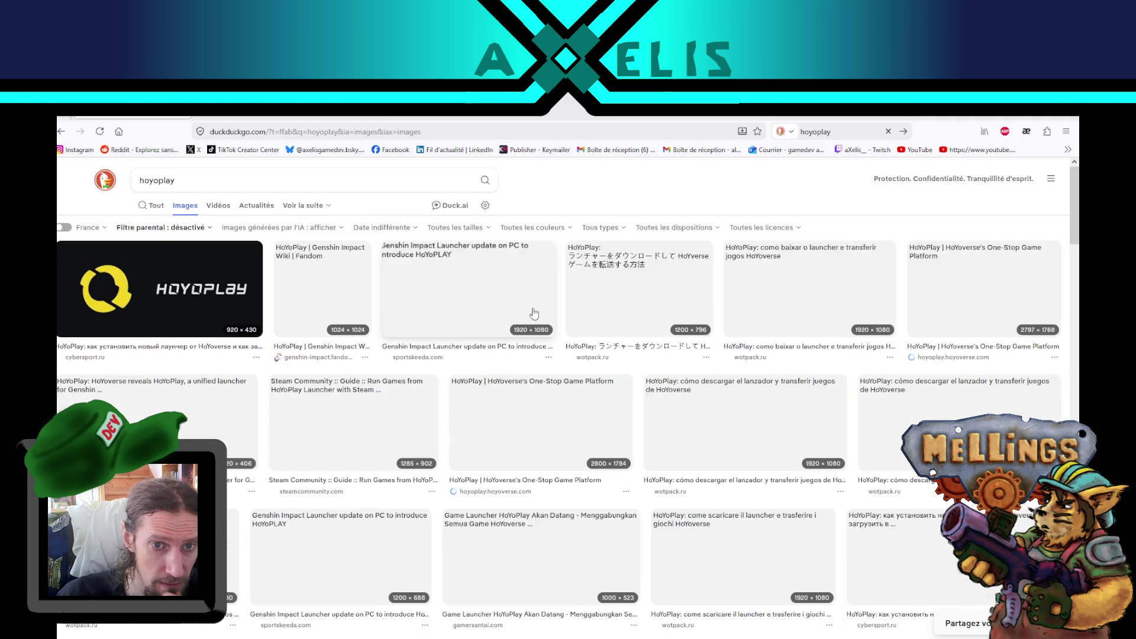
pyautogui.scroll(-3, 739, 397)
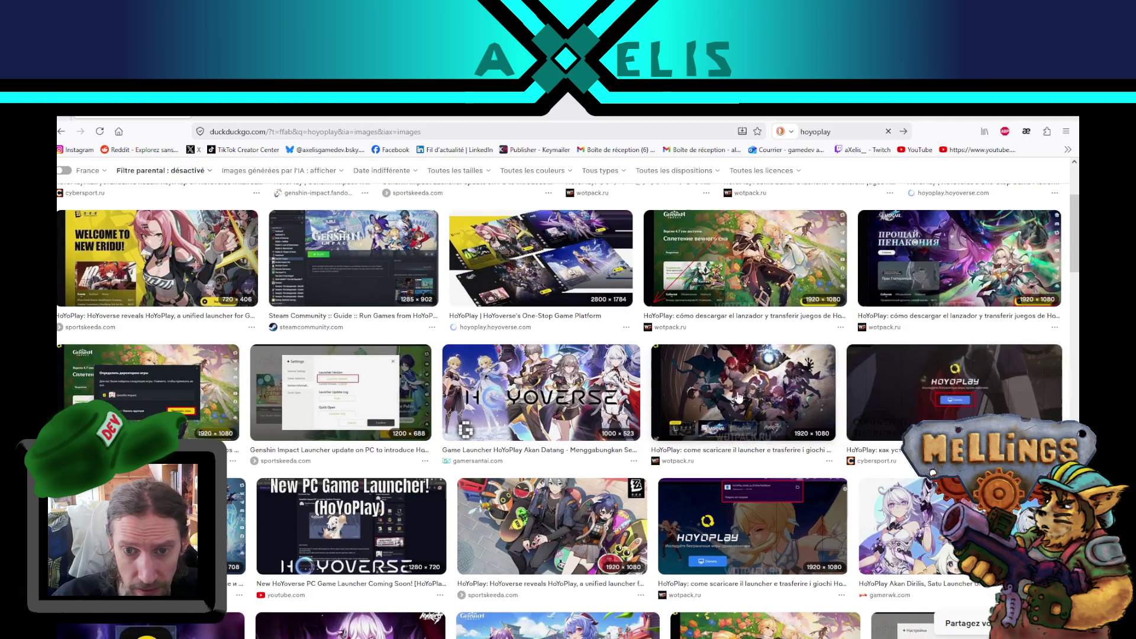
pyautogui.click(542, 391)
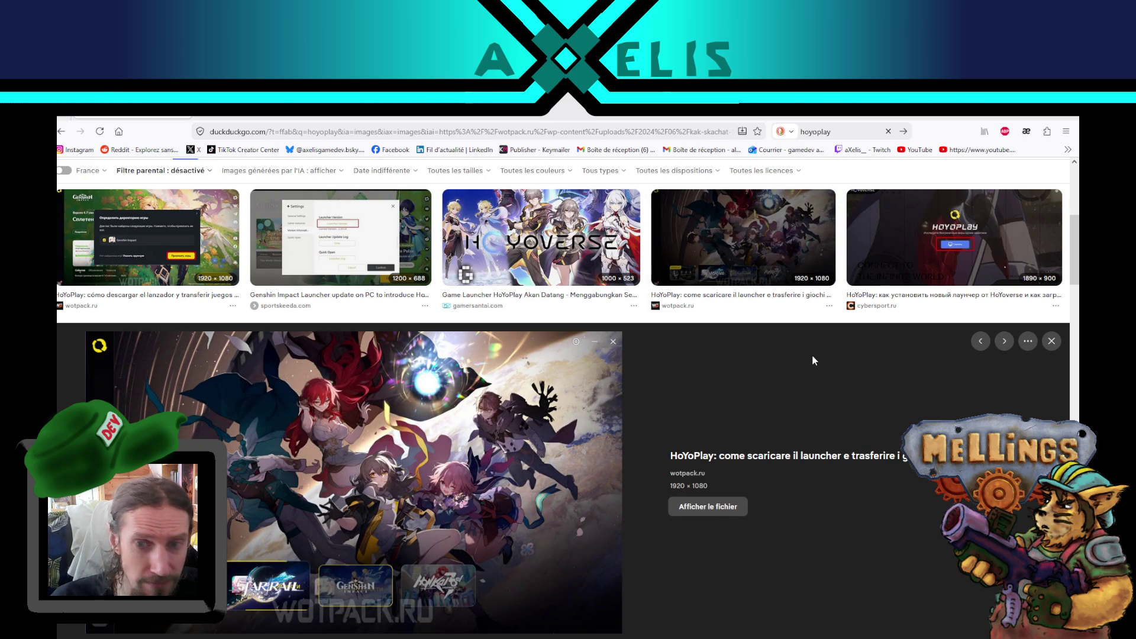
# Preview the enduins Genshin Impact, wotpack download and Genshin News collage images, then close the preview.
pyautogui.scroll(-5, 812, 354)
pyautogui.click(580, 439)
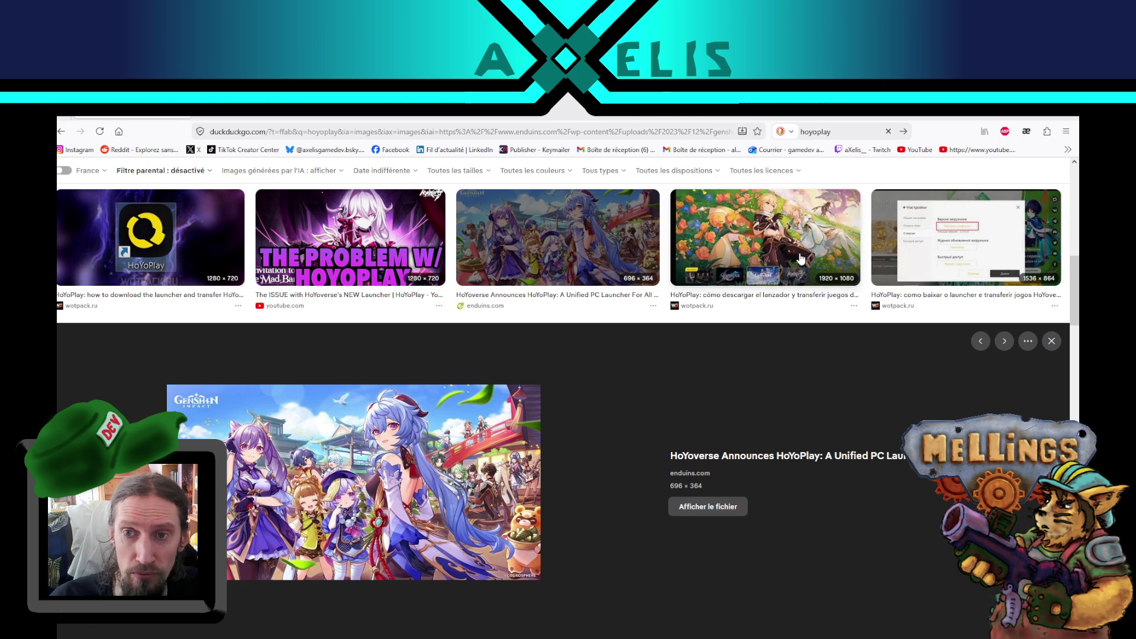
pyautogui.click(769, 255)
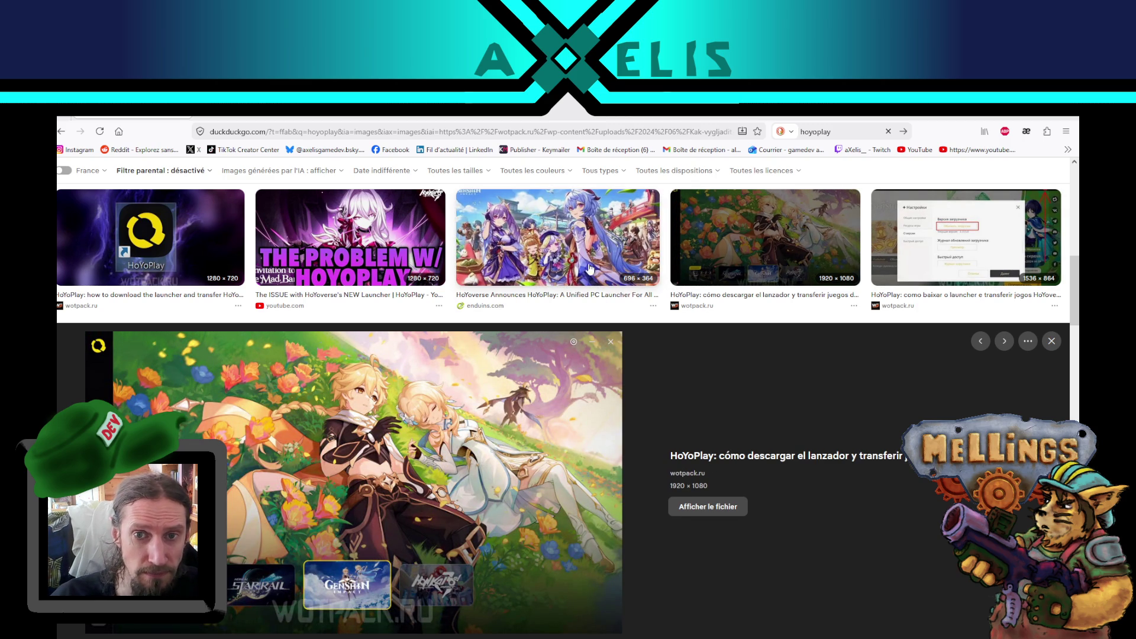
pyautogui.scroll(-3, 609, 286)
pyautogui.scroll(-5, 729, 348)
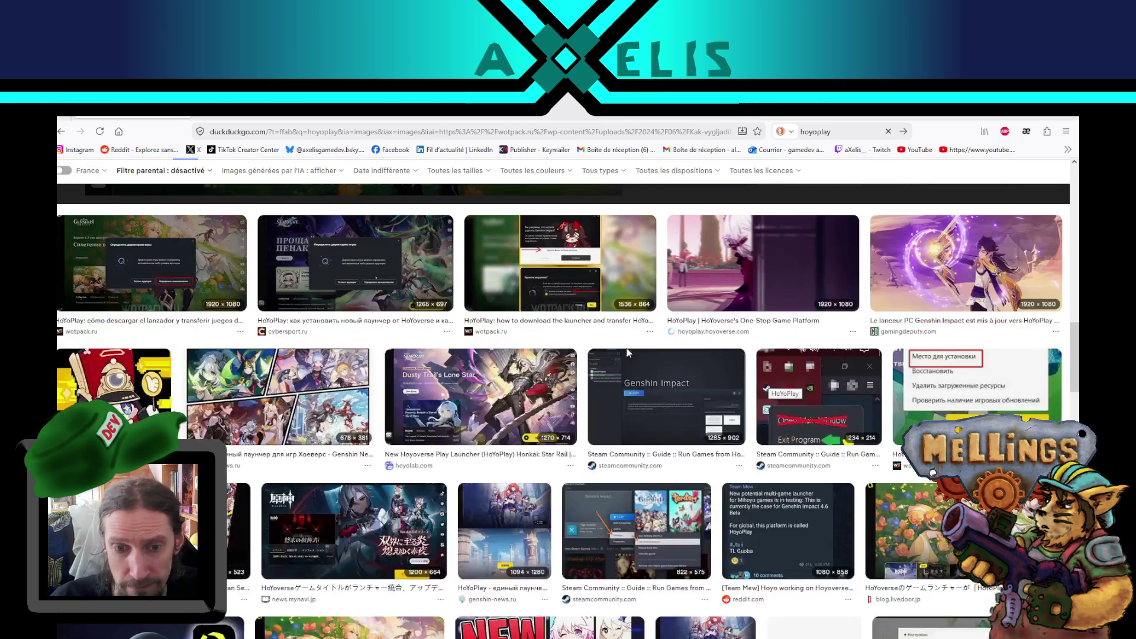
pyautogui.click(294, 422)
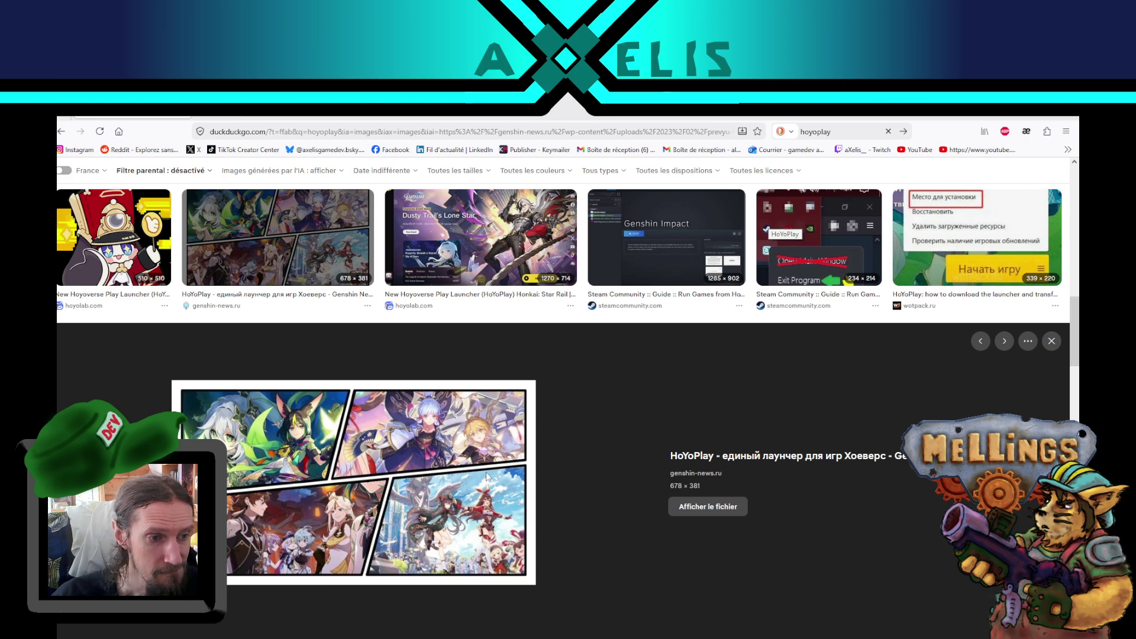
pyautogui.scroll(-4, 401, 415)
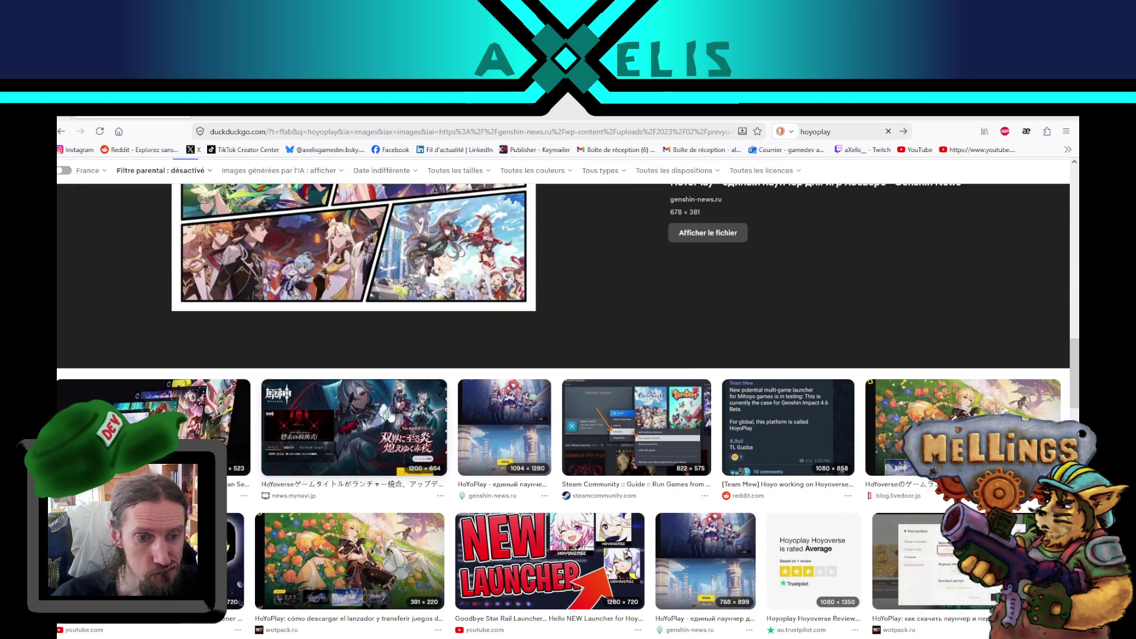
pyautogui.scroll(1, 456, 381)
pyautogui.scroll(2, 455, 380)
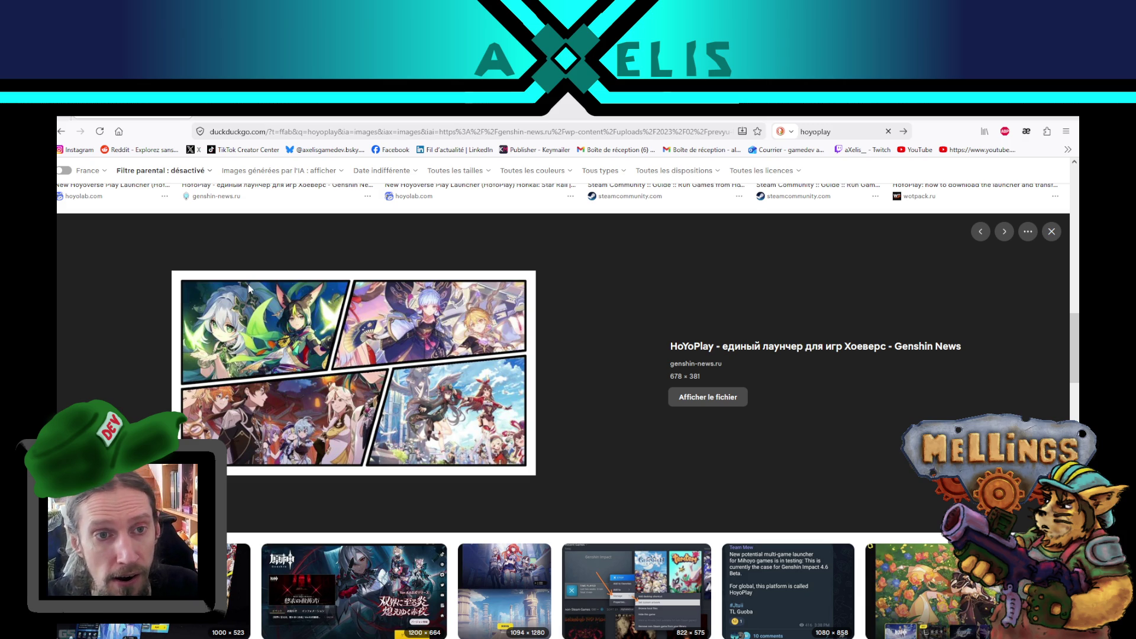
pyautogui.press('Escape')
# Replace the query with 'donjon sfarr trondheim' and run the image search.
pyautogui.scroll(5, 563, 414)
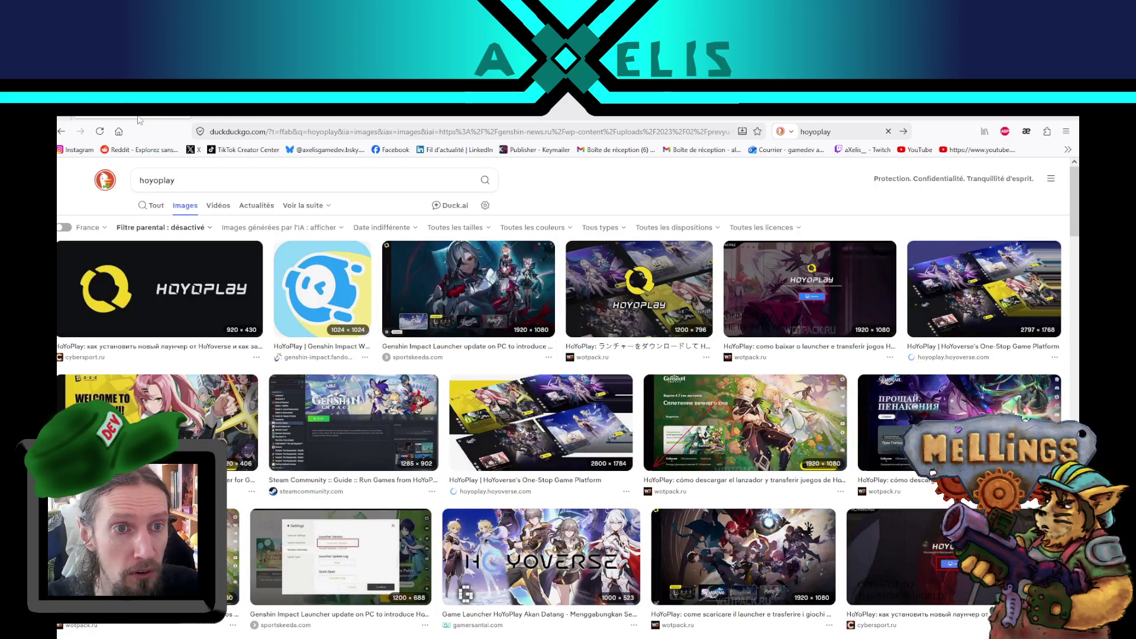
pyautogui.click(145, 181)
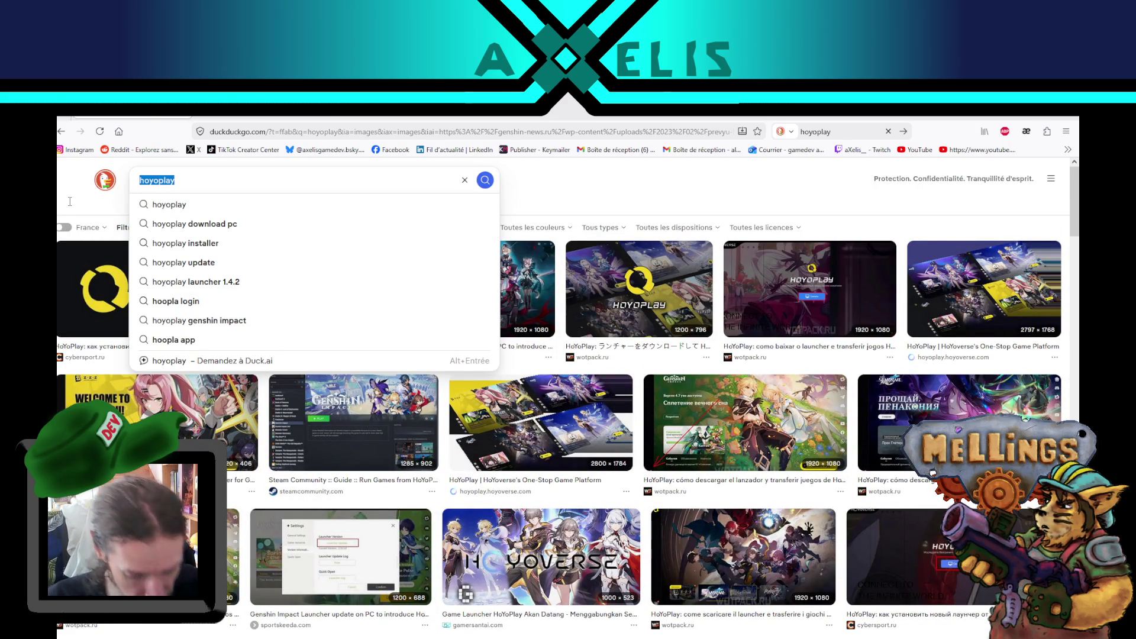
pyautogui.write('donjon sf')
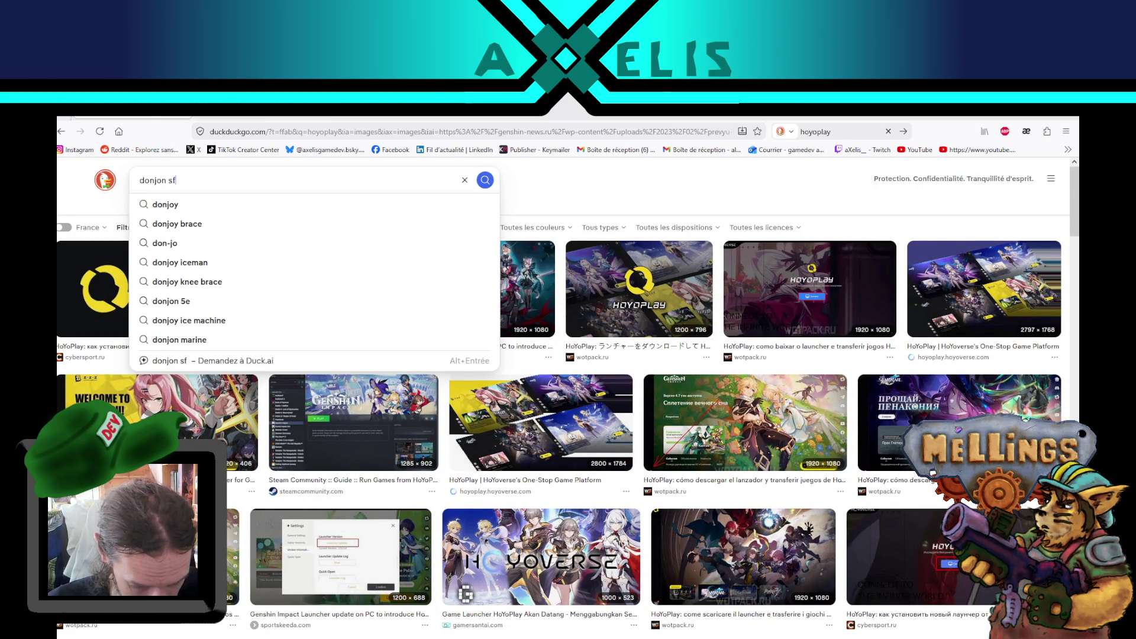
pyautogui.write('arr tronfd')
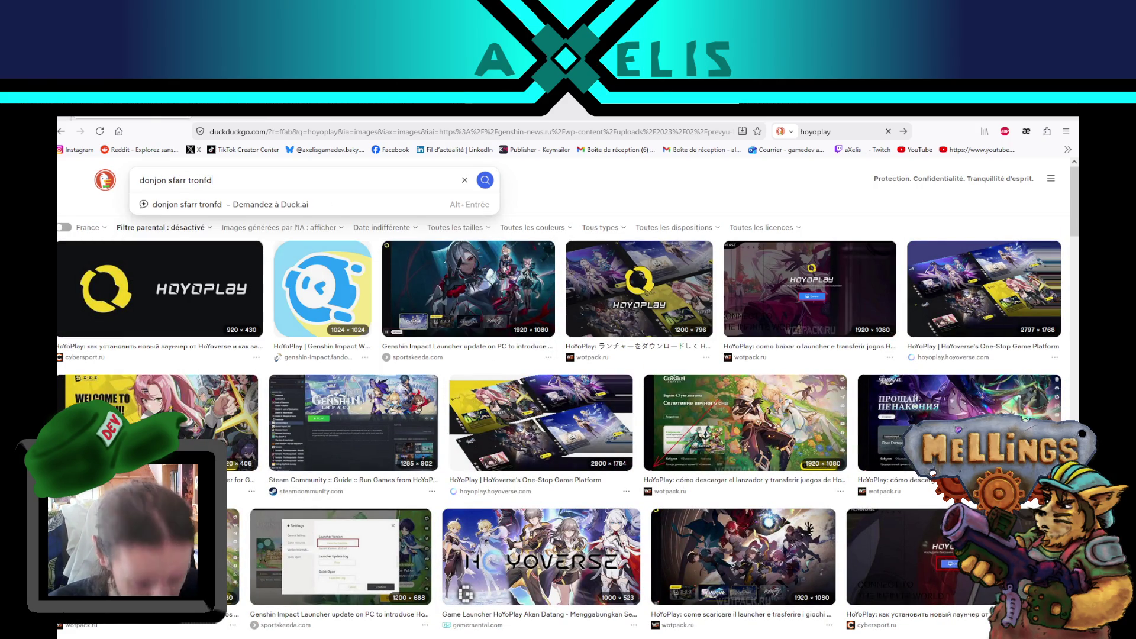
pyautogui.press('BackSpace')
pyautogui.press('BackSpace')
pyautogui.write('dheim')
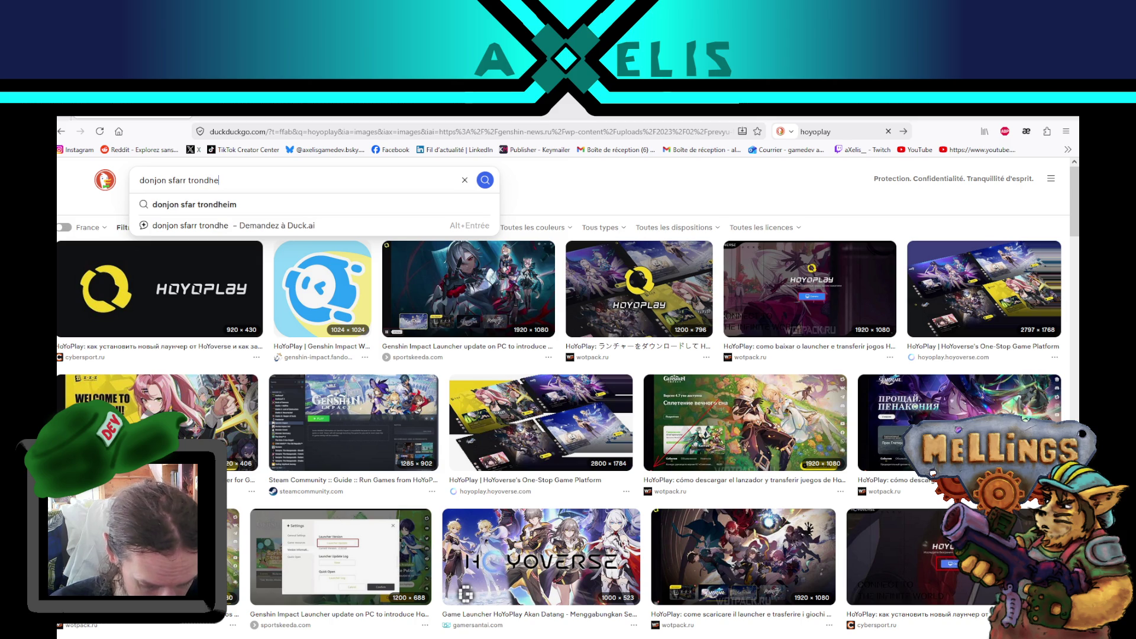
pyautogui.press('Return')
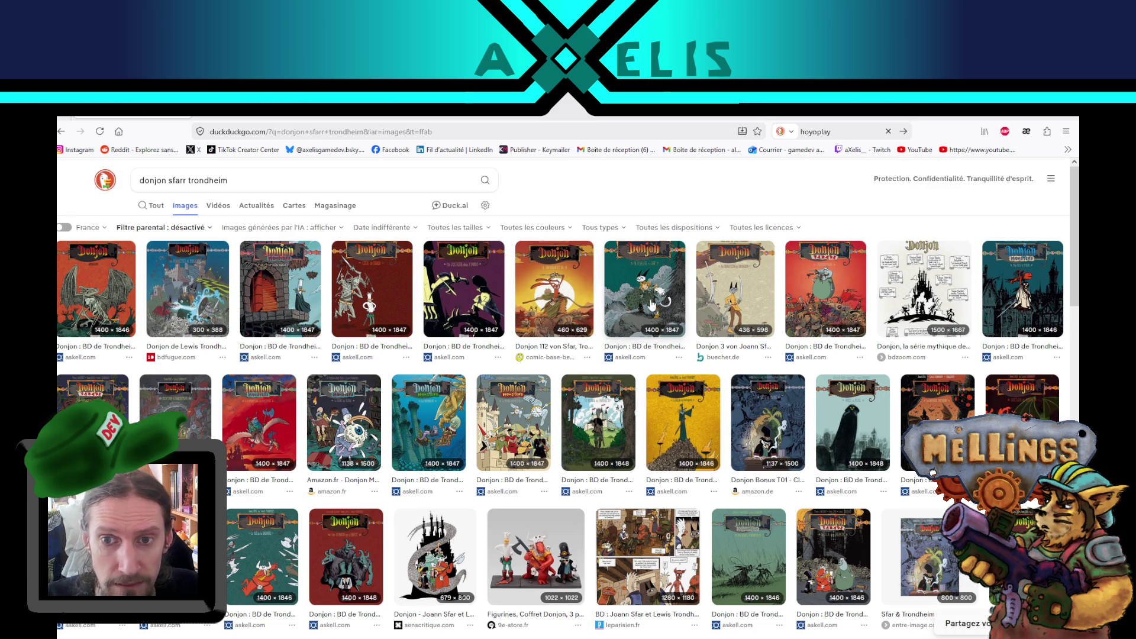
# View covers including Un mariage à part, Donjon Parade, Armageddon, Monsters tome 2 and Clefs en main.
pyautogui.click(651, 301)
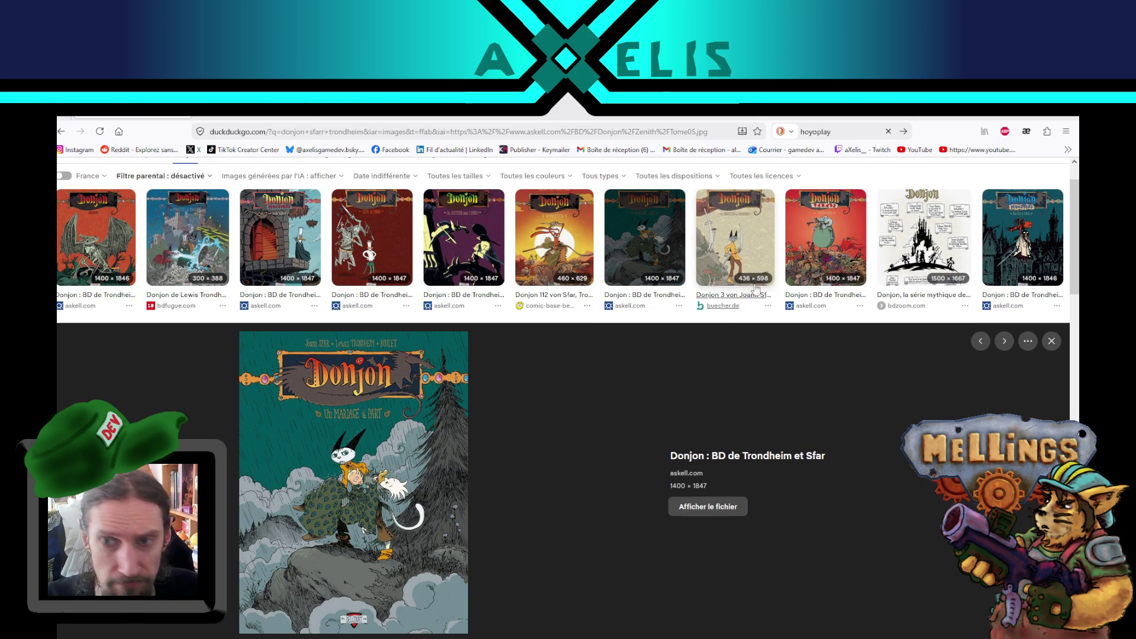
pyautogui.click(819, 252)
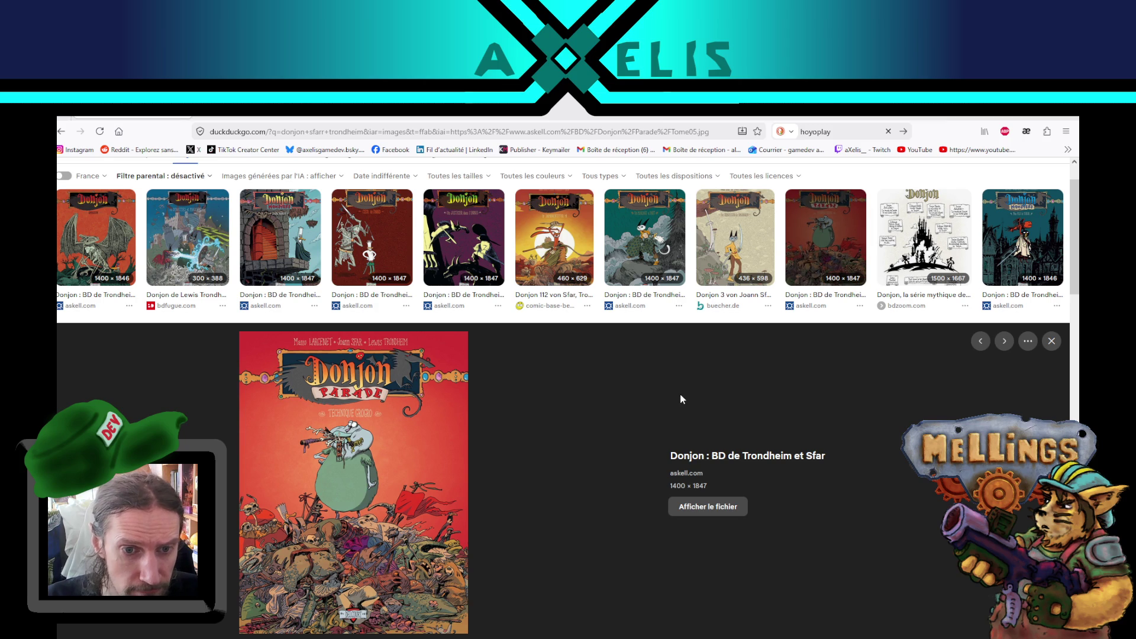
pyautogui.click(189, 252)
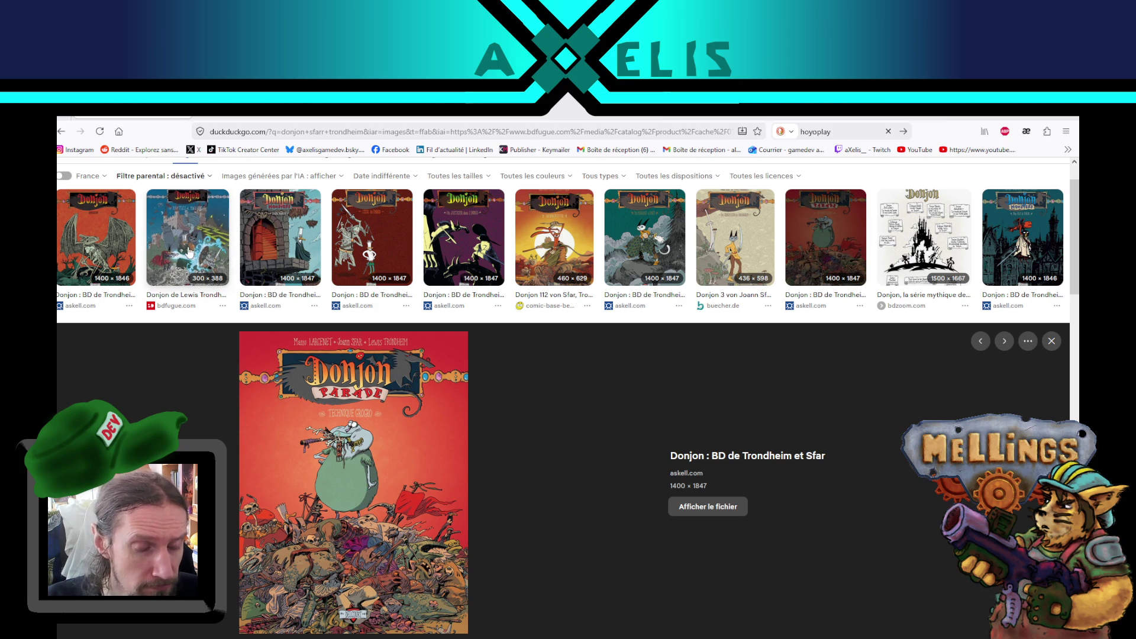
pyautogui.press('Left')
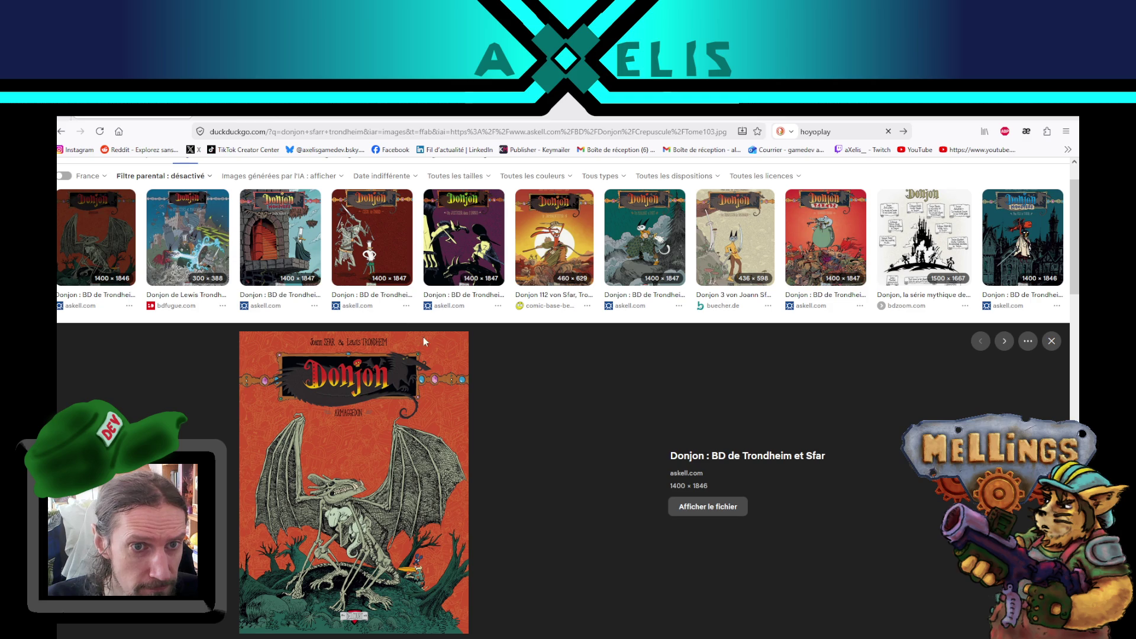
pyautogui.scroll(-5, 517, 383)
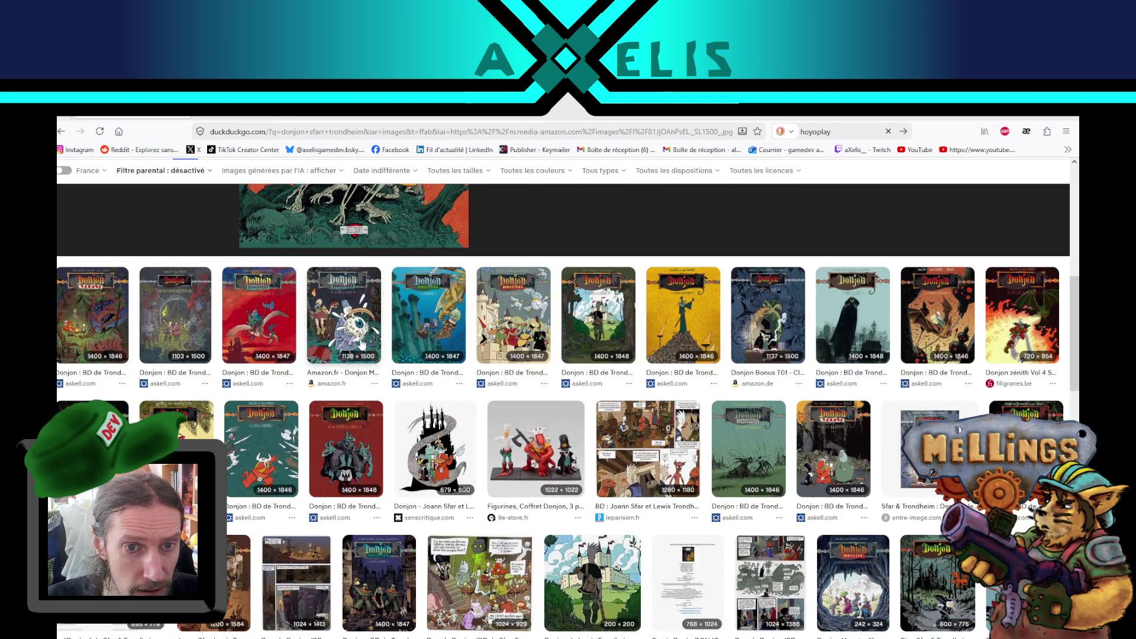
pyautogui.click(361, 340)
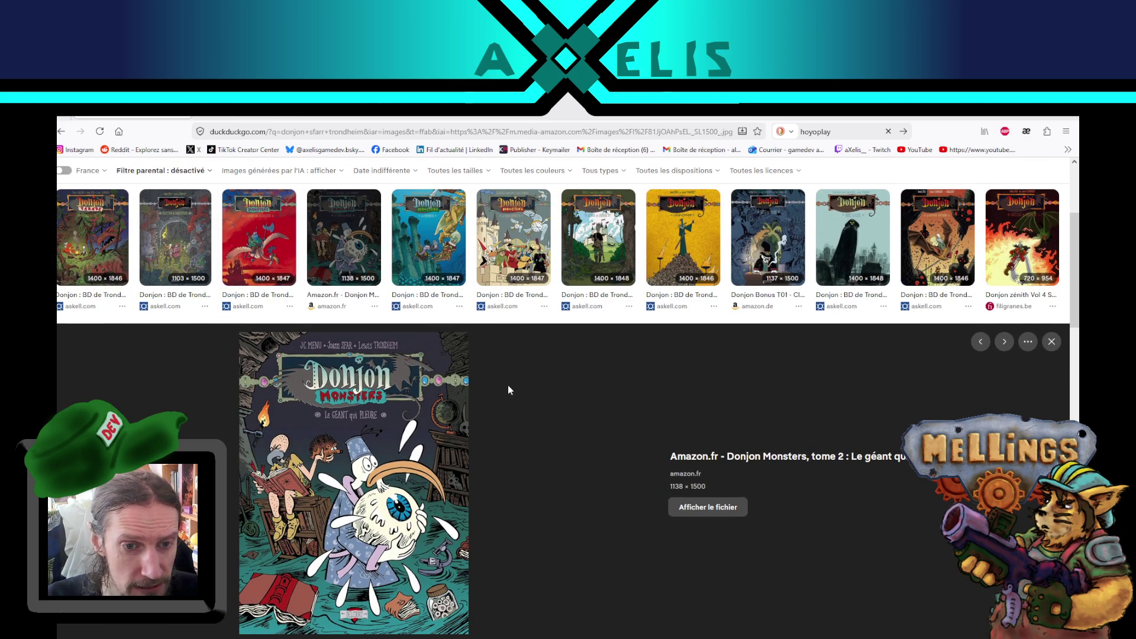
pyautogui.click(536, 237)
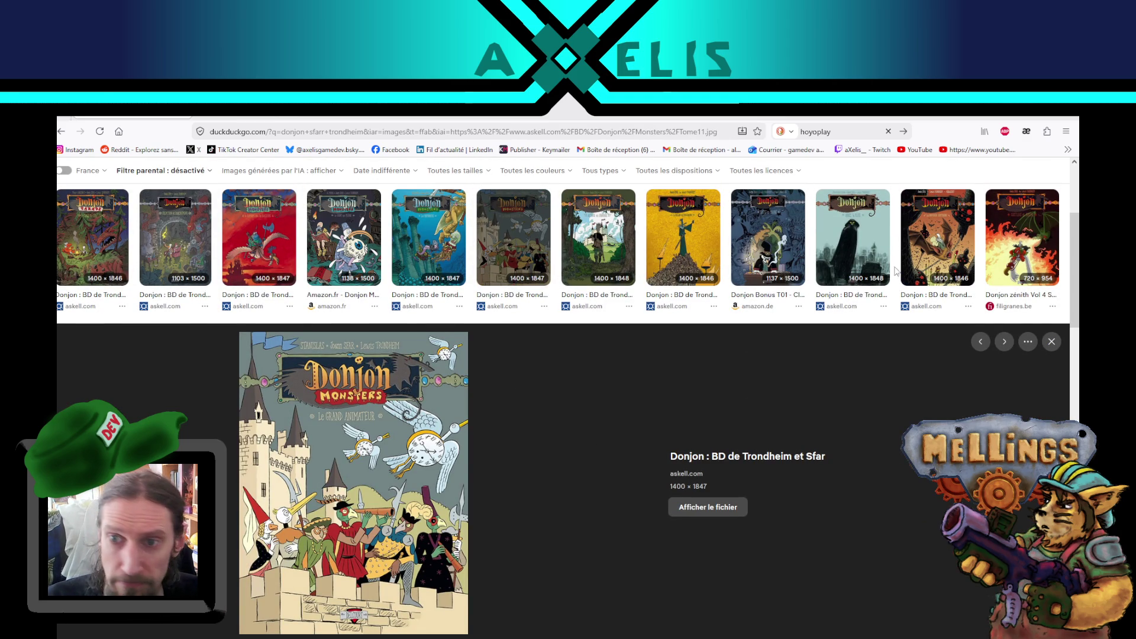
pyautogui.click(769, 254)
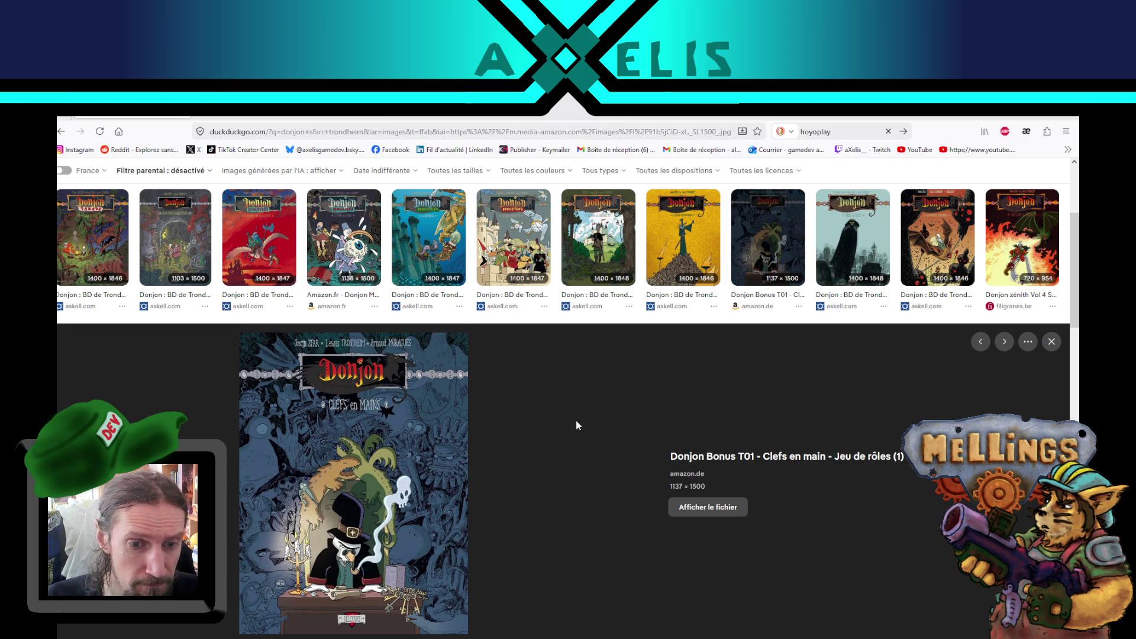
# View the Figurines Coffret Donjon, another Donjon Parade and Les Profondeurs images, then open a blank tab.
pyautogui.scroll(-5, 578, 425)
pyautogui.click(562, 384)
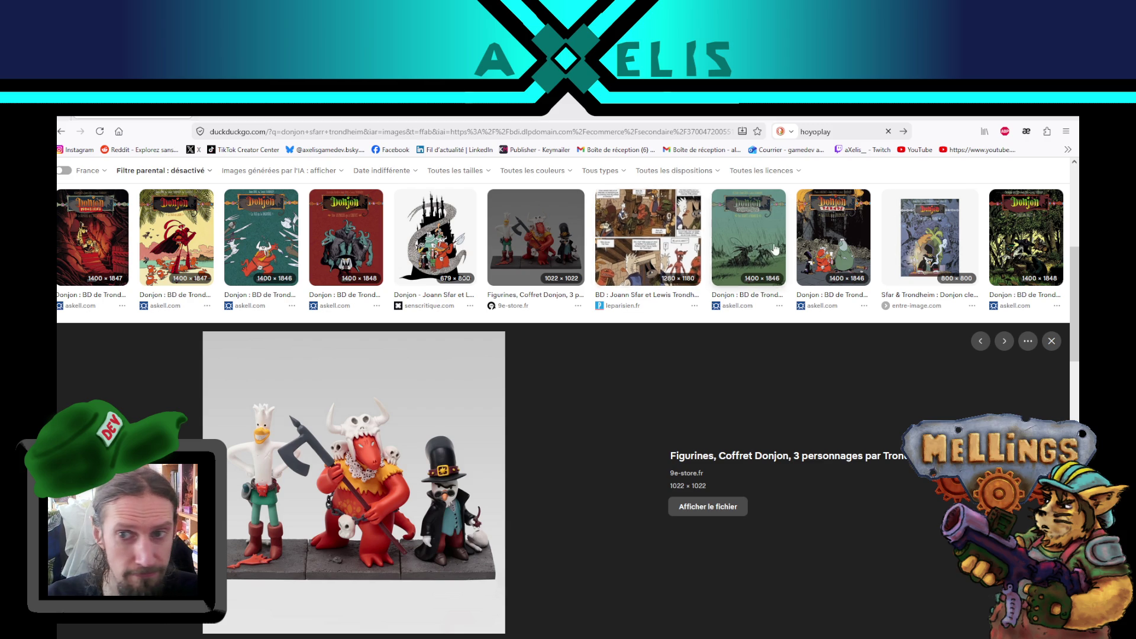
pyautogui.click(833, 236)
pyautogui.scroll(-1, 589, 416)
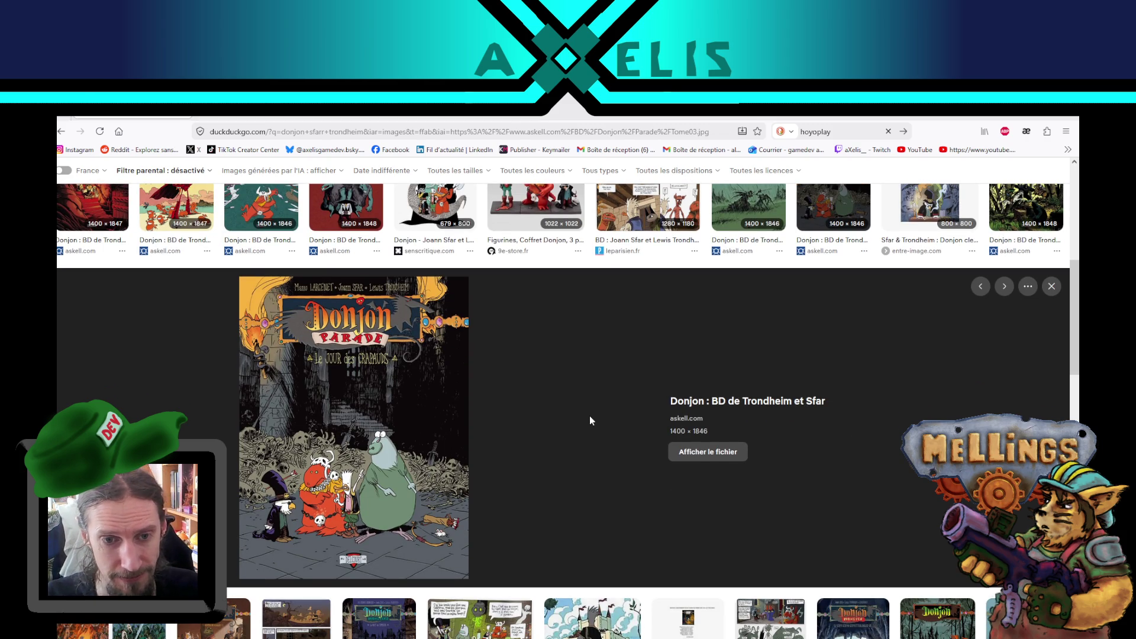
pyautogui.scroll(-4, 590, 420)
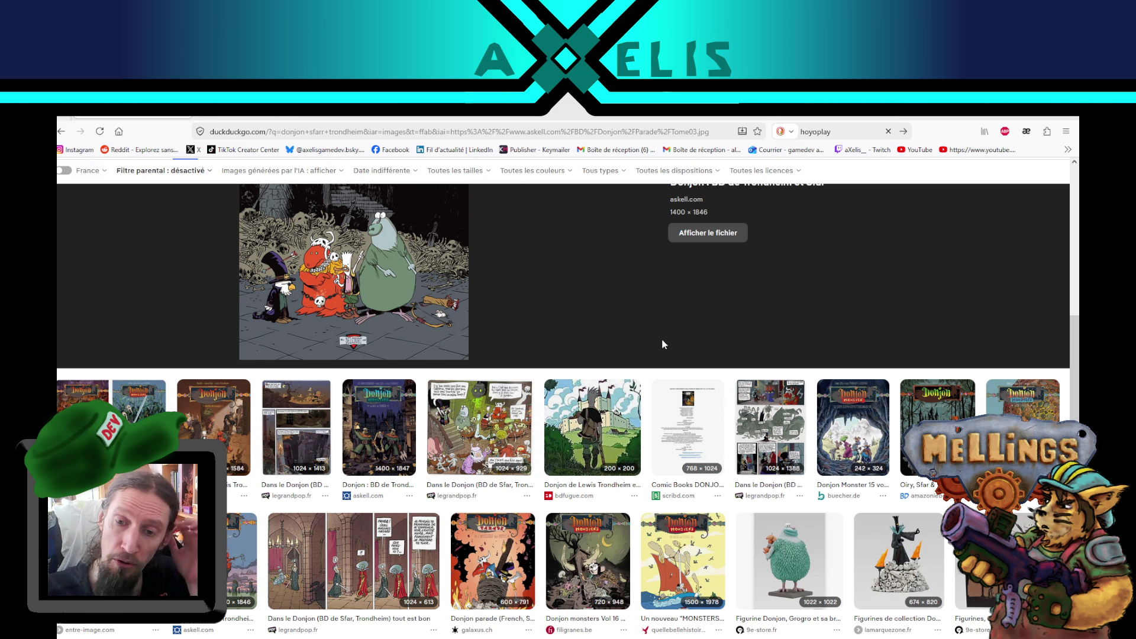
pyautogui.scroll(5, 636, 368)
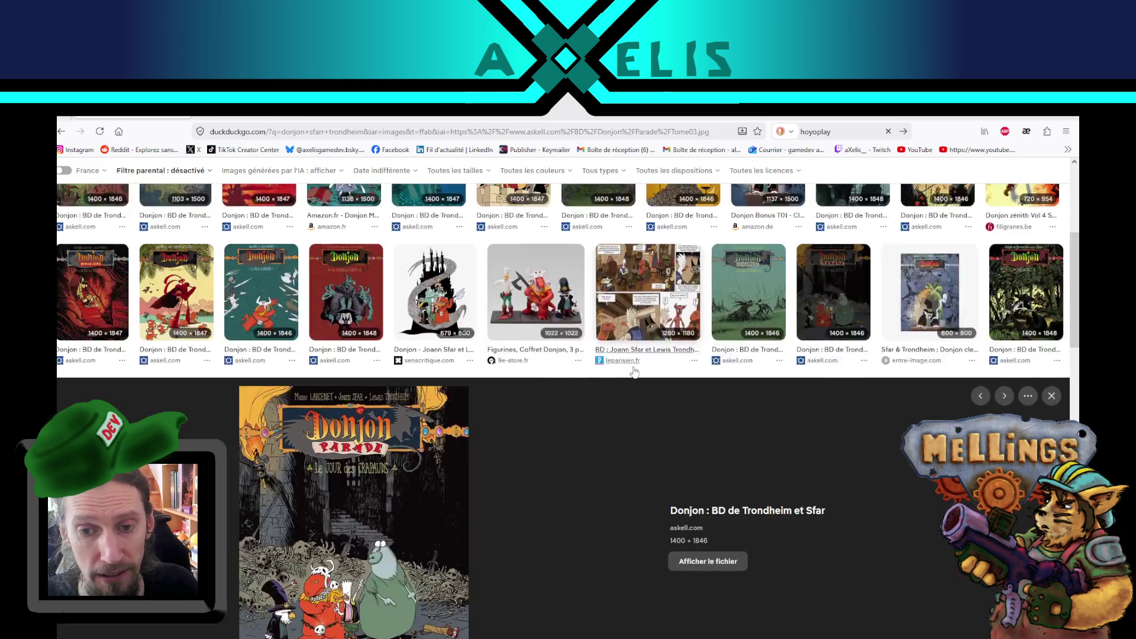
pyautogui.click(429, 421)
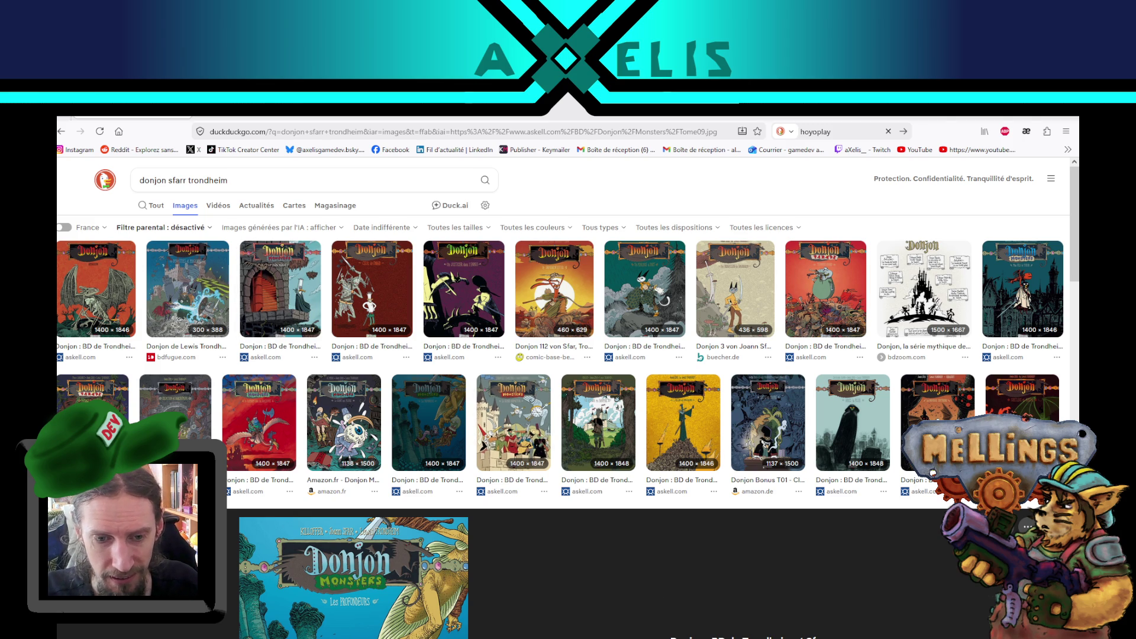
pyautogui.click(204, 117)
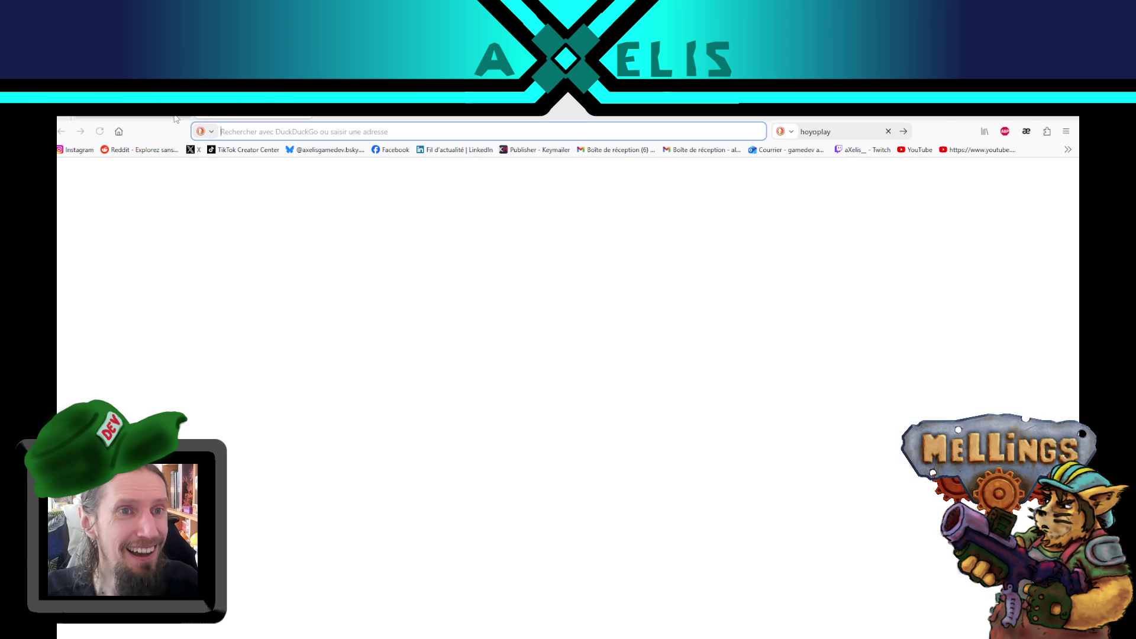
# Search DuckDuckGo in Firefox for 'steam ghost trick' and open the Ghost Trick Steam Community result.
pyautogui.hotkey('alt', 'Tab')
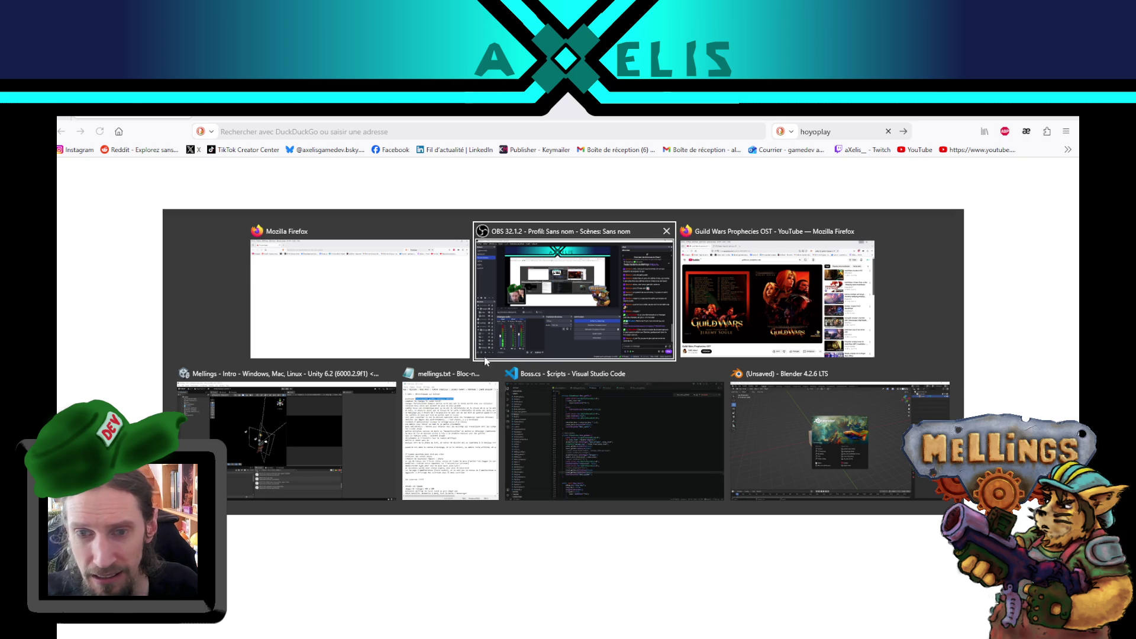
pyautogui.click(366, 306)
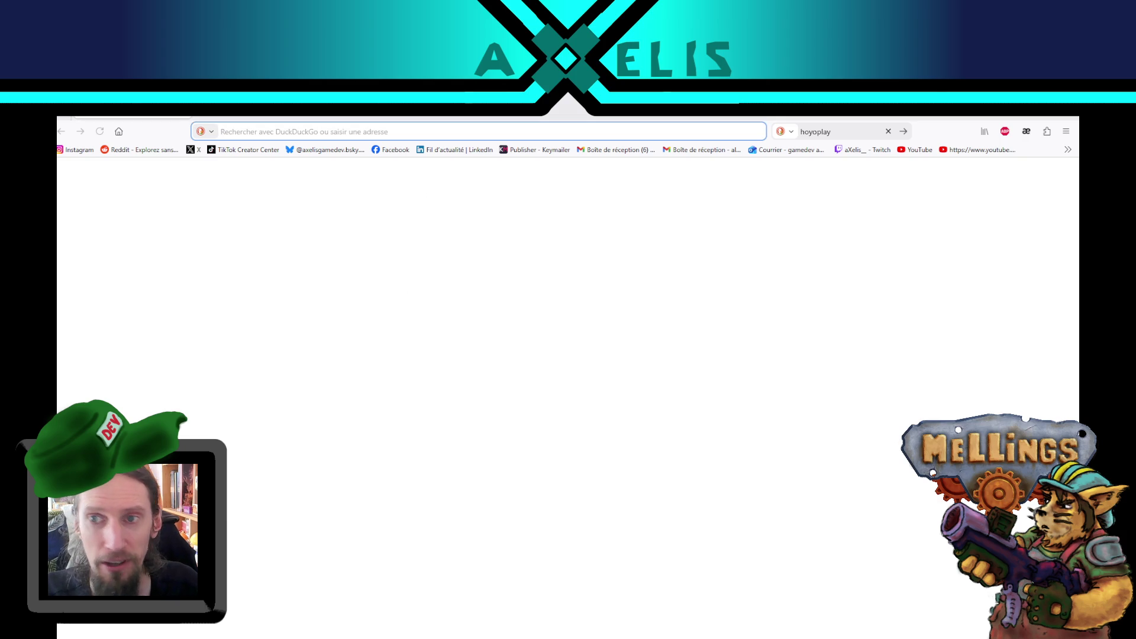
pyautogui.click(846, 124)
pyautogui.write('s')
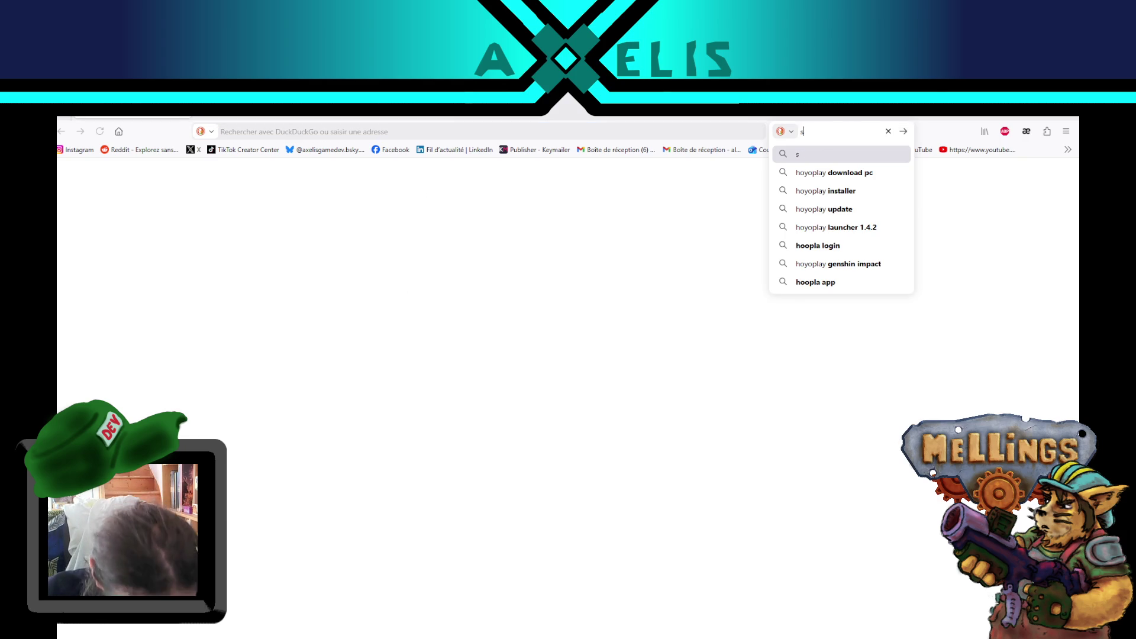
pyautogui.write('team ghost t')
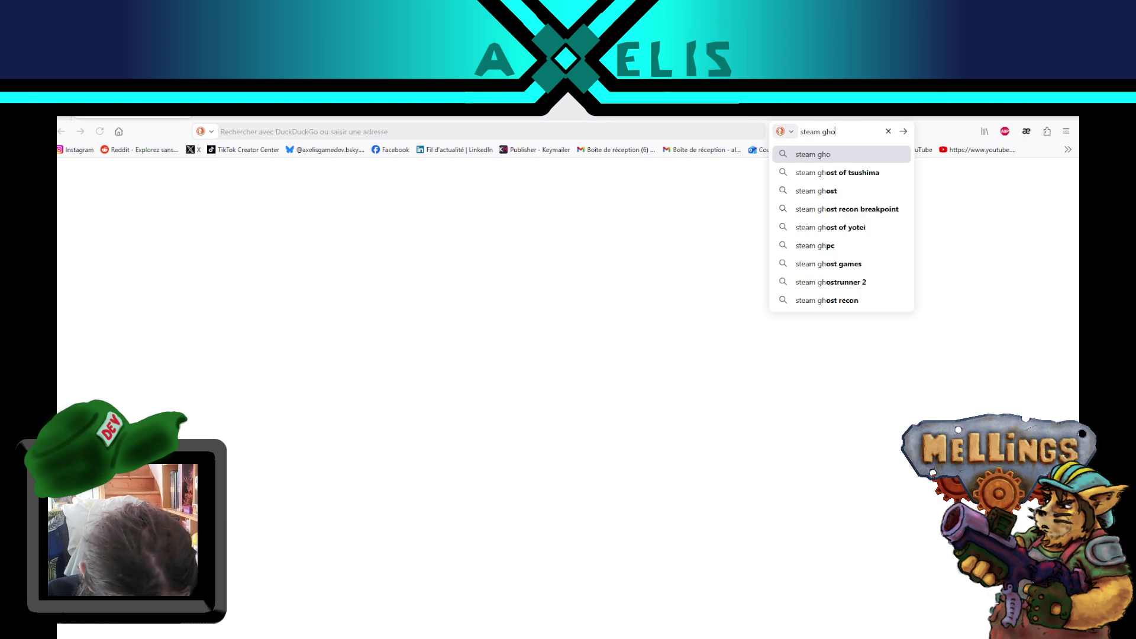
pyautogui.write('rick')
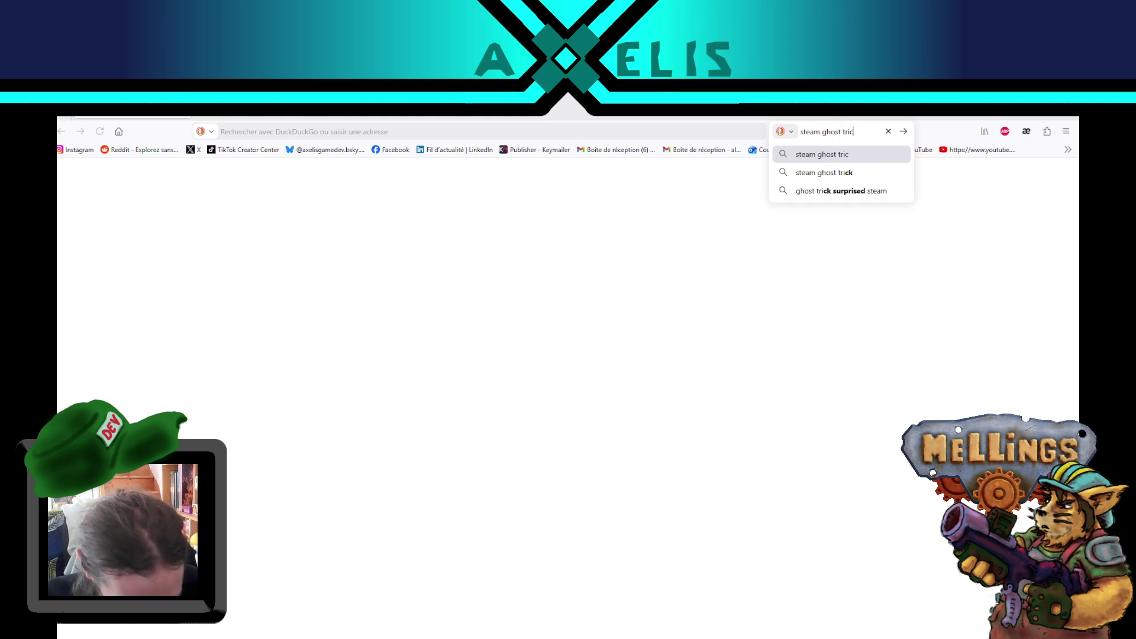
pyautogui.press('Return')
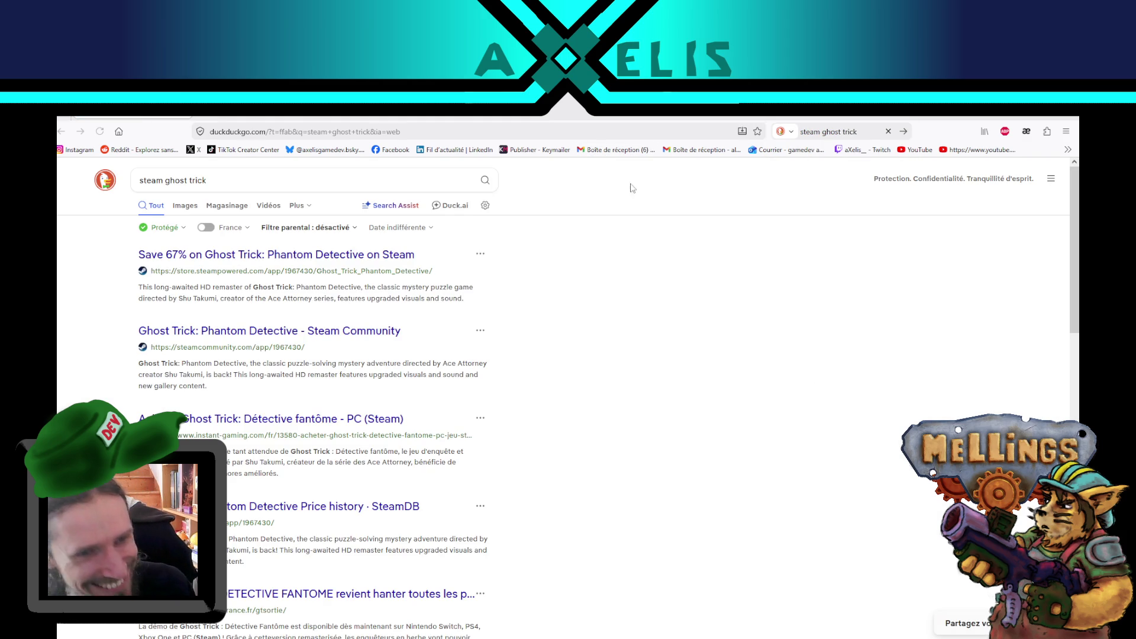
pyautogui.click(276, 342)
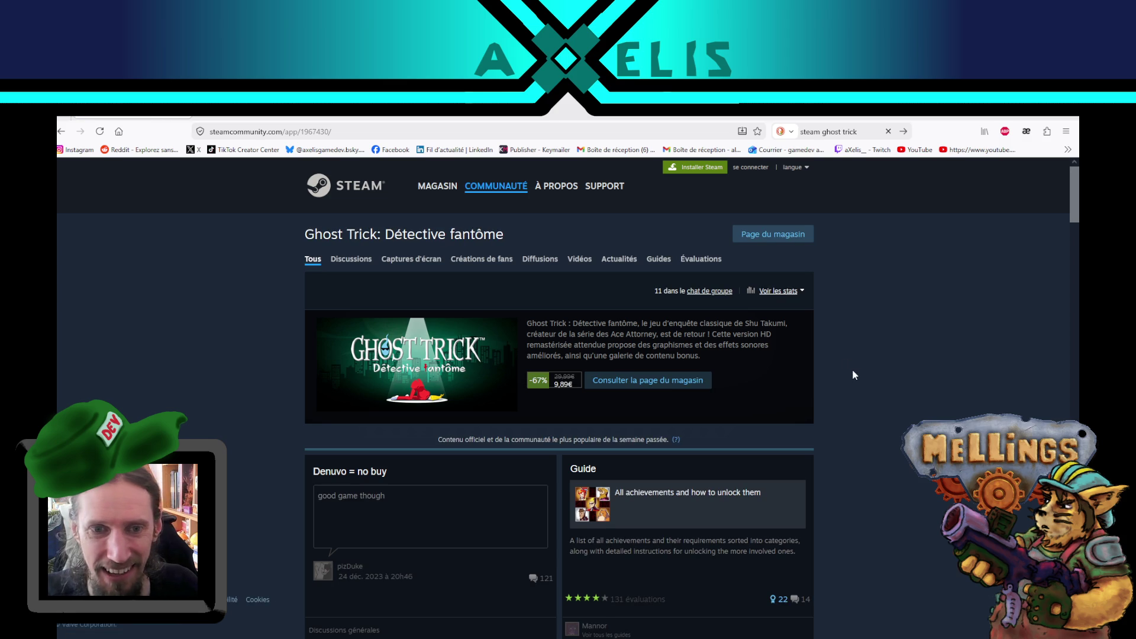
# Go from the Ghost Trick Community hub to its 'Page du magasin' and scroll past the trailer.
pyautogui.scroll(-3, 853, 369)
pyautogui.scroll(3, 864, 363)
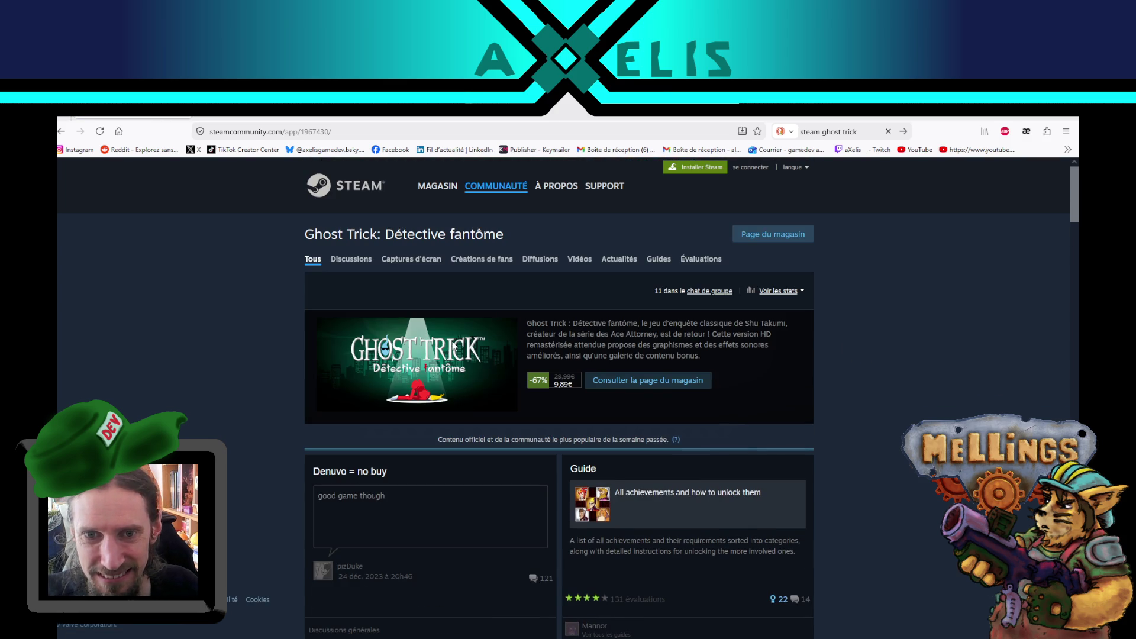
pyautogui.click(700, 381)
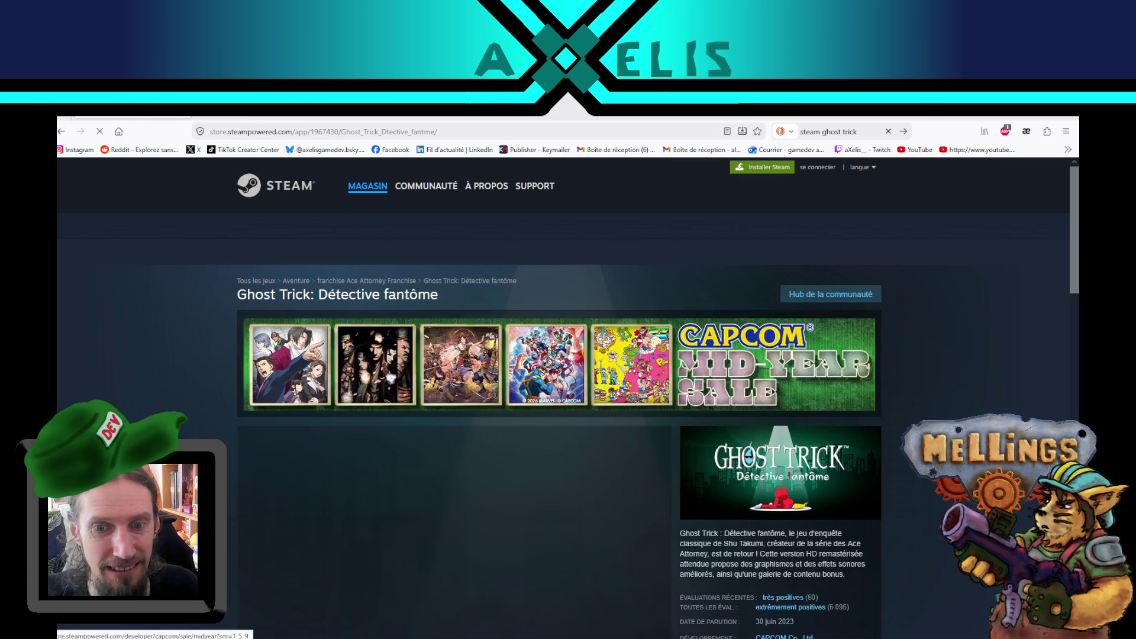
pyautogui.scroll(-2, 632, 302)
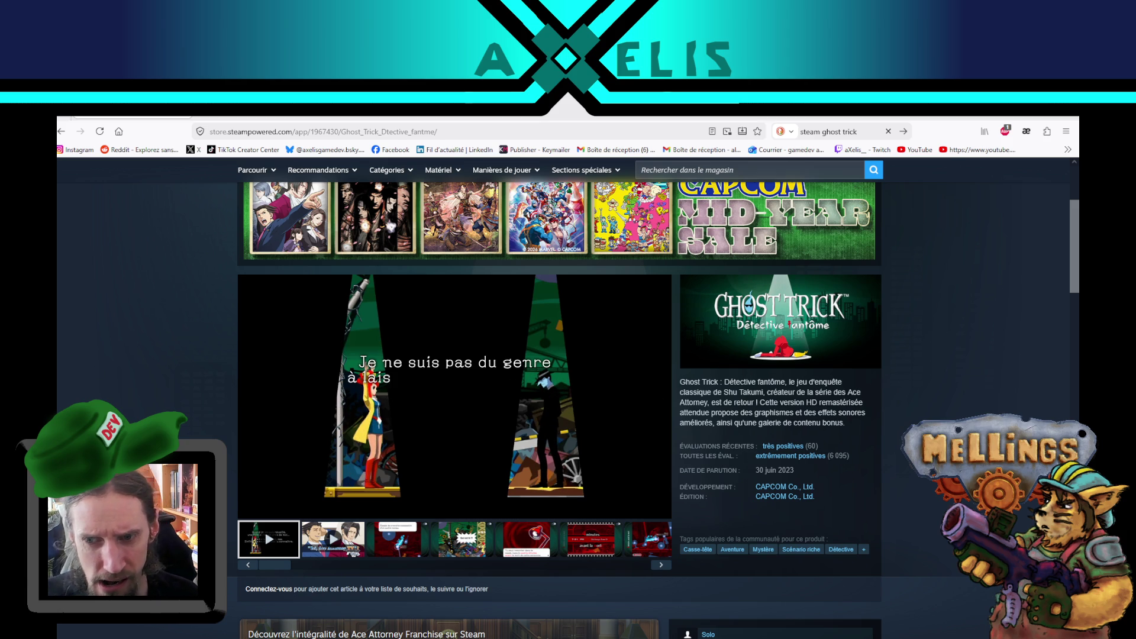
pyautogui.scroll(-1, 357, 405)
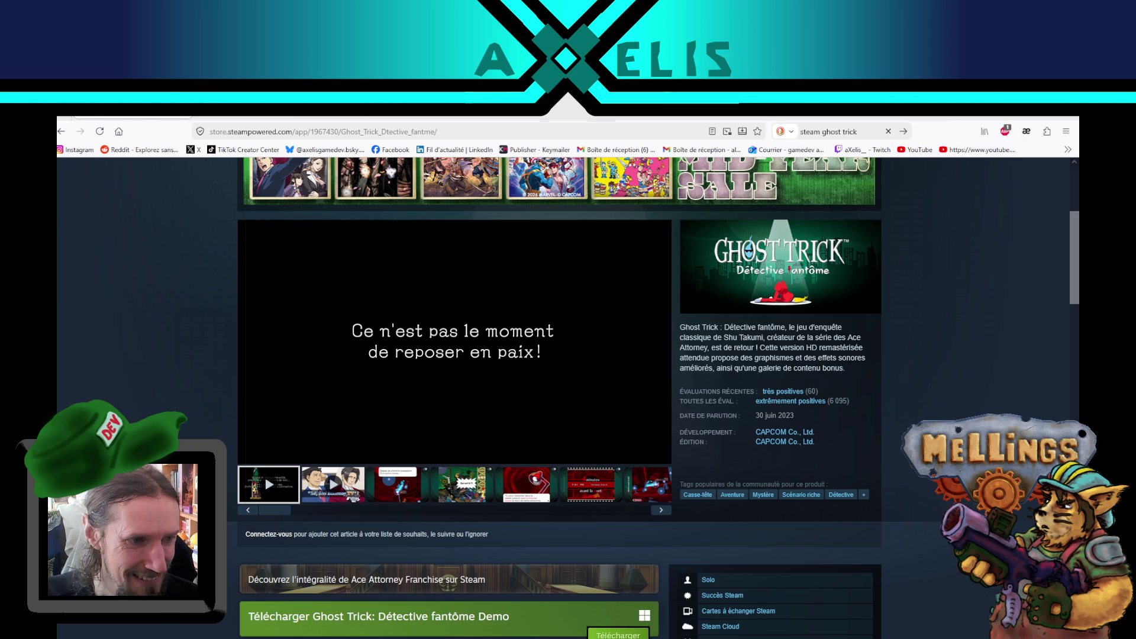
pyautogui.hotkey('alt', 'Tab')
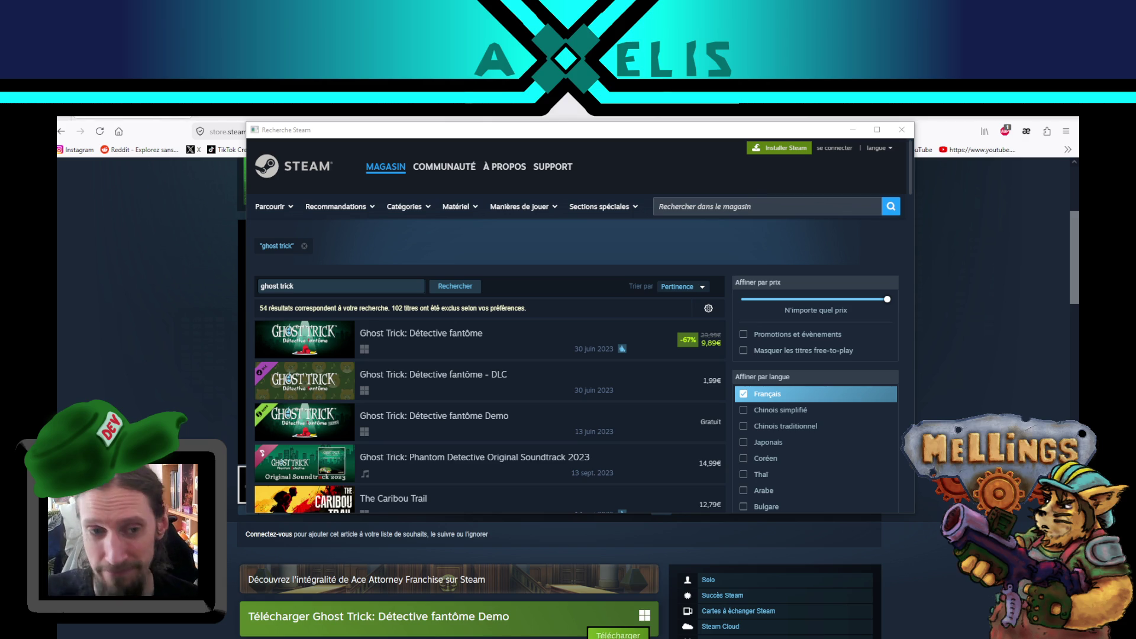
# Move the Recherche Steam results window aside and close it.
pyautogui.moveTo(258, 398)
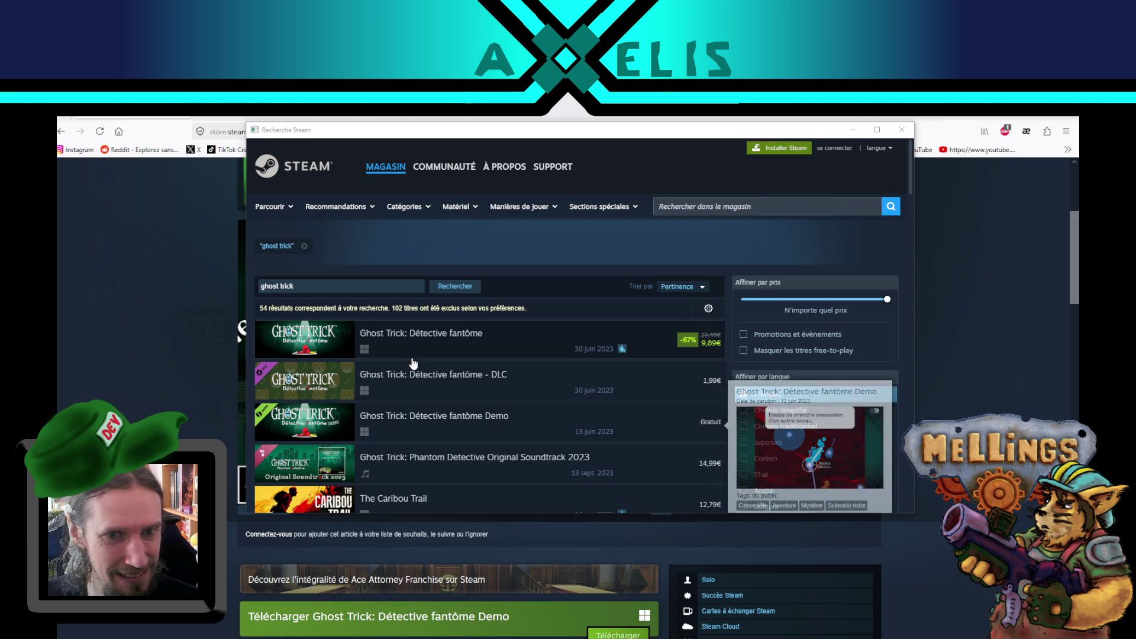
pyautogui.moveTo(808, 138)
pyautogui.mouseDown()
pyautogui.moveTo(1001, 308)
pyautogui.moveTo(668, 355)
pyautogui.moveTo(783, 300)
pyautogui.mouseUp()
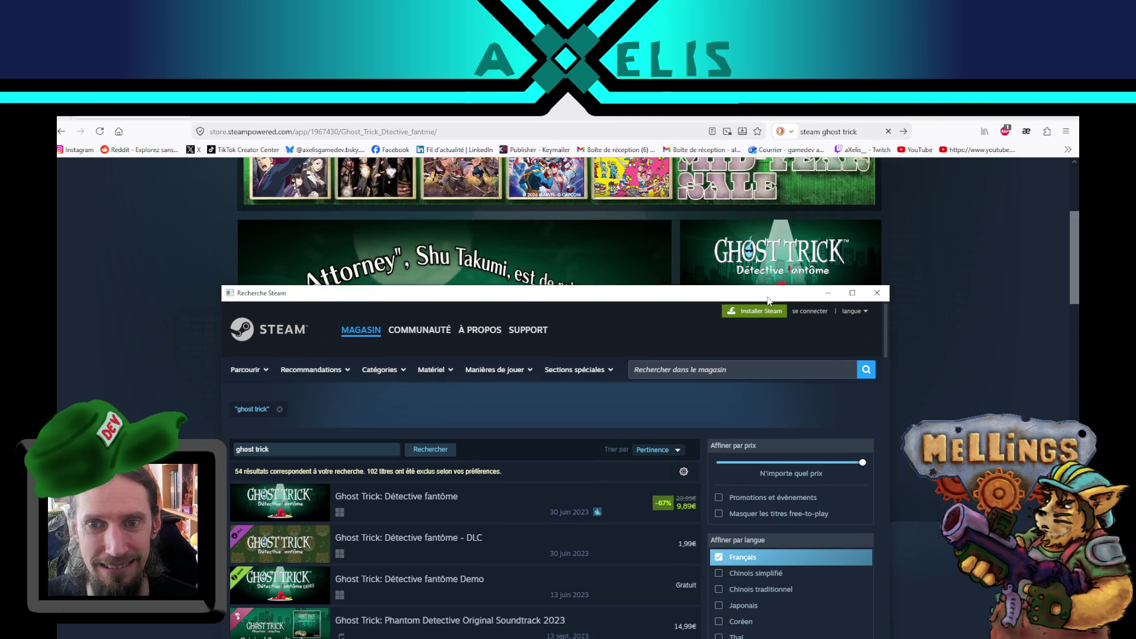
pyautogui.click(876, 296)
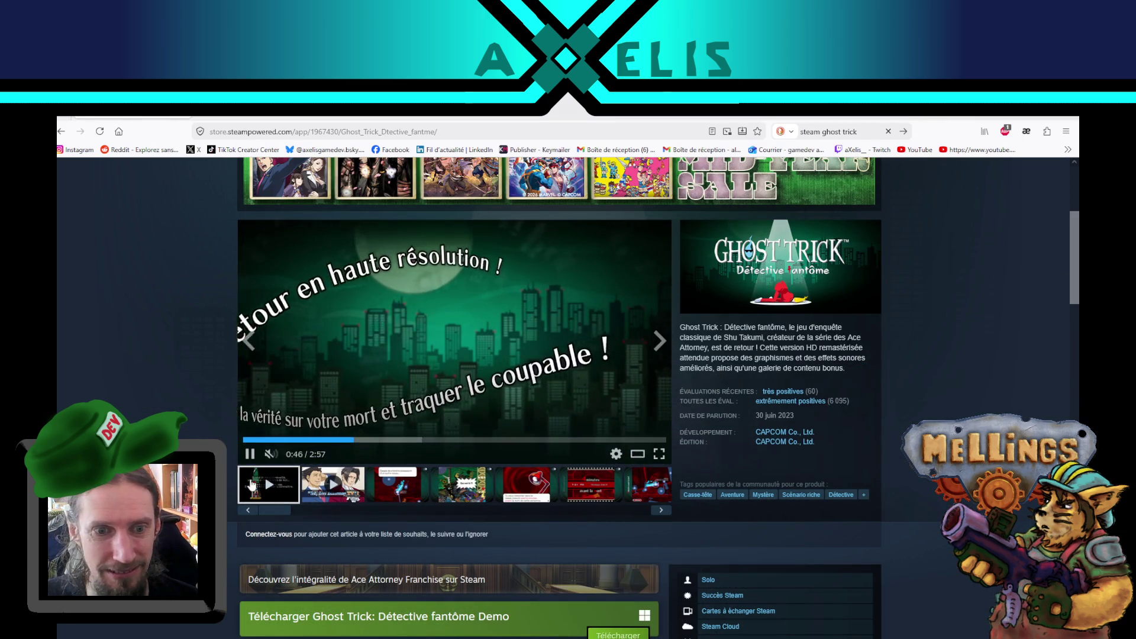
# Scrub the 2:57 Ghost Trick trailer up to 1:42, pausing and resuming along the way.
pyautogui.click(393, 439)
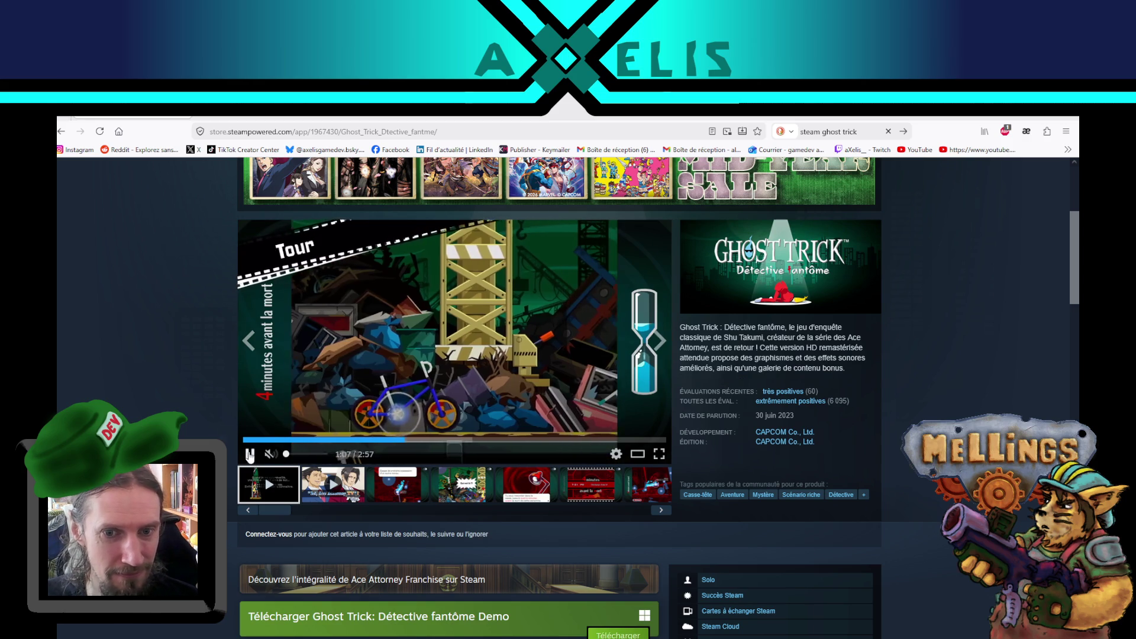
pyautogui.click(247, 440)
pyautogui.click(250, 454)
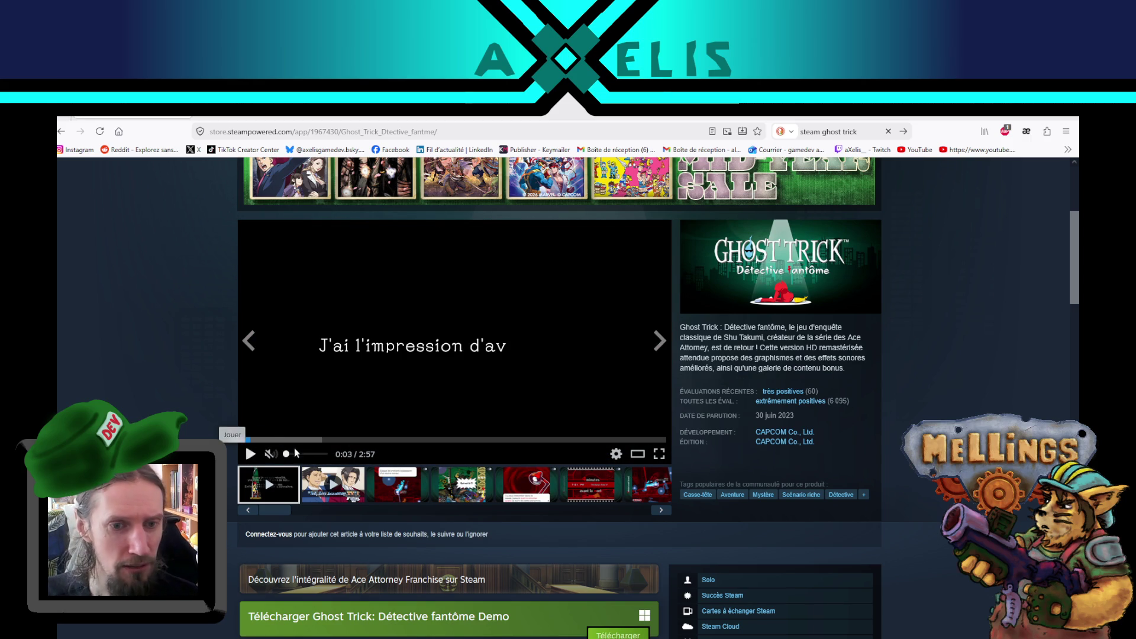
pyautogui.click(427, 441)
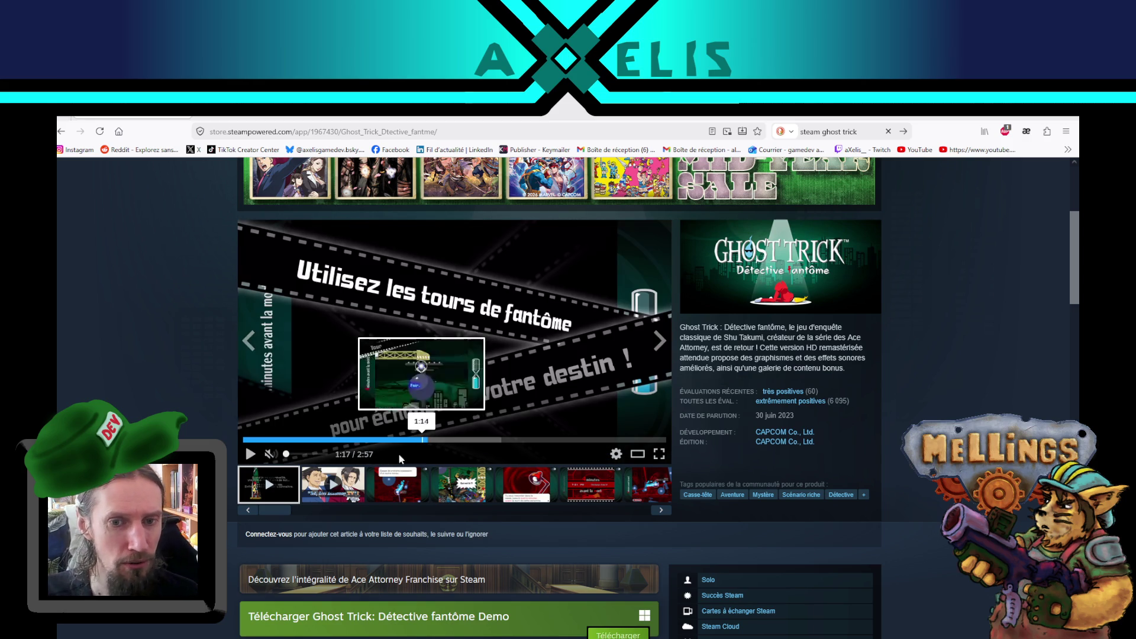
pyautogui.click(249, 455)
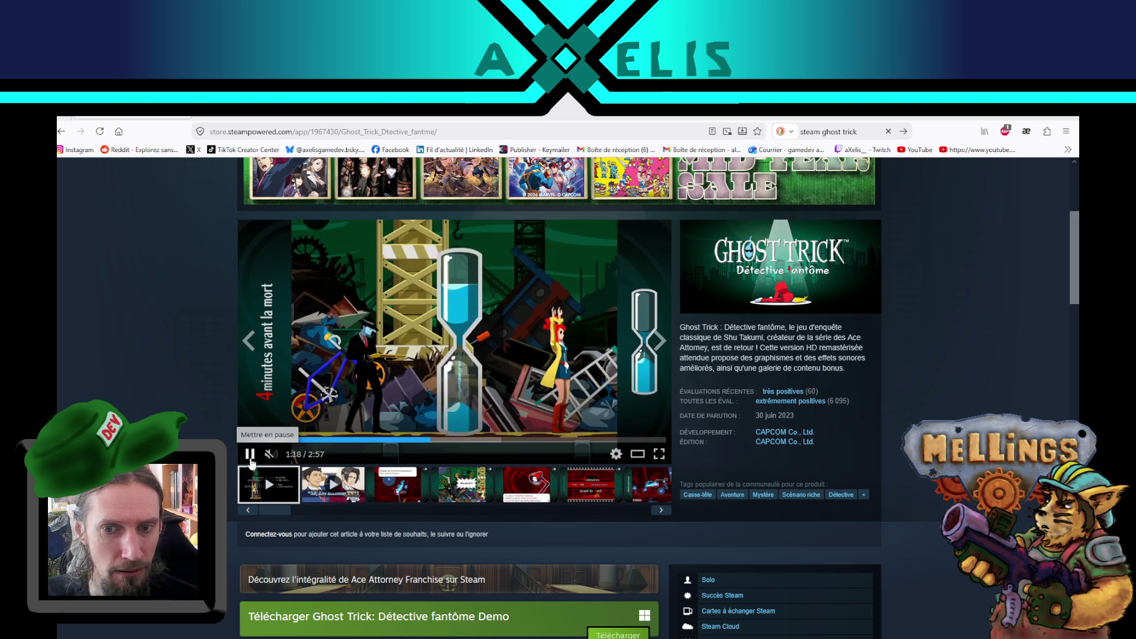
pyautogui.click(250, 461)
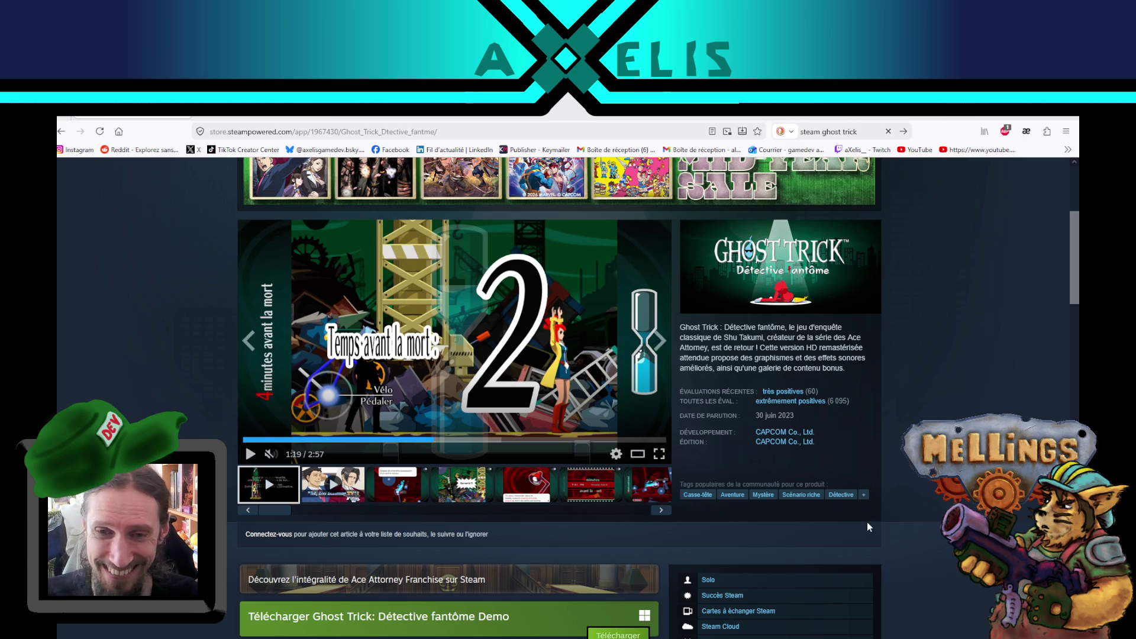
pyautogui.click(489, 439)
pyautogui.click(250, 454)
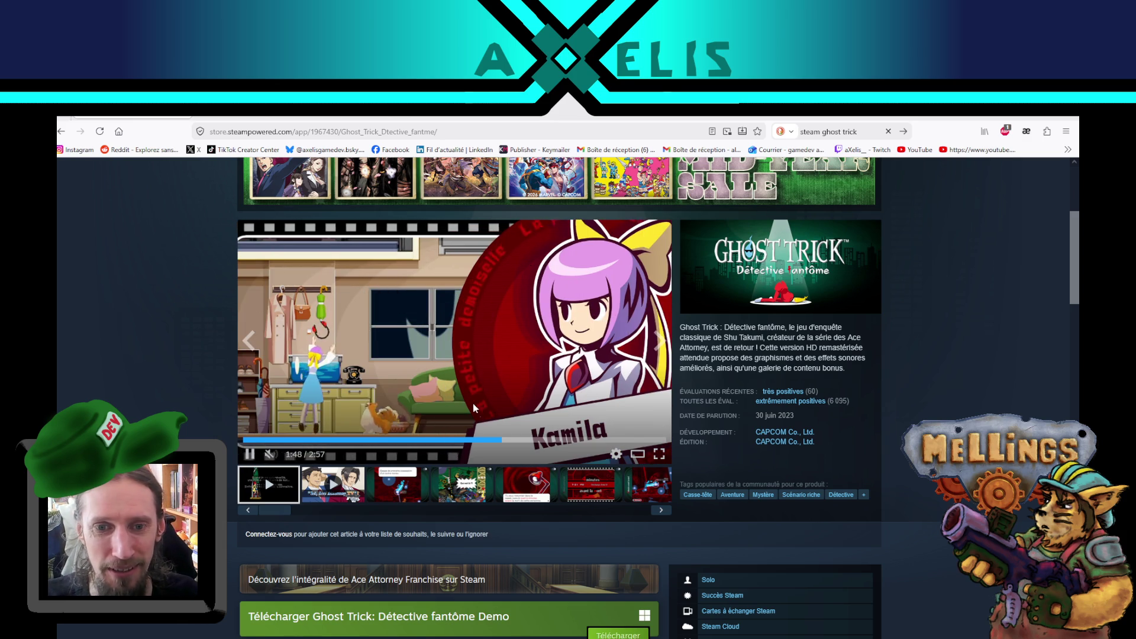
# Skim the trailer's later scenes up to 2:43, then start the 8:04 Ace Attorney video.
pyautogui.click(553, 441)
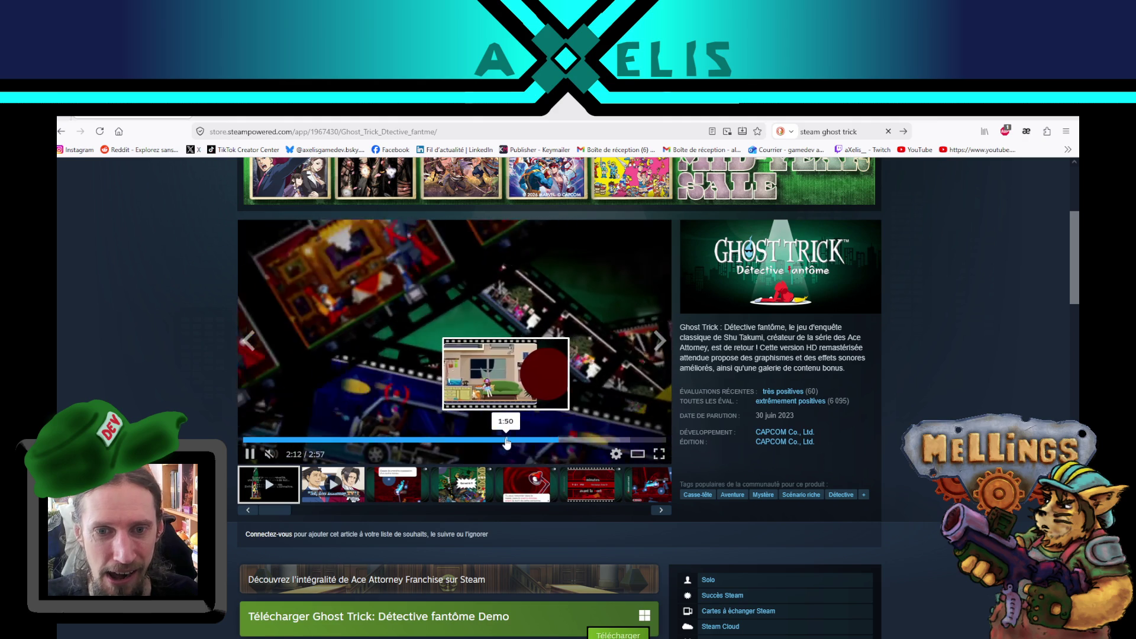
pyautogui.click(499, 441)
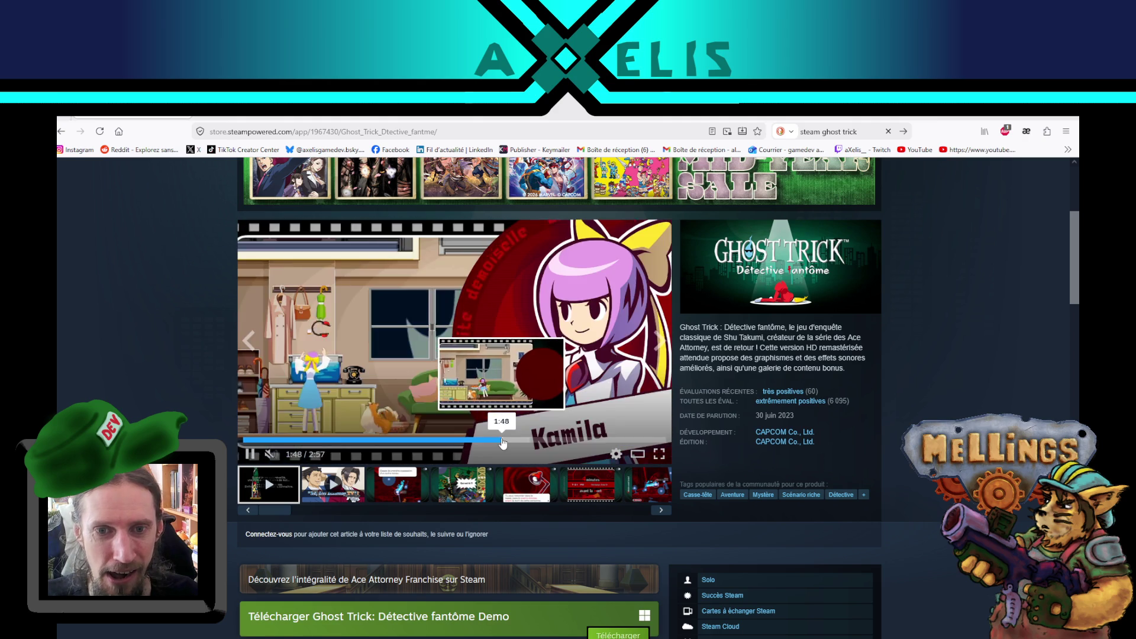
pyautogui.click(459, 441)
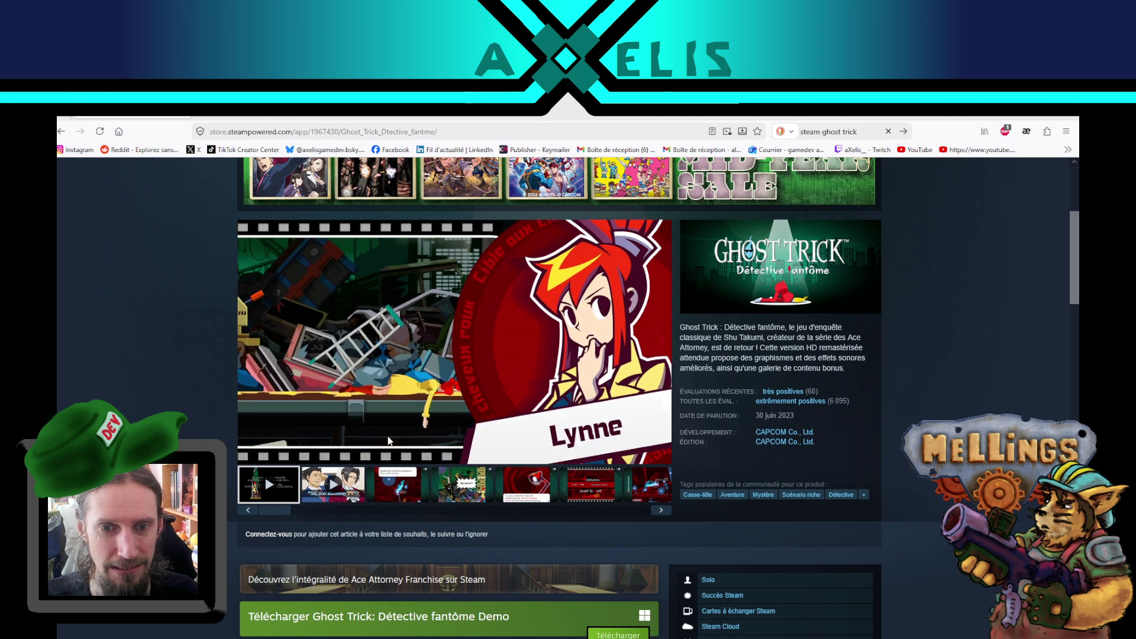
pyautogui.click(532, 441)
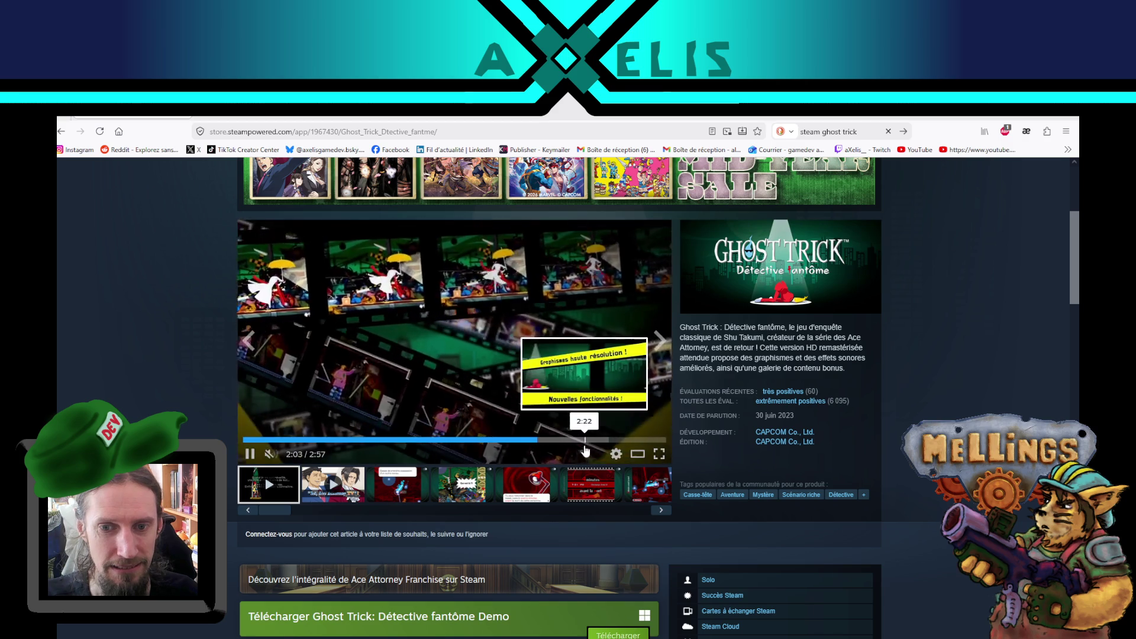
pyautogui.click(587, 441)
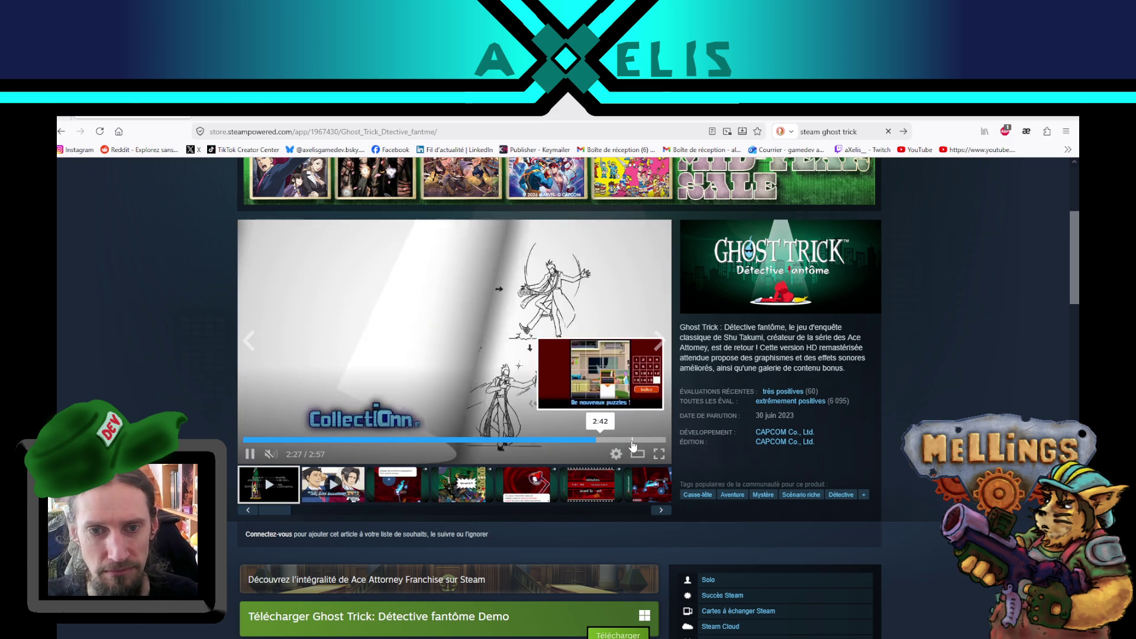
pyautogui.click(629, 440)
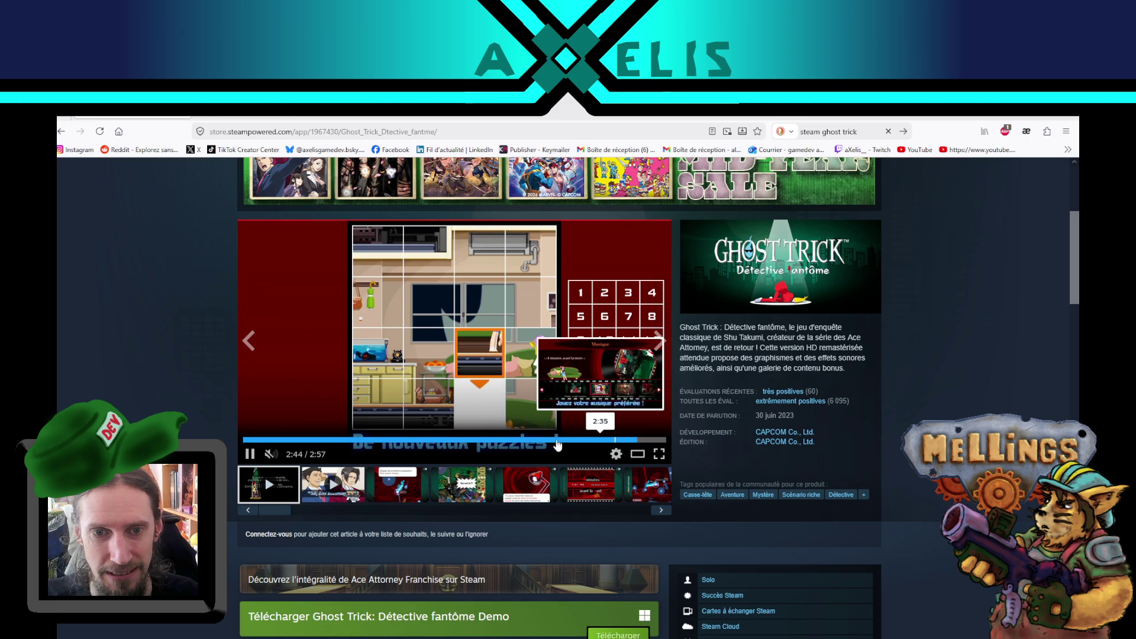
pyautogui.click(334, 484)
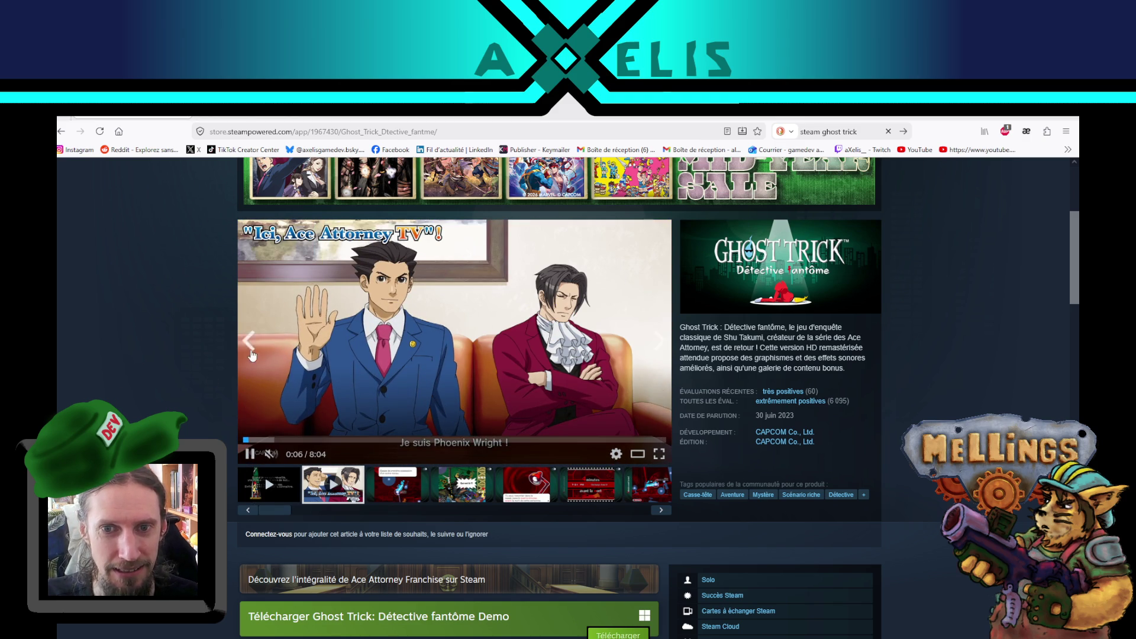
# Skip the Ace Attorney trailer to the Godot scene and pause it at 2:13.
pyautogui.click(292, 441)
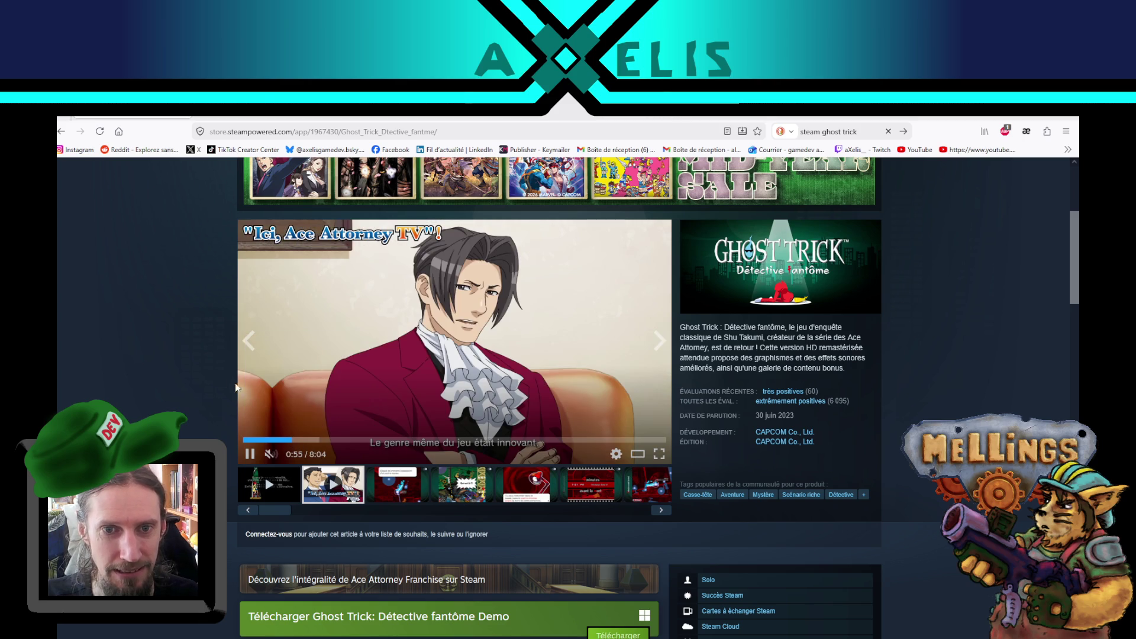
pyautogui.click(354, 440)
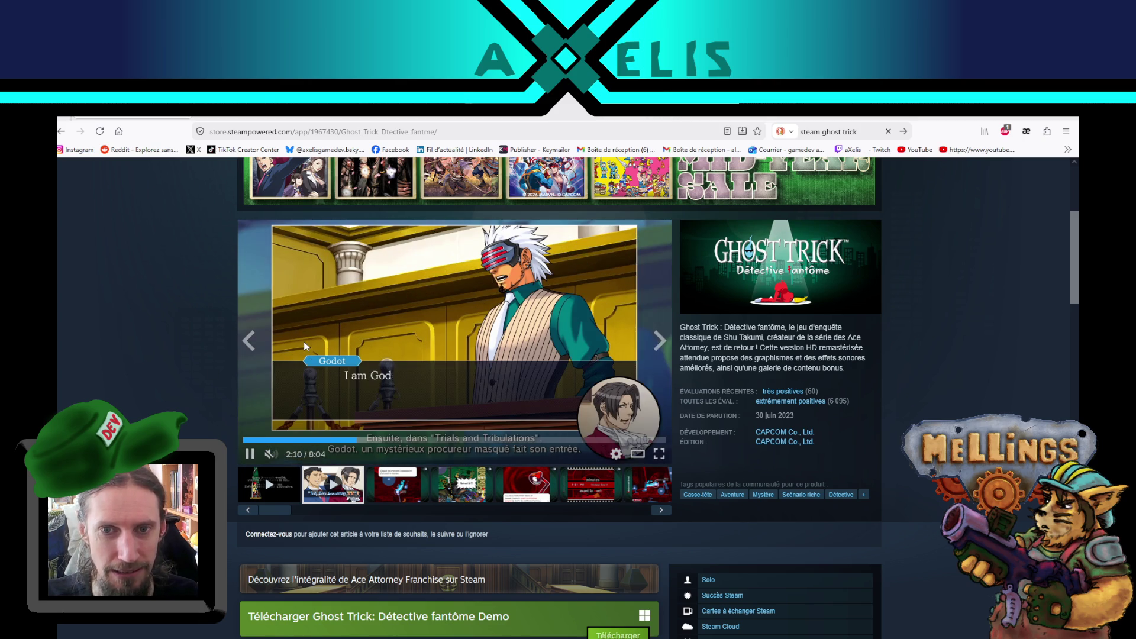
pyautogui.click(325, 307)
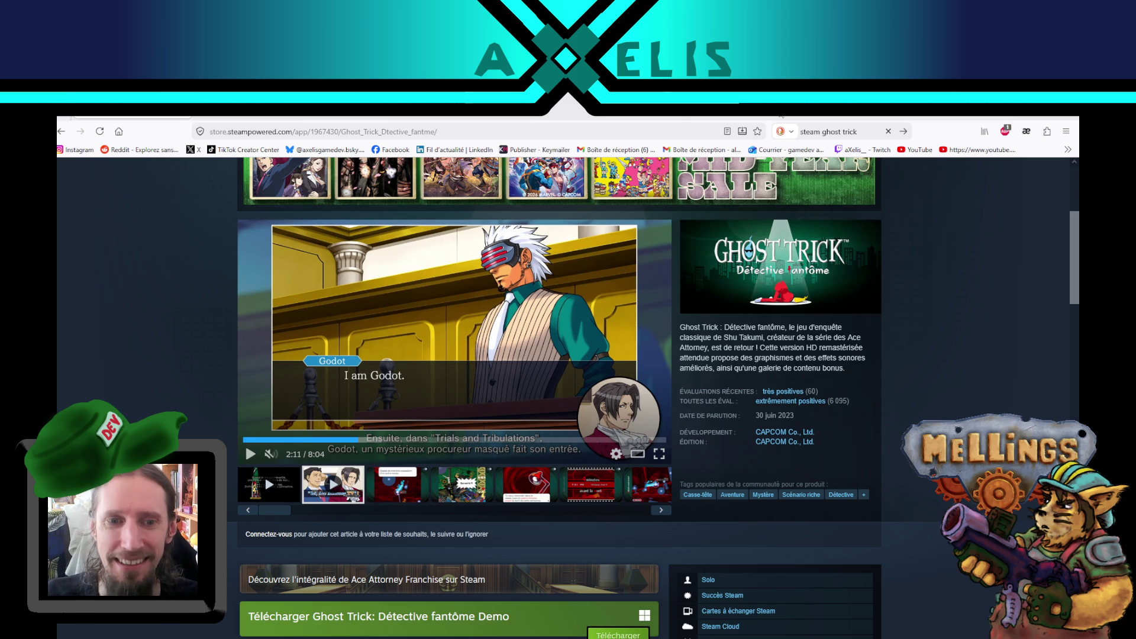
pyautogui.click(417, 391)
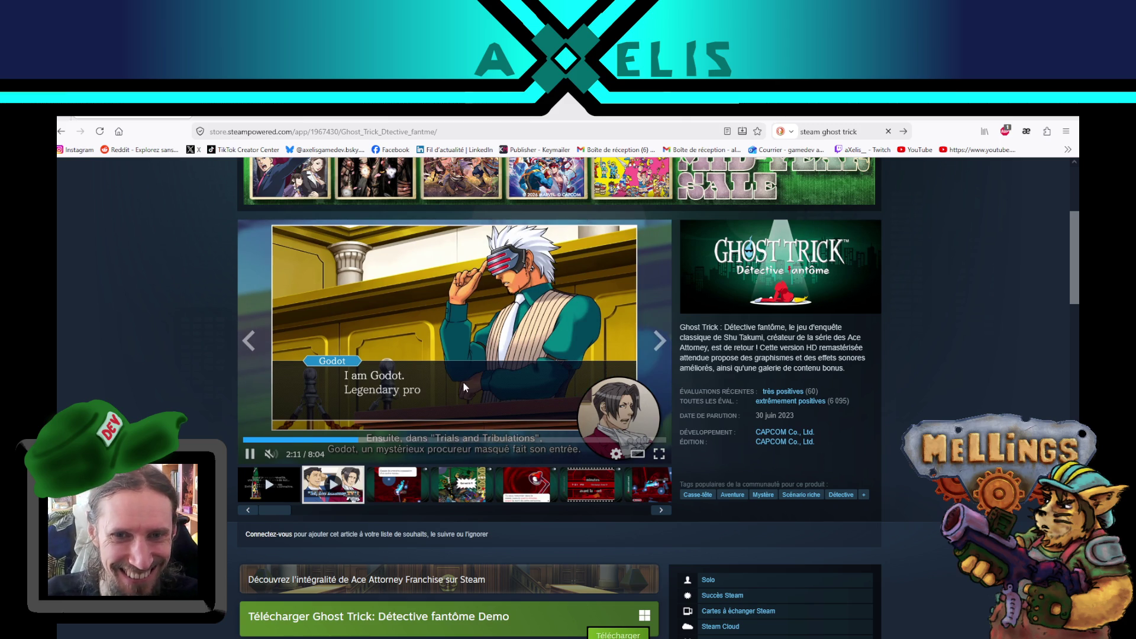
pyautogui.click(483, 328)
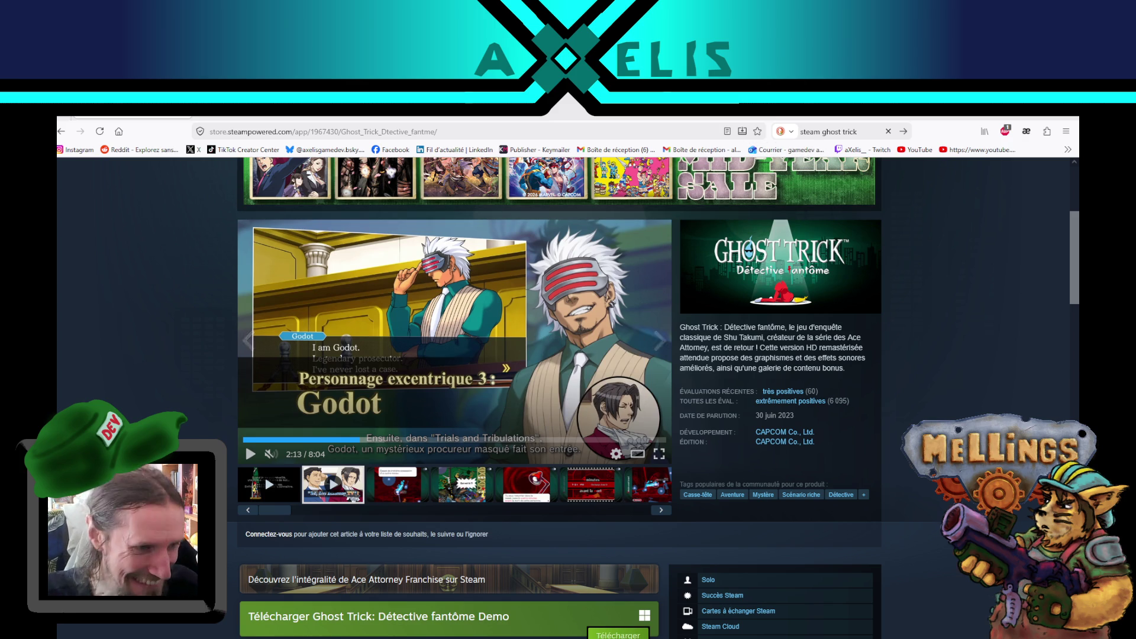
pyautogui.hotkey('alt', 'Tab')
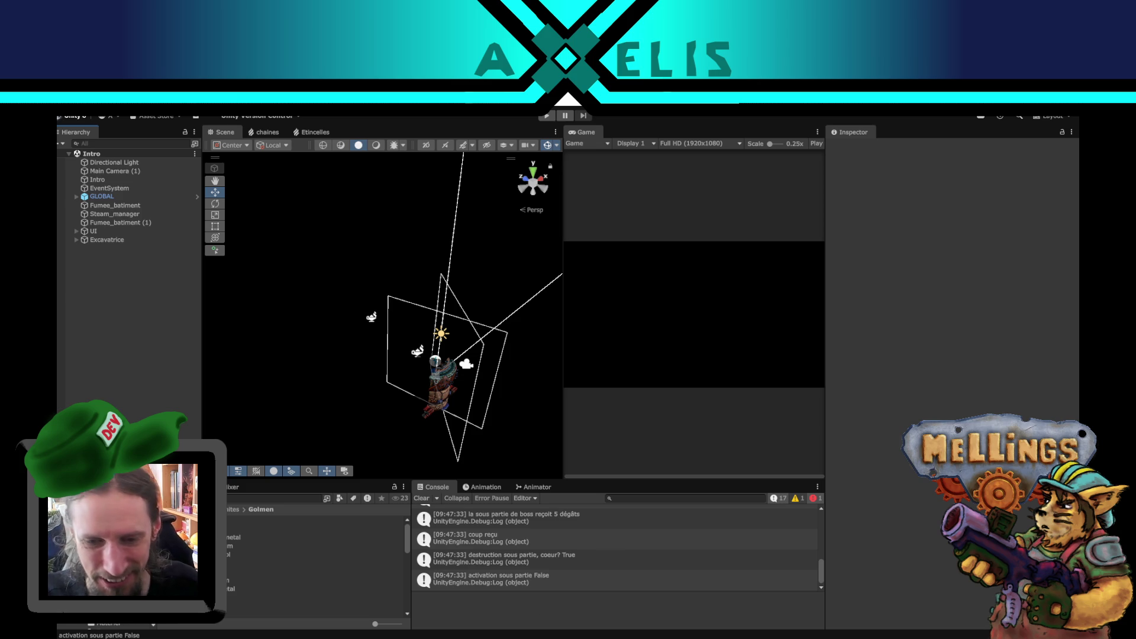
# Open canons.blend from the 'blender Mellings' folder using the Blender splash screen's Open dialog.
pyautogui.hotkey('alt', 'Tab')
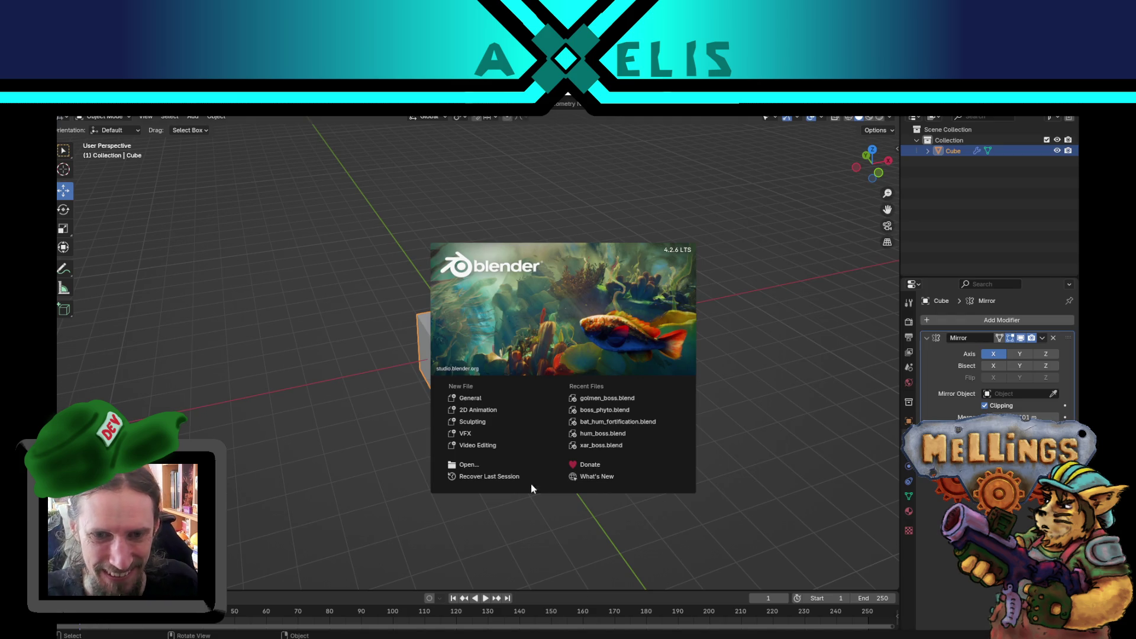
pyautogui.click(467, 466)
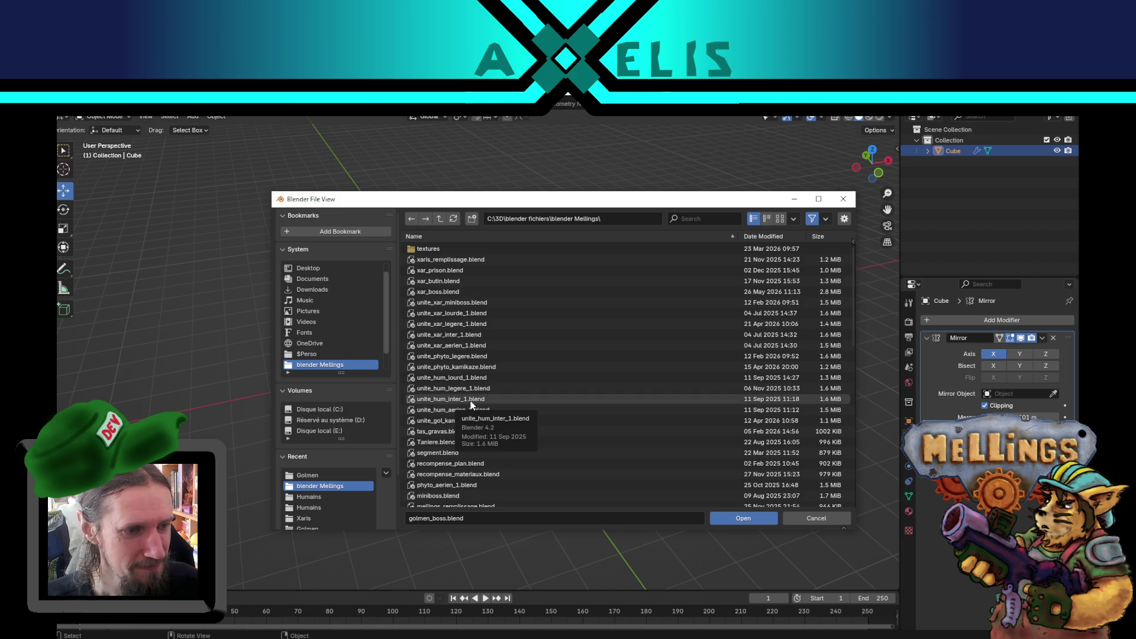
pyautogui.scroll(-5, 477, 385)
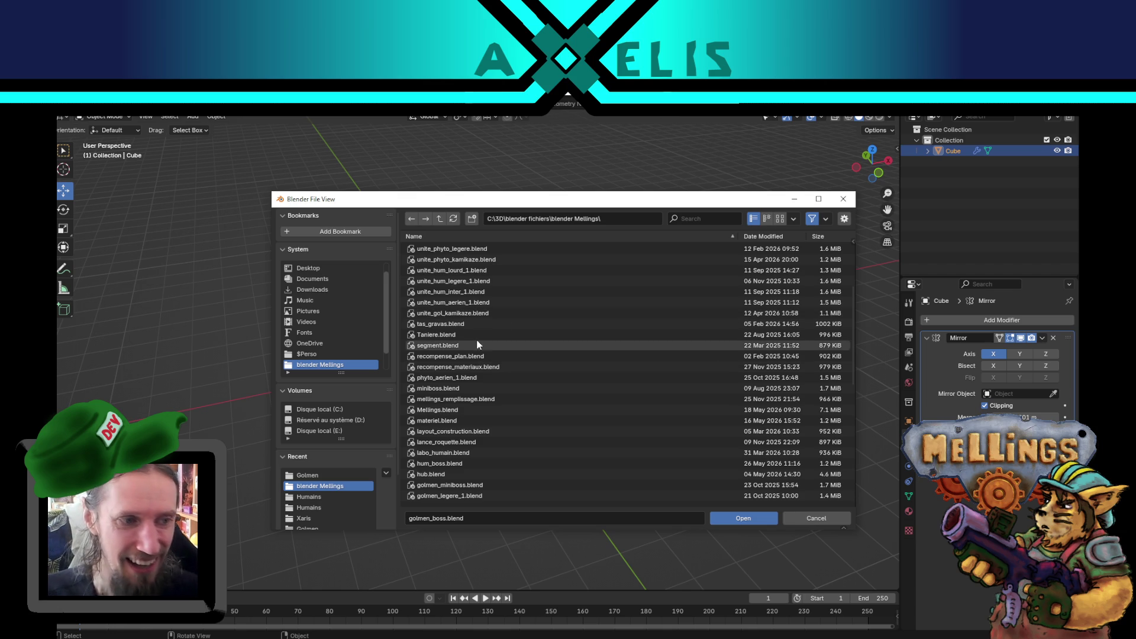
pyautogui.scroll(5, 477, 393)
pyautogui.scroll(-10, 446, 286)
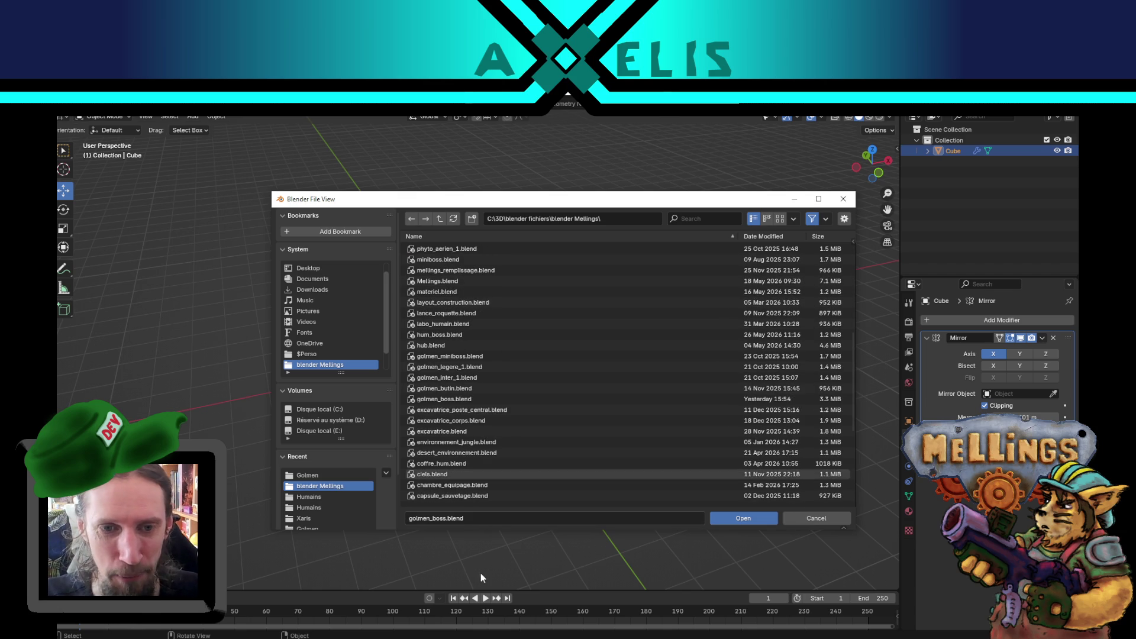
pyautogui.scroll(-3, 467, 372)
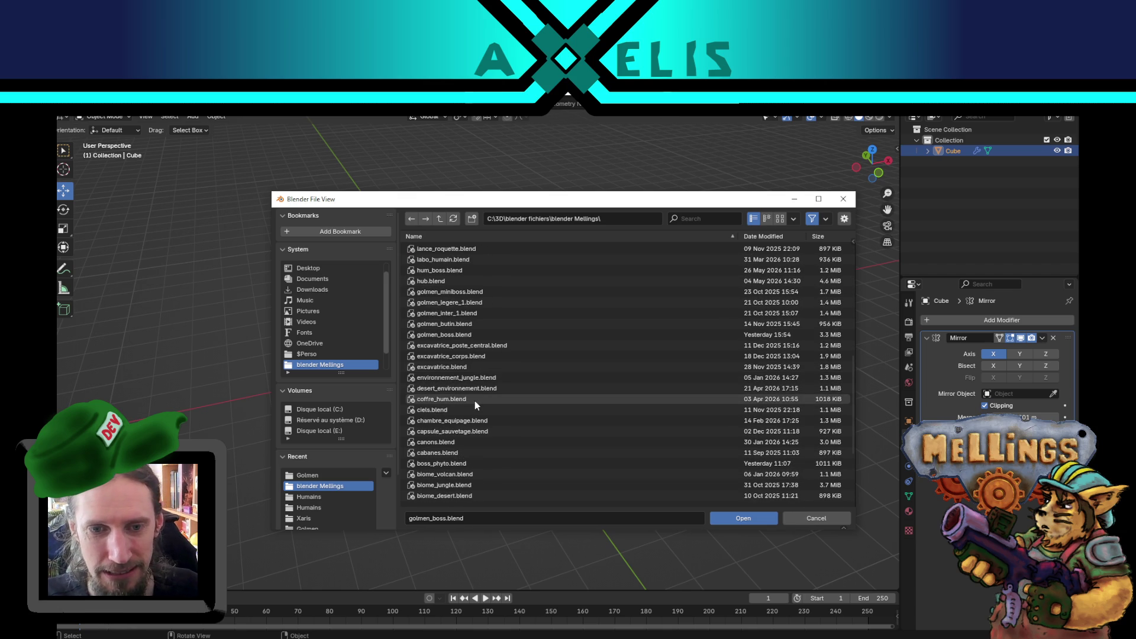
pyautogui.scroll(-2, 480, 396)
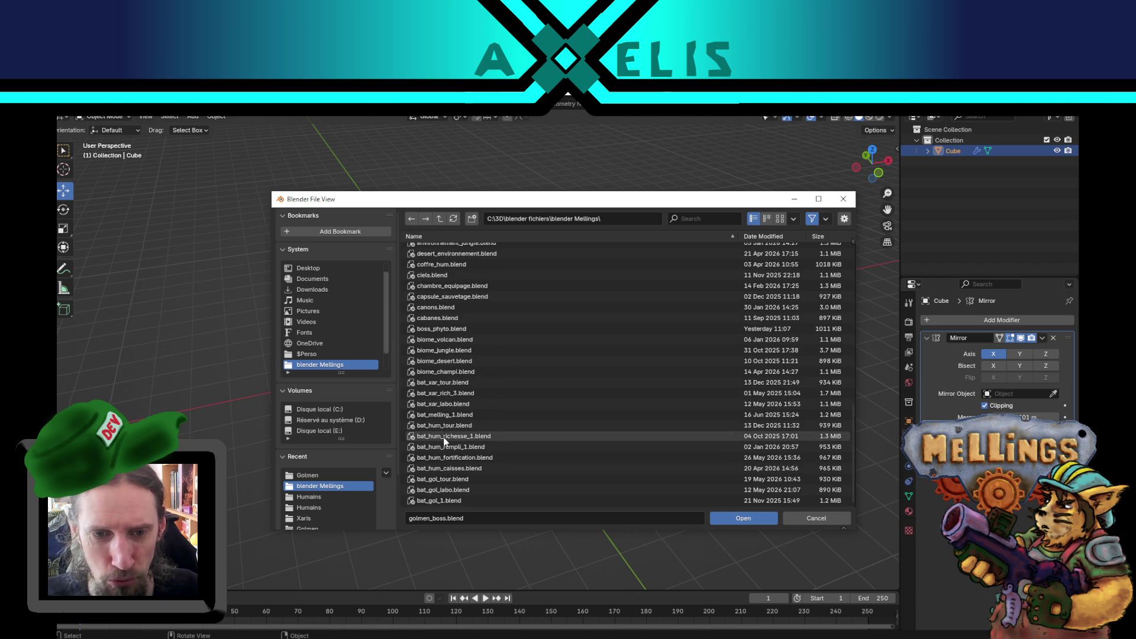
pyautogui.doubleClick(445, 309)
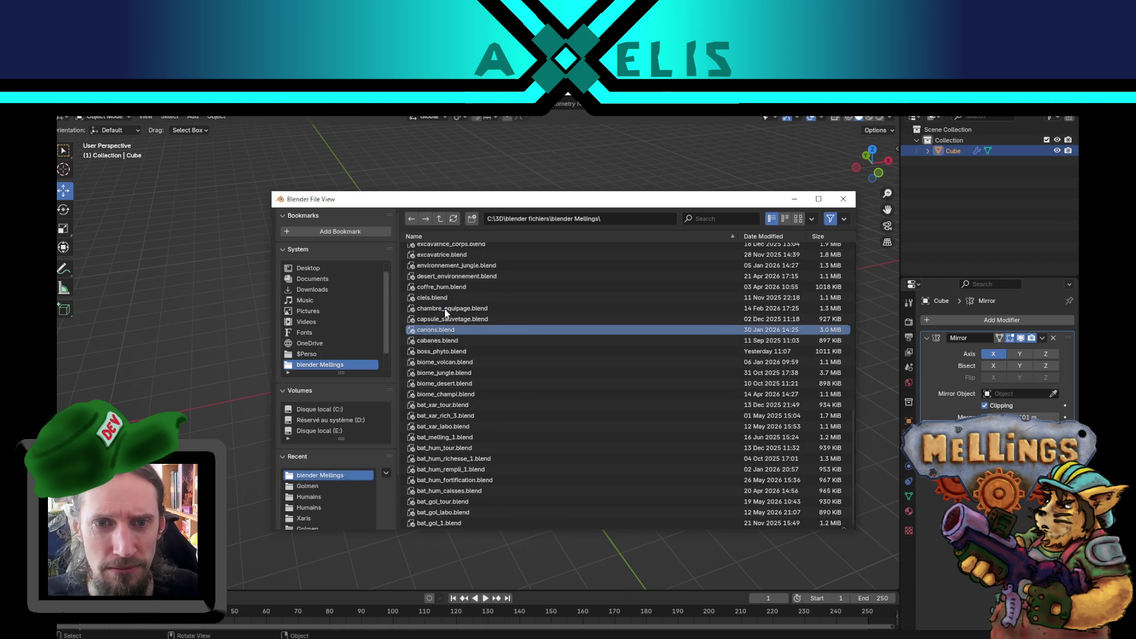
# Switch the cannon model from texture painting to Object Mode and toggle local view.
pyautogui.moveTo(635, 394); pyautogui.dragTo(586, 373)
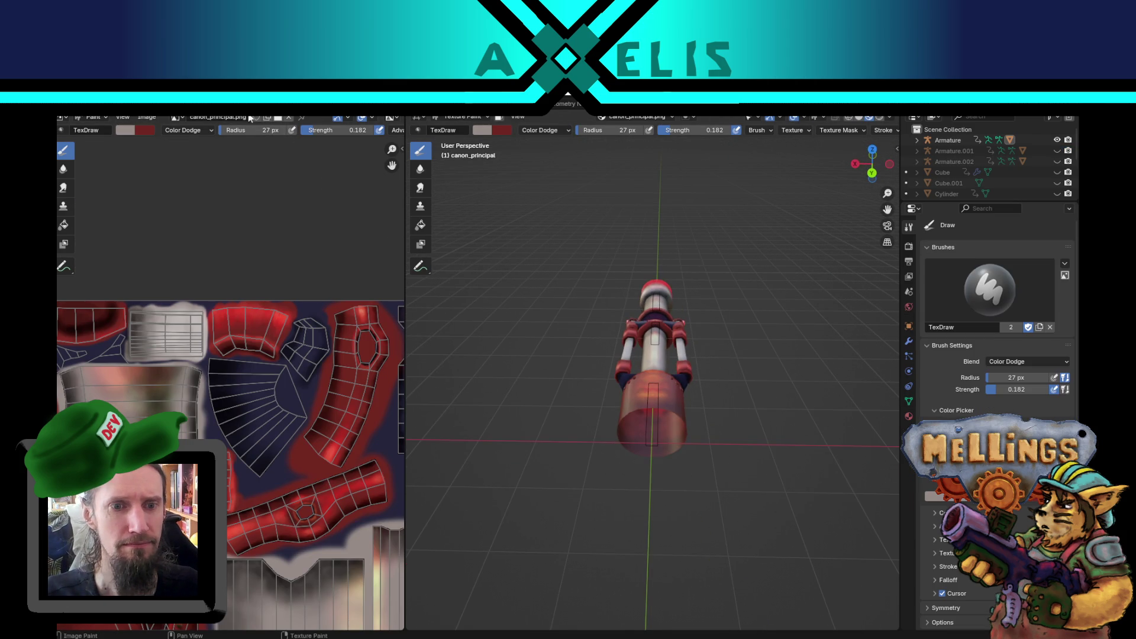
pyautogui.hotkey('ctrl', 'pageup')
pyautogui.press('KP_Decimal')
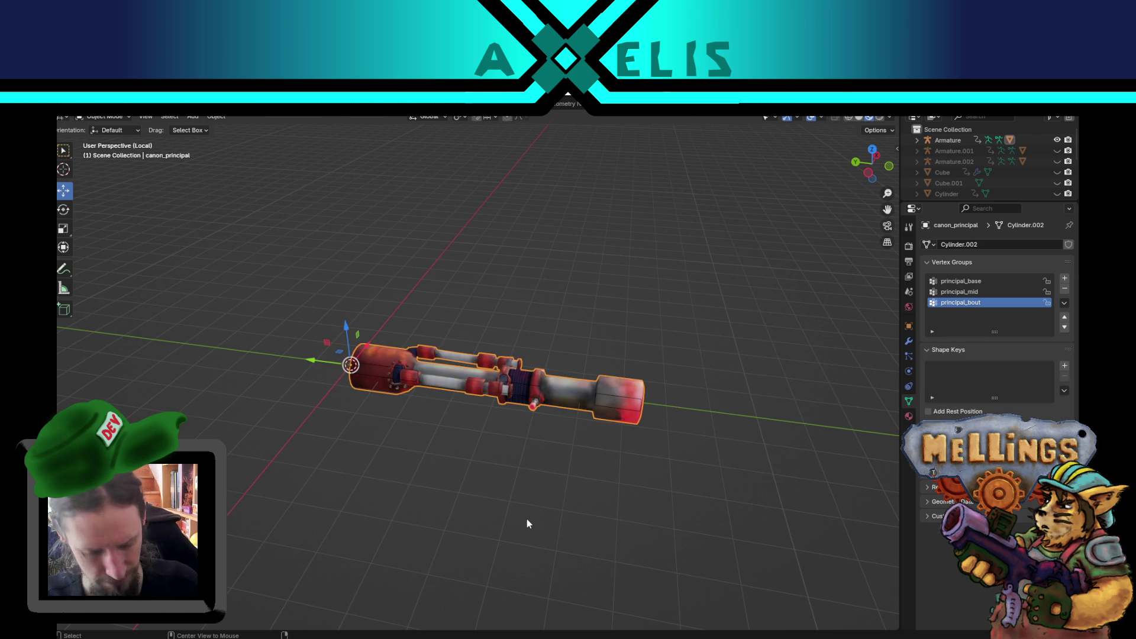
pyautogui.press('KP_Divide')
# Isolate the canon_berserk cannon base in local view and inspect it from several angles.
pyautogui.moveTo(569, 509)
pyautogui.mouseDown()
pyautogui.moveTo(480, 483)
pyautogui.moveTo(484, 536)
pyautogui.moveTo(526, 576)
pyautogui.moveTo(454, 490)
pyautogui.moveTo(512, 504)
pyautogui.mouseUp()
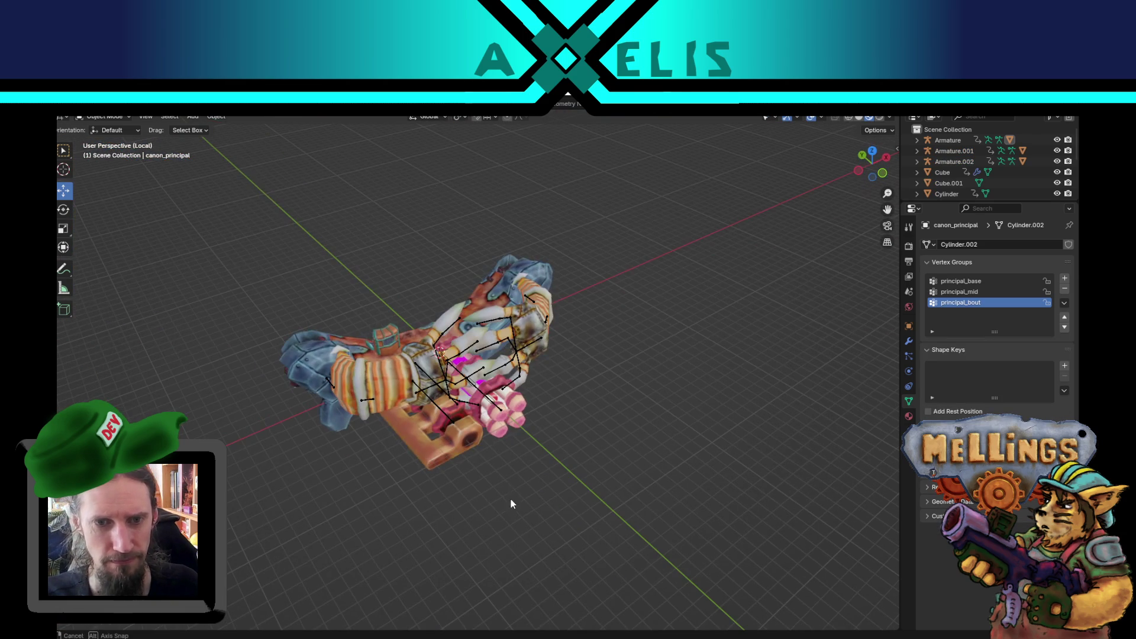
pyautogui.click(424, 462)
pyautogui.press('KP_Divide')
pyautogui.moveTo(424, 462)
pyautogui.mouseDown()
pyautogui.moveTo(409, 481)
pyautogui.moveTo(346, 481)
pyautogui.moveTo(541, 507)
pyautogui.moveTo(612, 481)
pyautogui.moveTo(557, 439)
pyautogui.moveTo(577, 510)
pyautogui.moveTo(490, 455)
pyautogui.mouseUp()
pyautogui.scroll(-3, 490, 455)
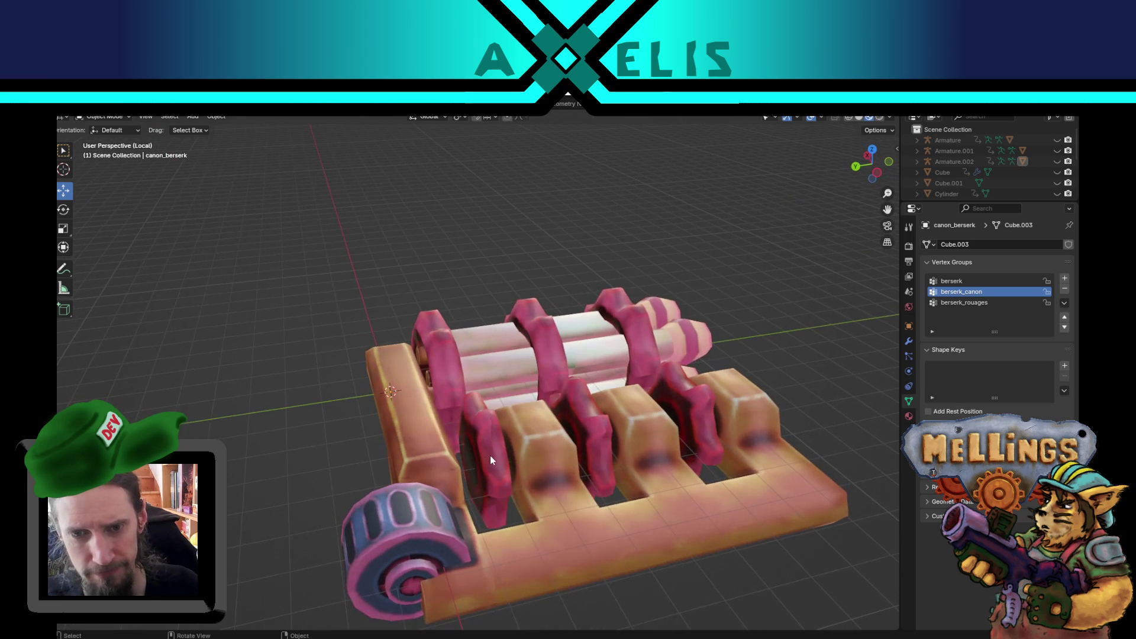
pyautogui.moveTo(495, 496)
pyautogui.mouseDown()
pyautogui.moveTo(356, 406)
pyautogui.moveTo(506, 377)
pyautogui.moveTo(548, 405)
pyautogui.moveTo(494, 386)
pyautogui.mouseUp()
pyautogui.scroll(-2, 356, 406)
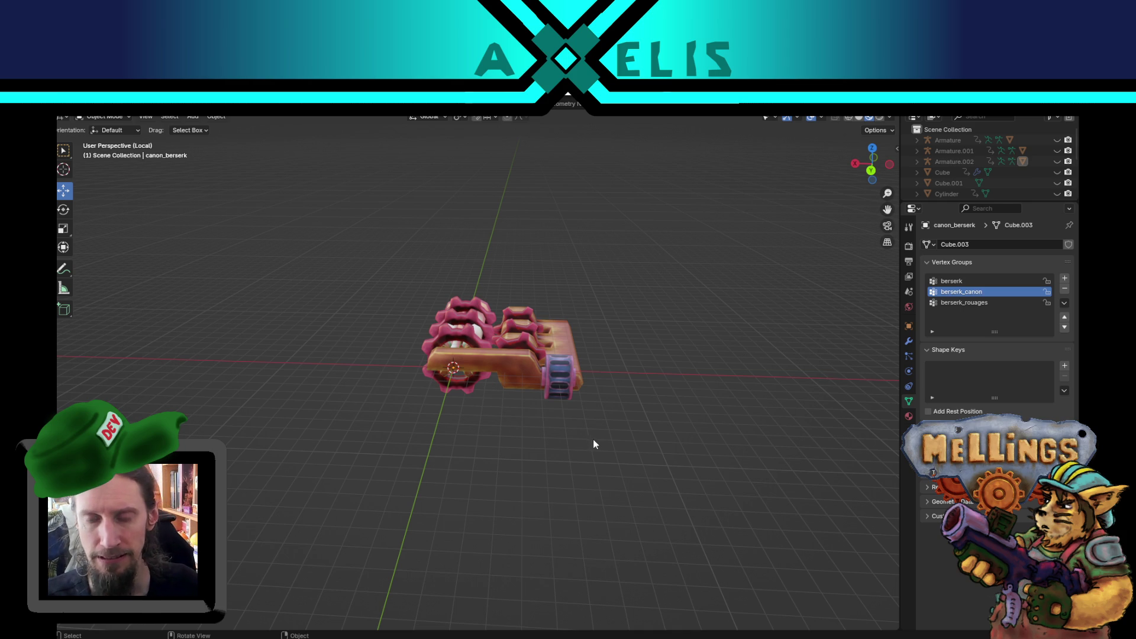
# Restore the full vehicle view, then begin opening another file and discard canons.blend changes.
pyautogui.press('KP_Divide')
pyautogui.scroll(-2, 527, 472)
pyautogui.moveTo(498, 449)
pyautogui.mouseDown()
pyautogui.moveTo(588, 408)
pyautogui.moveTo(590, 332)
pyautogui.mouseUp()
pyautogui.moveTo(622, 321); pyautogui.dragTo(483, 354)
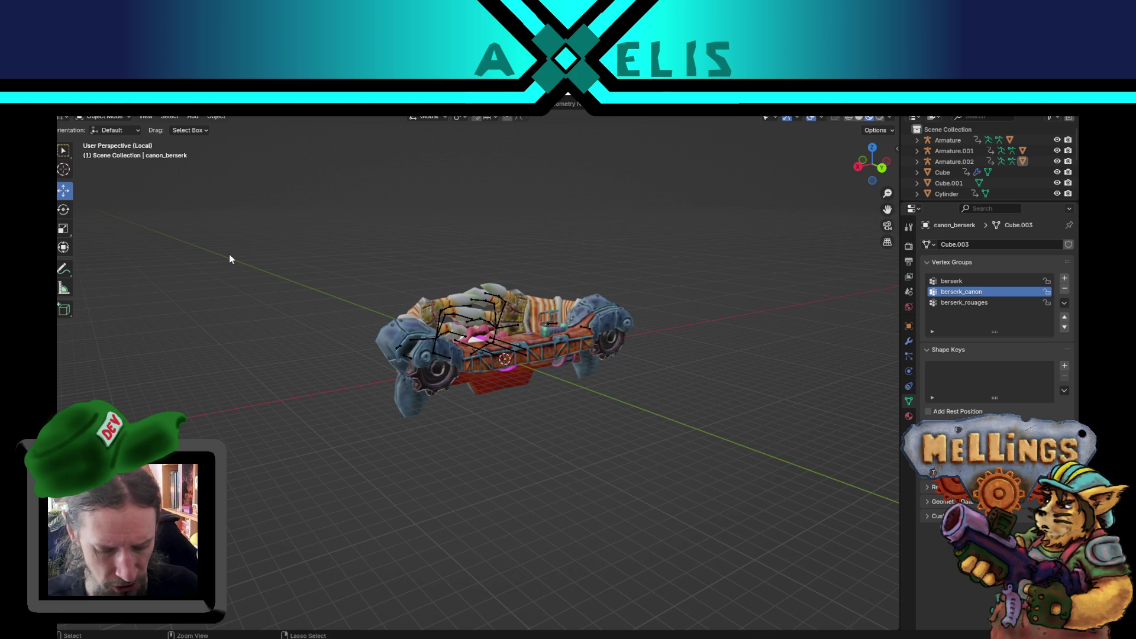
pyautogui.hotkey('ctrl', 'q')
pyautogui.click(586, 388)
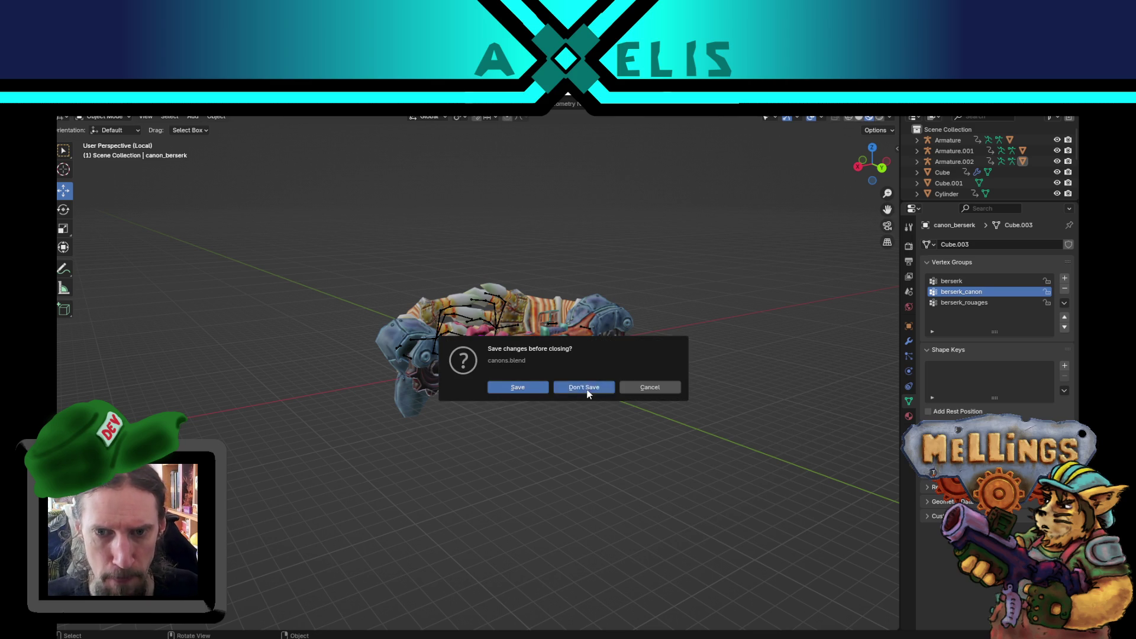
# Open excavatrice_corps.blend from the 'blender Mellings' file list.
pyautogui.scroll(-2, 491, 325)
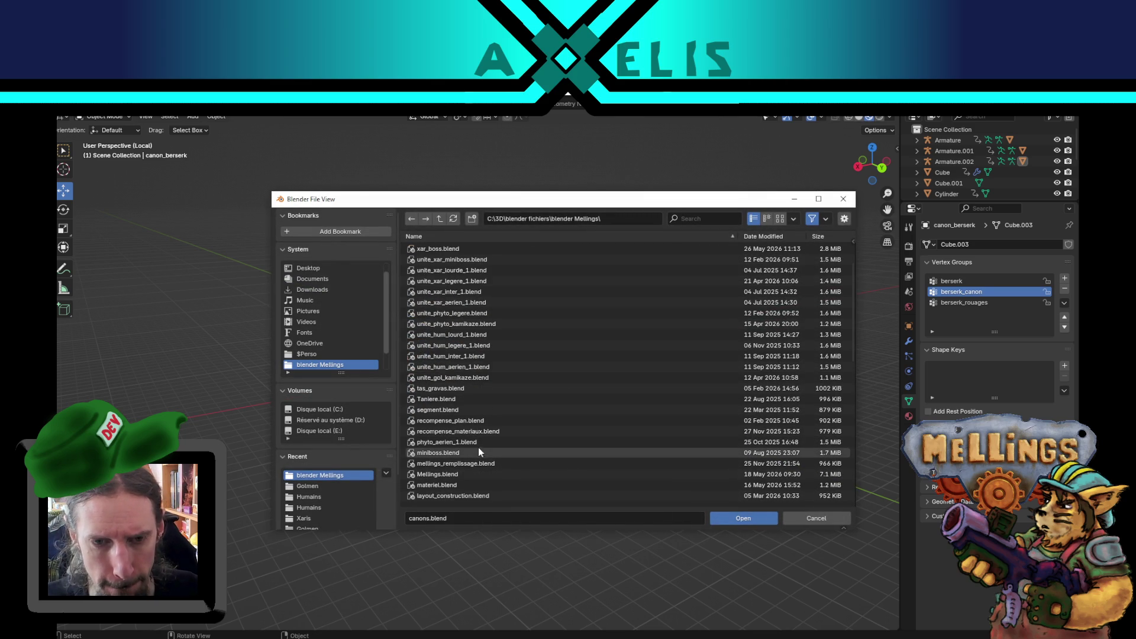
pyautogui.scroll(-8, 478, 415)
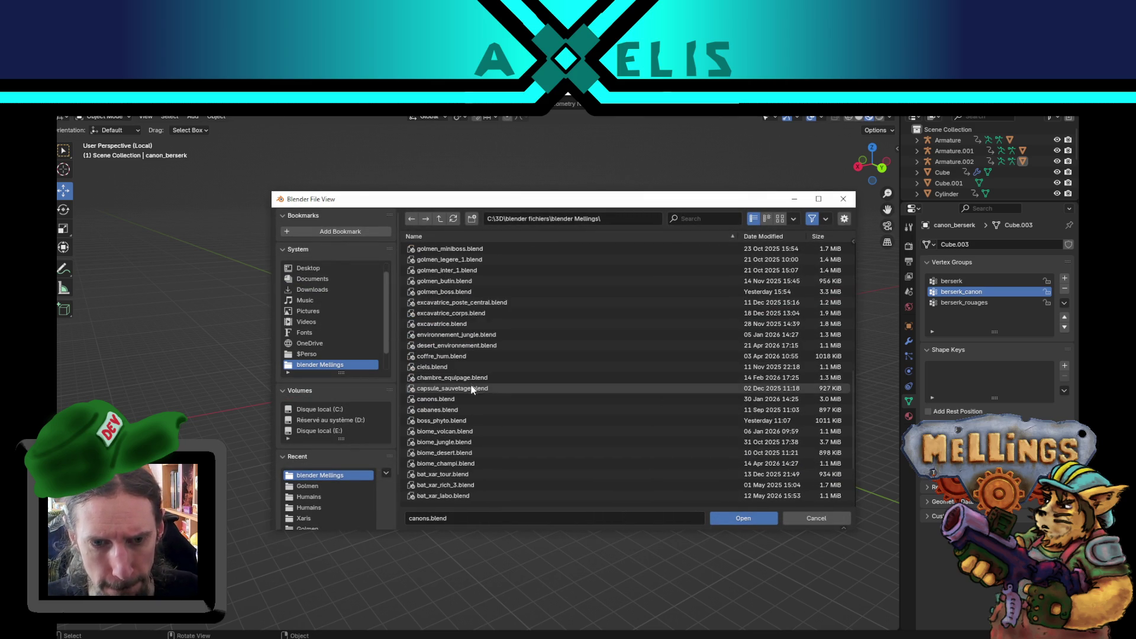
pyautogui.scroll(-10, 467, 415)
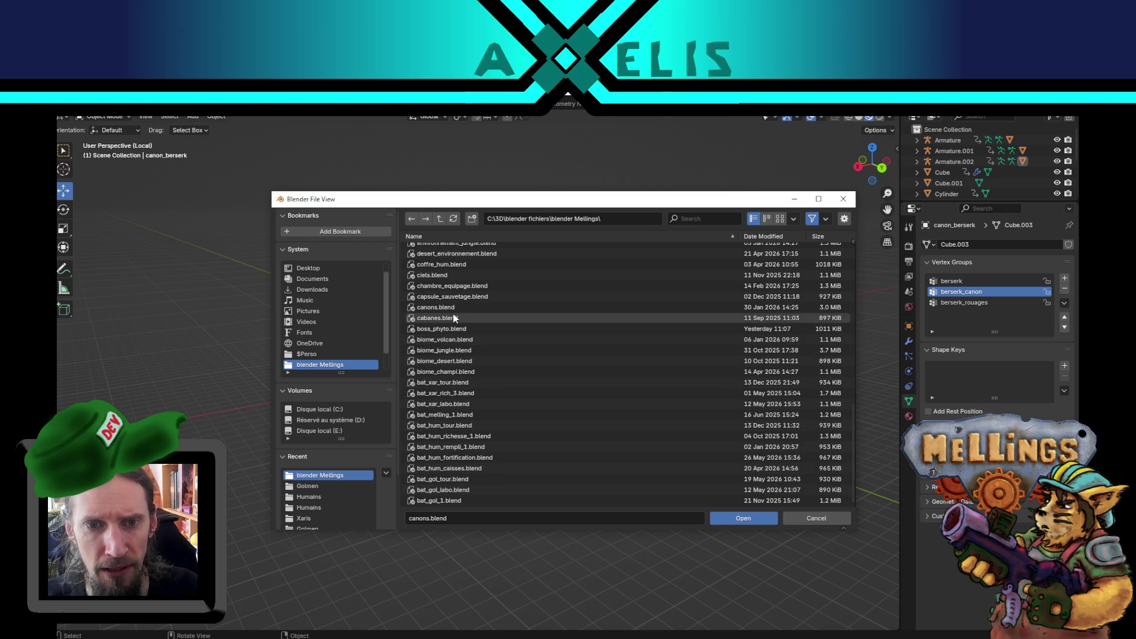
pyautogui.scroll(1, 451, 296)
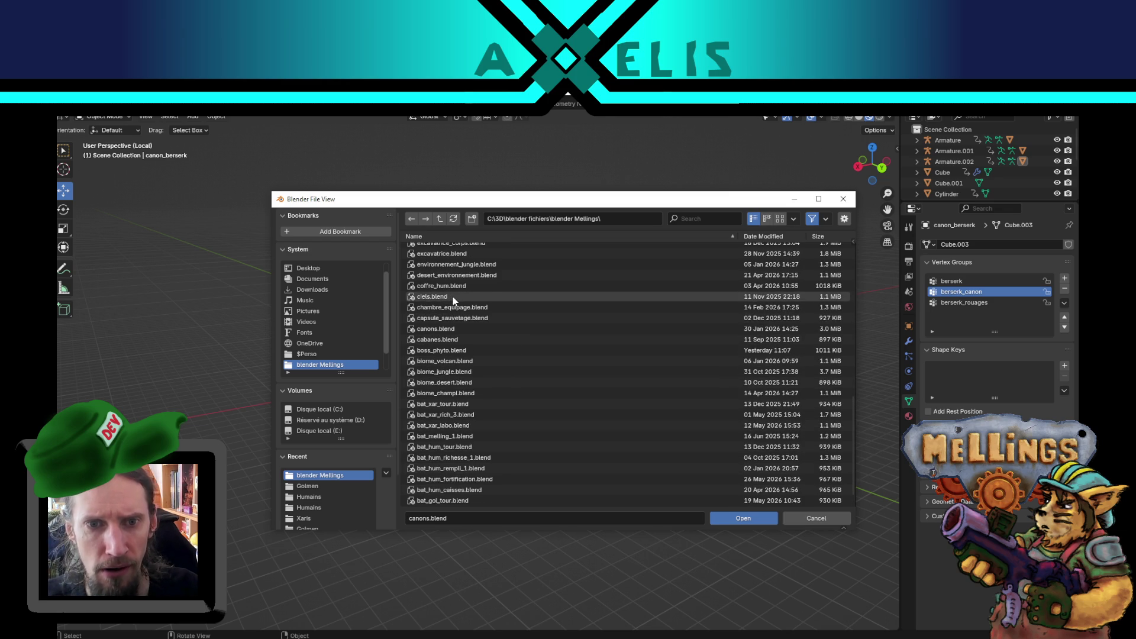
pyautogui.scroll(3, 456, 297)
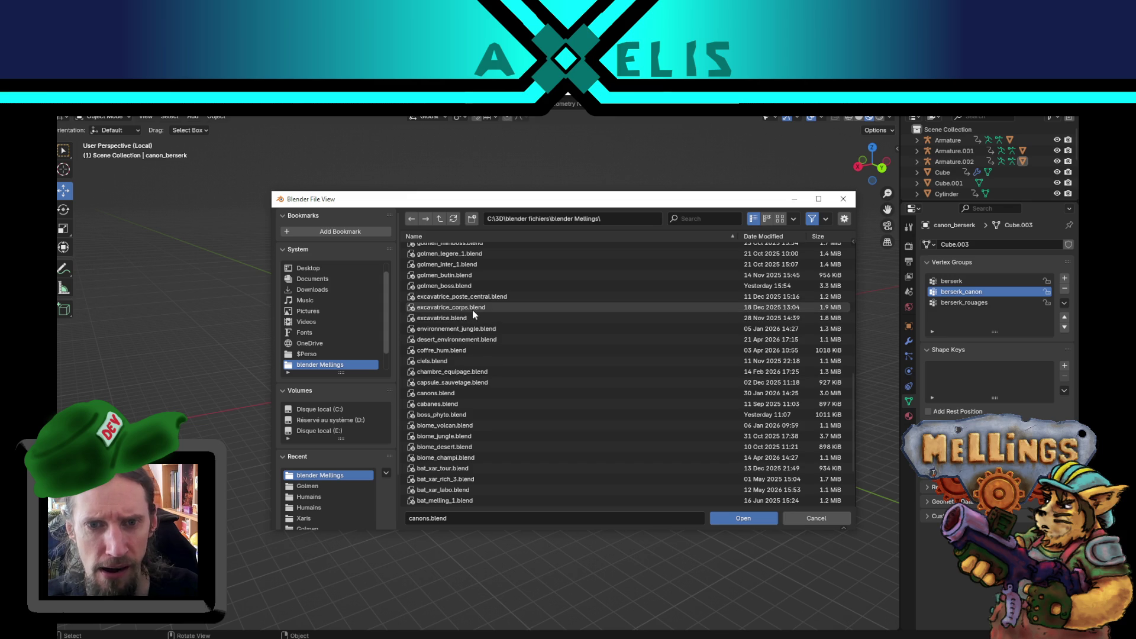
pyautogui.doubleClick(476, 306)
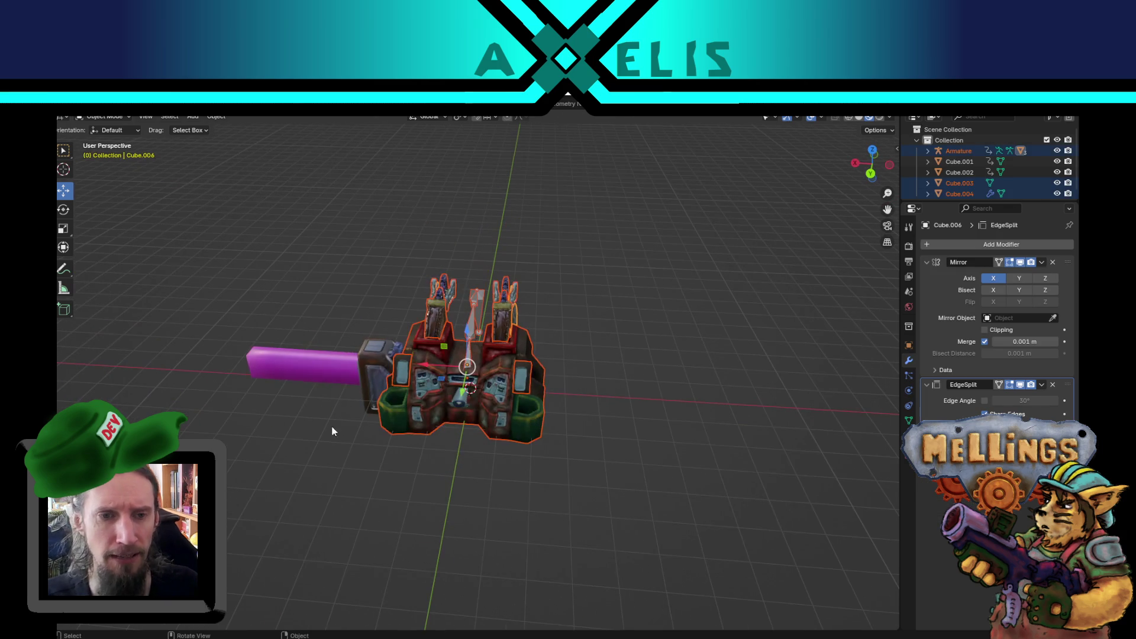
pyautogui.click(290, 365)
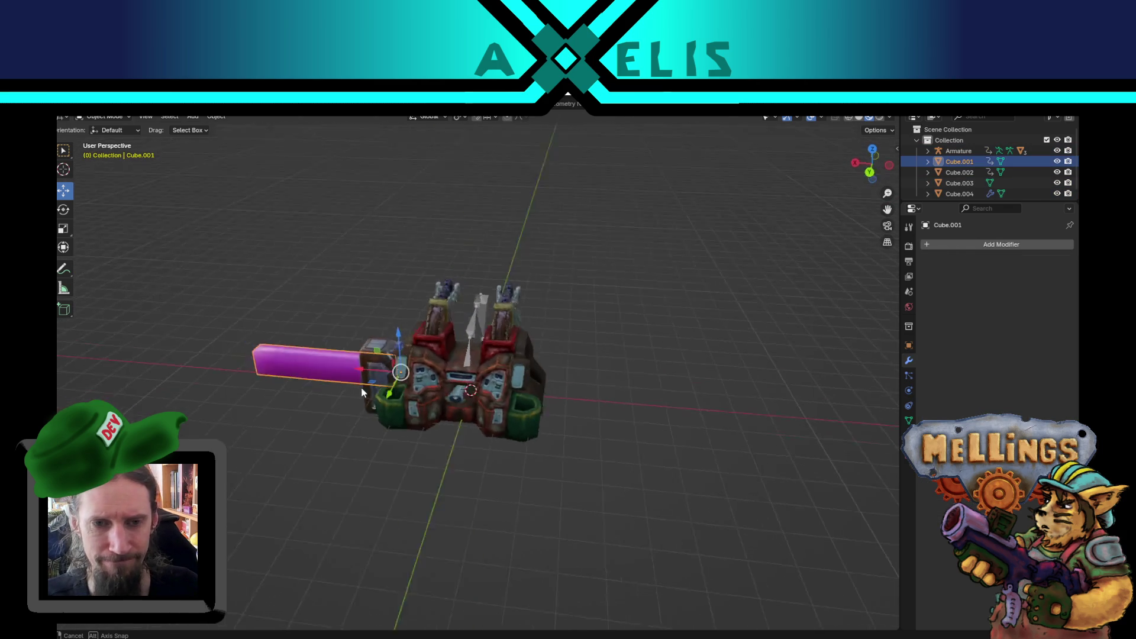
pyautogui.moveTo(394, 392)
pyautogui.mouseDown()
pyautogui.moveTo(356, 392)
pyautogui.moveTo(502, 371)
pyautogui.moveTo(461, 408)
pyautogui.mouseUp()
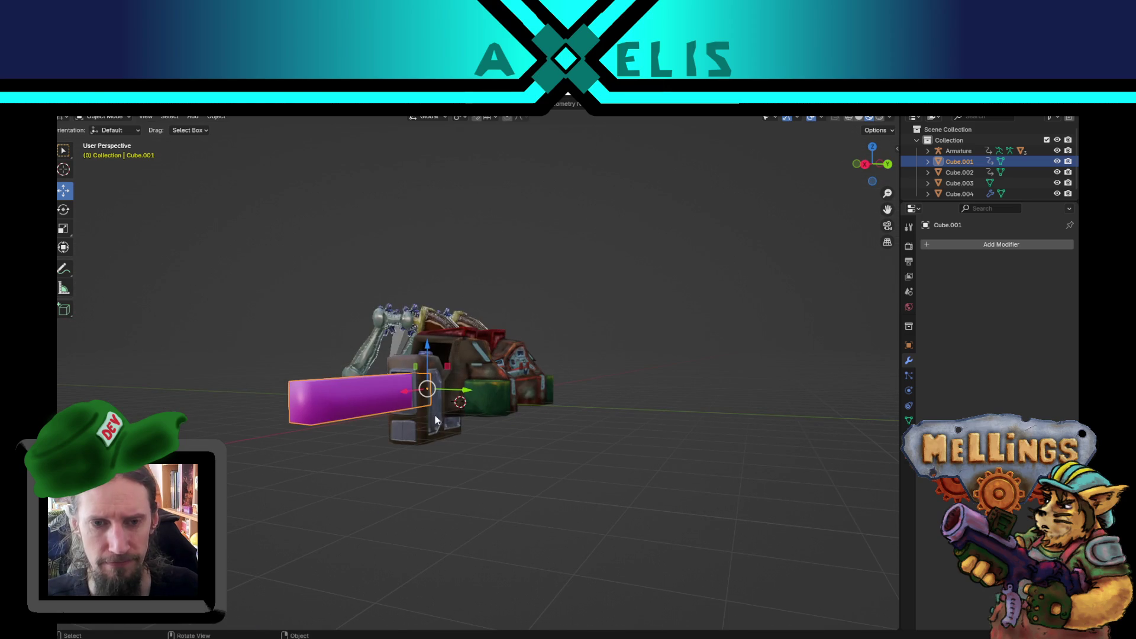
pyautogui.click(455, 435)
pyautogui.moveTo(468, 455)
pyautogui.mouseDown()
pyautogui.moveTo(388, 516)
pyautogui.moveTo(355, 501)
pyautogui.mouseUp()
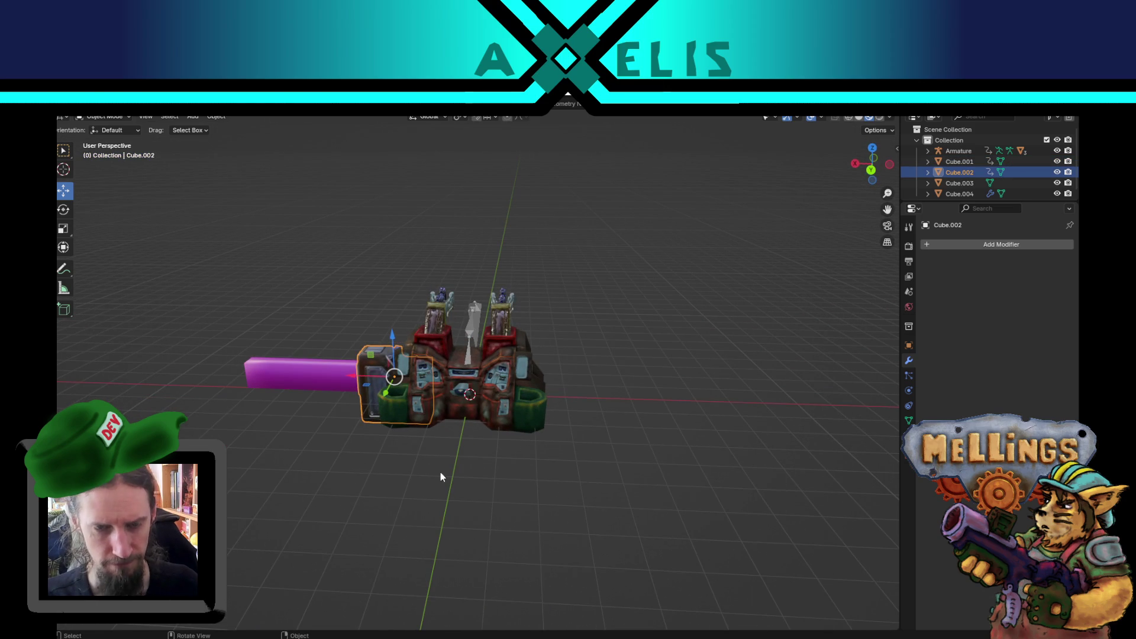
pyautogui.click(438, 530)
pyautogui.scroll(2, 421, 532)
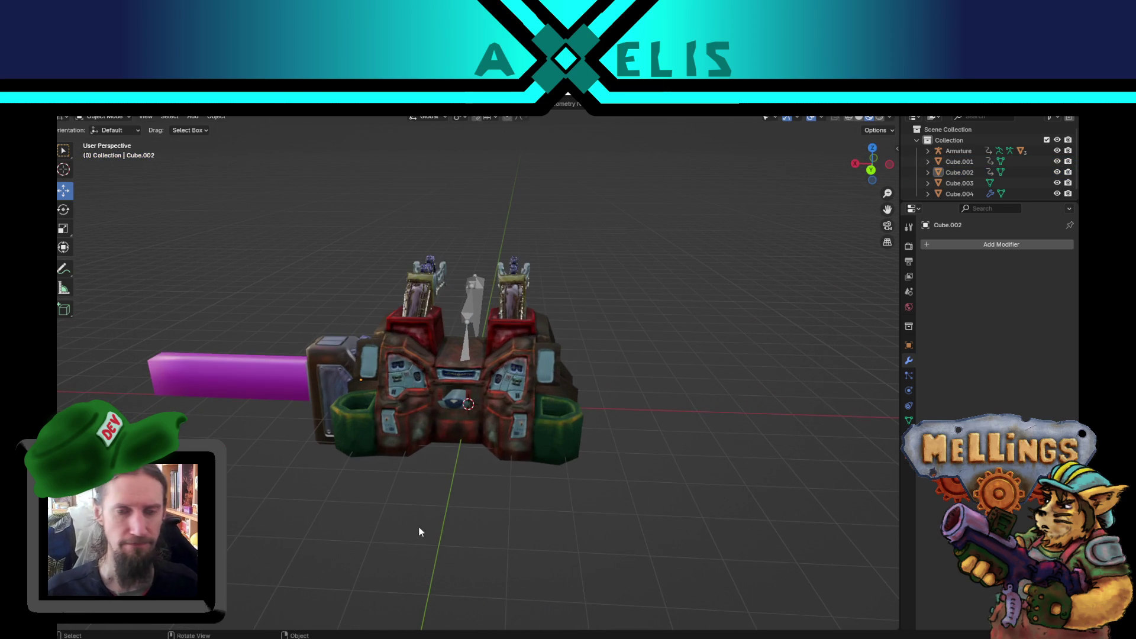
pyautogui.click(342, 400)
pyautogui.click(317, 435)
pyautogui.moveTo(318, 435)
pyautogui.mouseDown()
pyautogui.moveTo(388, 495)
pyautogui.moveTo(503, 499)
pyautogui.moveTo(413, 523)
pyautogui.mouseUp()
pyautogui.click(584, 533)
pyautogui.moveTo(585, 532)
pyautogui.mouseDown()
pyautogui.moveTo(564, 496)
pyautogui.moveTo(379, 320)
pyautogui.mouseUp()
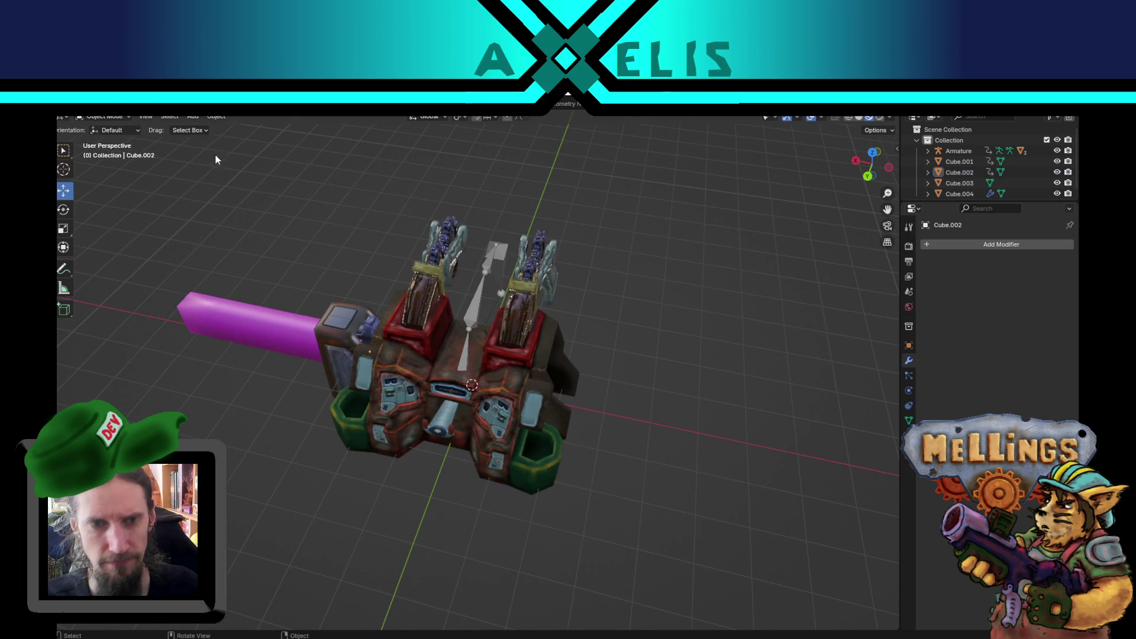
pyautogui.click(180, 118)
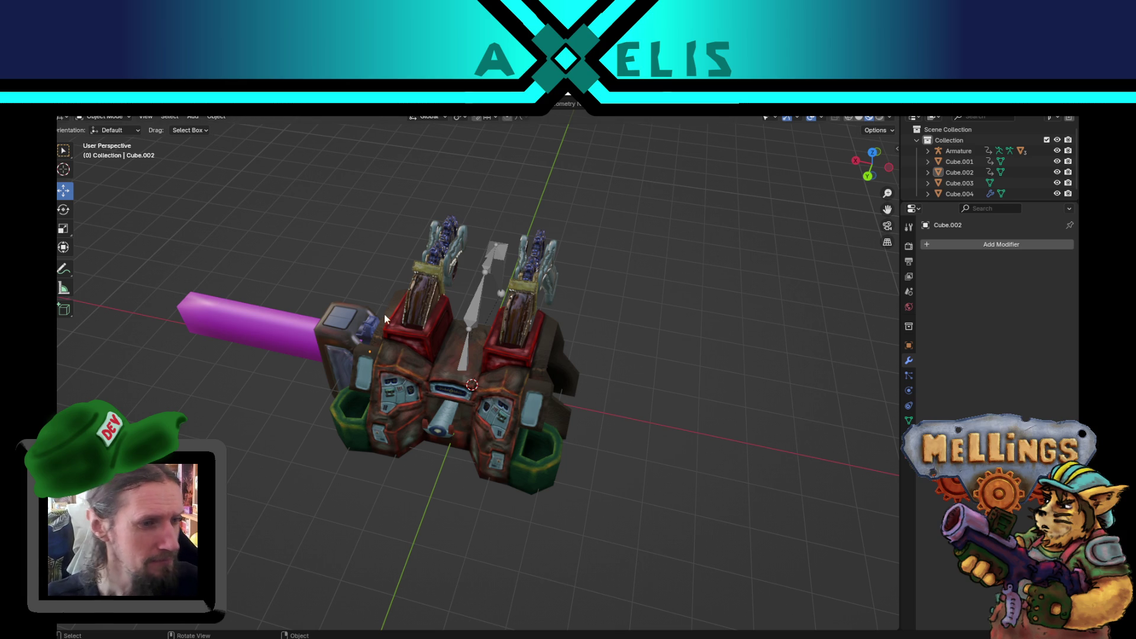
pyautogui.moveTo(530, 364)
pyautogui.mouseDown()
pyautogui.moveTo(506, 350)
pyautogui.moveTo(594, 397)
pyautogui.mouseUp()
pyautogui.moveTo(379, 288)
pyautogui.mouseDown()
pyautogui.moveTo(435, 307)
pyautogui.moveTo(243, 141)
pyautogui.mouseUp()
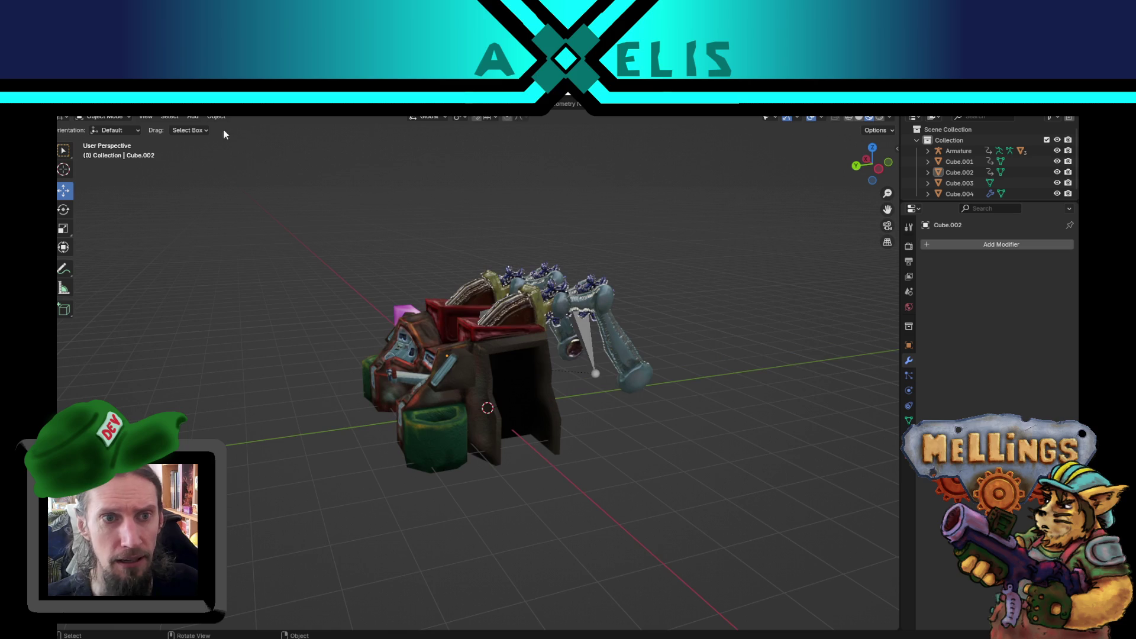
# Add a cube mesh to the excavator body scene.
pyautogui.click(193, 116)
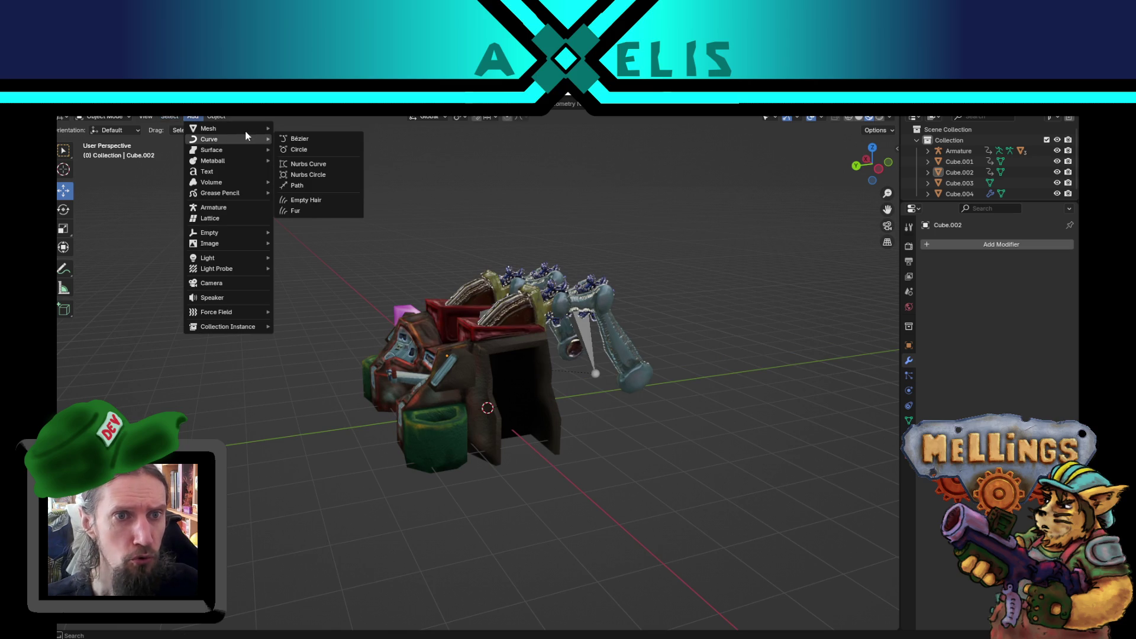
pyautogui.moveTo(244, 130)
pyautogui.click(309, 139)
pyautogui.moveTo(439, 332)
pyautogui.mouseDown()
pyautogui.moveTo(578, 388)
pyautogui.moveTo(585, 364)
pyautogui.moveTo(324, 600)
pyautogui.mouseUp()
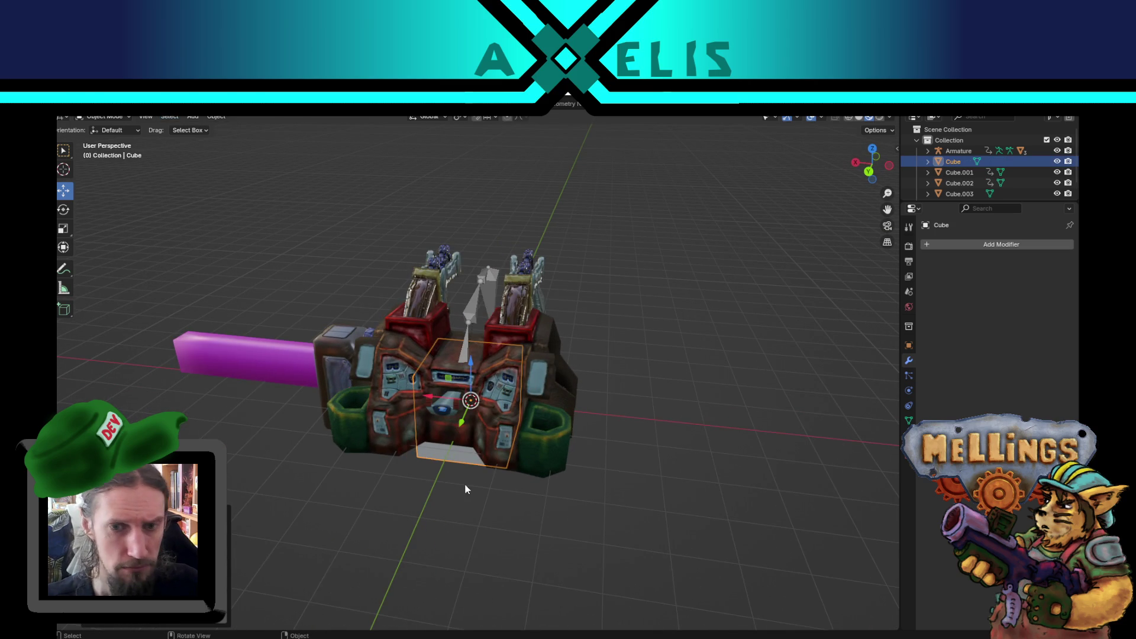
# Rename the new cube to chargeur_berserk.
pyautogui.press('F2')
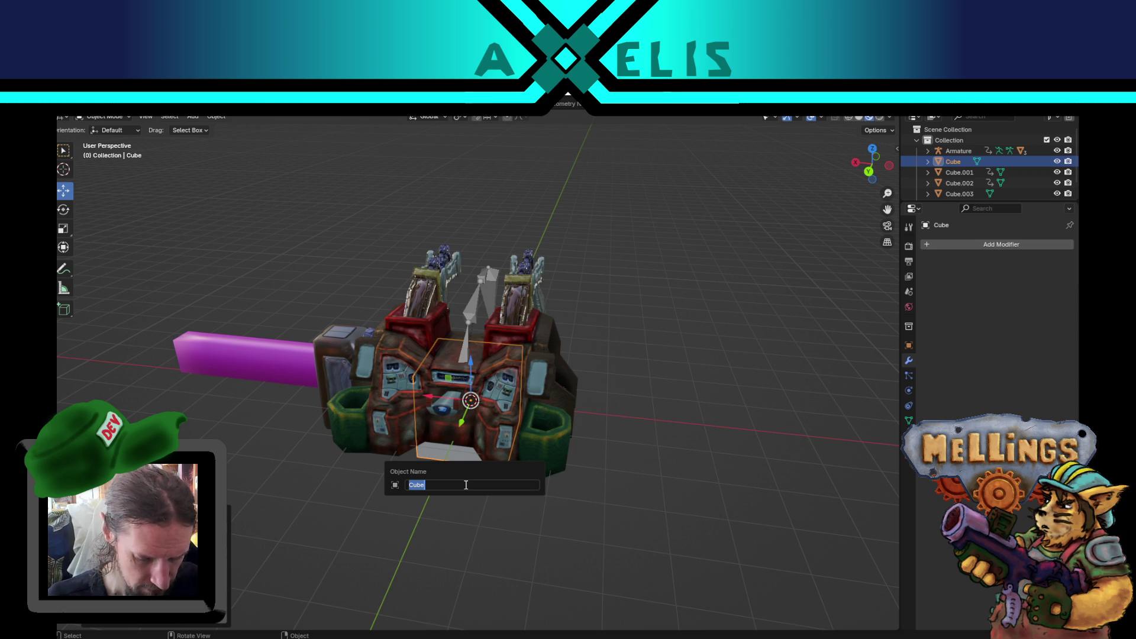
pyautogui.write('charger')
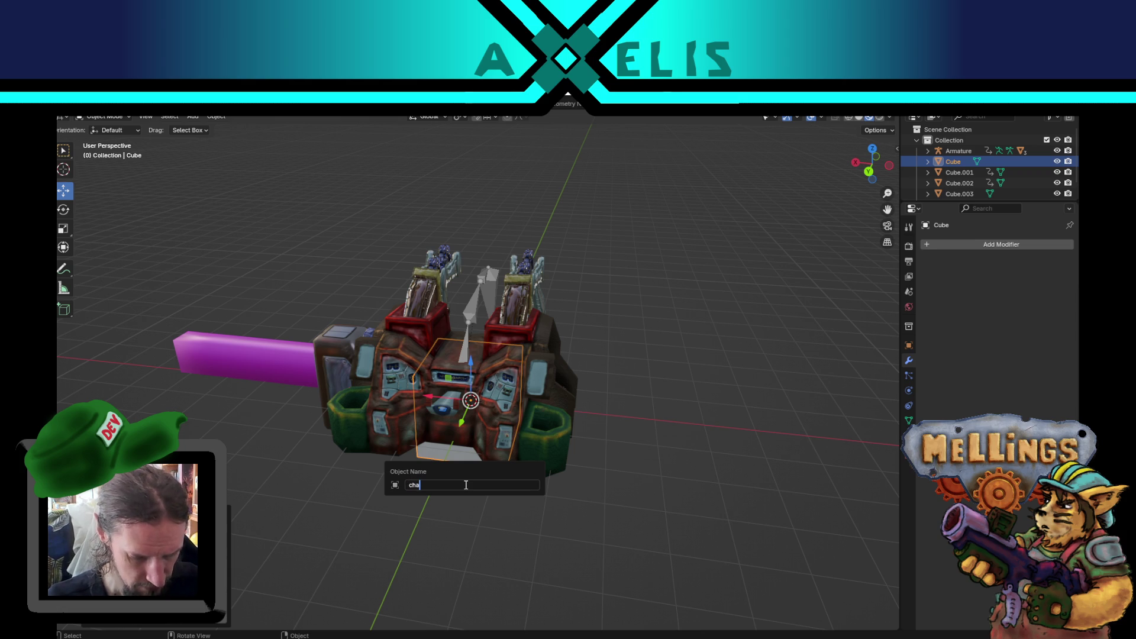
pyautogui.press('BackSpace')
pyautogui.write('ur_')
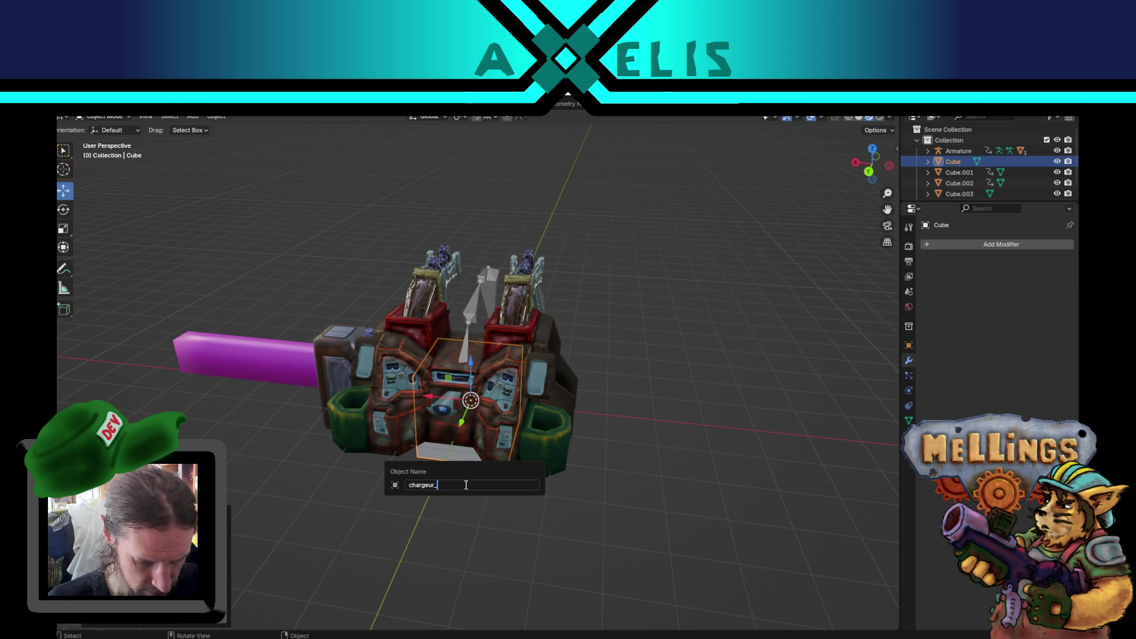
pyautogui.write('berserk')
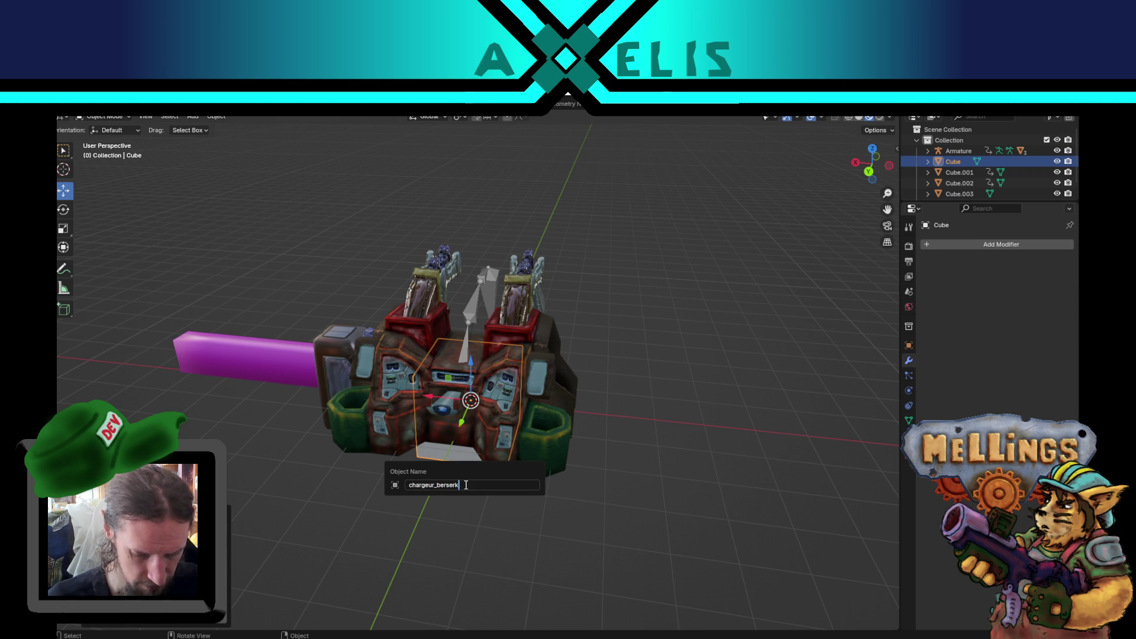
pyautogui.press('Return')
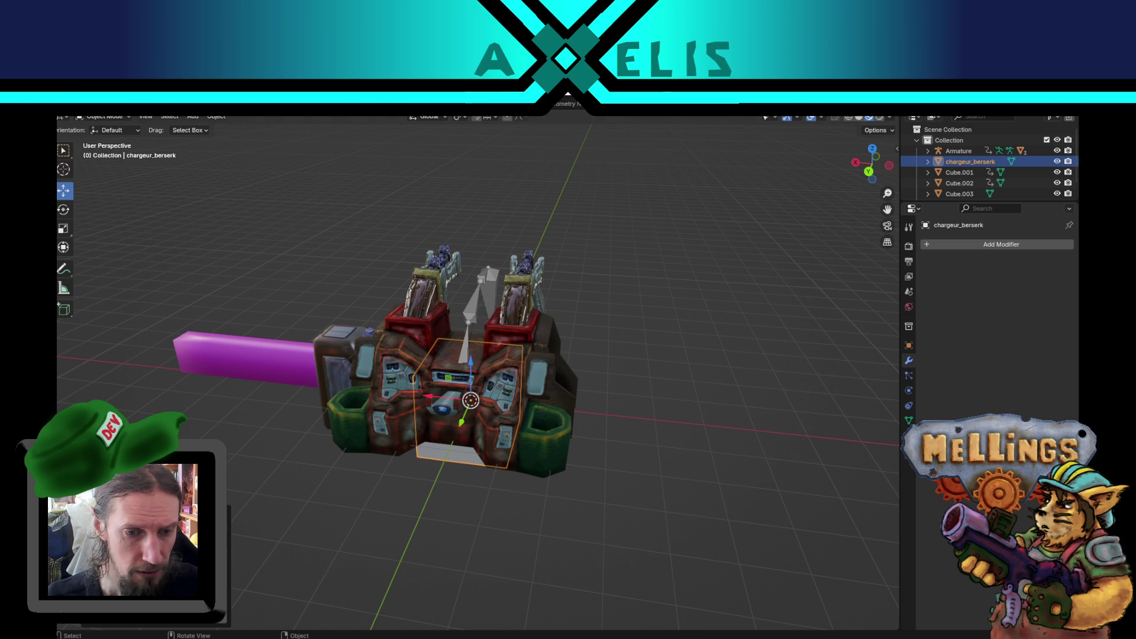
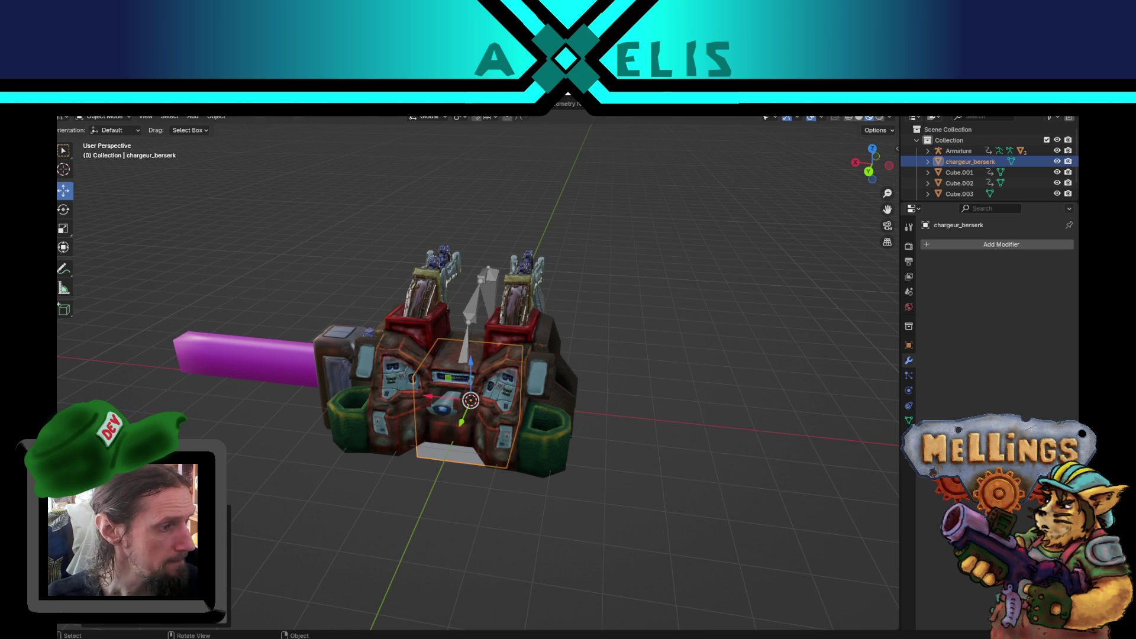
# Start rotating Cube.002 about X, then cancel so it stays upright.
pyautogui.moveTo(581, 424); pyautogui.dragTo(308, 392)
pyautogui.click(316, 460)
pyautogui.moveTo(316, 460)
pyautogui.mouseDown()
pyautogui.moveTo(467, 465)
pyautogui.moveTo(443, 459)
pyautogui.moveTo(496, 490)
pyautogui.moveTo(452, 468)
pyautogui.moveTo(545, 319)
pyautogui.mouseUp()
pyautogui.press('r')
pyautogui.press('x')
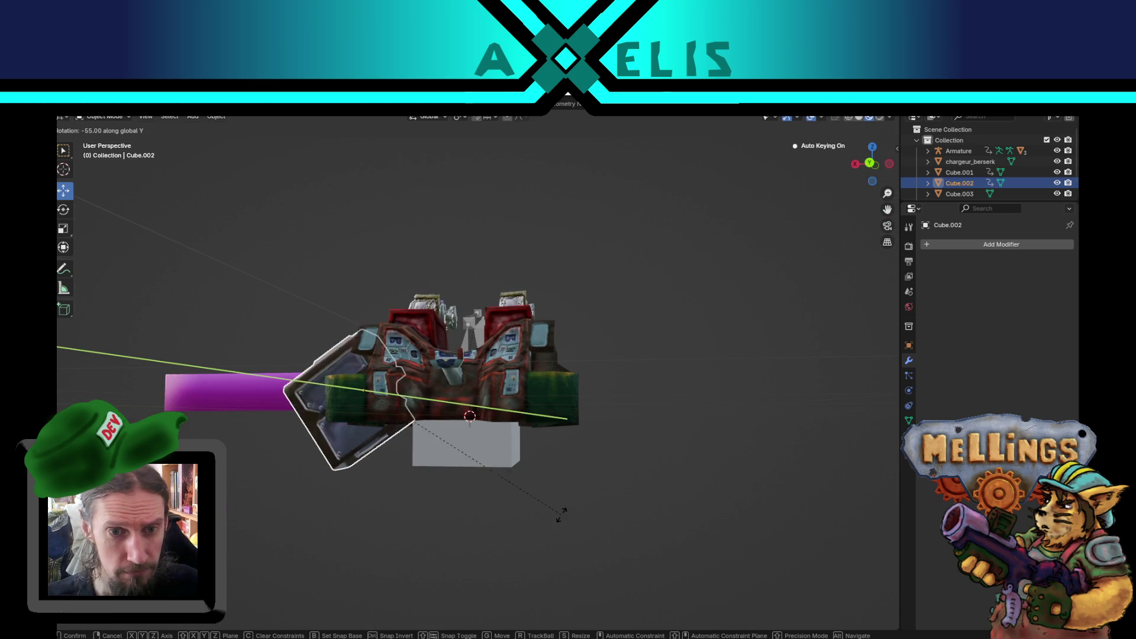
pyautogui.rightClick(488, 379)
# Move the grey chargeur_berserk block in the X/Z plane to the vehicle's right side.
pyautogui.click(460, 449)
pyautogui.moveTo(459, 449)
pyautogui.mouseDown()
pyautogui.moveTo(515, 470)
pyautogui.moveTo(440, 396)
pyautogui.mouseUp()
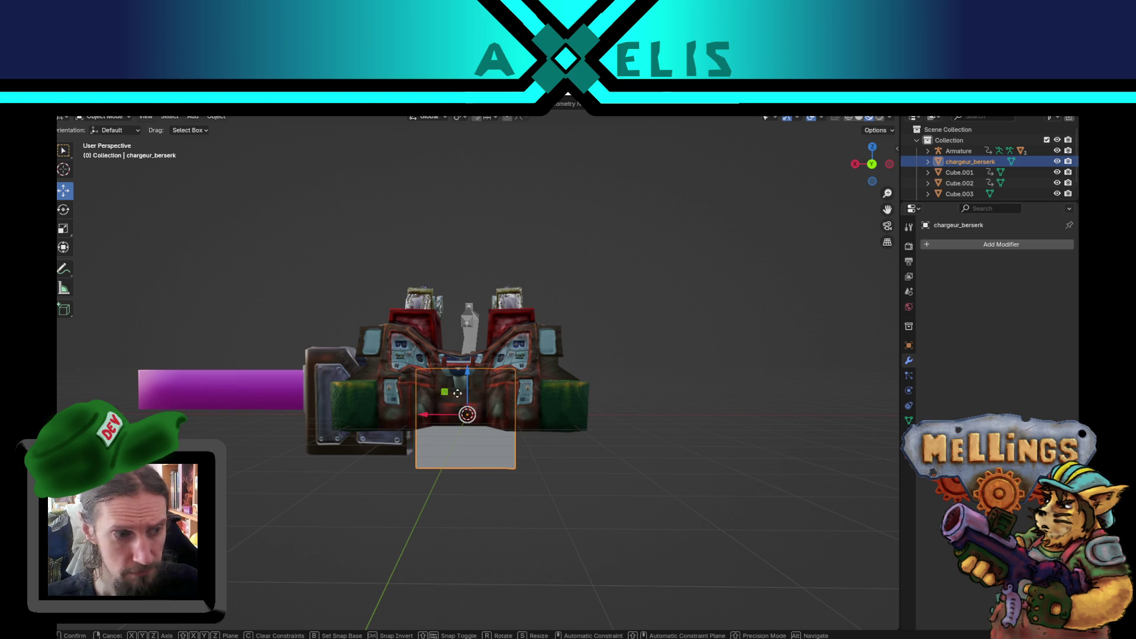
pyautogui.press('g')
pyautogui.hotkey('shift', 'y')
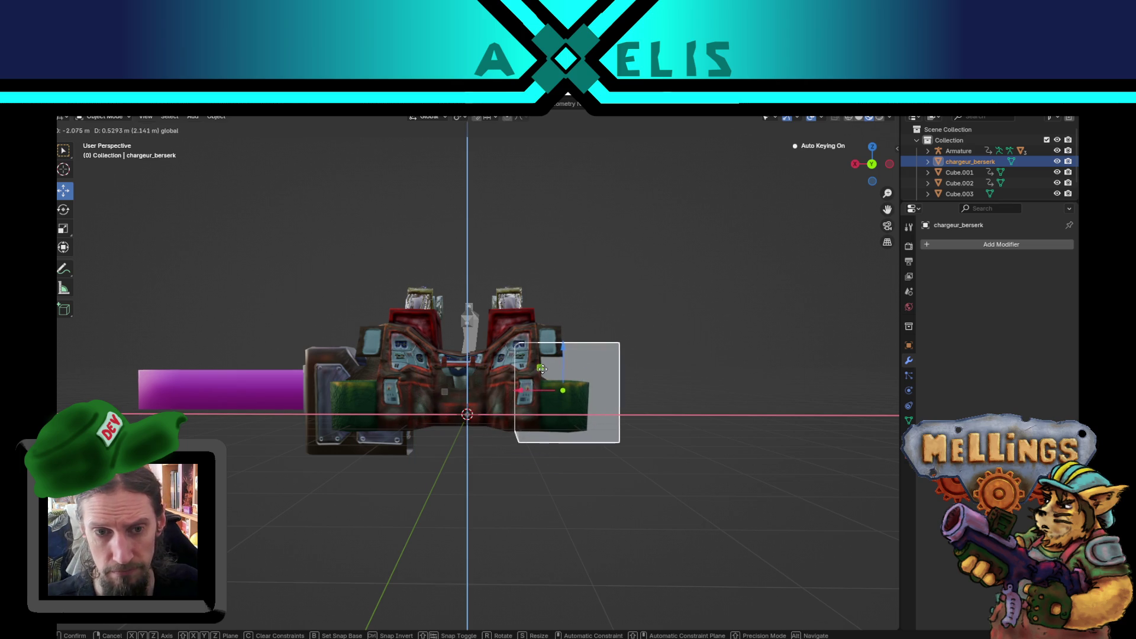
pyautogui.click(550, 381)
# Check the block's new placement from several angles, ending with chargeur_berserk selected.
pyautogui.moveTo(553, 384)
pyautogui.mouseDown()
pyautogui.moveTo(558, 563)
pyautogui.moveTo(581, 482)
pyautogui.moveTo(555, 510)
pyautogui.moveTo(434, 458)
pyautogui.moveTo(425, 439)
pyautogui.moveTo(524, 541)
pyautogui.moveTo(529, 492)
pyautogui.mouseUp()
pyautogui.click(378, 369)
pyautogui.moveTo(378, 369)
pyautogui.mouseDown()
pyautogui.moveTo(413, 403)
pyautogui.moveTo(523, 351)
pyautogui.moveTo(452, 397)
pyautogui.moveTo(547, 356)
pyautogui.mouseUp()
pyautogui.click(566, 363)
pyautogui.moveTo(569, 396)
pyautogui.mouseDown()
pyautogui.moveTo(434, 309)
pyautogui.moveTo(511, 317)
pyautogui.moveTo(586, 304)
pyautogui.mouseUp()
pyautogui.moveTo(554, 374); pyautogui.dragTo(538, 388)
# Inspect the model from the numpad side, top, bottom and front views.
pyautogui.press('KP_9')
pyautogui.press('KP_4')
pyautogui.press('KP_4')
pyautogui.press('KP_4')
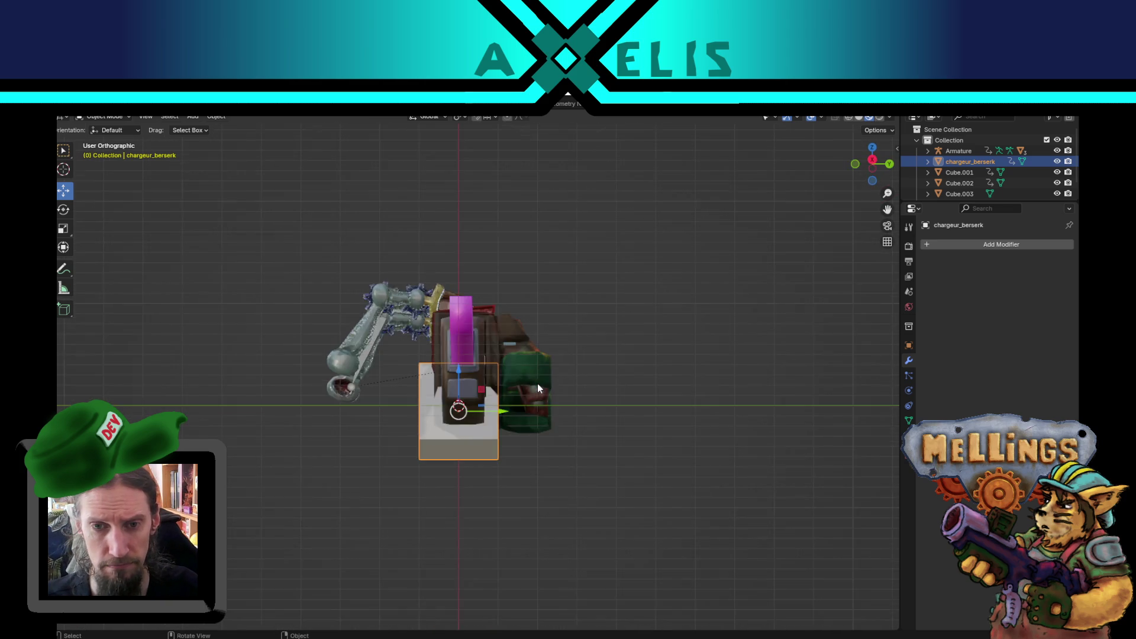
pyautogui.press('KP_1')
pyautogui.press('KP_8')
pyautogui.press('KP_8')
pyautogui.press('KP_8')
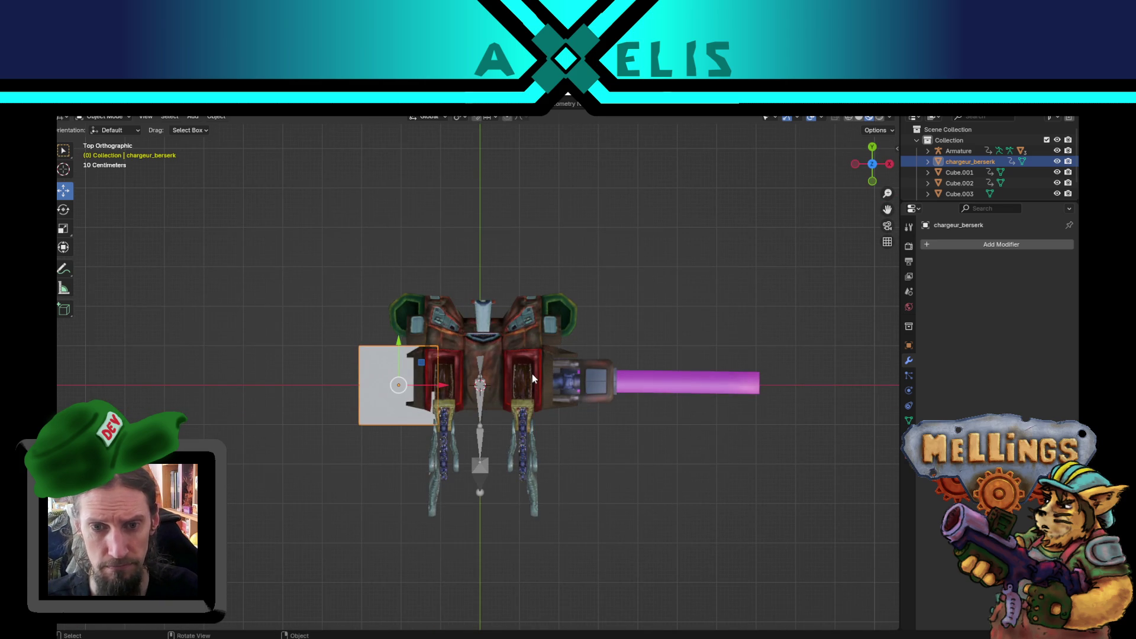
pyautogui.press('KP_9')
pyautogui.press('KP_1')
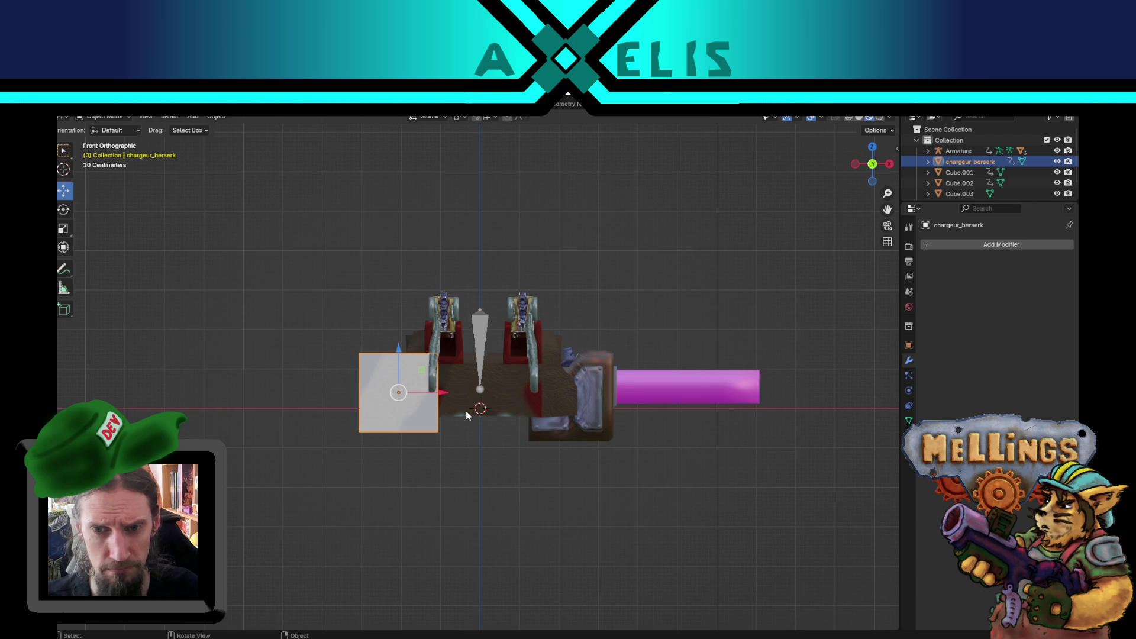
# Move the grey block near the purple beam, then slide it back along X beside the vehicle.
pyautogui.click(595, 397)
pyautogui.click(361, 401)
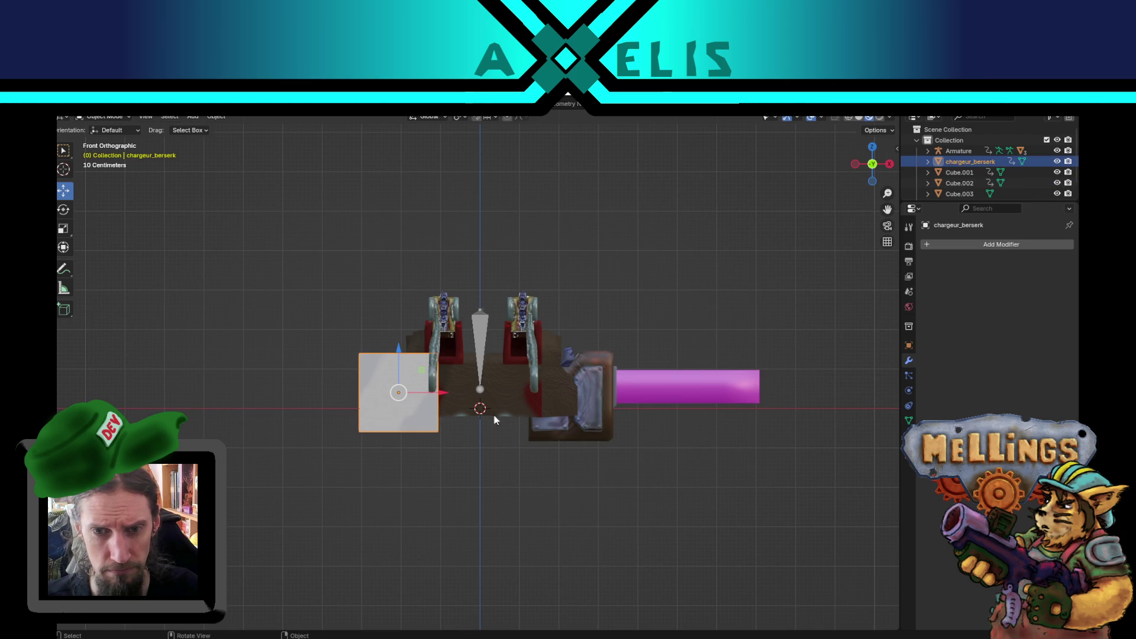
pyautogui.click(549, 403)
pyautogui.click(413, 385)
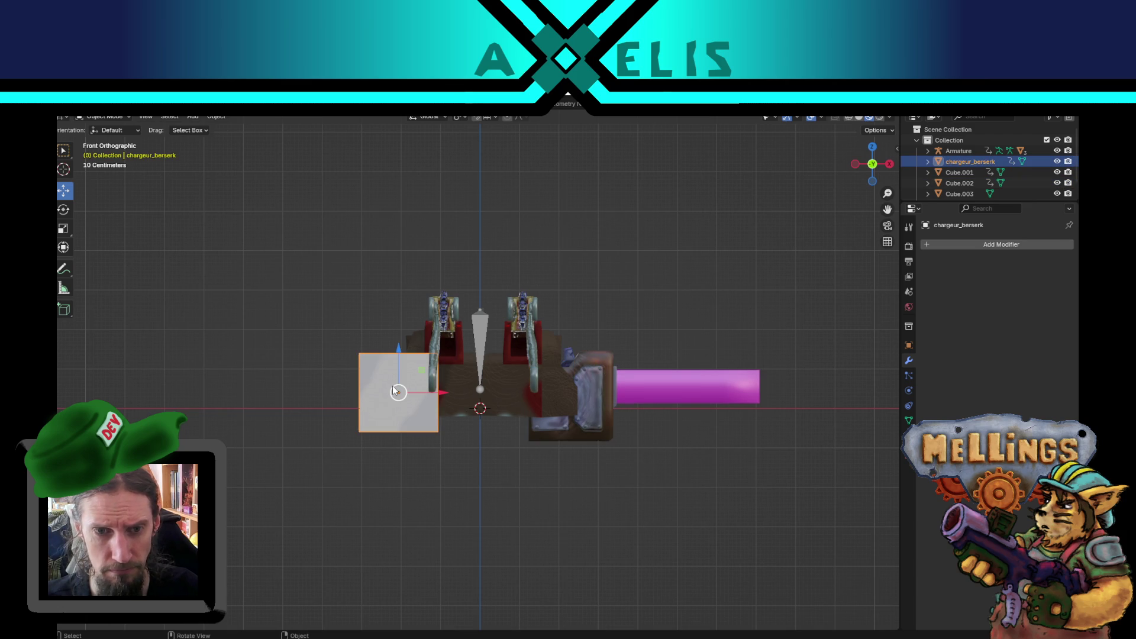
pyautogui.press('g')
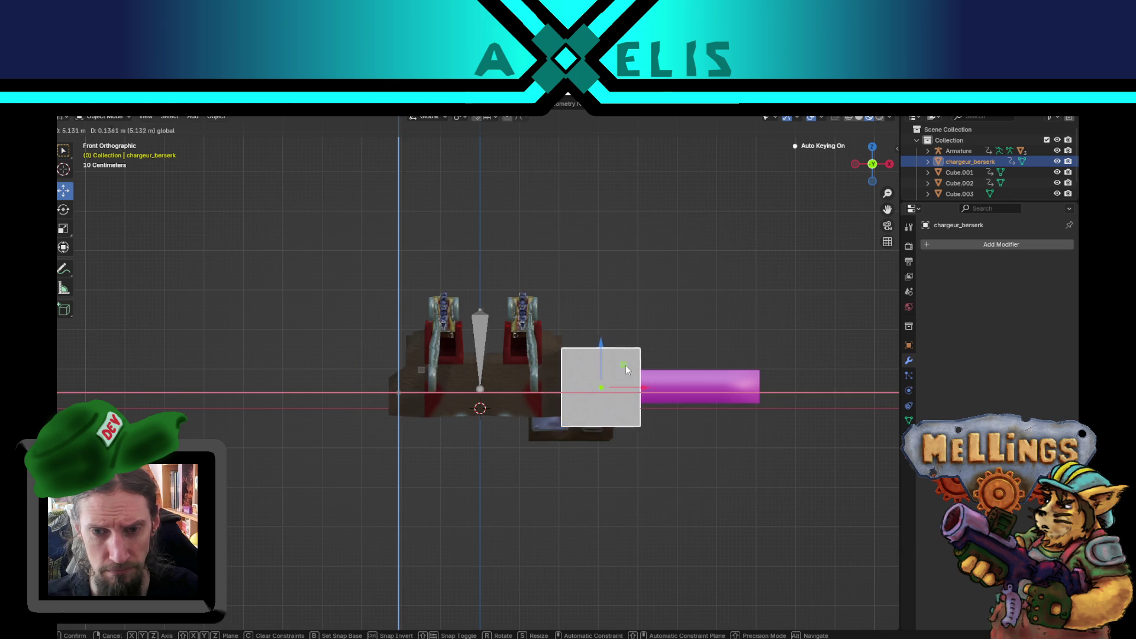
pyautogui.click(626, 364)
pyautogui.click(548, 426)
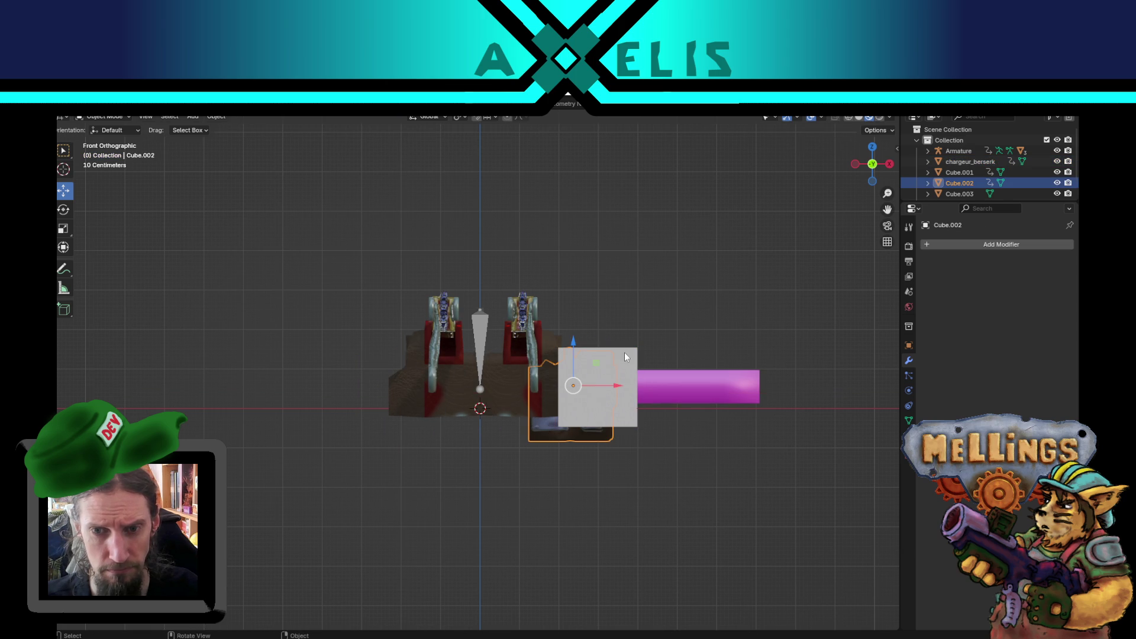
pyautogui.click(614, 388)
pyautogui.moveTo(627, 388)
pyautogui.mouseDown()
pyautogui.moveTo(430, 387)
pyautogui.moveTo(429, 410)
pyautogui.moveTo(524, 447)
pyautogui.moveTo(619, 465)
pyautogui.moveTo(565, 475)
pyautogui.moveTo(557, 464)
pyautogui.moveTo(652, 447)
pyautogui.moveTo(687, 418)
pyautogui.moveTo(489, 407)
pyautogui.moveTo(562, 415)
pyautogui.mouseUp()
# In Edit Mode, widen the block along X, narrow it along Y, and shift it along Y.
pyautogui.press('Tab')
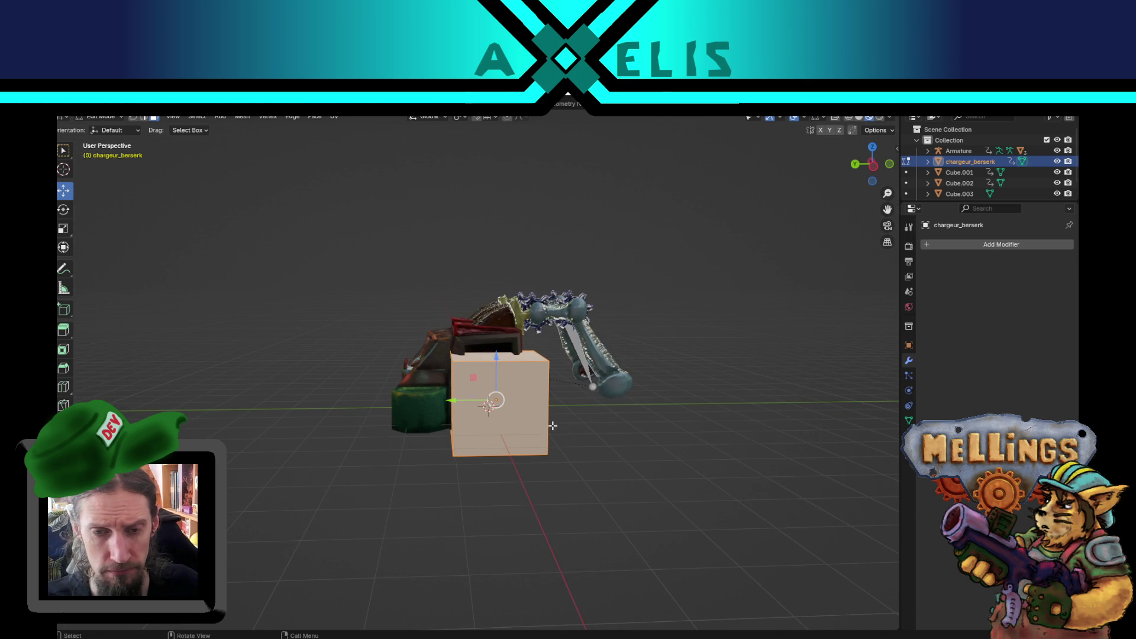
pyautogui.press('s')
pyautogui.press('x')
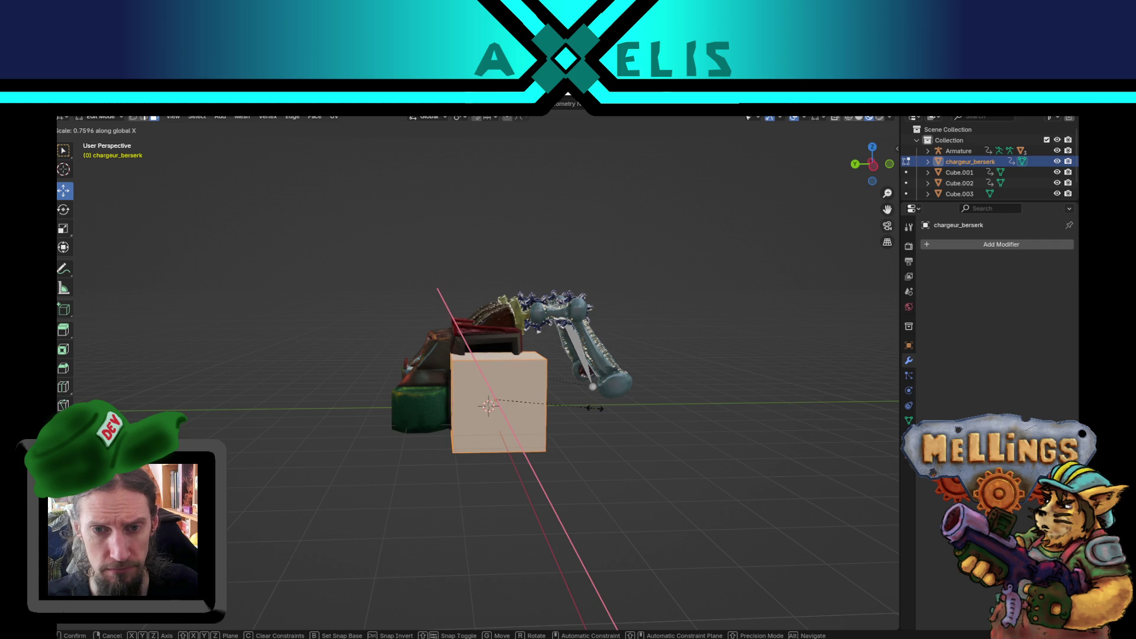
pyautogui.click(660, 418)
pyautogui.press('s')
pyautogui.press('y')
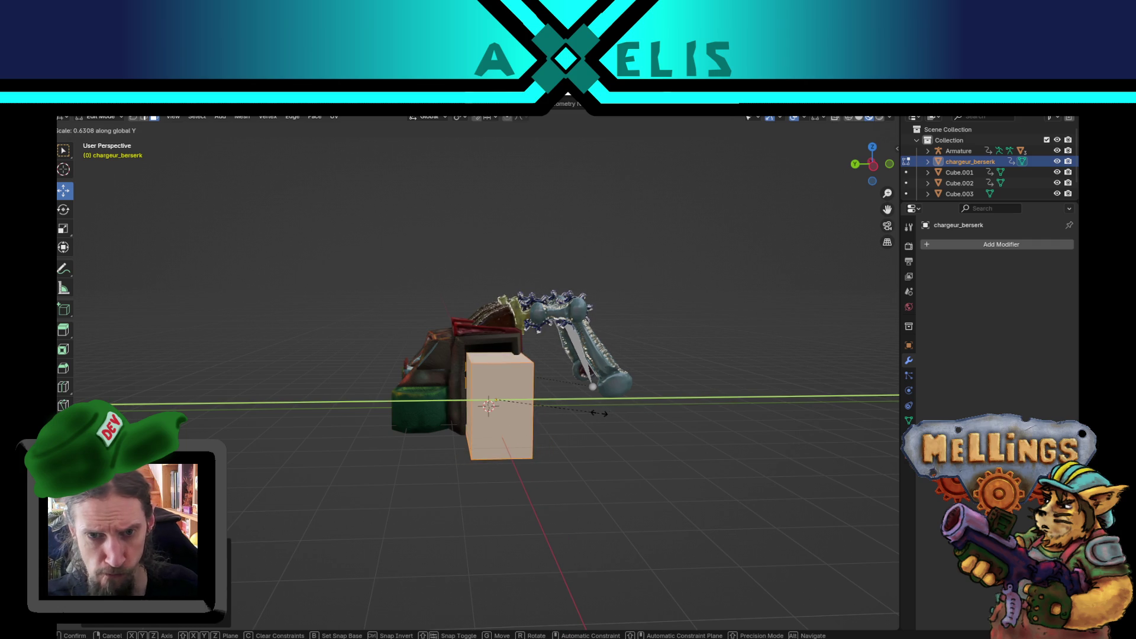
pyautogui.click(559, 408)
pyautogui.press('g')
pyautogui.press('y')
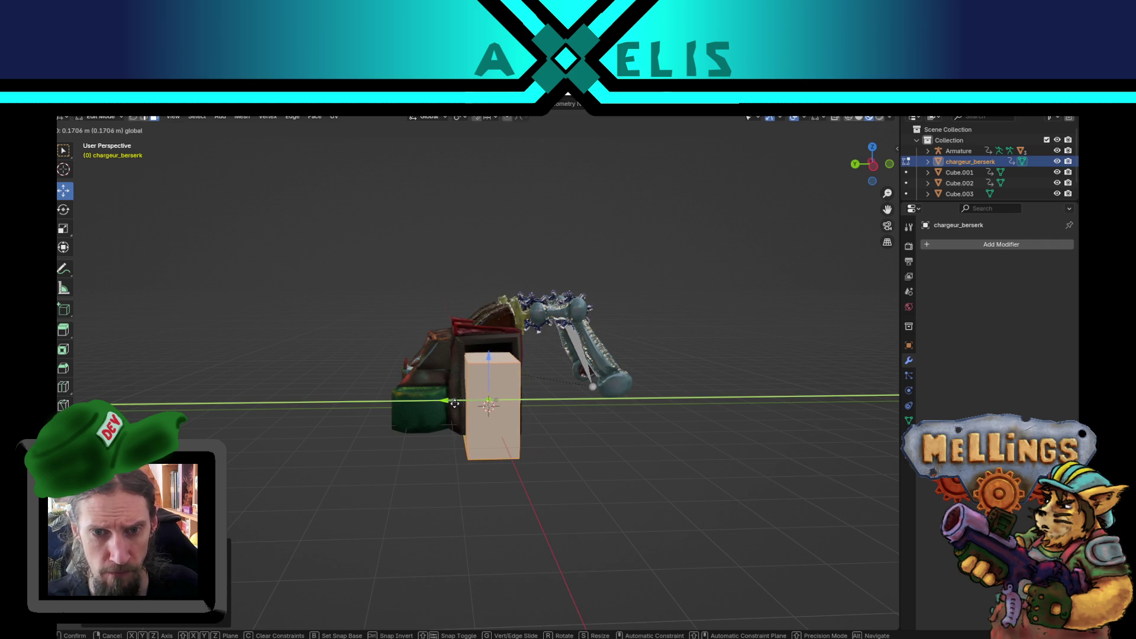
pyautogui.moveTo(467, 408)
pyautogui.mouseDown()
pyautogui.moveTo(555, 406)
pyautogui.moveTo(481, 389)
pyautogui.moveTo(679, 393)
pyautogui.moveTo(645, 394)
pyautogui.moveTo(663, 344)
pyautogui.moveTo(680, 370)
pyautogui.moveTo(698, 363)
pyautogui.mouseUp()
# Narrow the selected face along Y, then raise the block's bottom face along Z.
pyautogui.press('s')
pyautogui.press('y')
pyautogui.click(621, 386)
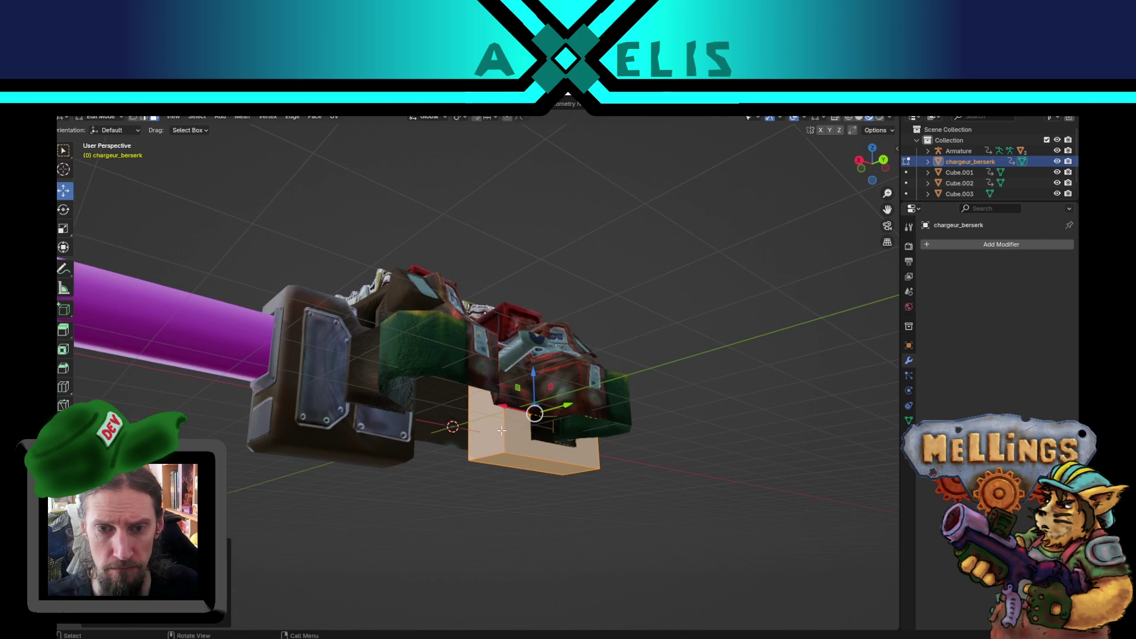
pyautogui.click(508, 427)
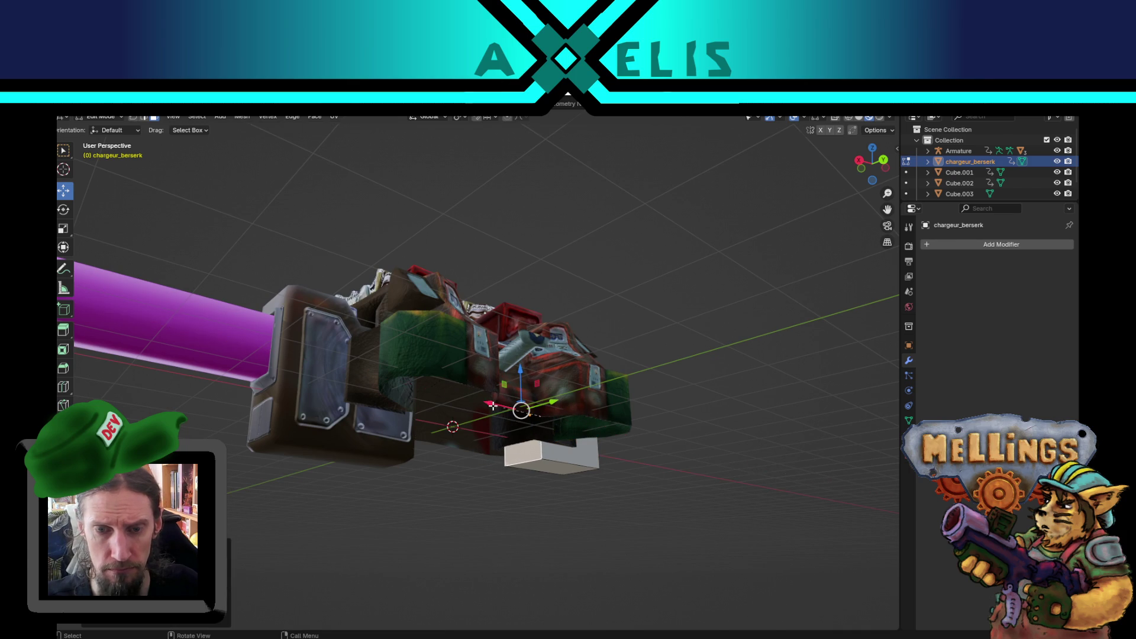
pyautogui.moveTo(454, 392)
pyautogui.mouseDown()
pyautogui.moveTo(465, 415)
pyautogui.moveTo(408, 441)
pyautogui.mouseUp()
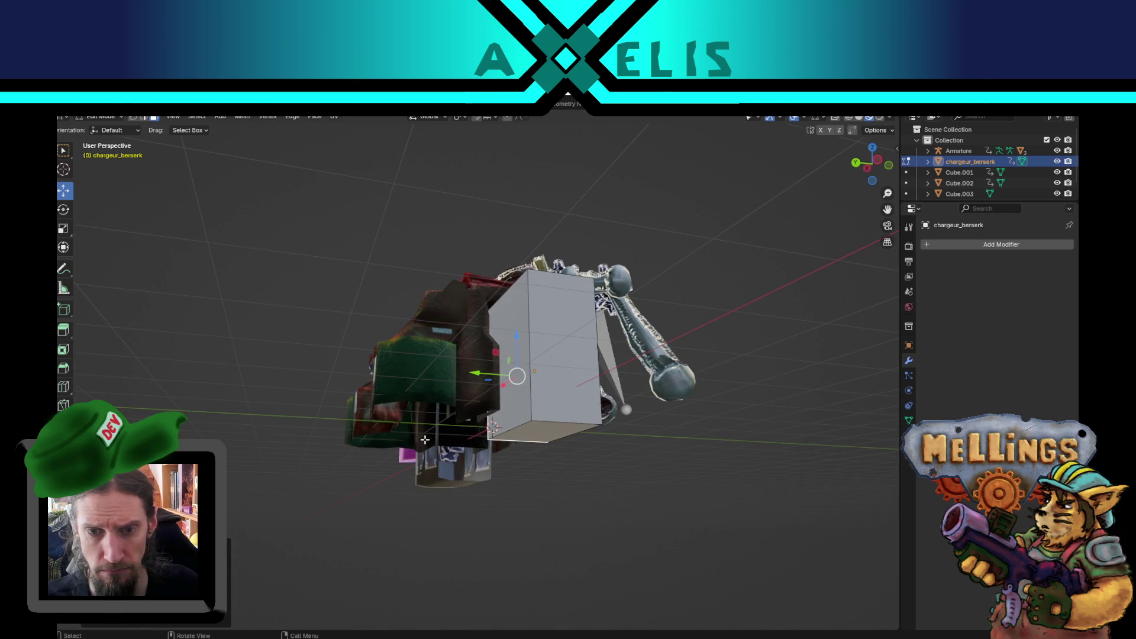
pyautogui.click(525, 433)
pyautogui.press('g')
pyautogui.press('z')
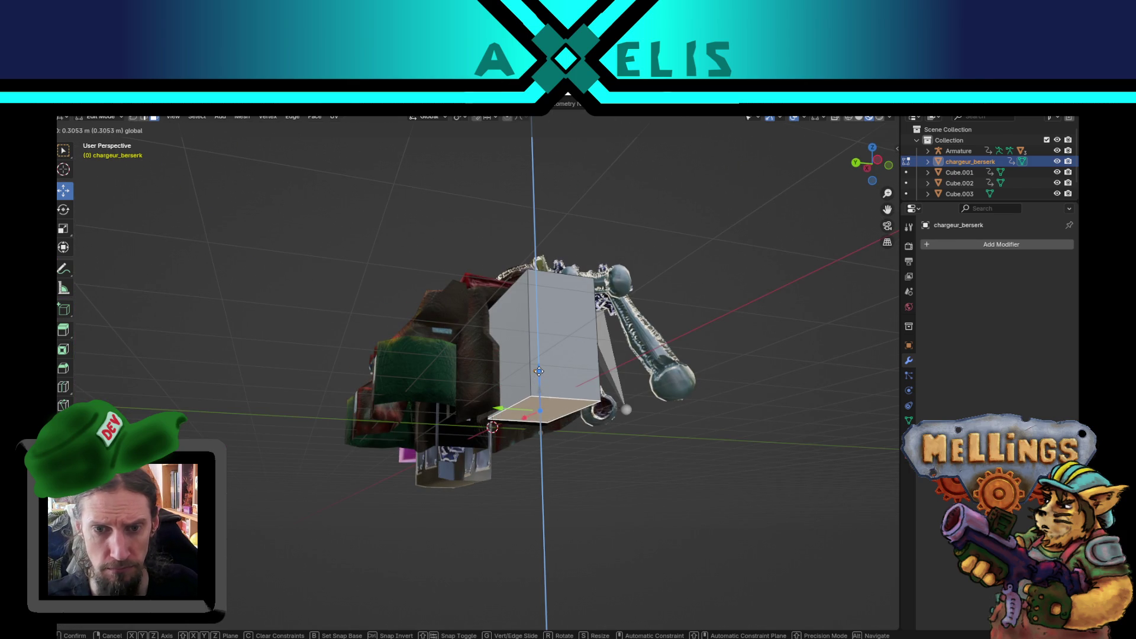
pyautogui.click(540, 379)
pyautogui.moveTo(540, 379); pyautogui.dragTo(630, 406)
pyautogui.moveTo(707, 431)
pyautogui.mouseDown()
pyautogui.moveTo(651, 464)
pyautogui.moveTo(545, 407)
pyautogui.mouseUp()
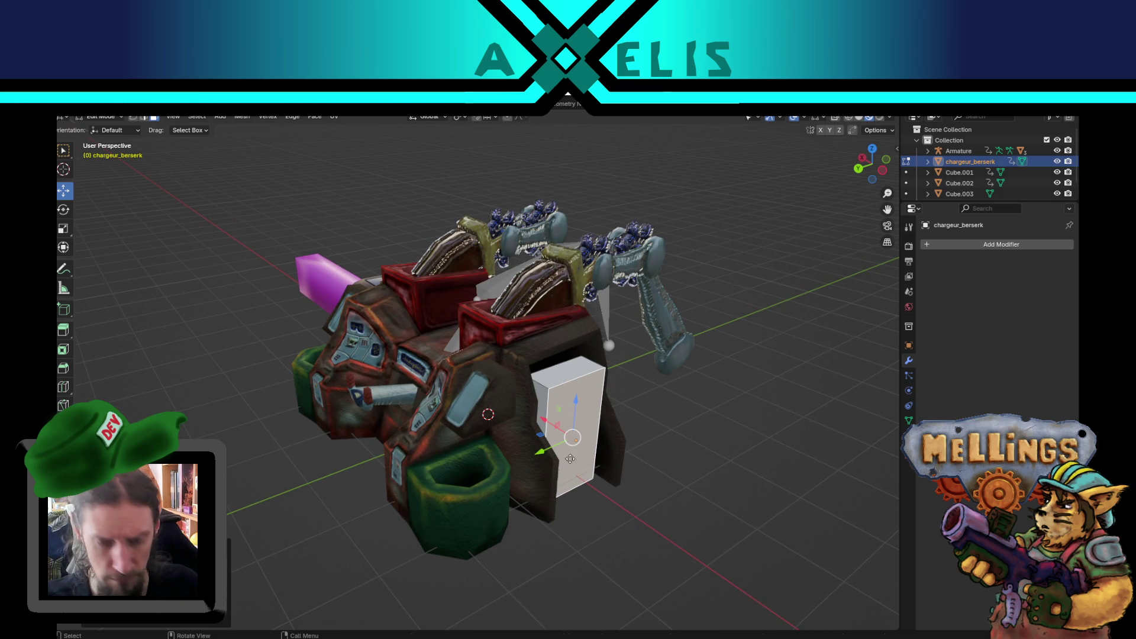
# Extrude a face of the block and tilt the front face to slope the top.
pyautogui.press('e')
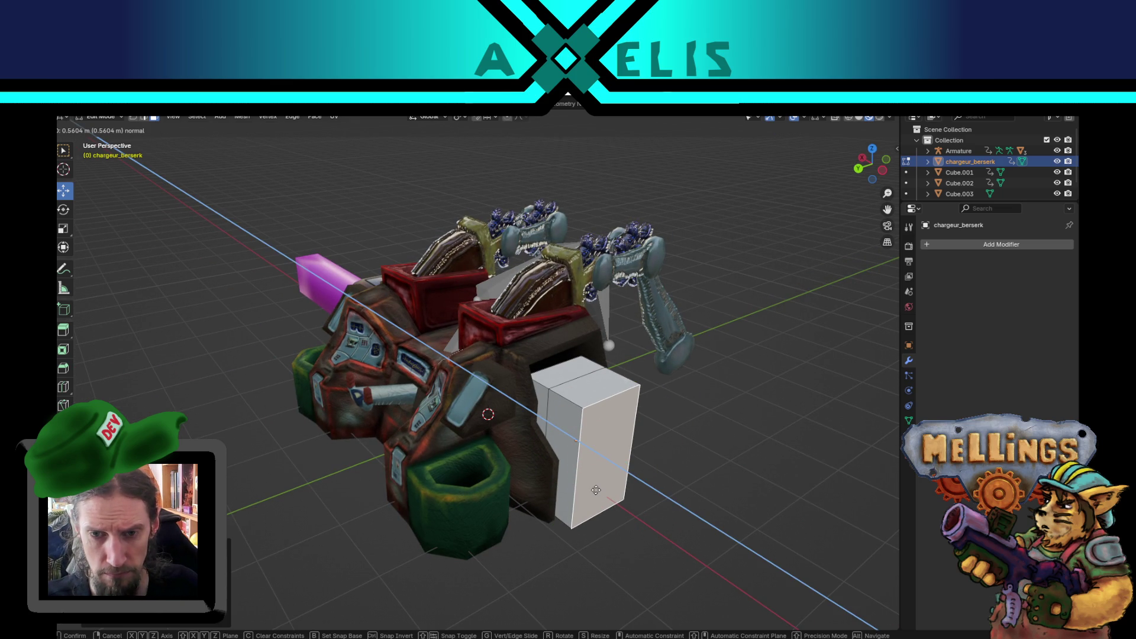
pyautogui.click(596, 491)
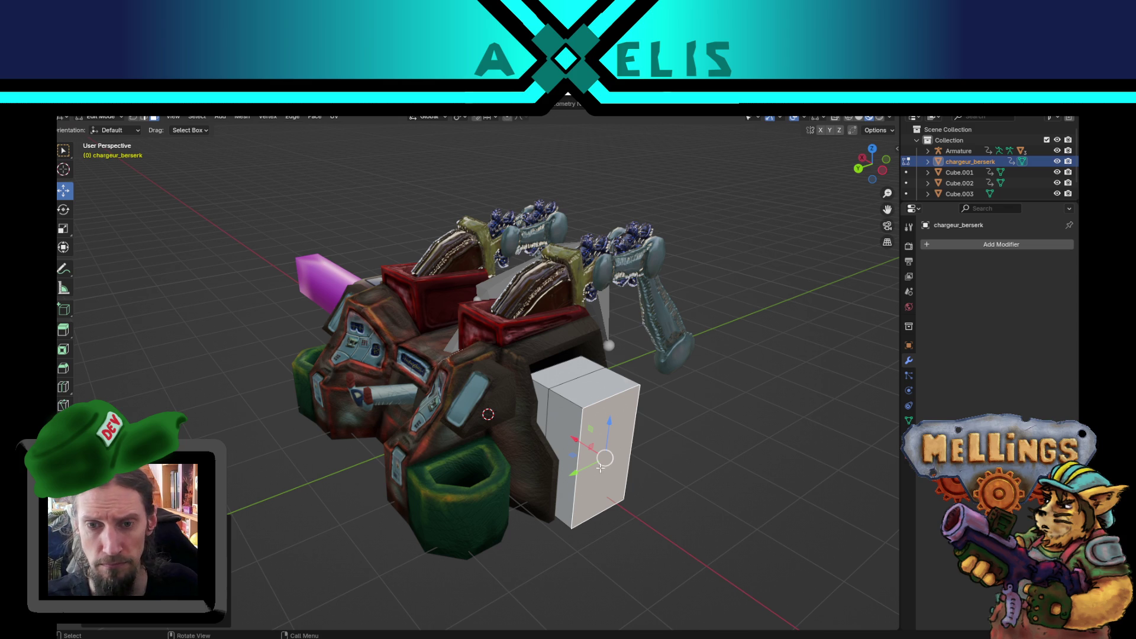
pyautogui.click(605, 403)
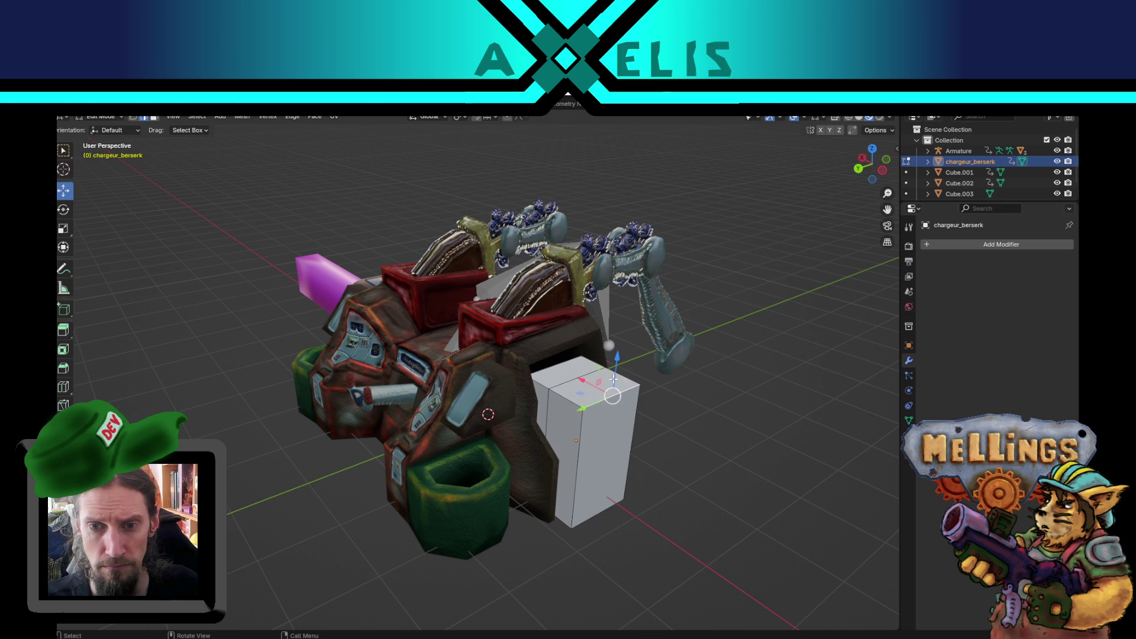
pyautogui.press('r')
pyautogui.click(609, 498)
# Add a horizontal loop cut and extrude the lower face forward into a step.
pyautogui.hotkey('ctrl', 'r')
pyautogui.click(586, 455)
pyautogui.click(596, 492)
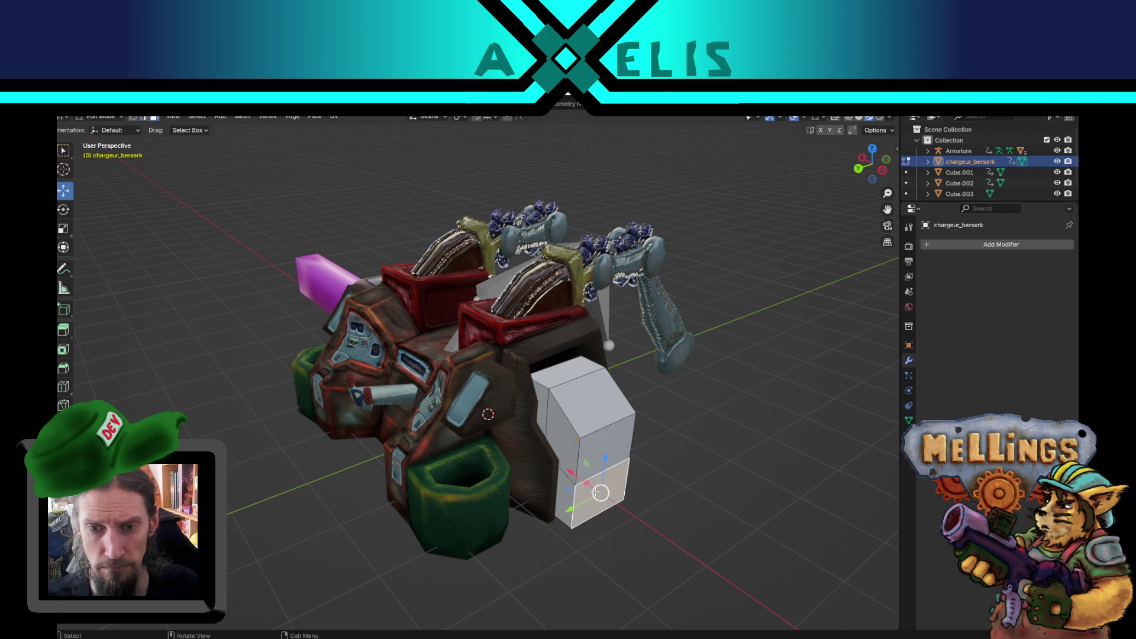
pyautogui.press('e')
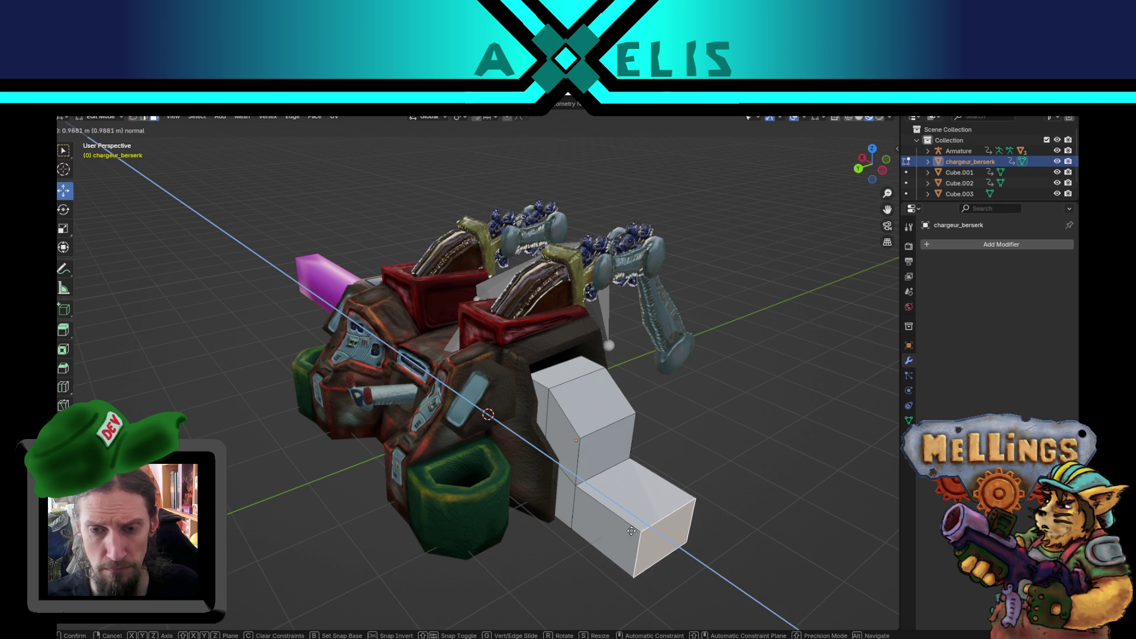
pyautogui.click(635, 535)
pyautogui.moveTo(636, 535)
pyautogui.mouseDown()
pyautogui.moveTo(674, 520)
pyautogui.moveTo(582, 517)
pyautogui.moveTo(540, 460)
pyautogui.mouseUp()
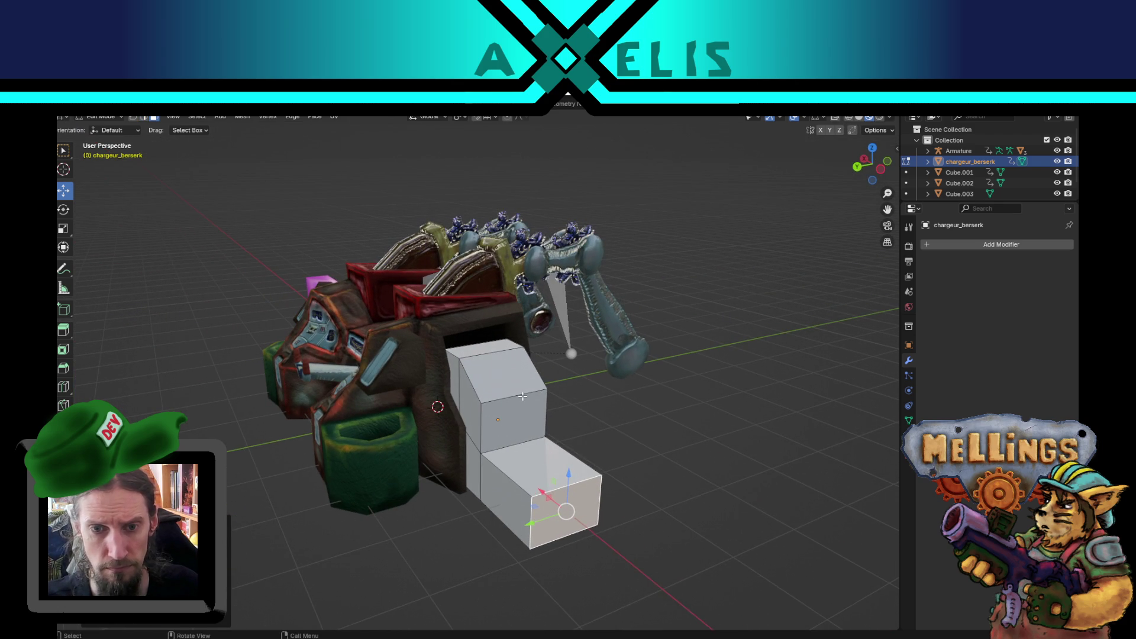
# Narrow the middle front face along Y, undo it, and delete the top and front faces.
pyautogui.click(523, 396)
pyautogui.press('s')
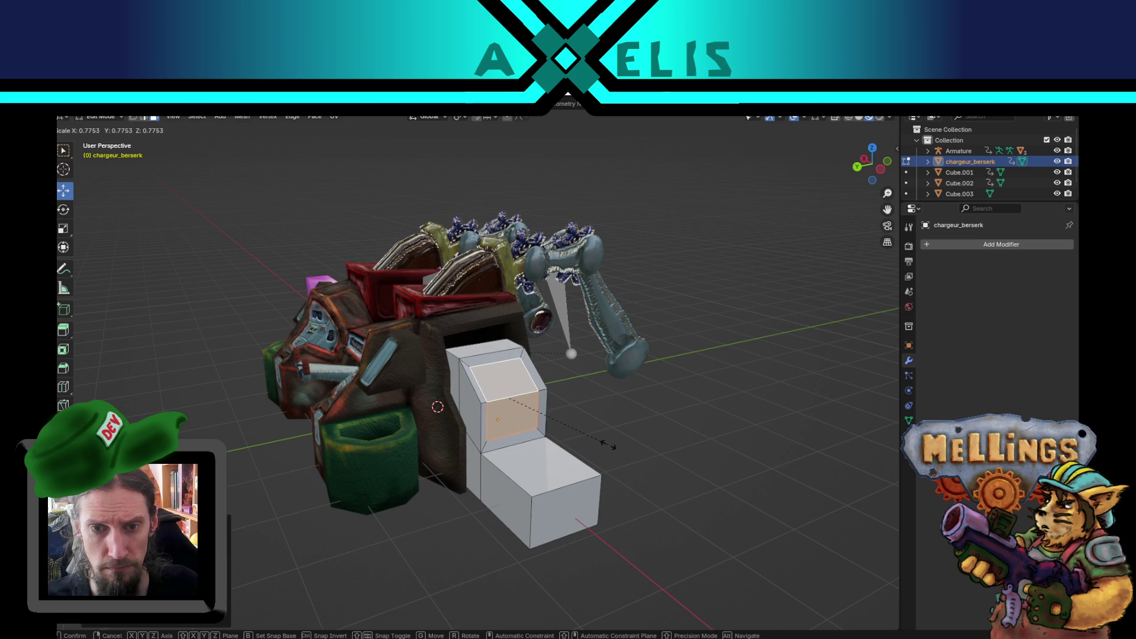
pyautogui.press('y')
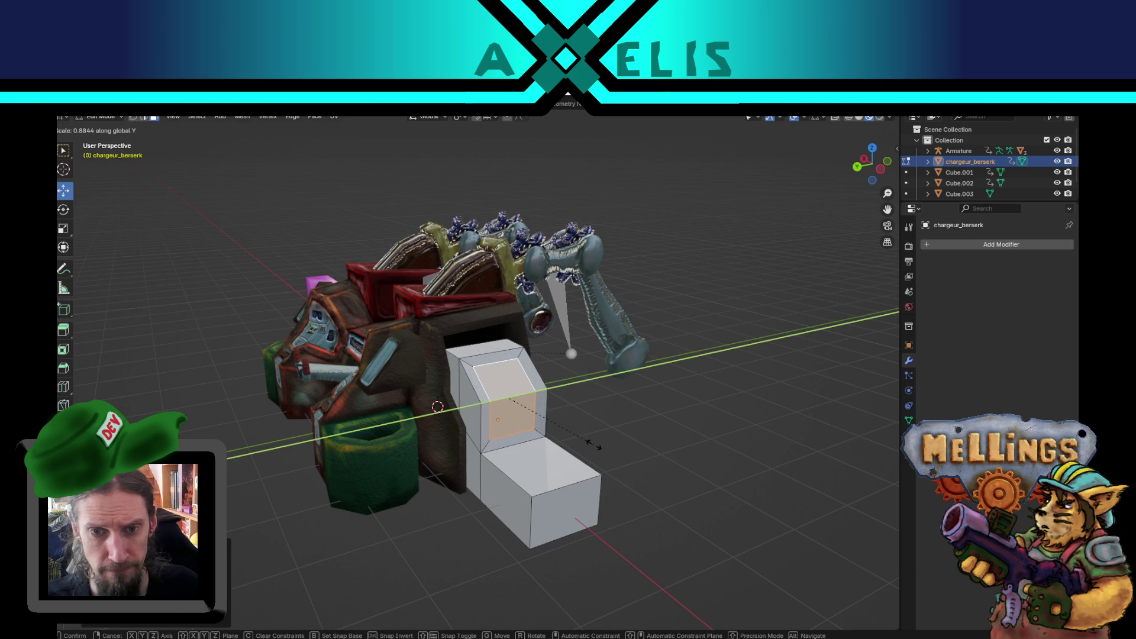
pyautogui.click(578, 445)
pyautogui.scroll(3, 580, 445)
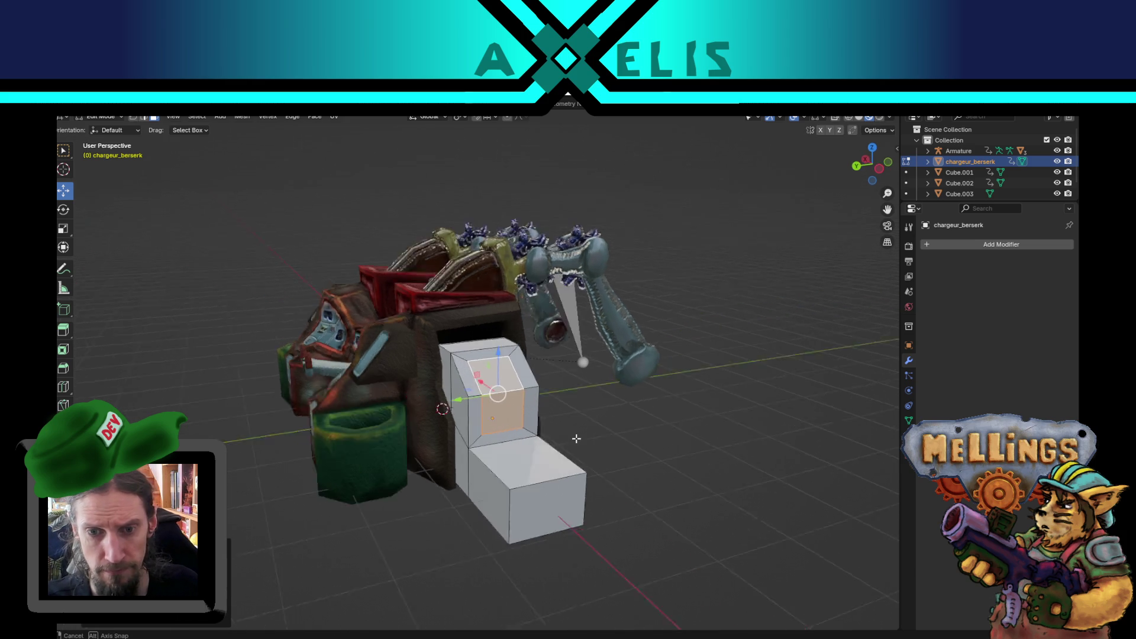
pyautogui.moveTo(544, 449); pyautogui.dragTo(536, 439)
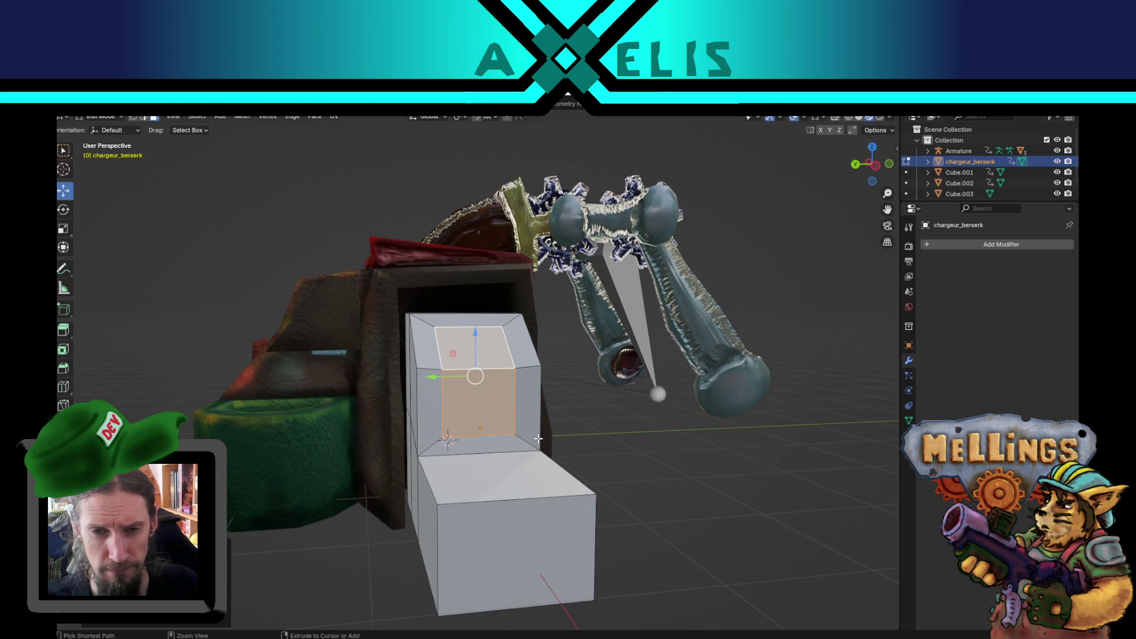
pyautogui.hotkey('ctrl', 'z')
pyautogui.hotkey('ctrl', 'z')
pyautogui.keyDown('shift'); pyautogui.click(467, 355); pyautogui.keyUp('shift')
pyautogui.moveTo(578, 452); pyautogui.dragTo(589, 480)
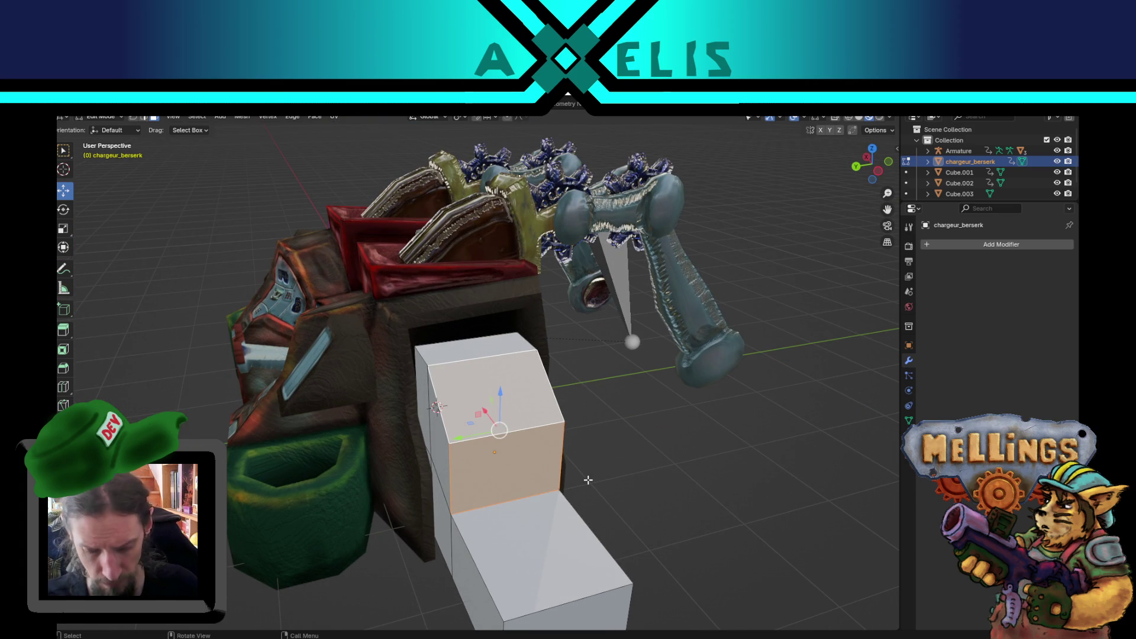
pyautogui.press('x')
pyautogui.click(548, 505)
# Undo the face deletion, add a two-loop cut, and spread the loops apart along Y.
pyautogui.moveTo(548, 506); pyautogui.dragTo(462, 547)
pyautogui.hotkey('ctrl', 'z')
pyautogui.moveTo(430, 490); pyautogui.dragTo(432, 514)
pyautogui.hotkey('ctrl', 'r')
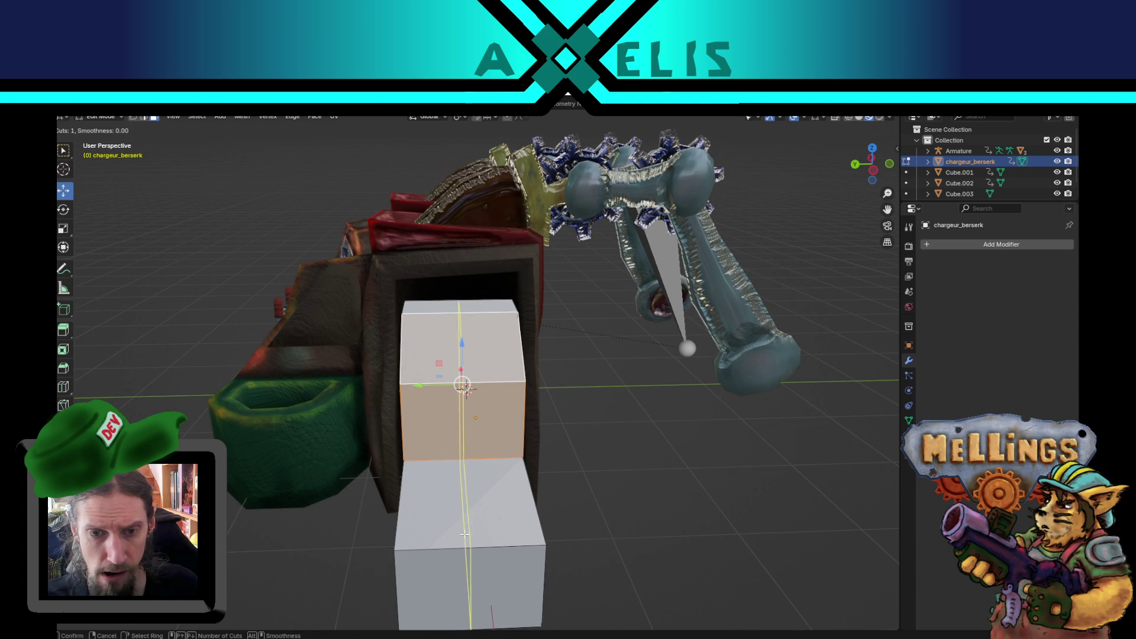
pyautogui.scroll(1, 452, 543)
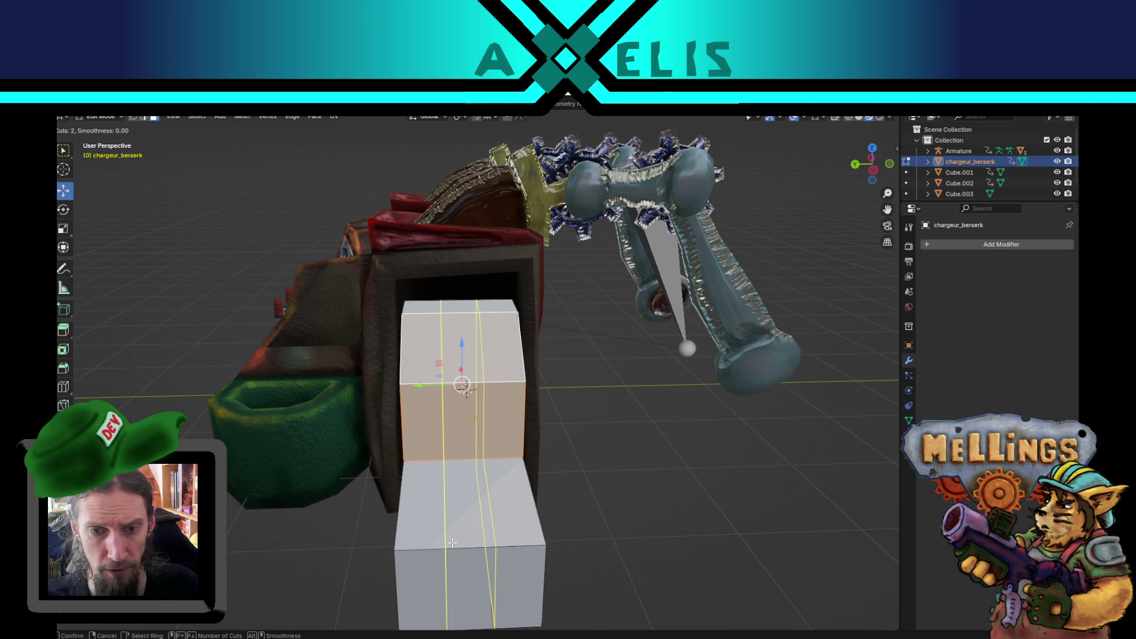
pyautogui.click(455, 543)
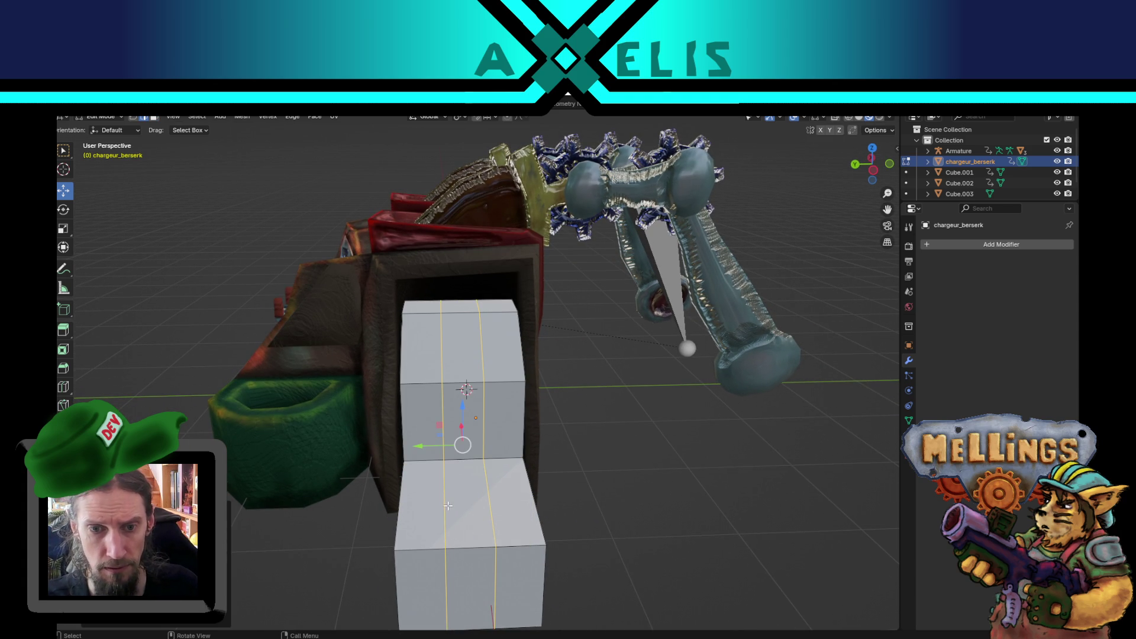
pyautogui.press('s')
pyautogui.press('y')
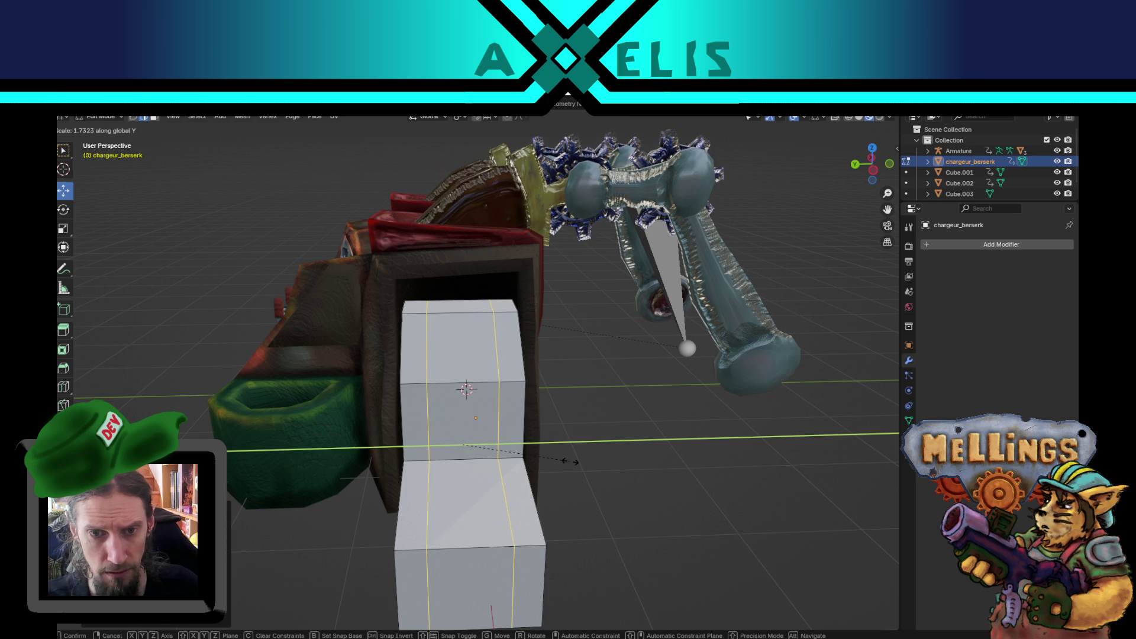
pyautogui.click(562, 443)
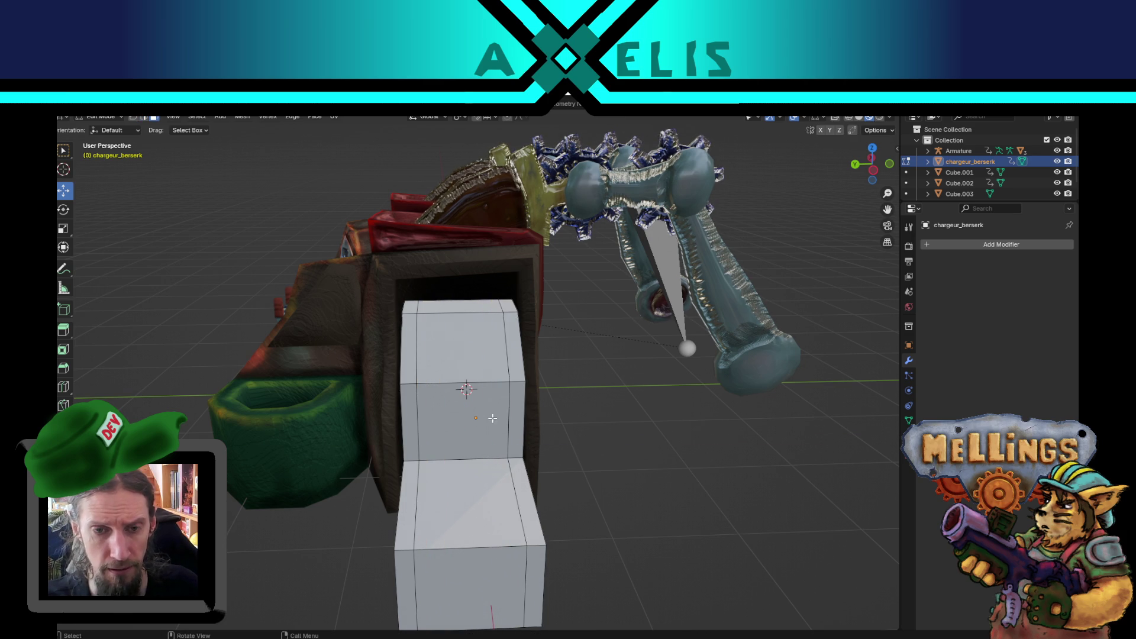
# Extrude the upper front faces inward, shrink them, and slide the recess along X.
pyautogui.click(468, 344)
pyautogui.keyDown('shift'); pyautogui.click(468, 420); pyautogui.keyUp('shift')
pyautogui.moveTo(467, 420); pyautogui.dragTo(562, 424)
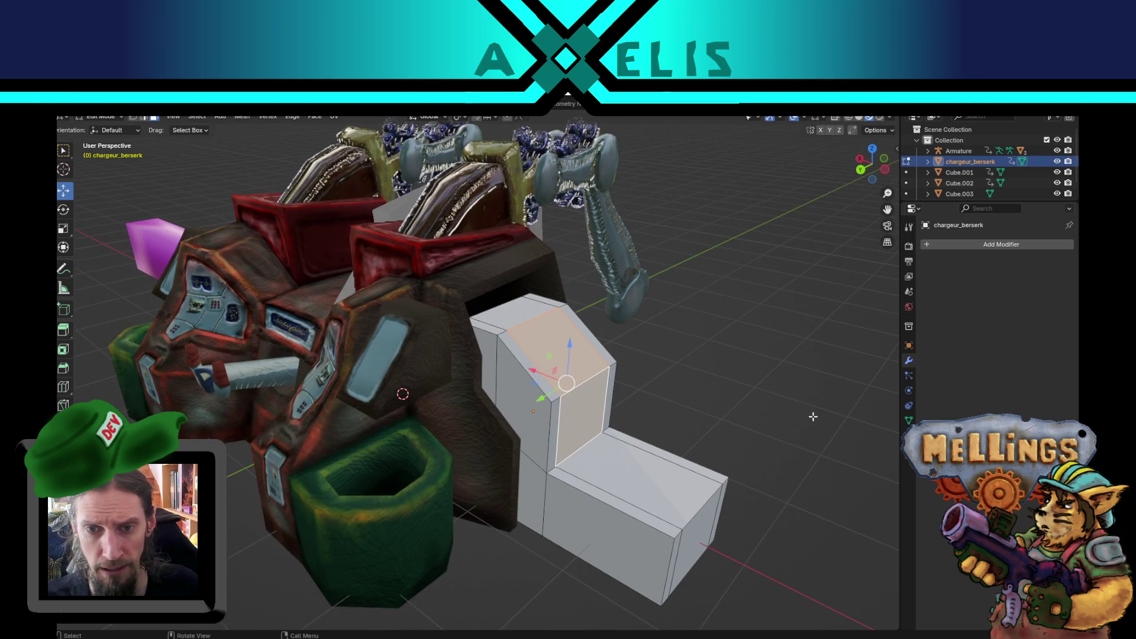
pyautogui.press('e')
pyautogui.click(792, 418)
pyautogui.press('s')
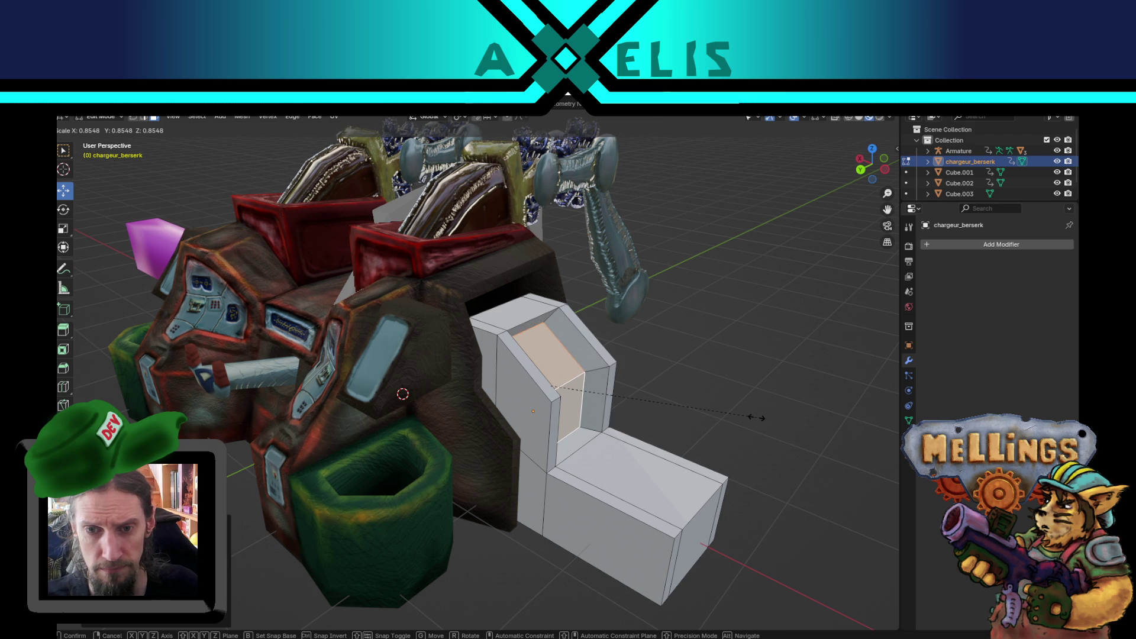
pyautogui.click(733, 421)
pyautogui.moveTo(515, 376)
pyautogui.mouseDown()
pyautogui.moveTo(528, 385)
pyautogui.moveTo(506, 393)
pyautogui.mouseUp()
pyautogui.moveTo(585, 435)
pyautogui.mouseDown()
pyautogui.moveTo(537, 410)
pyautogui.moveTo(717, 362)
pyautogui.mouseUp()
pyautogui.hotkey('alt', 'a')
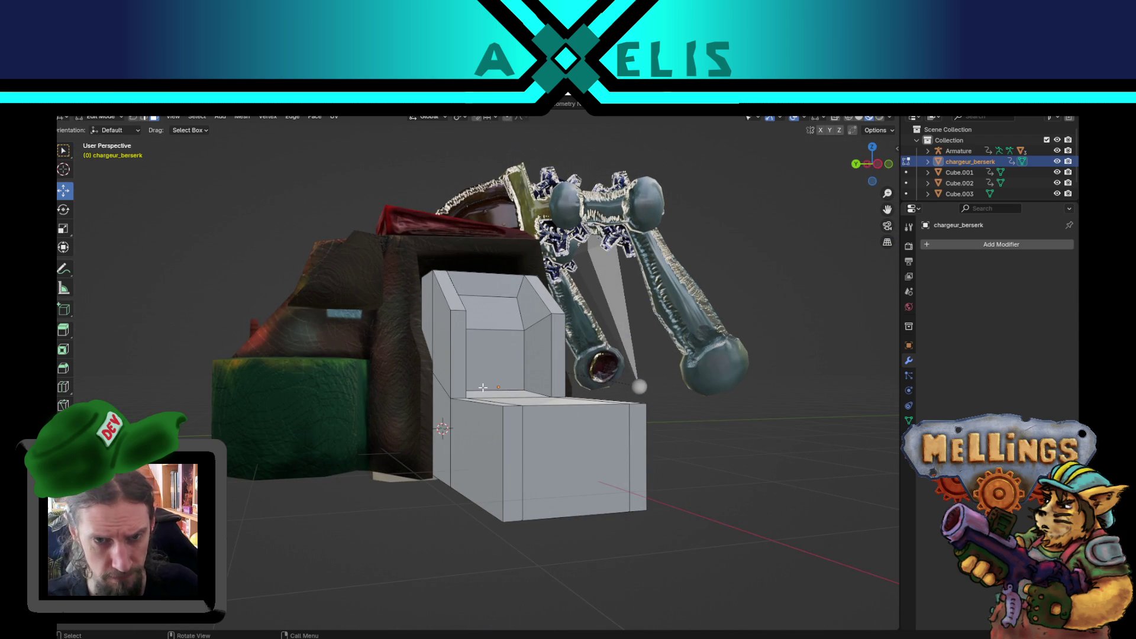
# Scale a seat element to 0 along Y, then undo the flattening.
pyautogui.moveTo(480, 380)
pyautogui.mouseDown()
pyautogui.moveTo(535, 405)
pyautogui.moveTo(460, 452)
pyautogui.moveTo(506, 415)
pyautogui.moveTo(663, 399)
pyautogui.mouseUp()
pyautogui.click(500, 417)
pyautogui.press('s')
pyautogui.press('y')
pyautogui.press('0')
pyautogui.press('Return')
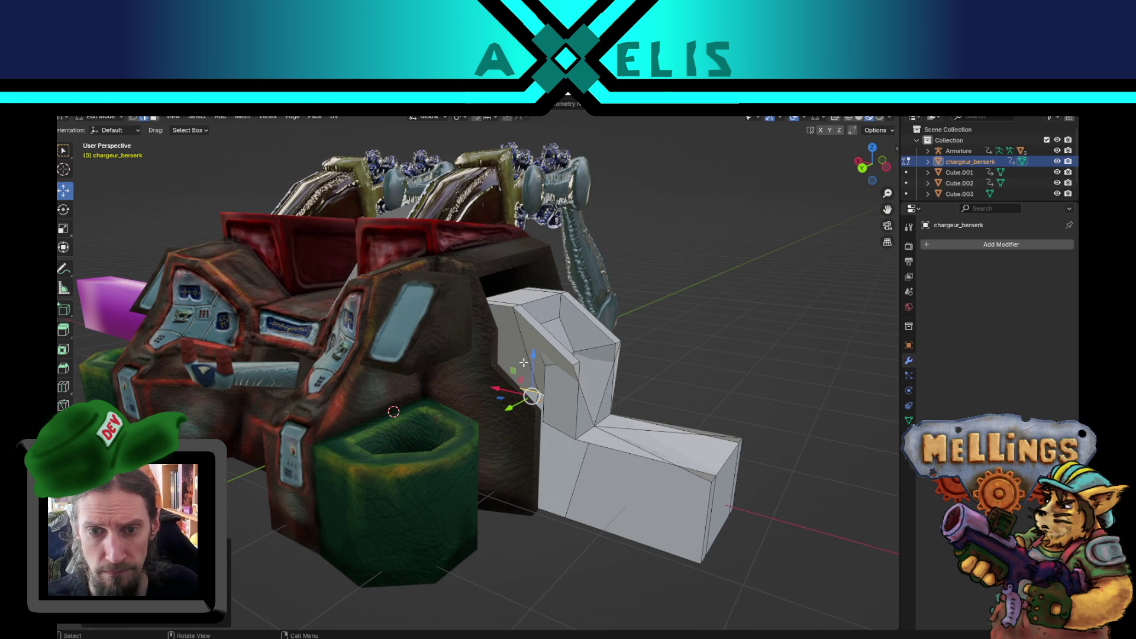
pyautogui.hotkey('ctrl', 'z')
# Adjust the selected seat vertices, lowering one slightly along Z.
pyautogui.press('s')
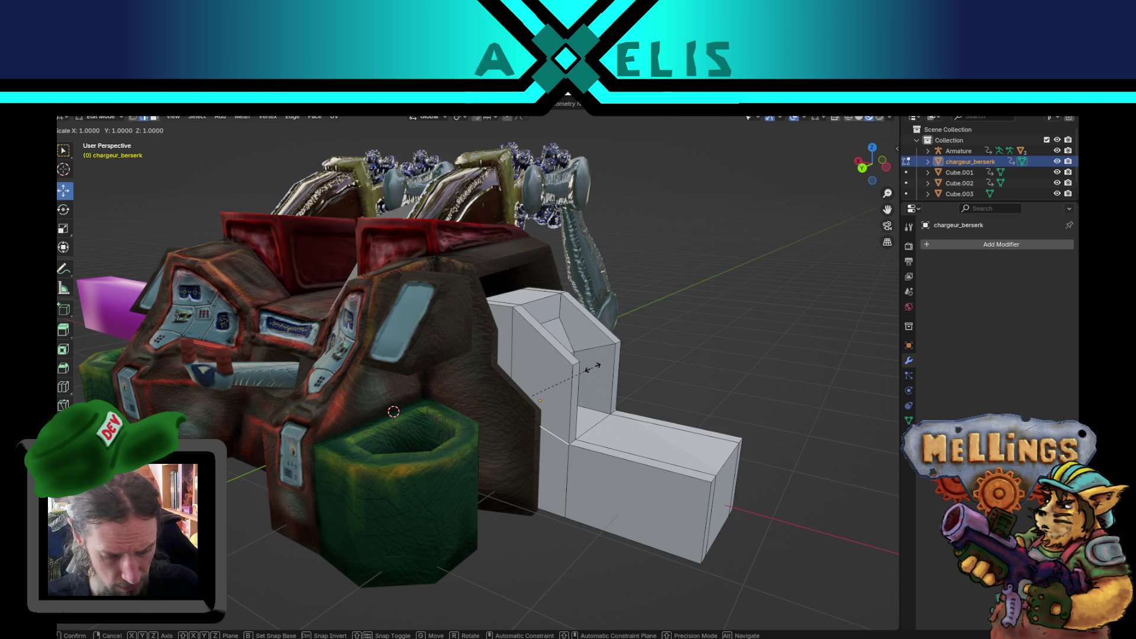
pyautogui.rightClick(592, 367)
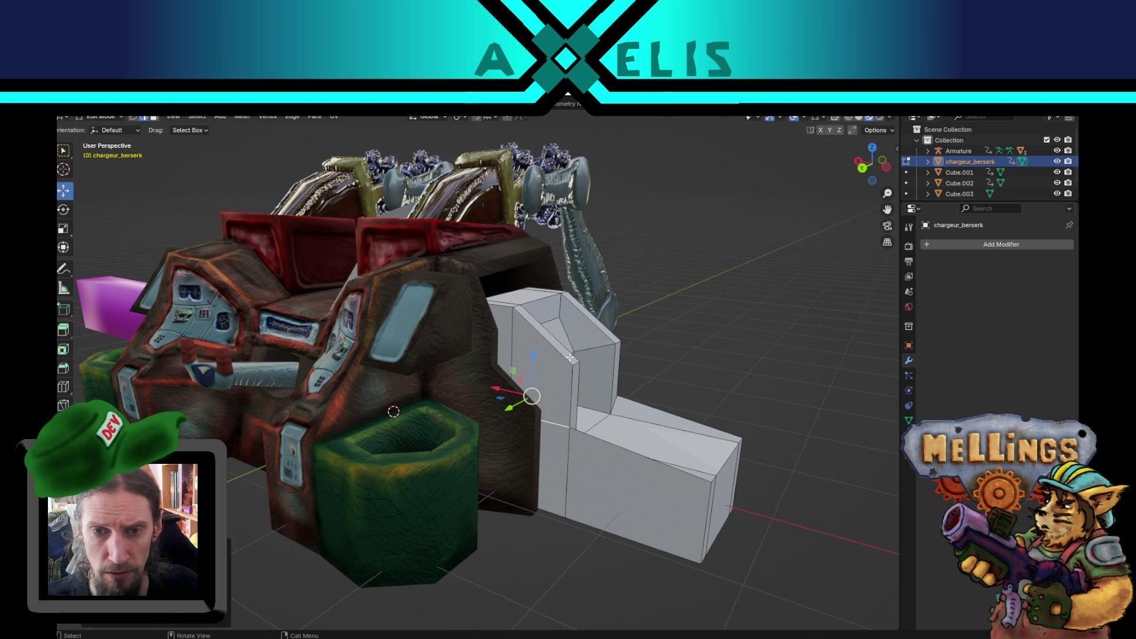
pyautogui.moveTo(536, 364); pyautogui.dragTo(531, 386)
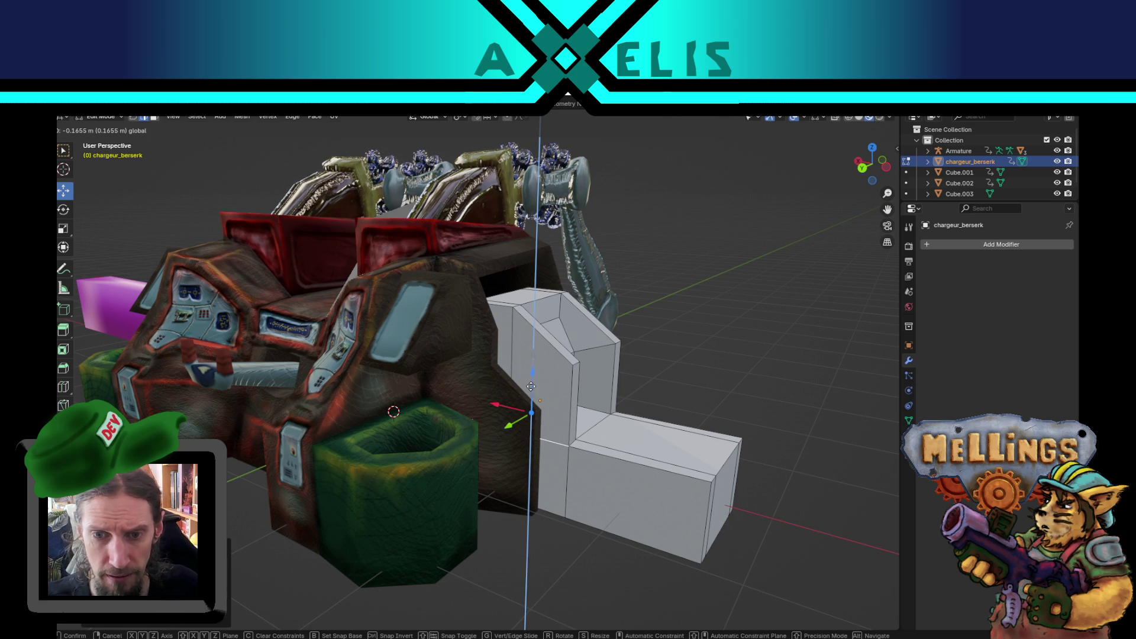
pyautogui.click(532, 387)
pyautogui.scroll(3, 472, 400)
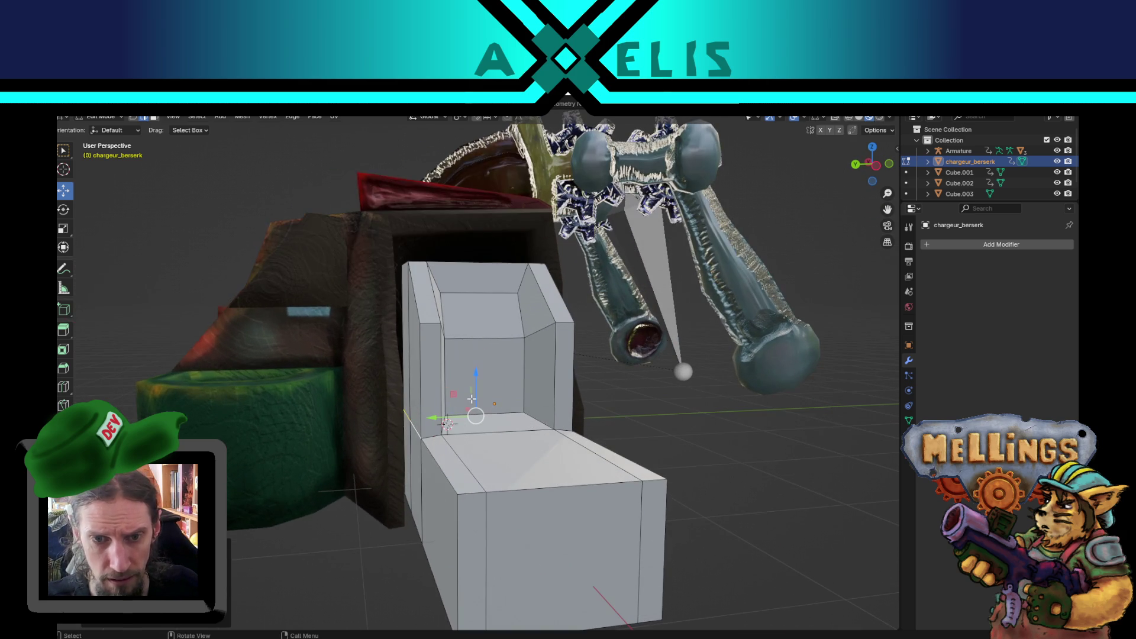
pyautogui.hotkey('ctrl', 'z')
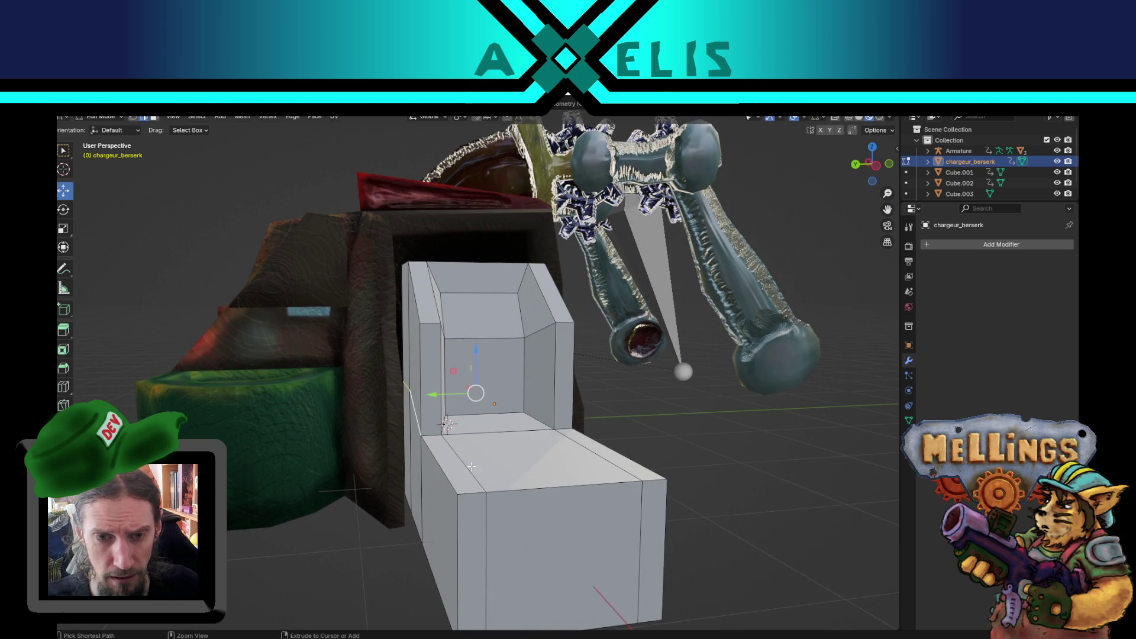
pyautogui.press('g')
pyautogui.click(633, 461)
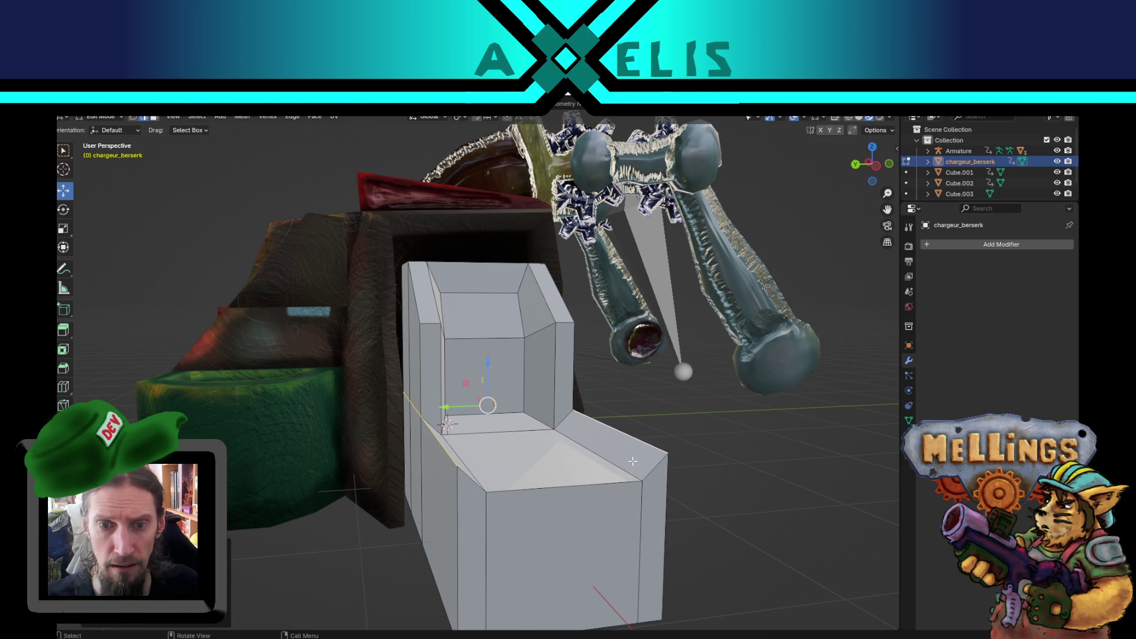
pyautogui.moveTo(490, 366)
pyautogui.mouseDown()
pyautogui.moveTo(488, 382)
pyautogui.moveTo(471, 365)
pyautogui.mouseUp()
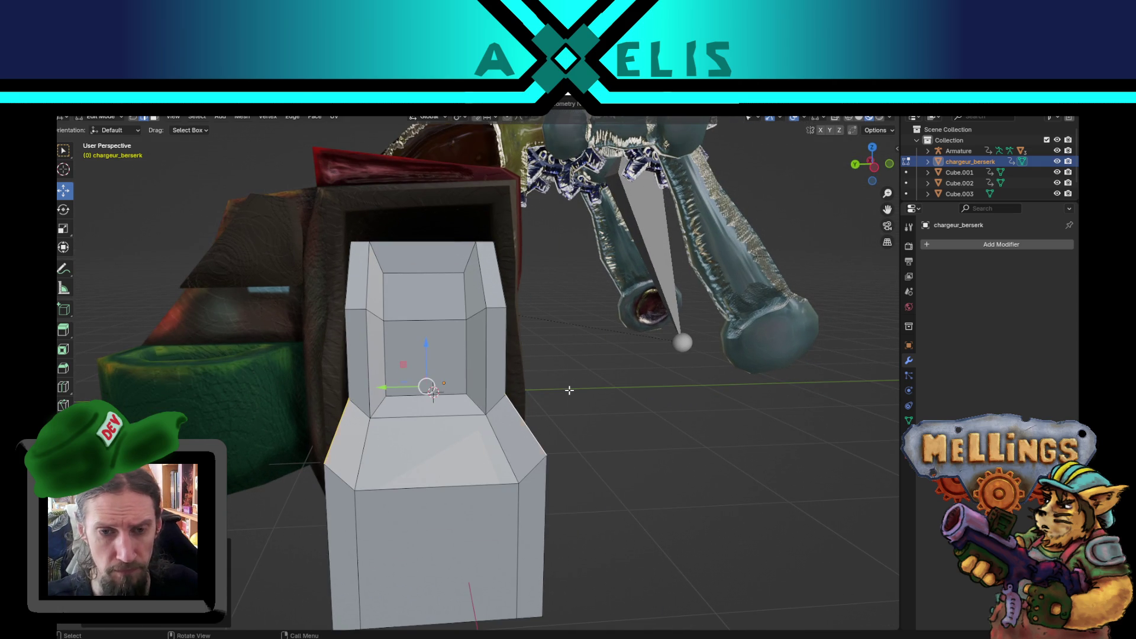
# Select all and scale the whole seat mesh uniformly.
pyautogui.press('a')
pyautogui.press('s')
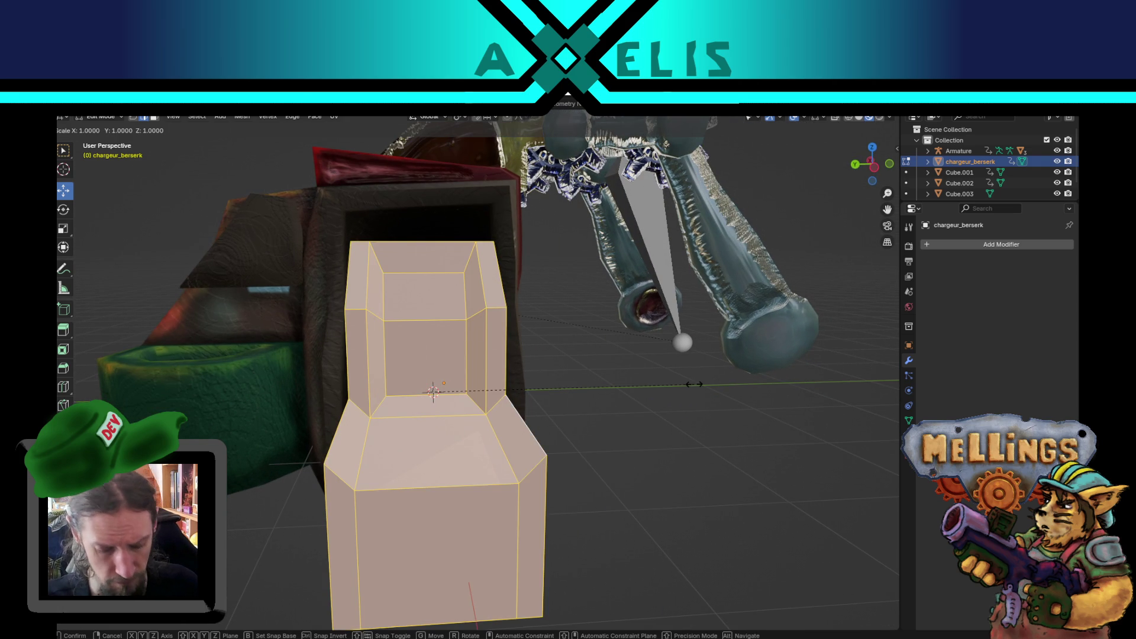
pyautogui.click(694, 384)
pyautogui.moveTo(694, 384)
pyautogui.mouseDown()
pyautogui.moveTo(677, 366)
pyautogui.moveTo(588, 505)
pyautogui.moveTo(492, 472)
pyautogui.moveTo(419, 402)
pyautogui.mouseUp()
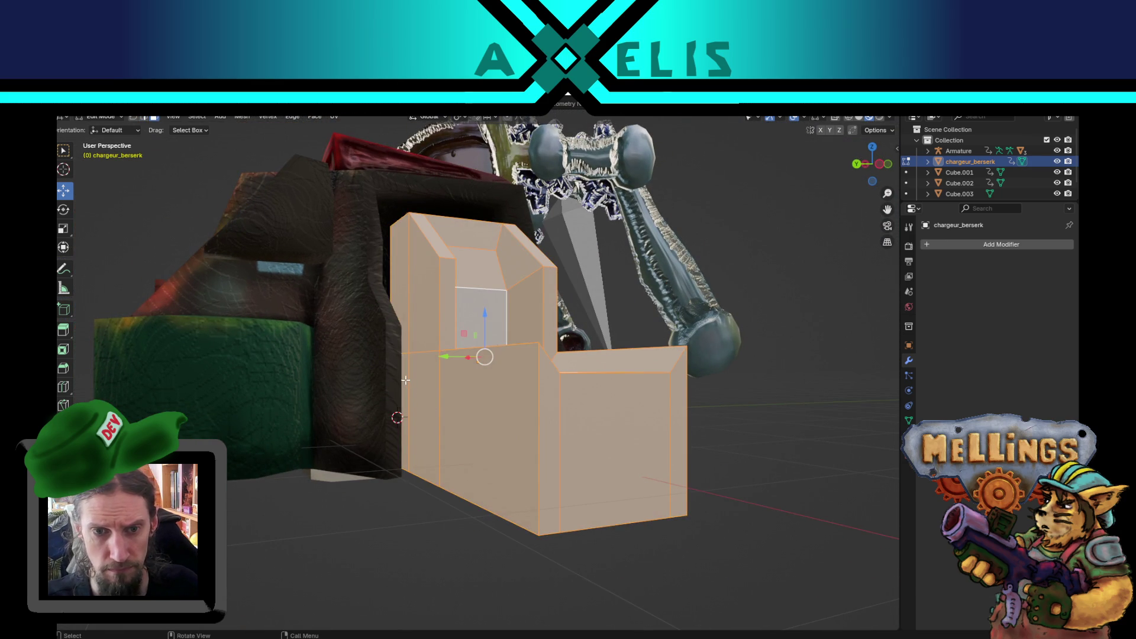
# Extrude the seat's left face outward.
pyautogui.click(406, 380)
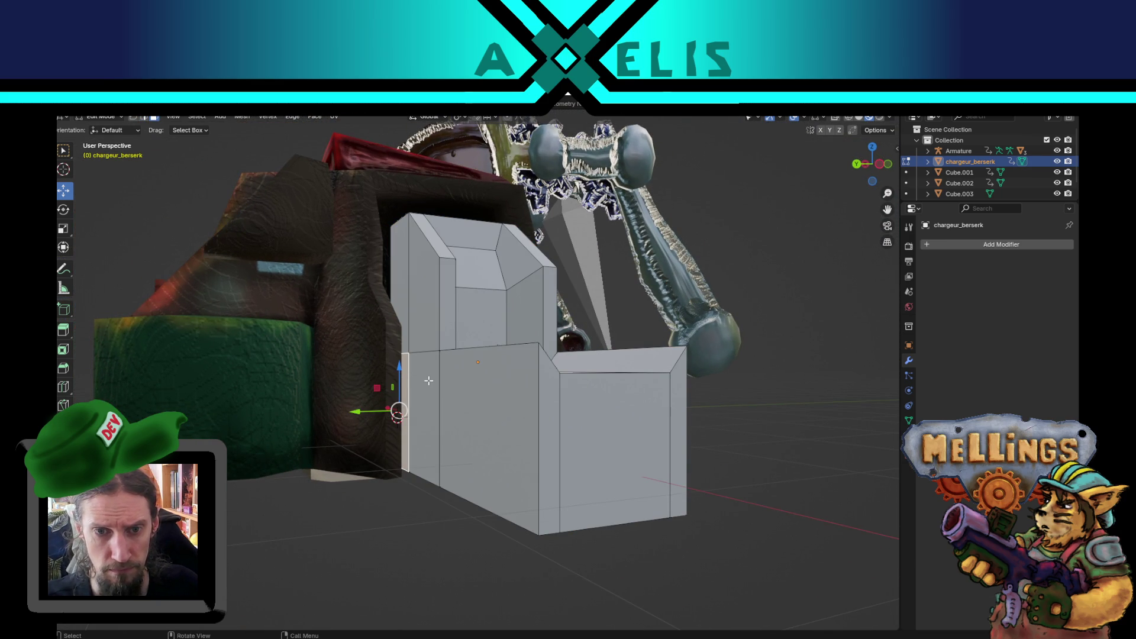
pyautogui.click(422, 414)
pyautogui.moveTo(421, 414); pyautogui.dragTo(663, 438)
pyautogui.press('e')
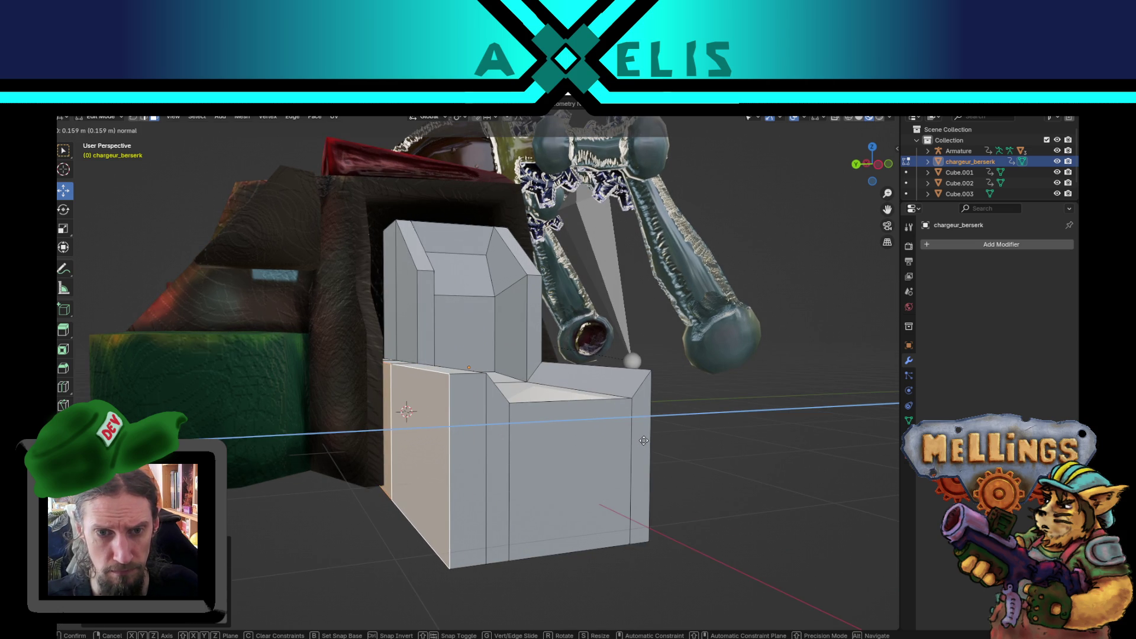
pyautogui.click(644, 440)
pyautogui.moveTo(644, 441)
pyautogui.mouseDown()
pyautogui.moveTo(592, 449)
pyautogui.moveTo(517, 429)
pyautogui.mouseUp()
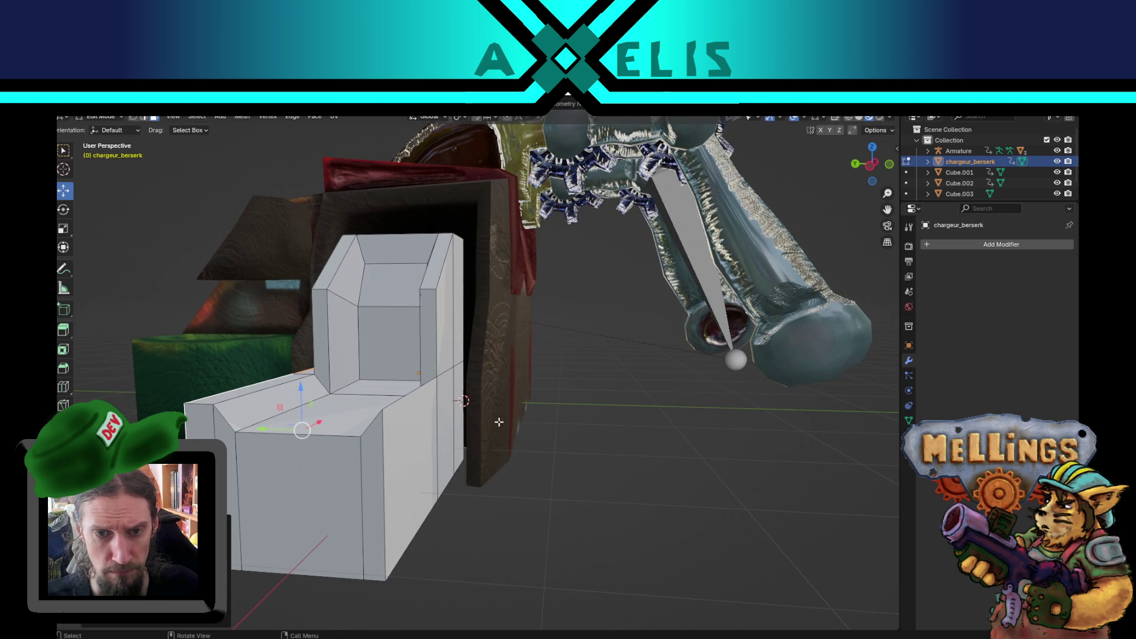
# Move the two side faces along Y to widen the lower box, then nudge one further.
pyautogui.click(457, 384)
pyautogui.keyDown('shift'); pyautogui.click(415, 450); pyautogui.keyUp('shift')
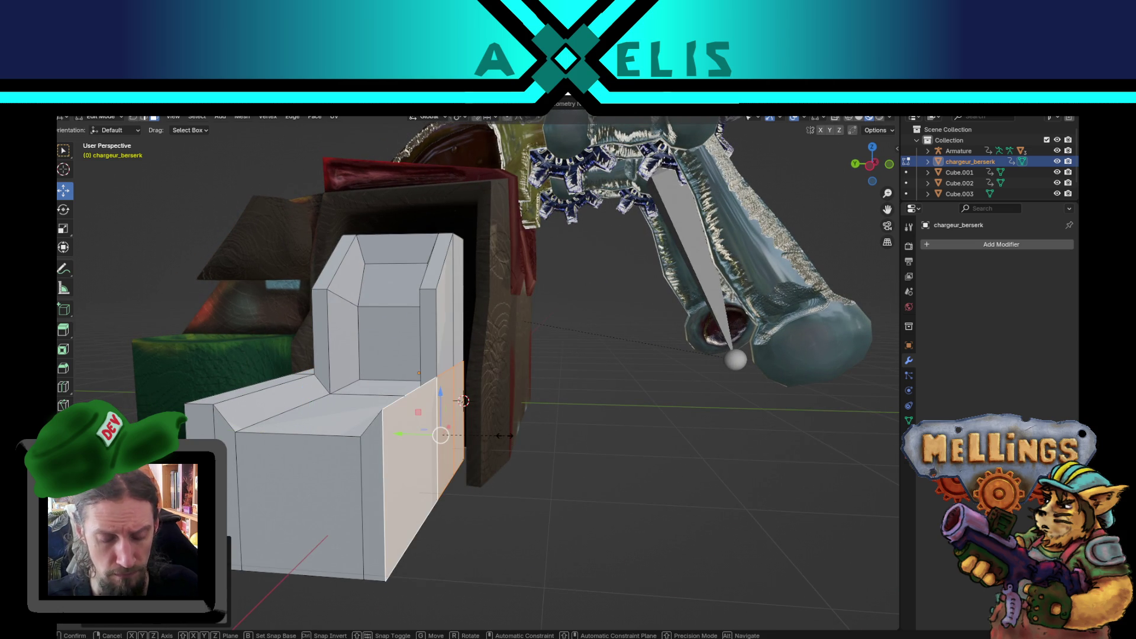
pyautogui.press('s')
pyautogui.press('Escape')
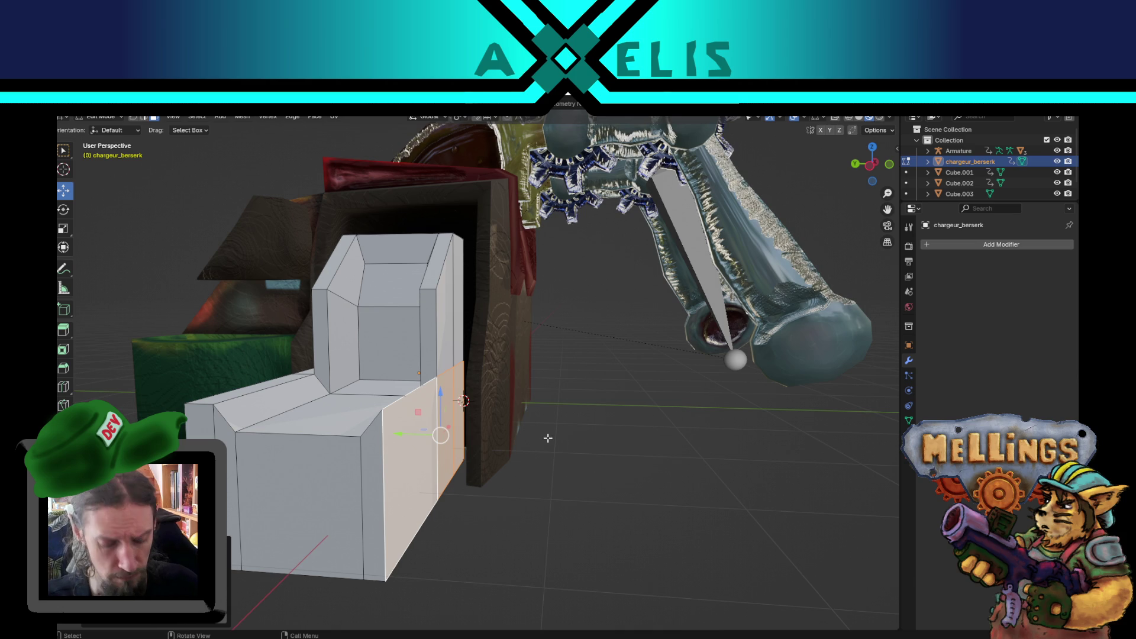
pyautogui.press('g')
pyautogui.press('y')
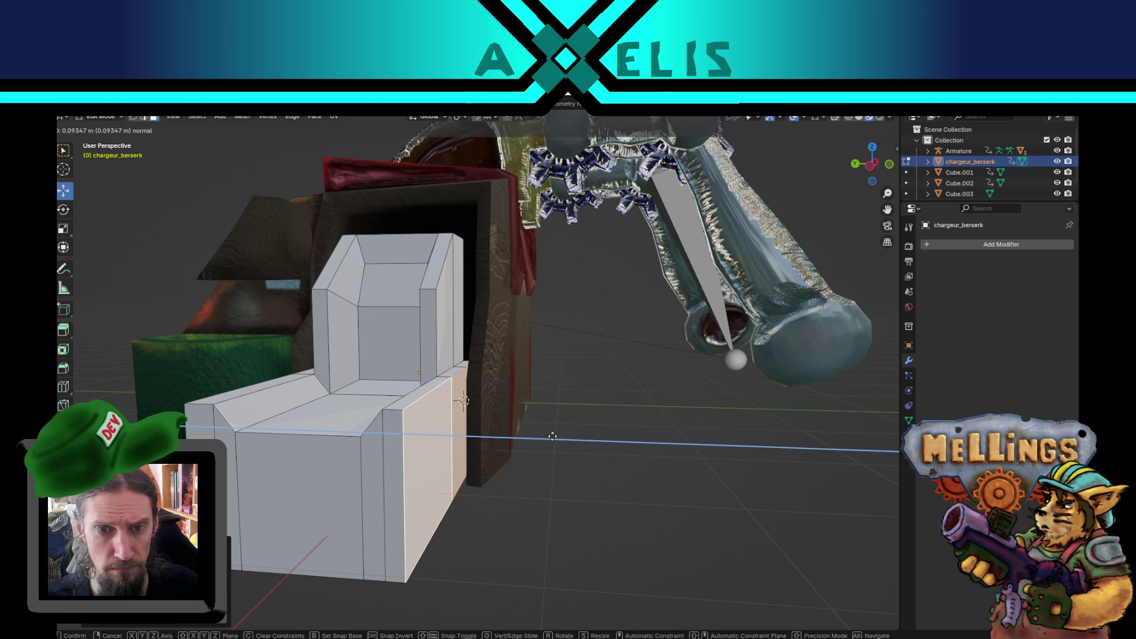
pyautogui.click(492, 442)
pyautogui.moveTo(492, 442)
pyautogui.mouseDown()
pyautogui.moveTo(460, 488)
pyautogui.moveTo(435, 372)
pyautogui.moveTo(450, 438)
pyautogui.moveTo(428, 424)
pyautogui.mouseUp()
pyautogui.press('g')
pyautogui.press('y')
pyautogui.click(445, 478)
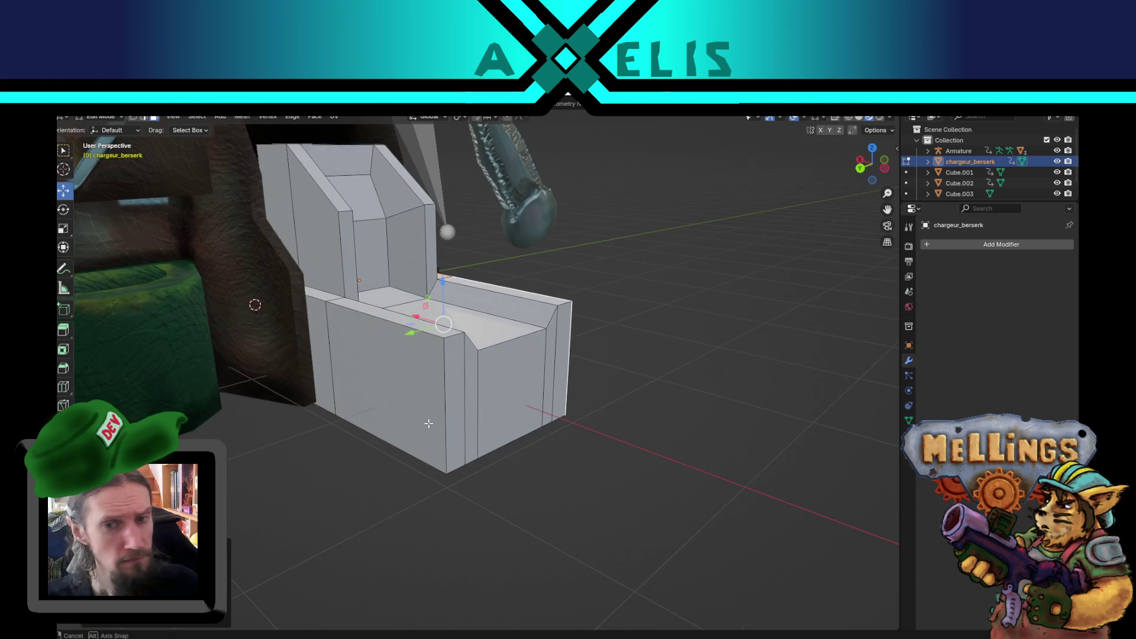
pyautogui.click(457, 385)
# Push the chair's selected front faces outward along their normal.
pyautogui.keyDown('ctrl'); pyautogui.click(560, 371); pyautogui.keyUp('ctrl')
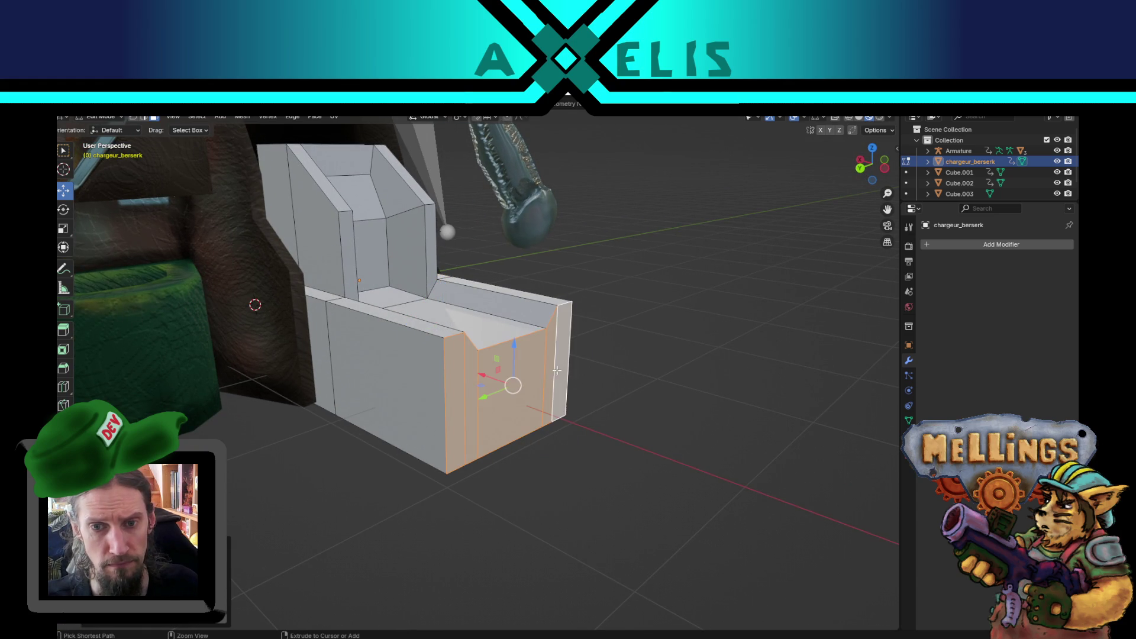
pyautogui.moveTo(490, 379)
pyautogui.mouseDown()
pyautogui.moveTo(413, 355)
pyautogui.moveTo(436, 358)
pyautogui.moveTo(462, 391)
pyautogui.mouseUp()
pyautogui.press('z')
pyautogui.press('z')
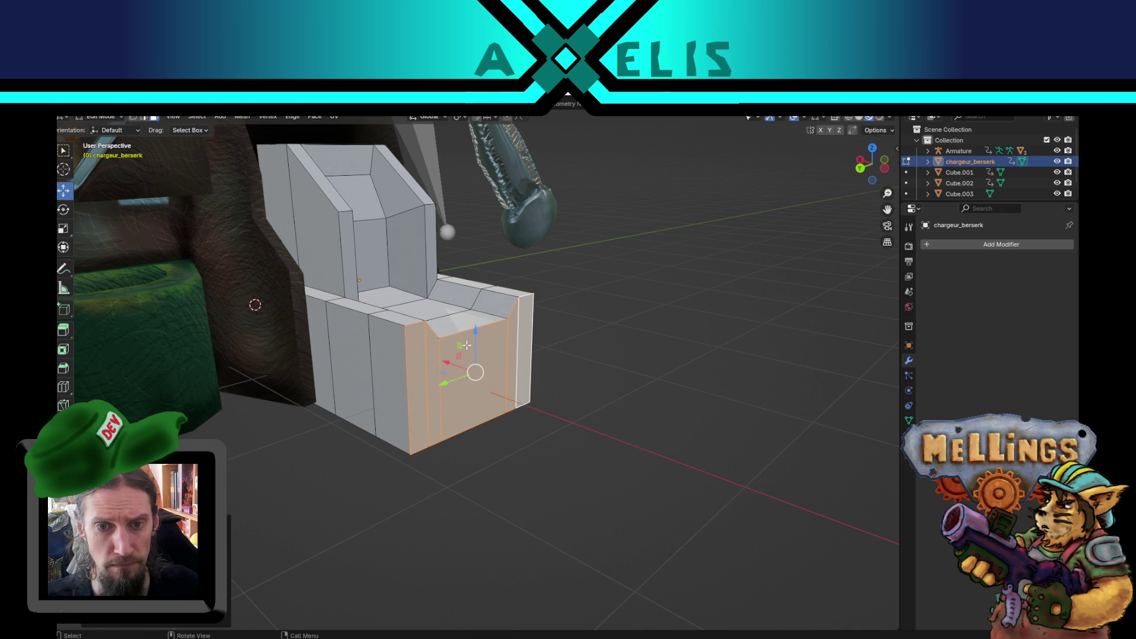
pyautogui.moveTo(475, 342); pyautogui.dragTo(458, 469)
pyautogui.hotkey('ctrl', 'z')
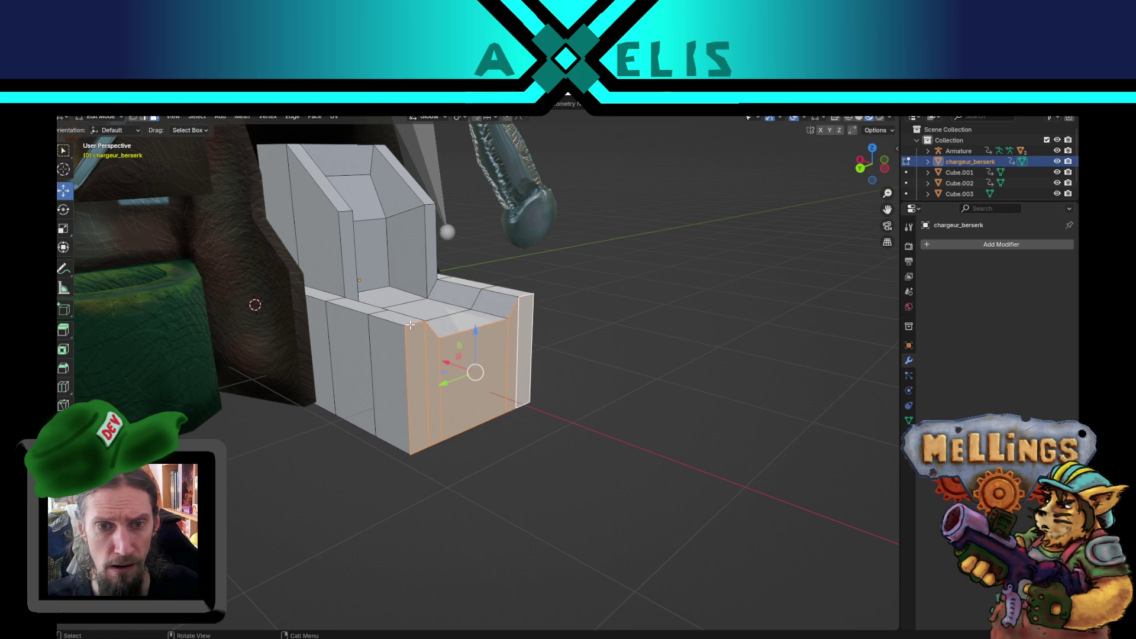
# Select the seat's front edge path and lower it so the seat slopes down at the front.
pyautogui.press('2')
pyautogui.click(410, 325)
pyautogui.keyDown('ctrl'); pyautogui.click(520, 293); pyautogui.keyUp('ctrl')
pyautogui.moveTo(476, 277); pyautogui.dragTo(474, 312)
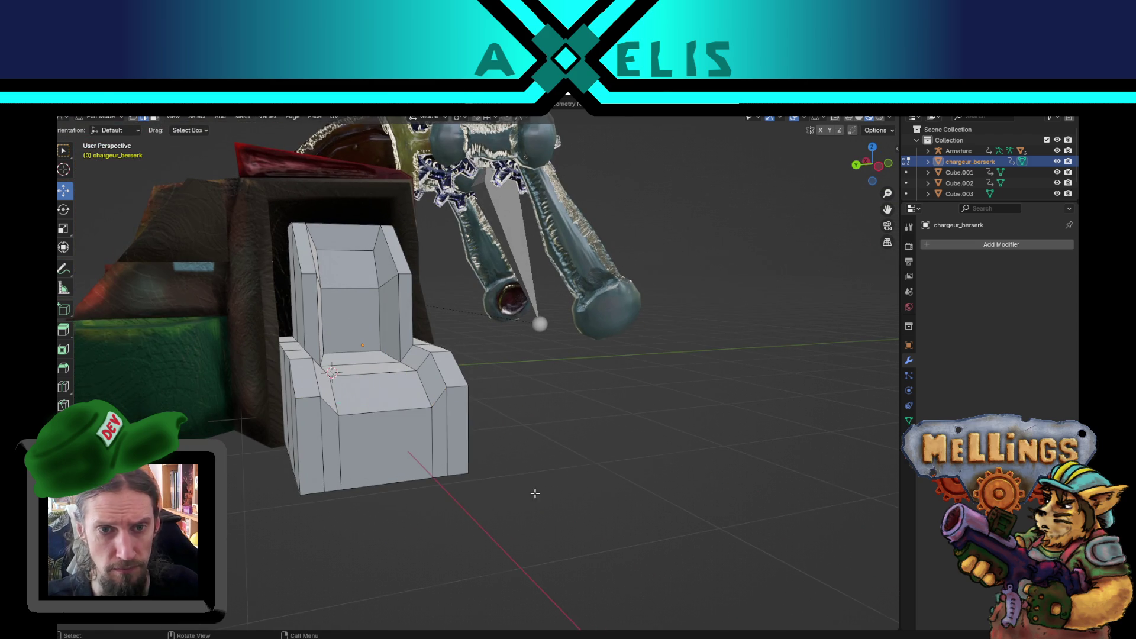
pyautogui.moveTo(554, 481); pyautogui.dragTo(418, 474)
pyautogui.hotkey('ctrl', 'r')
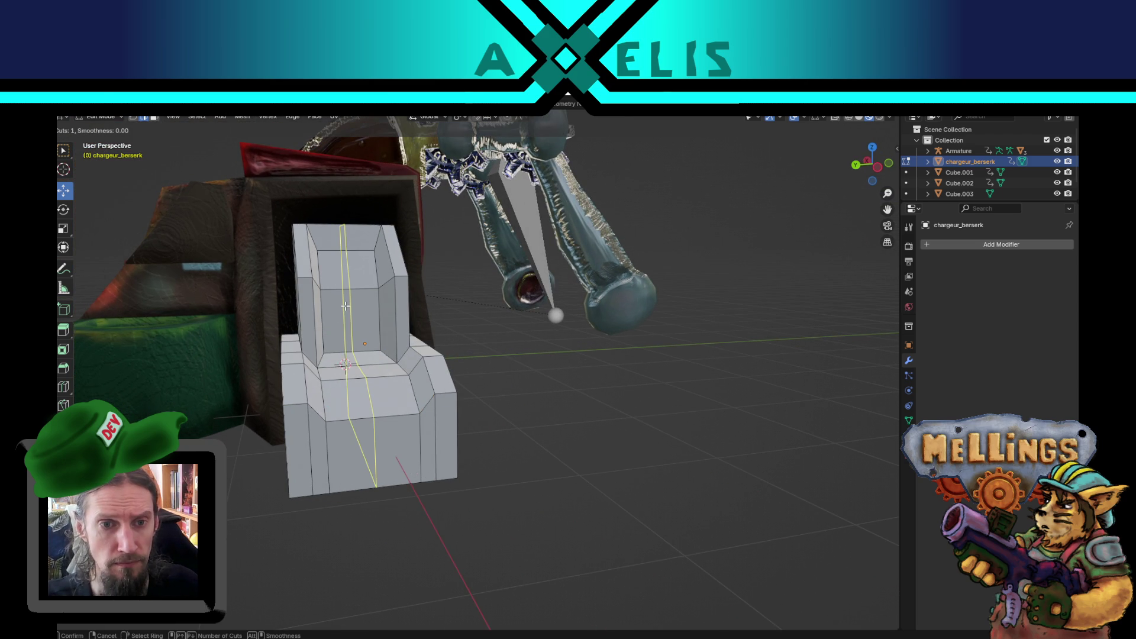
# Add two centred loop cuts down the chair and lower the front seat face into a channel.
pyautogui.scroll(1, 345, 306)
pyautogui.click(345, 306)
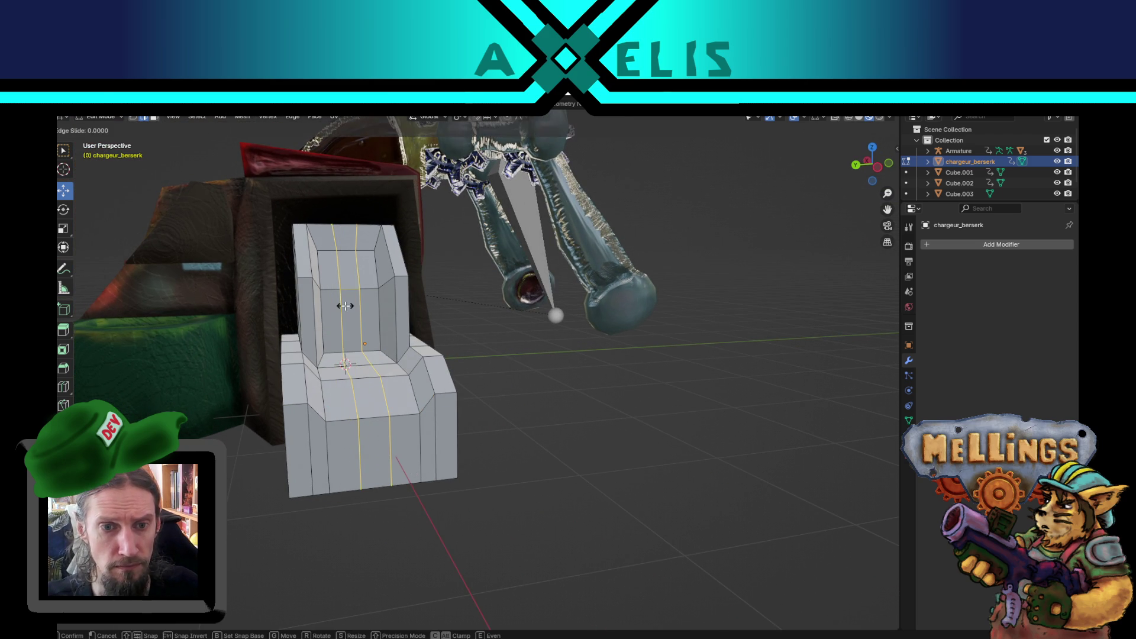
pyautogui.rightClick(345, 306)
pyautogui.click(374, 405)
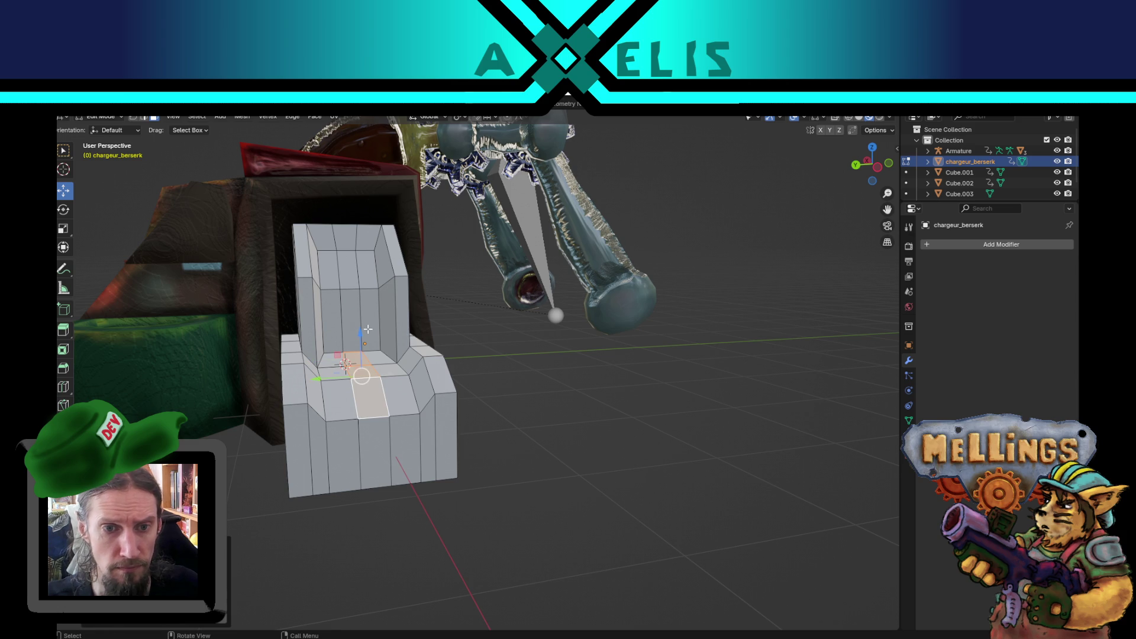
pyautogui.moveTo(362, 344); pyautogui.dragTo(365, 364)
pyautogui.scroll(3, 402, 408)
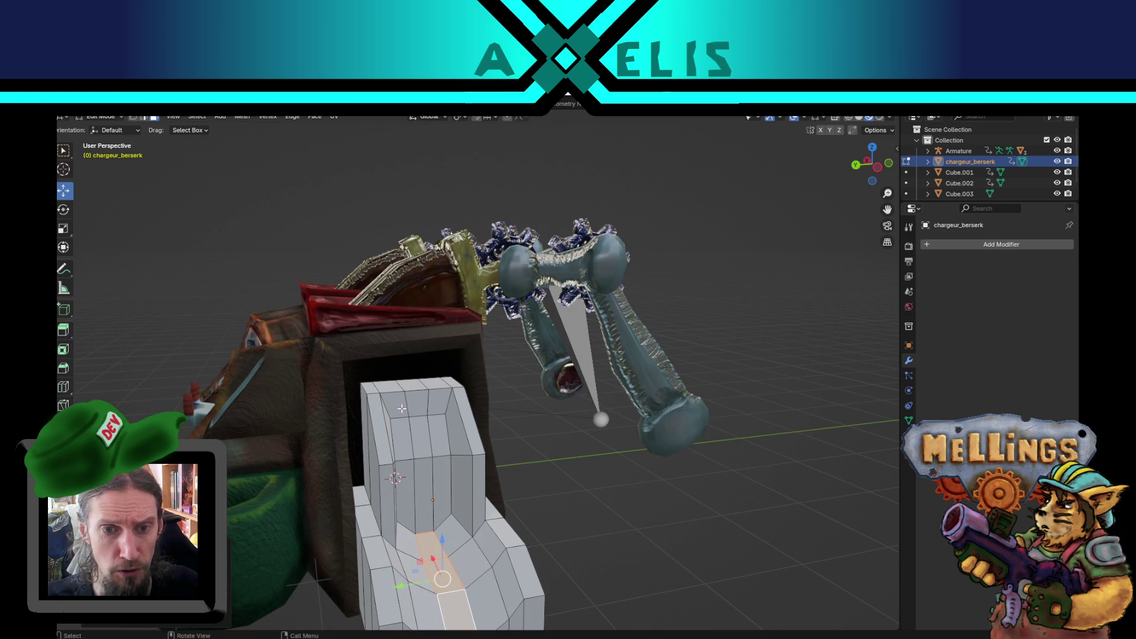
pyautogui.moveTo(415, 402)
pyautogui.mouseDown()
pyautogui.moveTo(467, 424)
pyautogui.moveTo(584, 415)
pyautogui.mouseUp()
pyautogui.scroll(-5, 486, 434)
# Hide everything except the chair and select its top faces.
pyautogui.press('Tab')
pyautogui.hotkey('shift', 'h')
pyautogui.press('Tab')
pyautogui.scroll(4, 484, 413)
pyautogui.click(484, 413)
pyautogui.moveTo(484, 413); pyautogui.dragTo(492, 379)
# Circle-select the chair's left and lower faces and delete them.
pyautogui.press('c')
pyautogui.moveTo(441, 349)
pyautogui.mouseDown()
pyautogui.moveTo(482, 474)
pyautogui.moveTo(476, 500)
pyautogui.moveTo(558, 482)
pyautogui.moveTo(540, 359)
pyautogui.mouseUp()
pyautogui.press('Escape')
pyautogui.press('x')
pyautogui.click(513, 406)
# Save excavatrice_poste_central.blend.
pyautogui.moveTo(537, 408); pyautogui.dragTo(345, 443)
pyautogui.hotkey('ctrl', 's')
pyautogui.scroll(4, 345, 443)
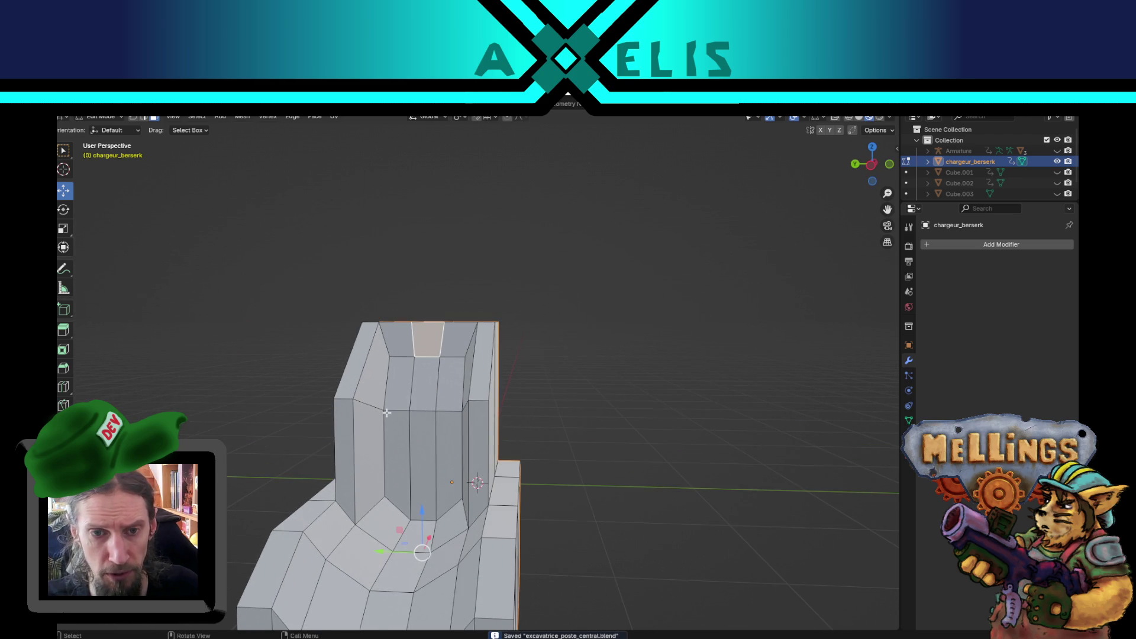
# Delete the selected top faces and raise the inner top face slightly.
pyautogui.scroll(-8, 557, 402)
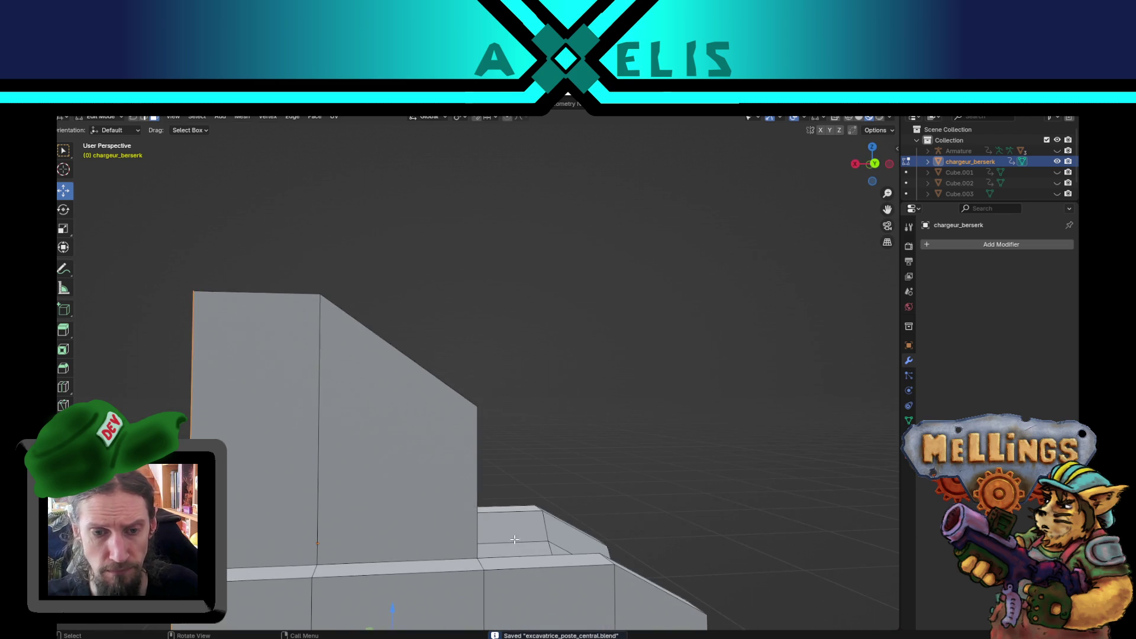
pyautogui.press('x')
pyautogui.click(537, 431)
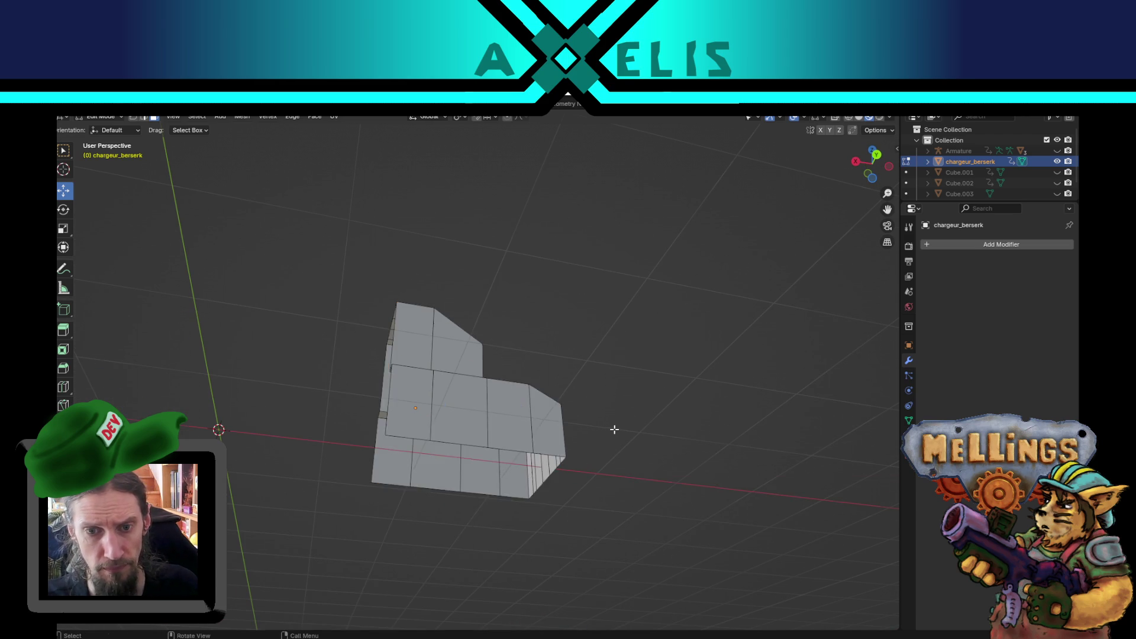
pyautogui.moveTo(648, 510)
pyautogui.mouseDown()
pyautogui.moveTo(622, 473)
pyautogui.moveTo(322, 385)
pyautogui.mouseUp()
pyautogui.scroll(5, 622, 474)
pyautogui.click(443, 332)
pyautogui.moveTo(437, 286)
pyautogui.mouseDown()
pyautogui.moveTo(430, 277)
pyautogui.moveTo(413, 354)
pyautogui.moveTo(571, 381)
pyautogui.moveTo(421, 476)
pyautogui.mouseUp()
# Add two edge loops around the head and raise the upper loop along Z.
pyautogui.hotkey('ctrl', 'r')
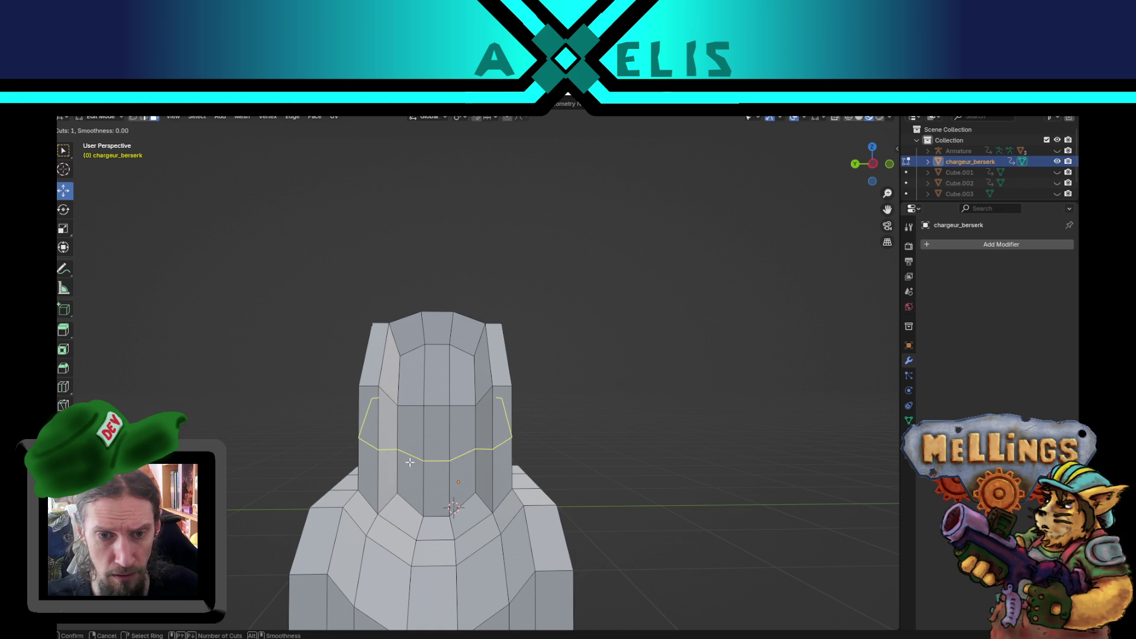
pyautogui.scroll(1, 410, 462)
pyautogui.click(410, 462)
pyautogui.keyDown('alt'); pyautogui.click(444, 442); pyautogui.keyUp('alt')
pyautogui.press('g')
pyautogui.press('z')
pyautogui.click(521, 393)
# Widen the raised edge loop along the Y axis.
pyautogui.press('s')
pyautogui.press('z')
pyautogui.press('Escape')
pyautogui.press('s')
pyautogui.press('y')
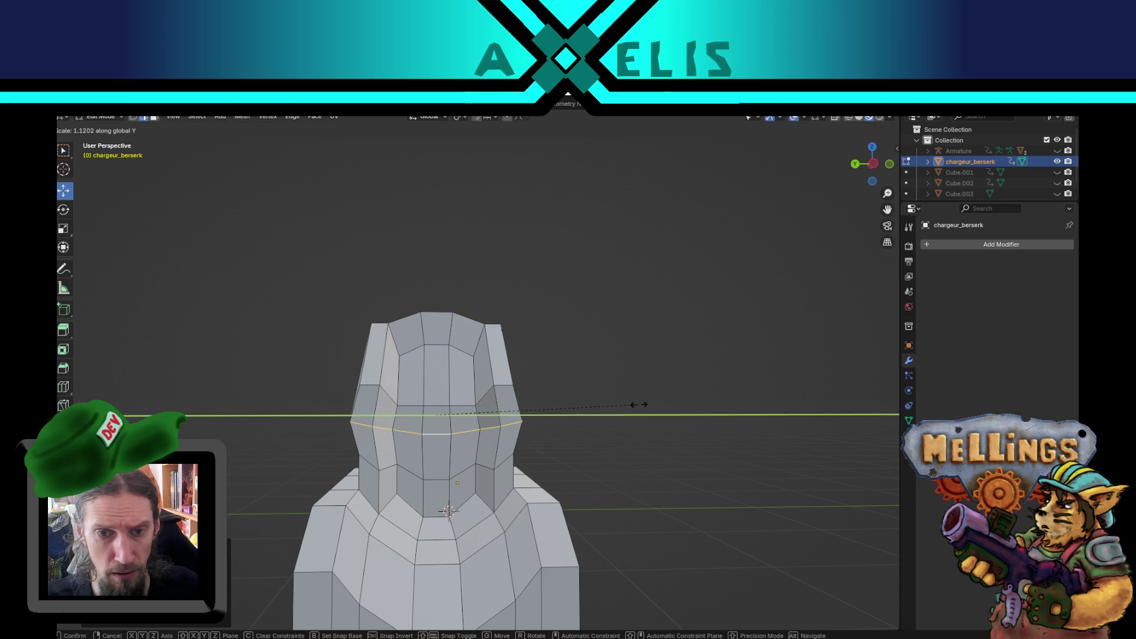
pyautogui.click(626, 406)
# Scale the topmost head loop along Y as well and check the headrest shape.
pyautogui.keyDown('alt'); pyautogui.click(478, 404); pyautogui.keyUp('alt')
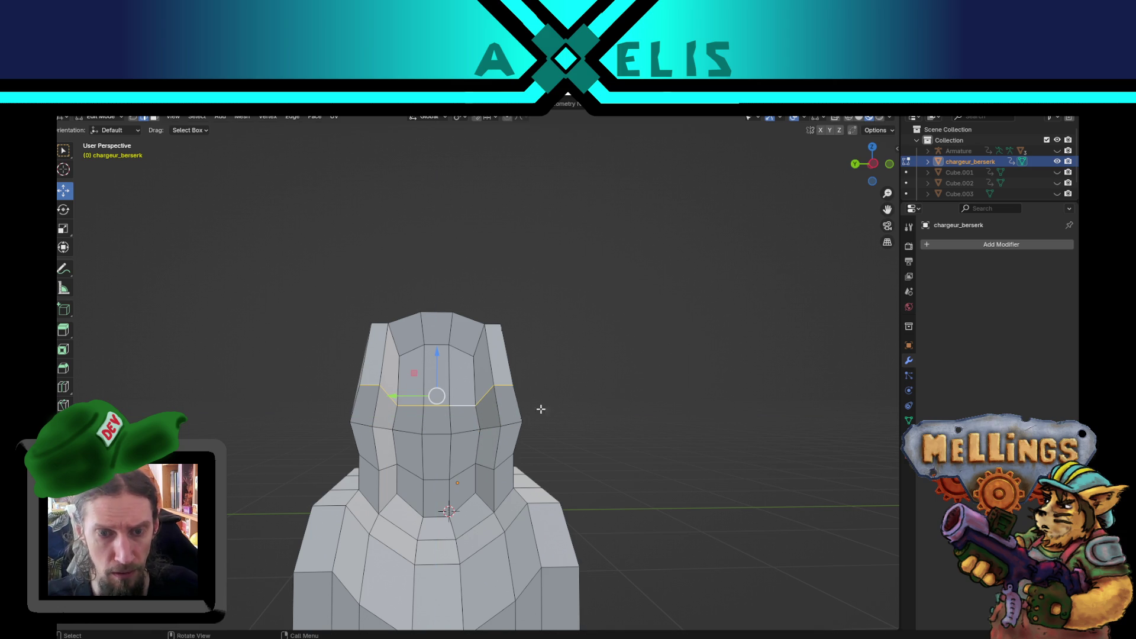
pyautogui.press('s')
pyautogui.press('y')
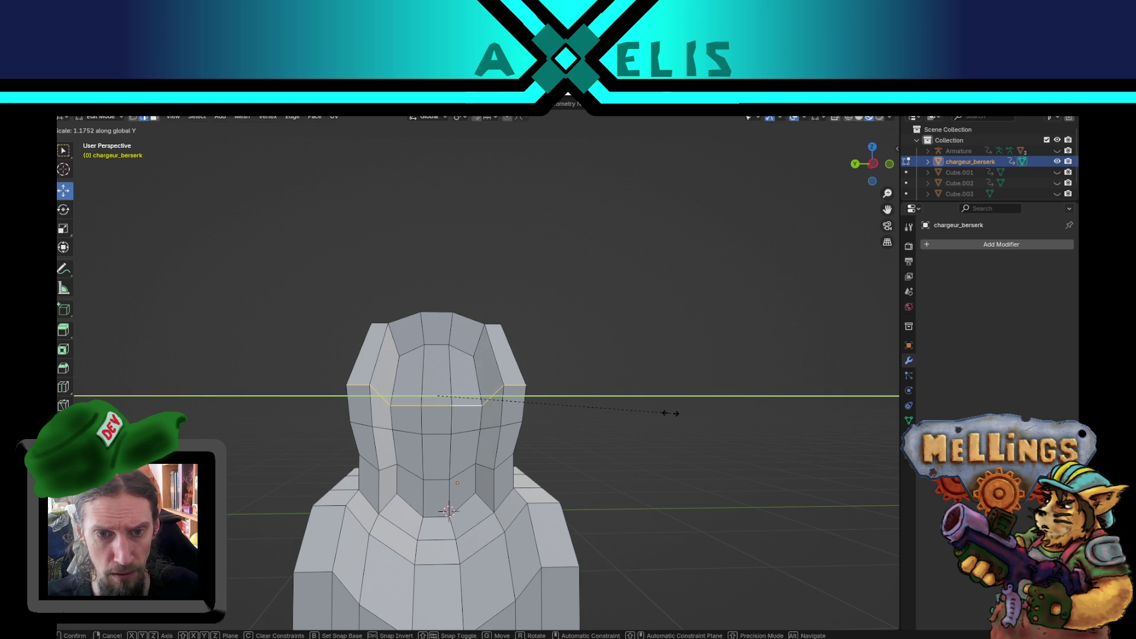
pyautogui.click(671, 413)
pyautogui.moveTo(479, 481)
pyautogui.mouseDown()
pyautogui.moveTo(493, 505)
pyautogui.moveTo(535, 520)
pyautogui.moveTo(537, 505)
pyautogui.mouseUp()
pyautogui.moveTo(570, 365)
pyautogui.mouseDown()
pyautogui.moveTo(632, 342)
pyautogui.moveTo(462, 401)
pyautogui.moveTo(437, 388)
pyautogui.moveTo(464, 398)
pyautogui.moveTo(558, 386)
pyautogui.moveTo(475, 368)
pyautogui.moveTo(474, 383)
pyautogui.moveTo(431, 385)
pyautogui.mouseUp()
pyautogui.scroll(-5, 639, 379)
# Save the model file.
pyautogui.hotkey('ctrl', 's')
pyautogui.moveTo(639, 414)
pyautogui.mouseDown()
pyautogui.moveTo(695, 406)
pyautogui.moveTo(692, 449)
pyautogui.moveTo(566, 437)
pyautogui.mouseUp()
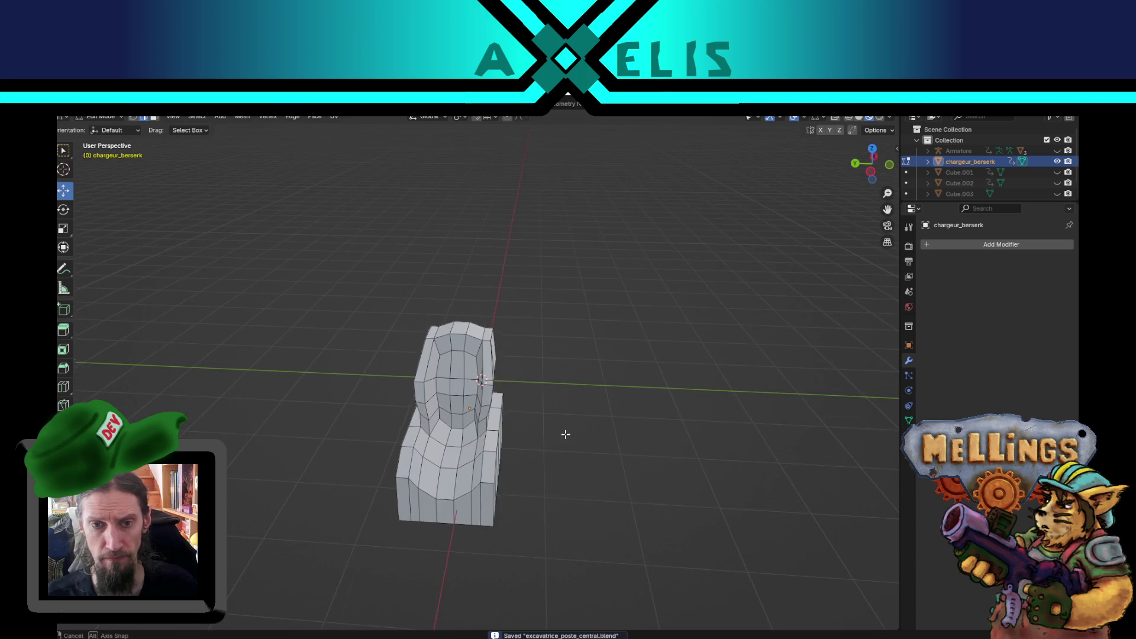
pyautogui.scroll(5, 566, 436)
# Circle-select the middle column of head faces and delete them to open a hole.
pyautogui.press('c')
pyautogui.moveTo(435, 355)
pyautogui.mouseDown()
pyautogui.moveTo(442, 416)
pyautogui.moveTo(465, 429)
pyautogui.moveTo(461, 392)
pyautogui.mouseUp()
pyautogui.rightClick(460, 391)
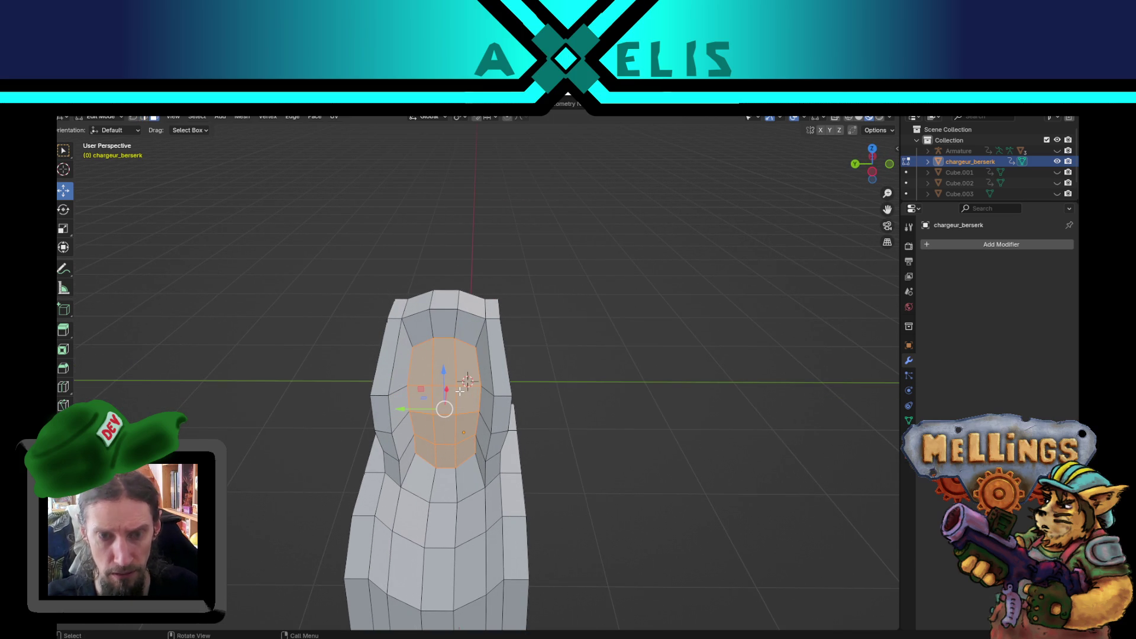
pyautogui.press('x')
pyautogui.click(460, 390)
# Nudge a vertex beside the hole vertically and inspect the piece from several angles.
pyautogui.moveTo(456, 357)
pyautogui.mouseDown()
pyautogui.moveTo(420, 369)
pyautogui.moveTo(410, 398)
pyautogui.mouseUp()
pyautogui.click(464, 379)
pyautogui.moveTo(439, 364); pyautogui.dragTo(521, 353)
pyautogui.moveTo(602, 417)
pyautogui.mouseDown()
pyautogui.moveTo(663, 407)
pyautogui.moveTo(568, 436)
pyautogui.moveTo(589, 431)
pyautogui.mouseUp()
pyautogui.scroll(-4, 662, 407)
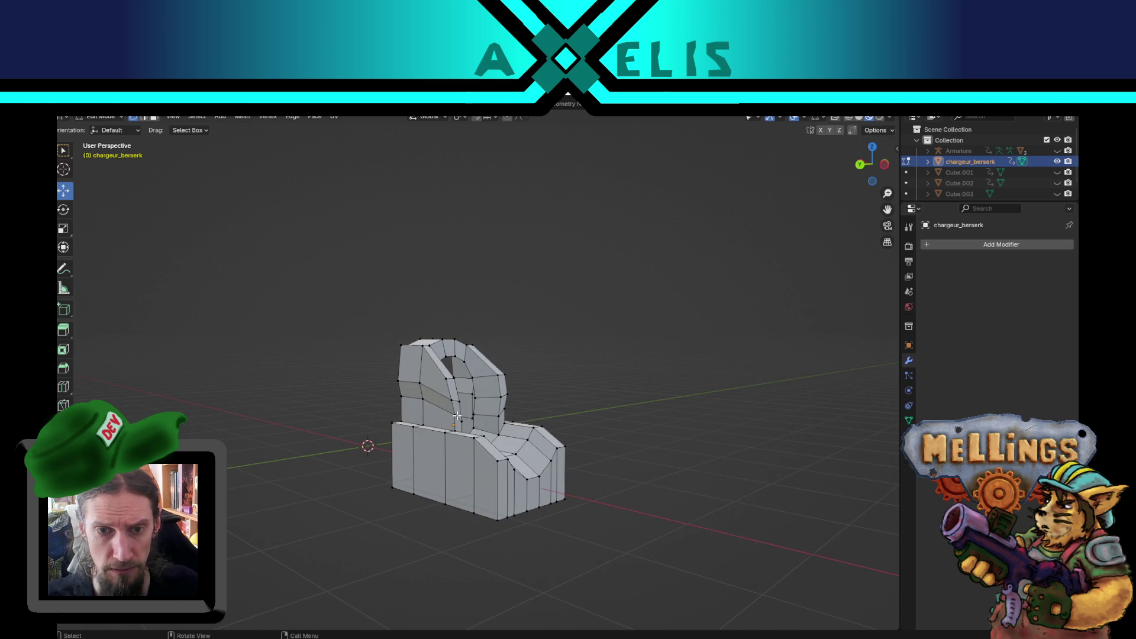
pyautogui.scroll(4, 457, 416)
pyautogui.moveTo(458, 416); pyautogui.dragTo(436, 431)
pyautogui.moveTo(489, 464); pyautogui.dragTo(480, 350)
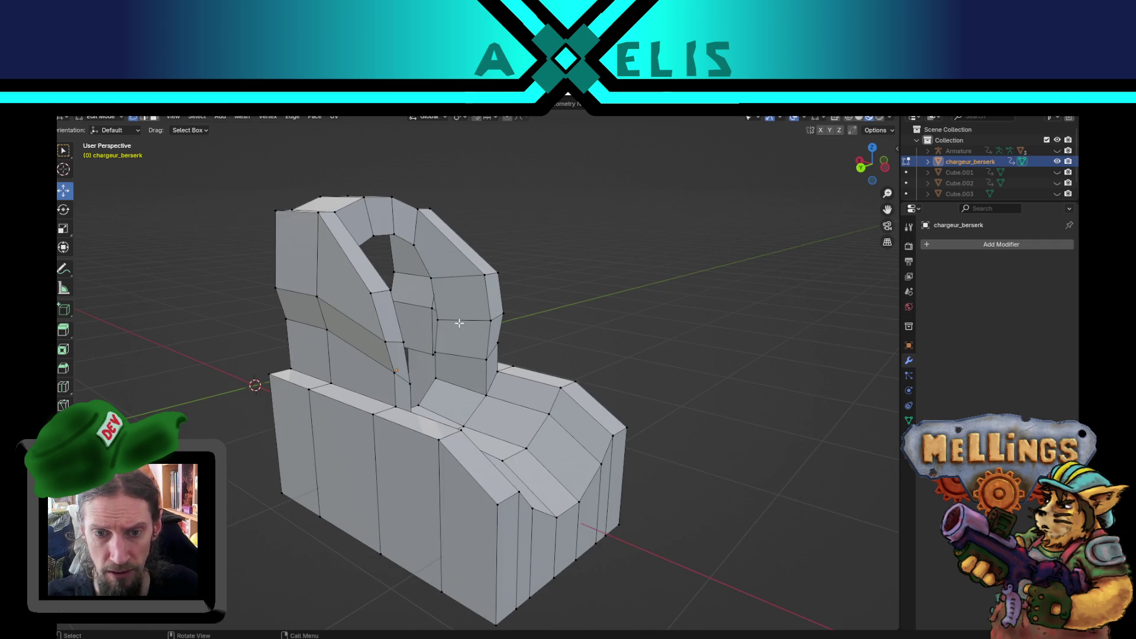
pyautogui.scroll(-4, 598, 333)
pyautogui.moveTo(604, 319)
pyautogui.mouseDown()
pyautogui.moveTo(636, 332)
pyautogui.moveTo(611, 344)
pyautogui.moveTo(574, 256)
pyautogui.moveTo(614, 308)
pyautogui.moveTo(594, 331)
pyautogui.mouseUp()
pyautogui.scroll(2, 595, 331)
pyautogui.moveTo(593, 376)
pyautogui.mouseDown()
pyautogui.moveTo(633, 498)
pyautogui.moveTo(593, 493)
pyautogui.mouseUp()
# Return to Object Mode and unhide the rest of the vehicle's parts.
pyautogui.press('Tab')
pyautogui.scroll(-2, 631, 497)
pyautogui.hotkey('alt', 'h')
pyautogui.moveTo(341, 479)
pyautogui.mouseDown()
pyautogui.moveTo(616, 516)
pyautogui.moveTo(471, 535)
pyautogui.moveTo(463, 524)
pyautogui.moveTo(525, 523)
pyautogui.moveTo(555, 431)
pyautogui.moveTo(557, 442)
pyautogui.moveTo(510, 449)
pyautogui.mouseUp()
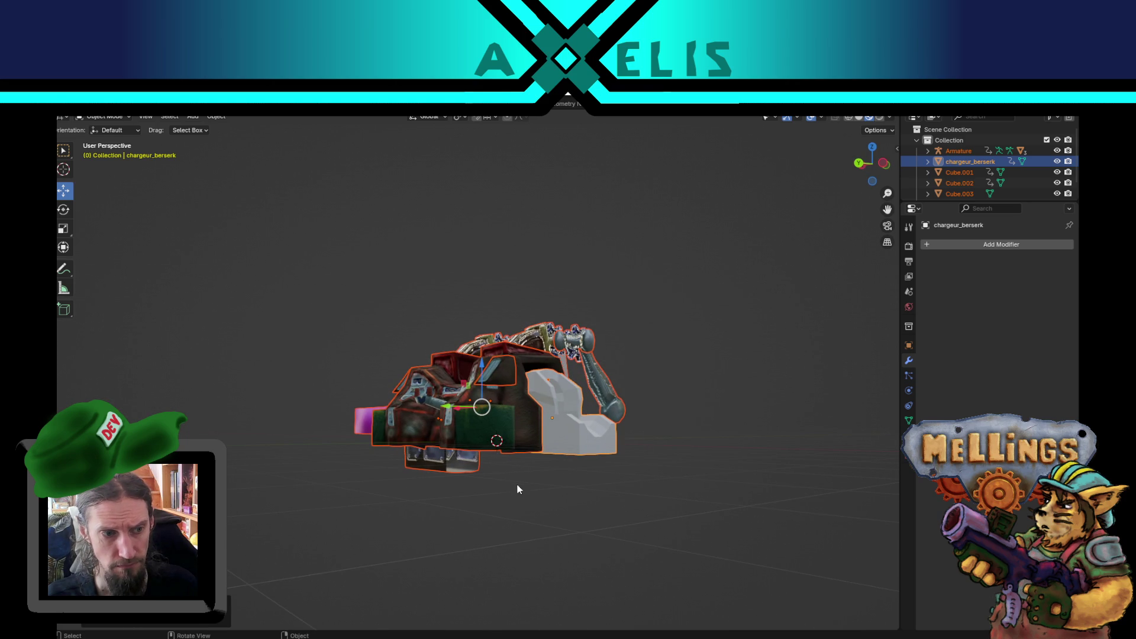
# Orbit around the full vehicle to a near-front view, then switch to the Unity editor.
pyautogui.moveTo(558, 420)
pyautogui.mouseDown()
pyautogui.moveTo(524, 485)
pyautogui.moveTo(457, 484)
pyautogui.mouseUp()
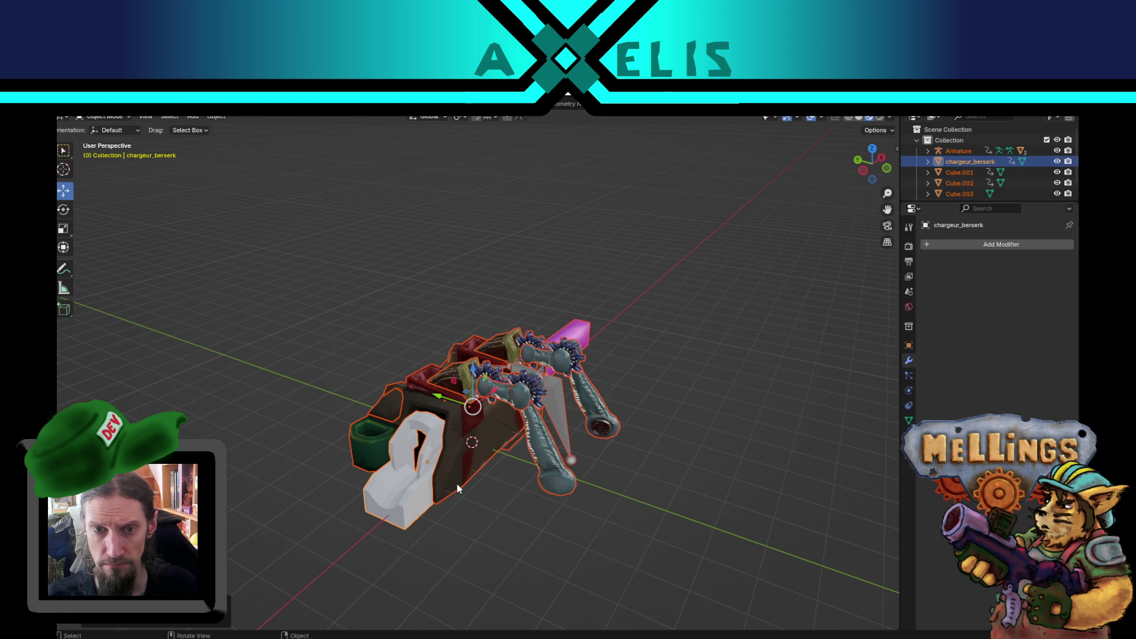
pyautogui.scroll(4, 457, 484)
pyautogui.scroll(-3, 435, 475)
pyautogui.moveTo(435, 474)
pyautogui.mouseDown()
pyautogui.moveTo(545, 447)
pyautogui.moveTo(599, 450)
pyautogui.moveTo(446, 485)
pyautogui.moveTo(457, 519)
pyautogui.mouseUp()
pyautogui.hotkey('alt', 'Tab')
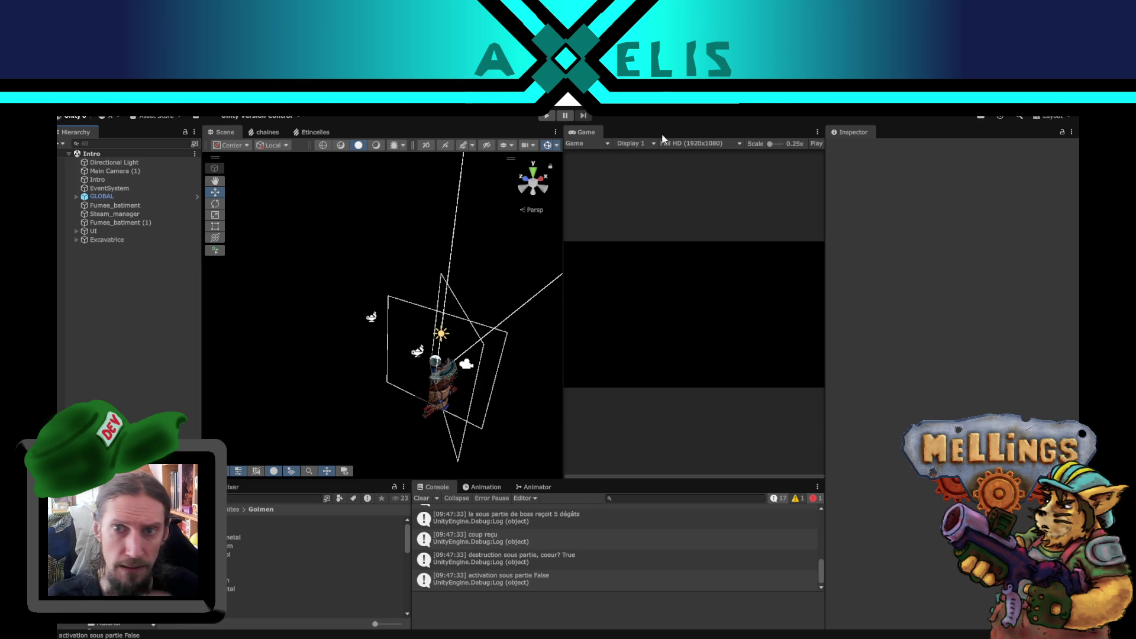
# Widen the Game view and set it to Play Focused.
pyautogui.moveTo(566, 263); pyautogui.dragTo(496, 273)
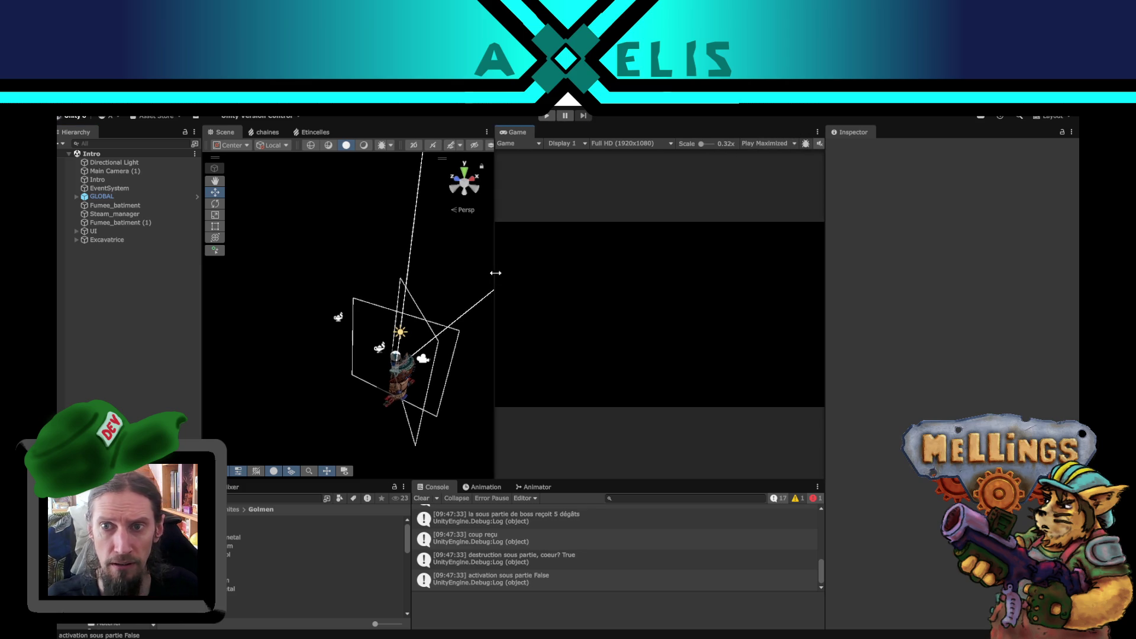
pyautogui.click(756, 145)
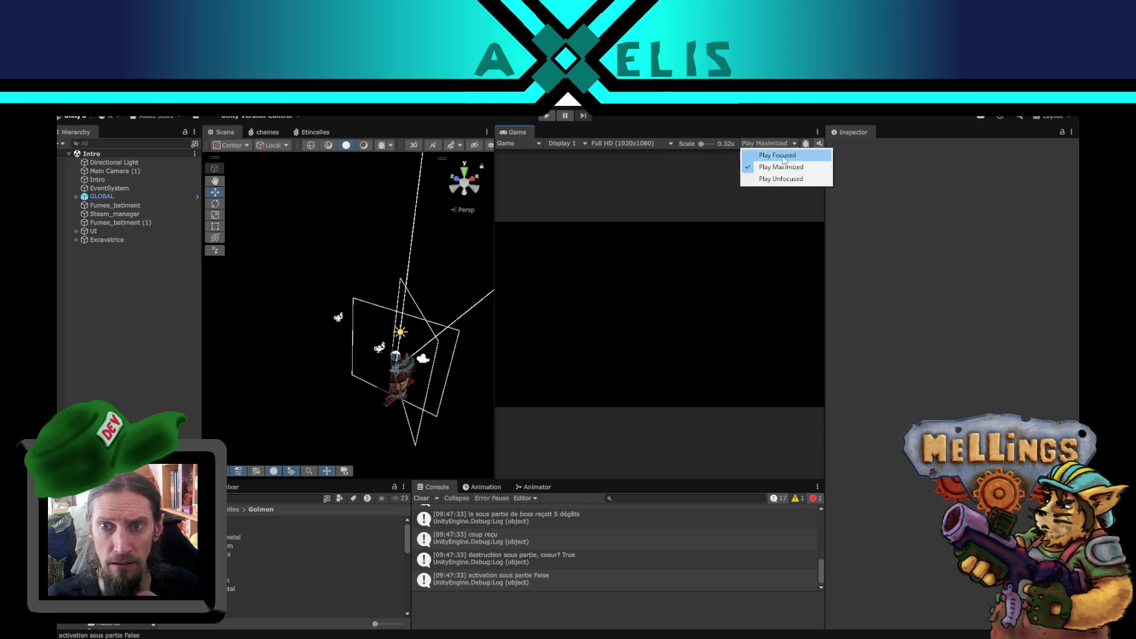
pyautogui.click(753, 154)
# Run the game, press Start on the title screen, then Launch into the battle mission.
pyautogui.click(547, 116)
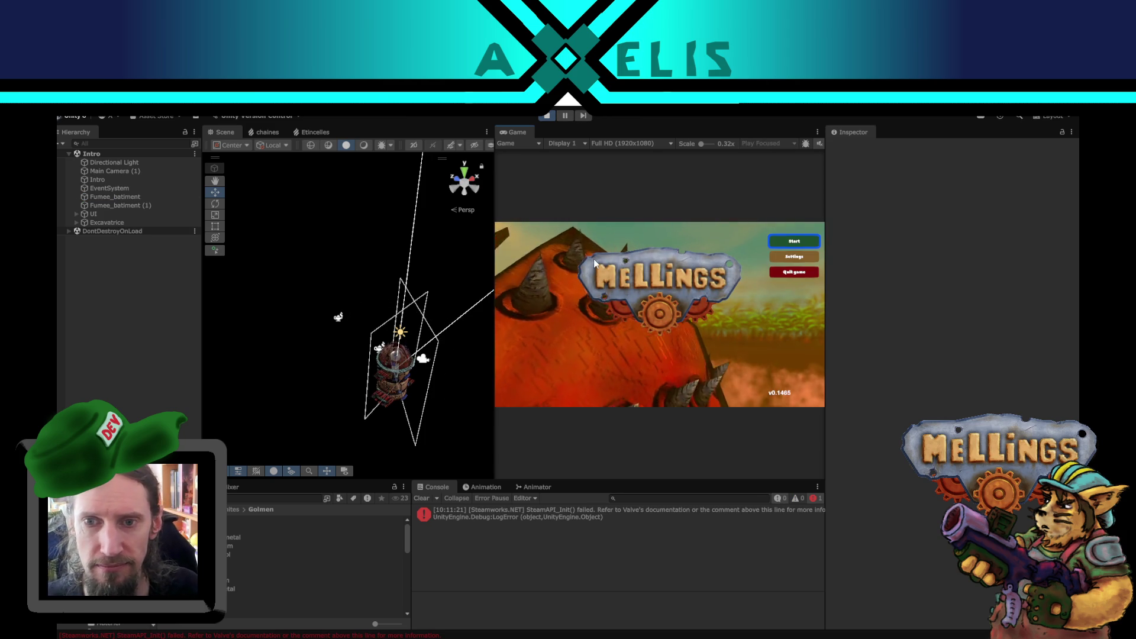
pyautogui.click(777, 242)
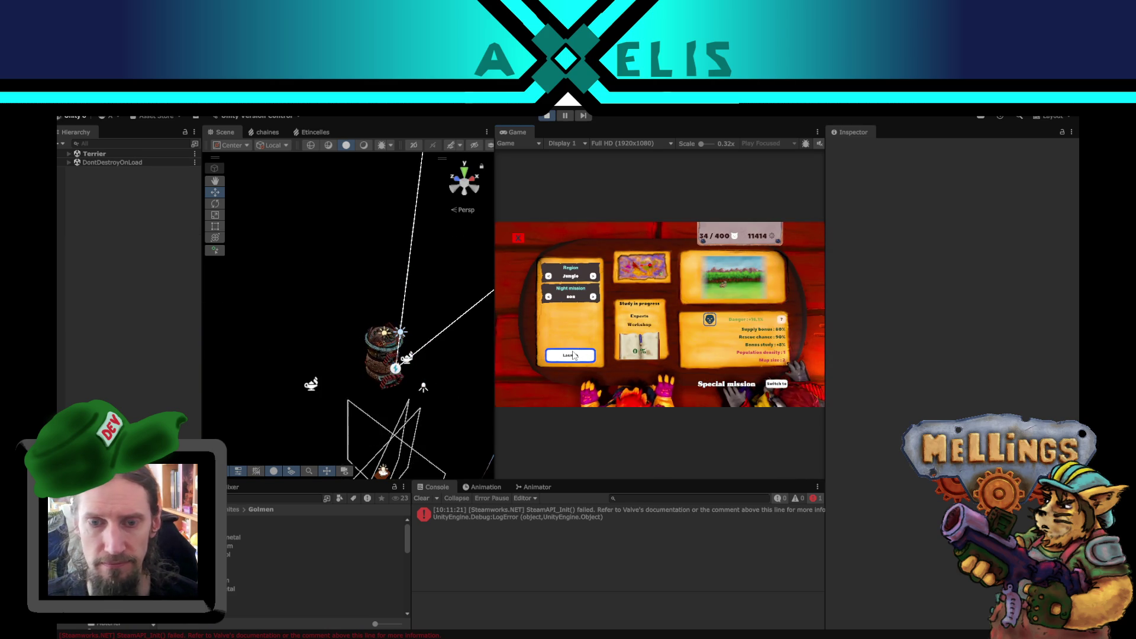
pyautogui.click(572, 355)
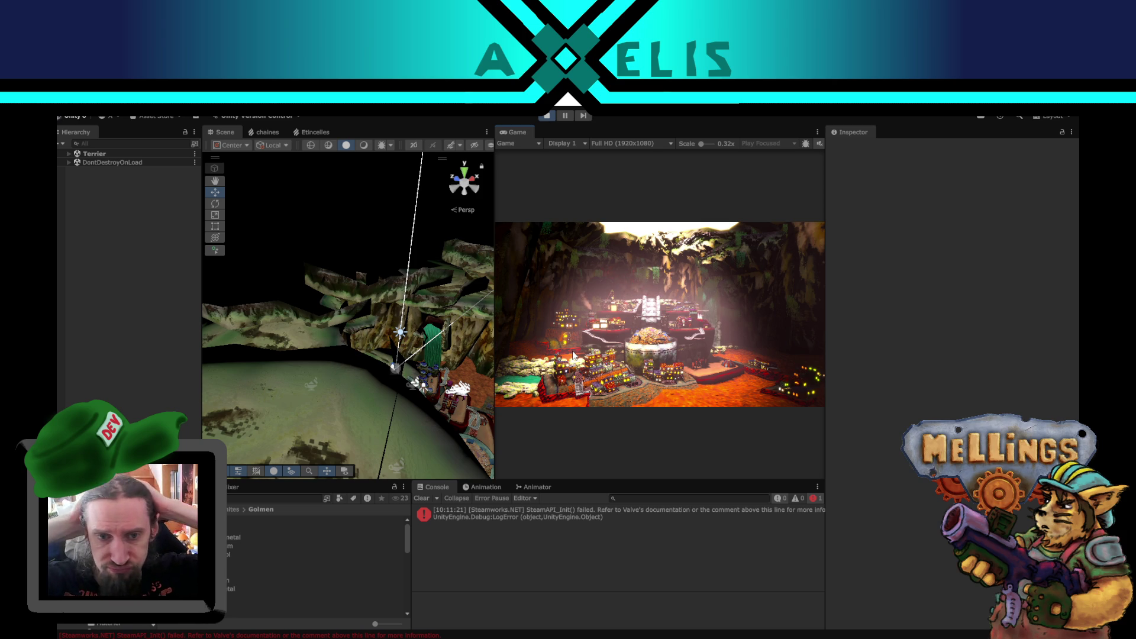
pyautogui.click(573, 355)
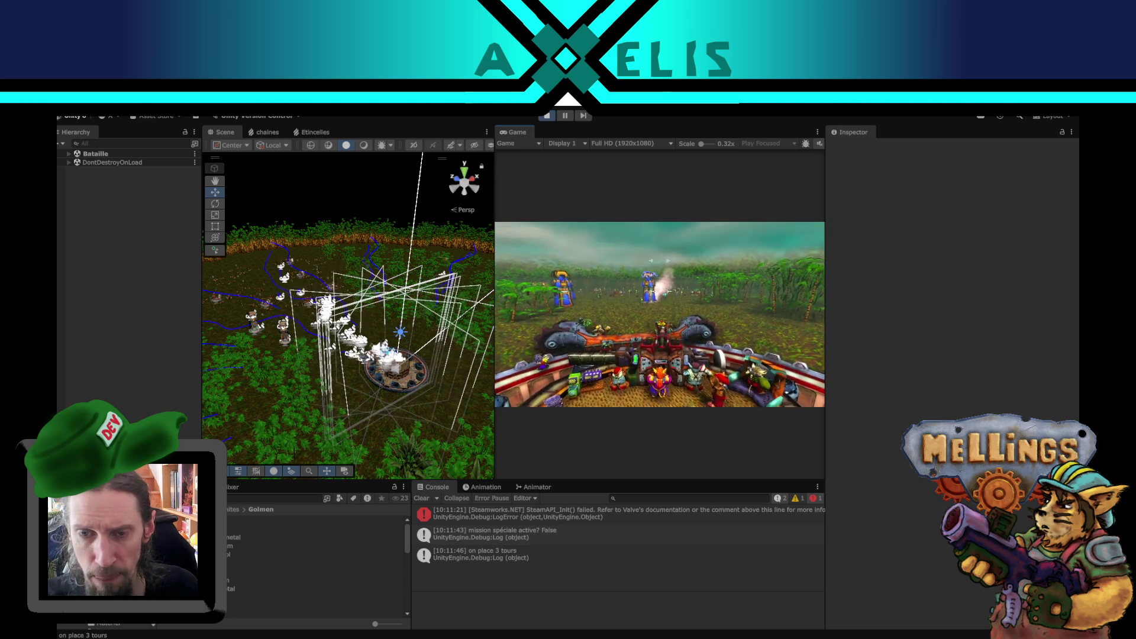
# Pause the battle with Escape to bring up the book-style pause menu.
pyautogui.press('Escape')
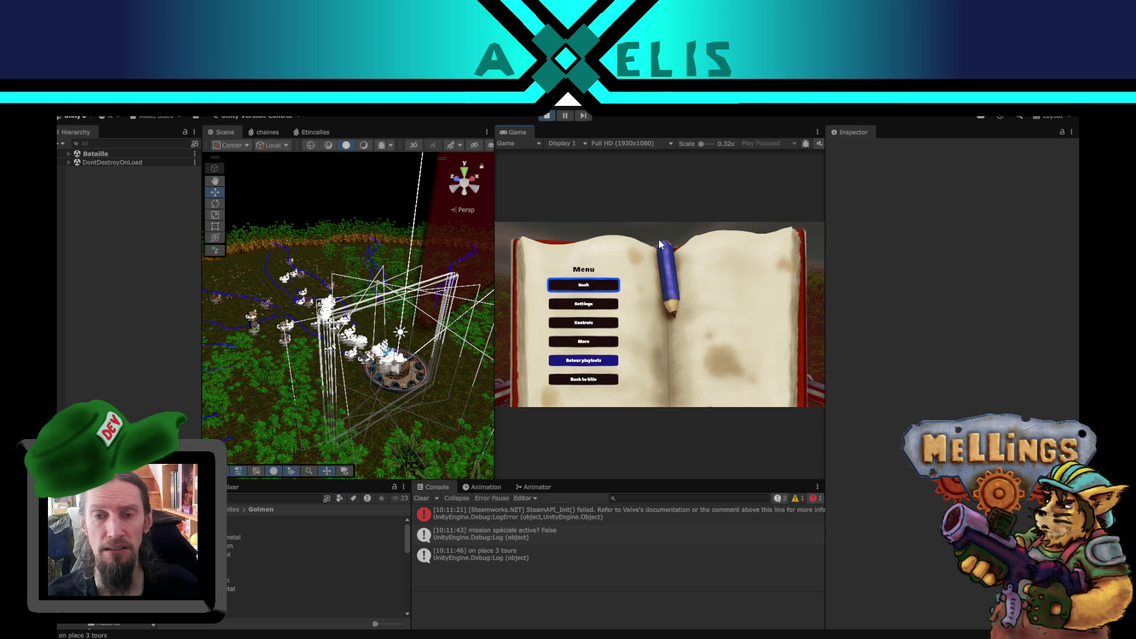
# Resume the battle, fire the heavy cannon, then pause and exit Play mode.
pyautogui.press('Escape')
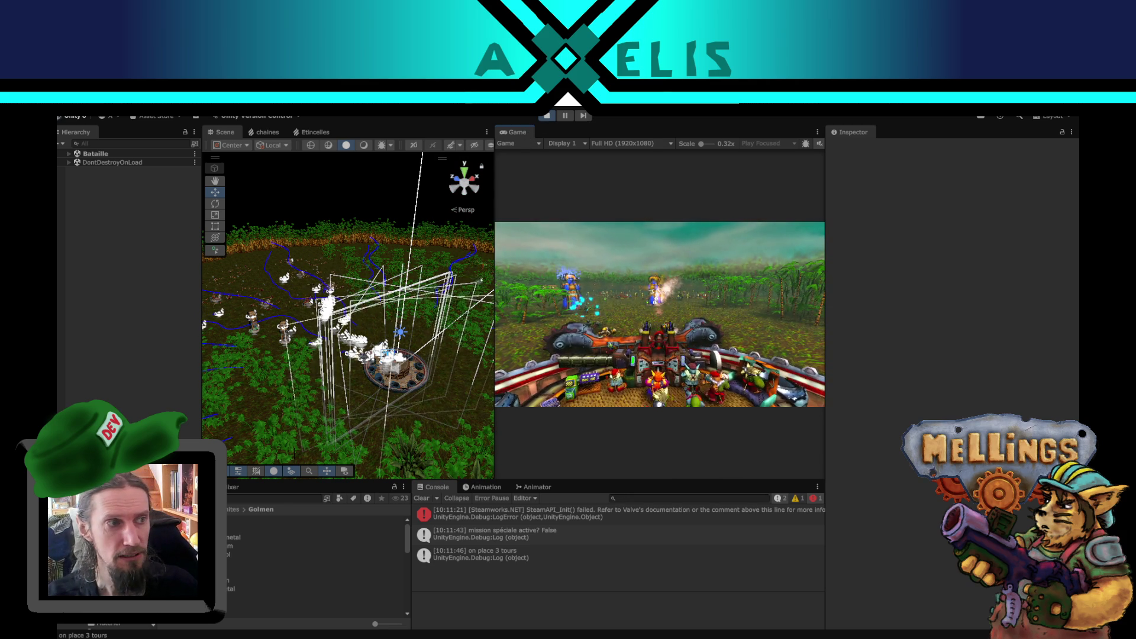
pyautogui.click(671, 304)
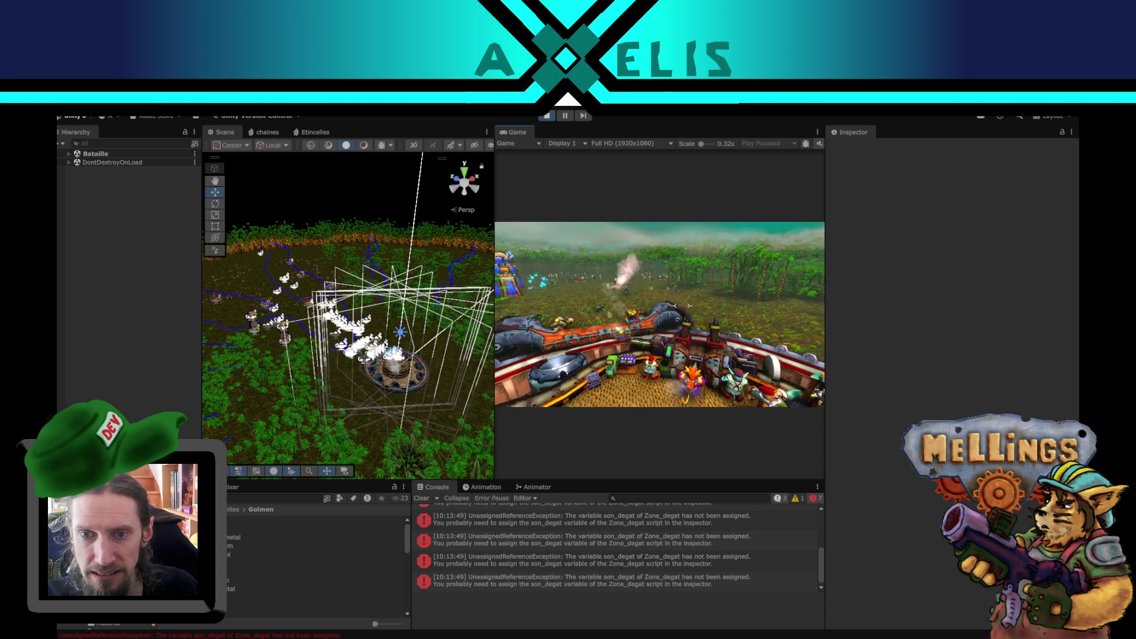
pyautogui.press('Escape')
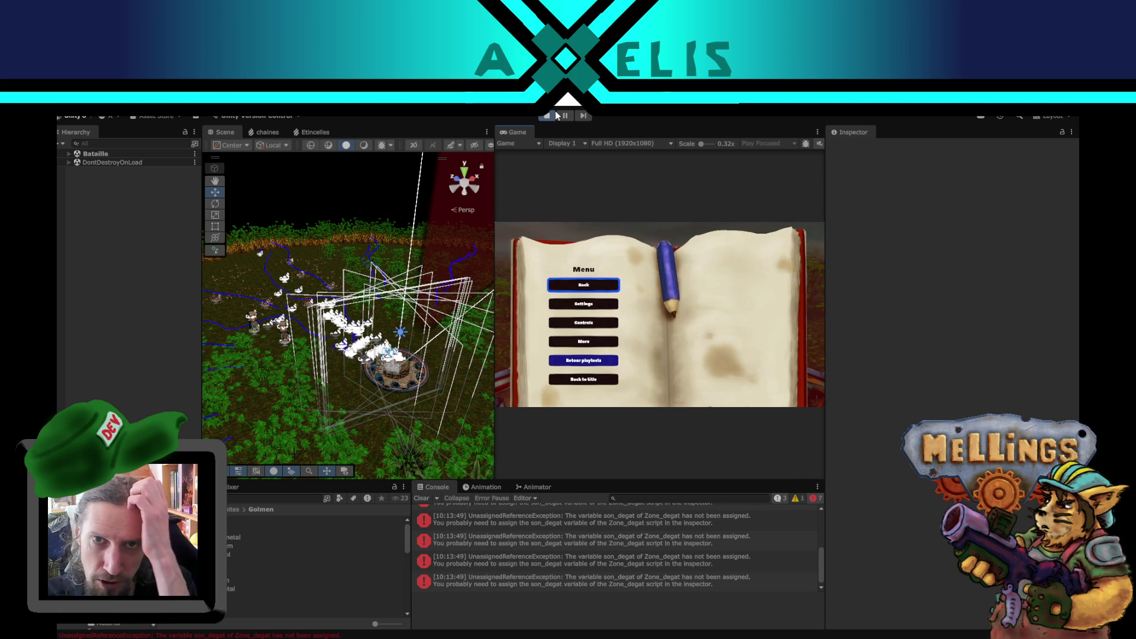
pyautogui.click(556, 116)
pyautogui.hotkey('alt', 'Tab')
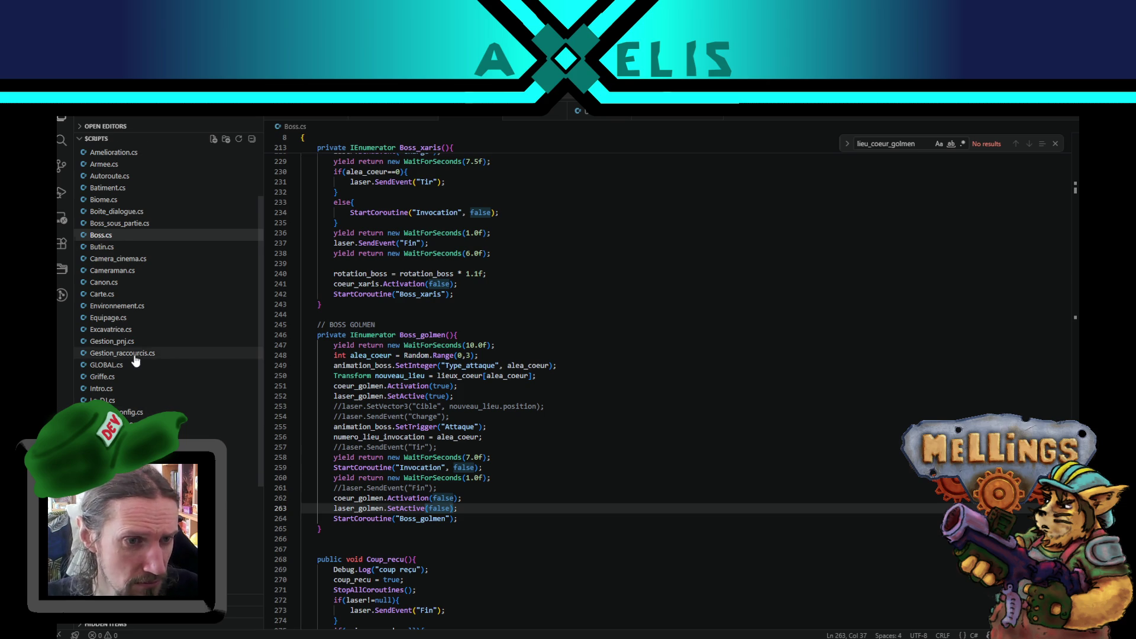
# Open Excavatrice.cs and search 'change_ca' to reach the Change_canon camera code.
pyautogui.scroll(3, 136, 361)
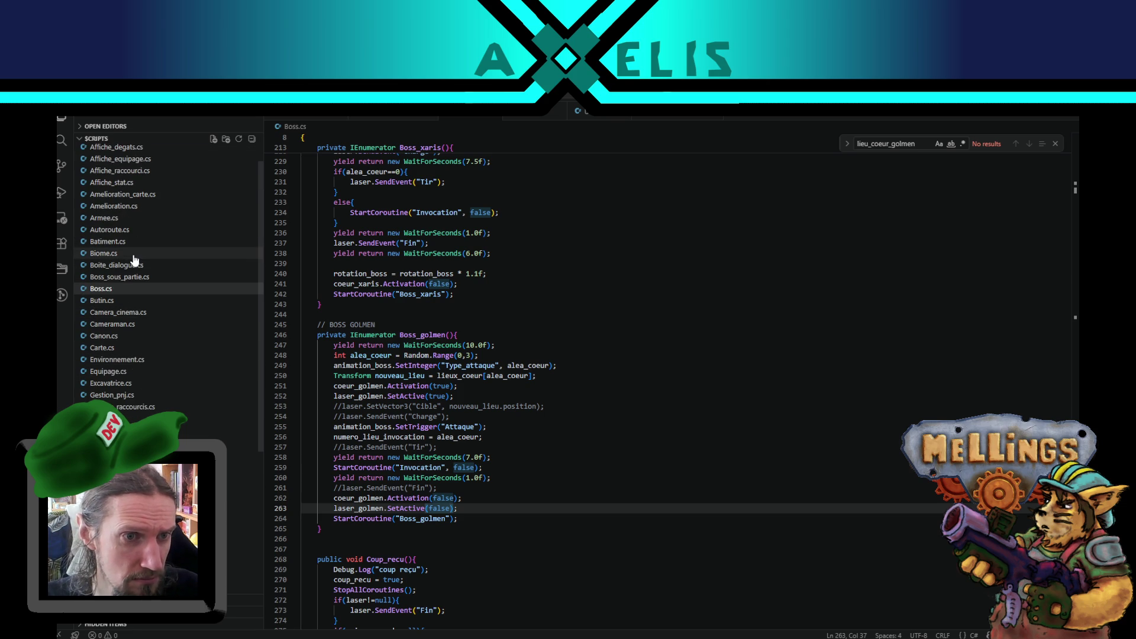
pyautogui.click(139, 382)
pyautogui.hotkey('ctrl', 'f')
pyautogui.write('change_ca')
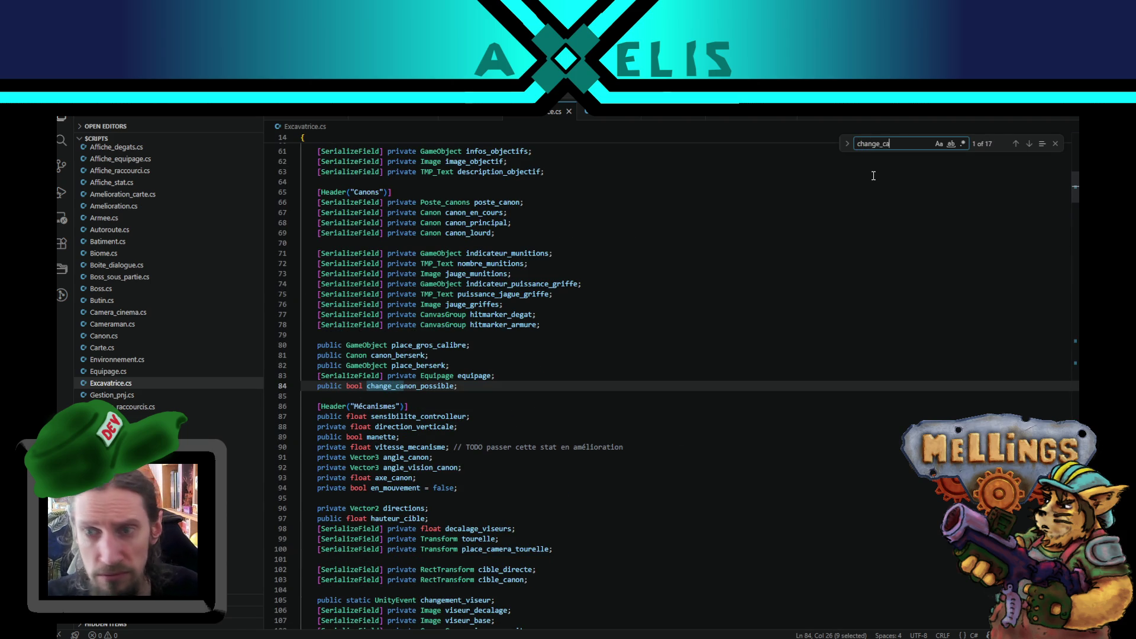
pyautogui.click(1031, 144)
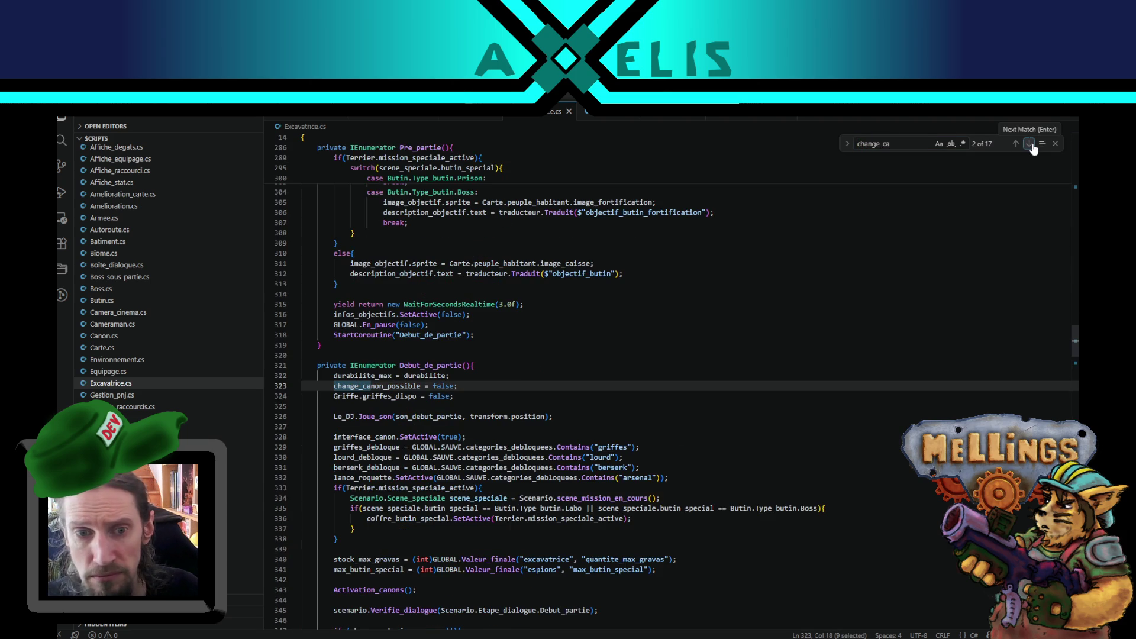
pyautogui.click(1032, 148)
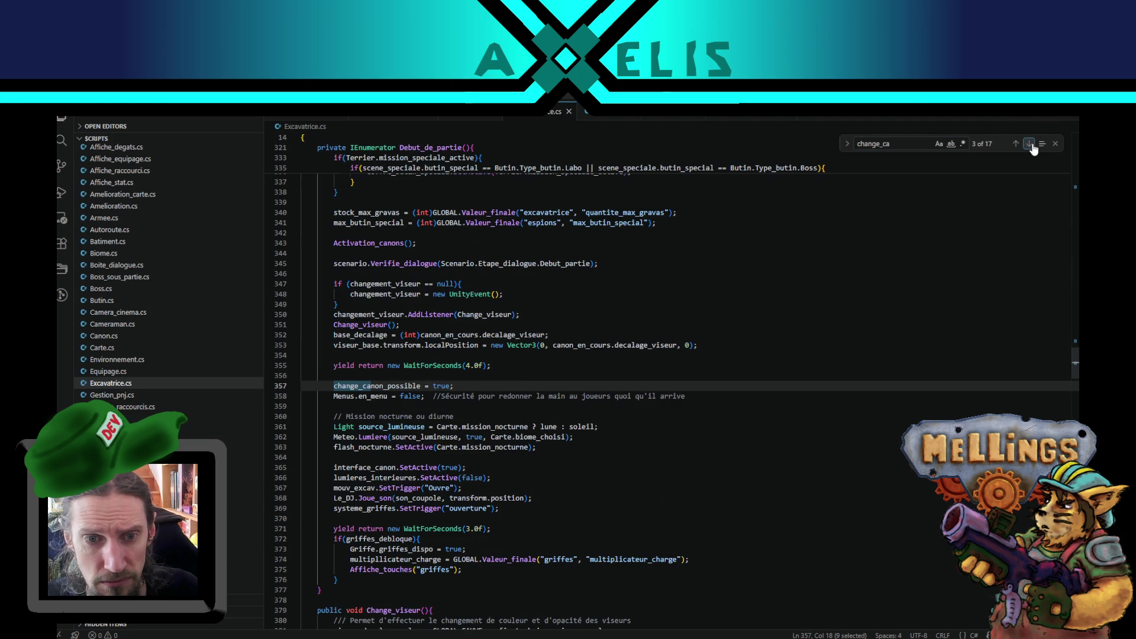
pyautogui.click(1030, 144)
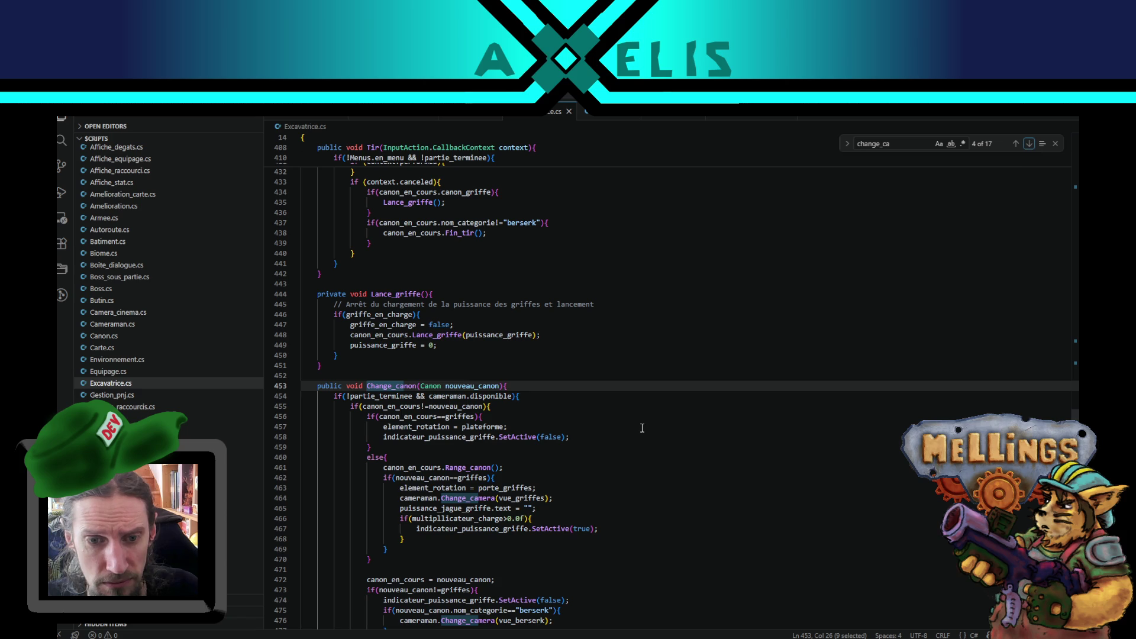
pyautogui.scroll(-1, 512, 466)
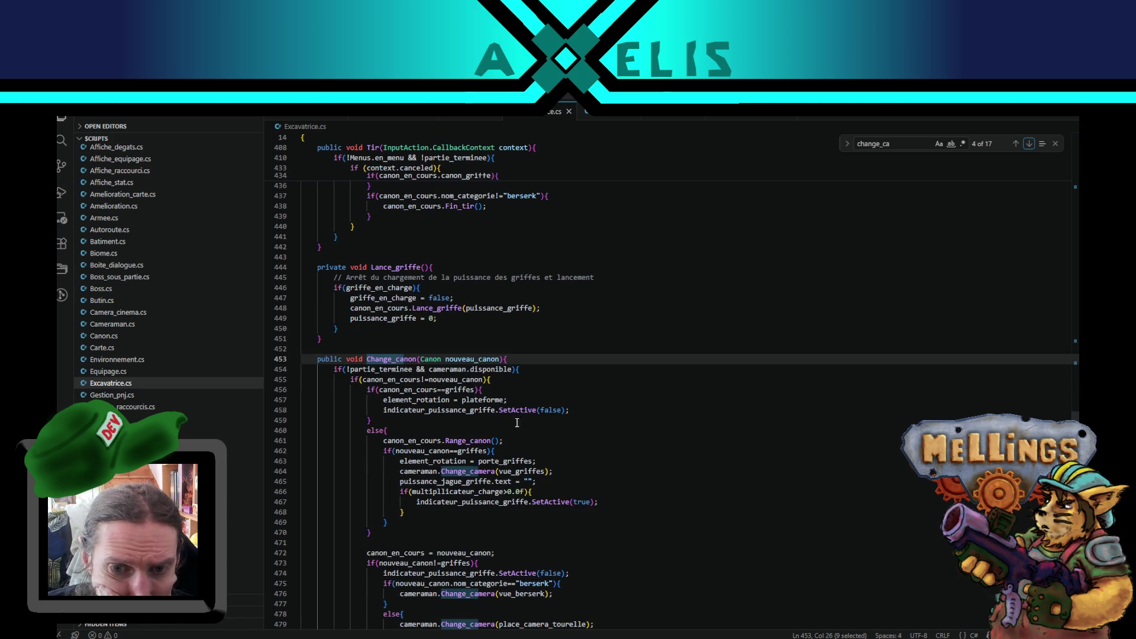
pyautogui.doubleClick(469, 471)
pyautogui.scroll(-4, 498, 530)
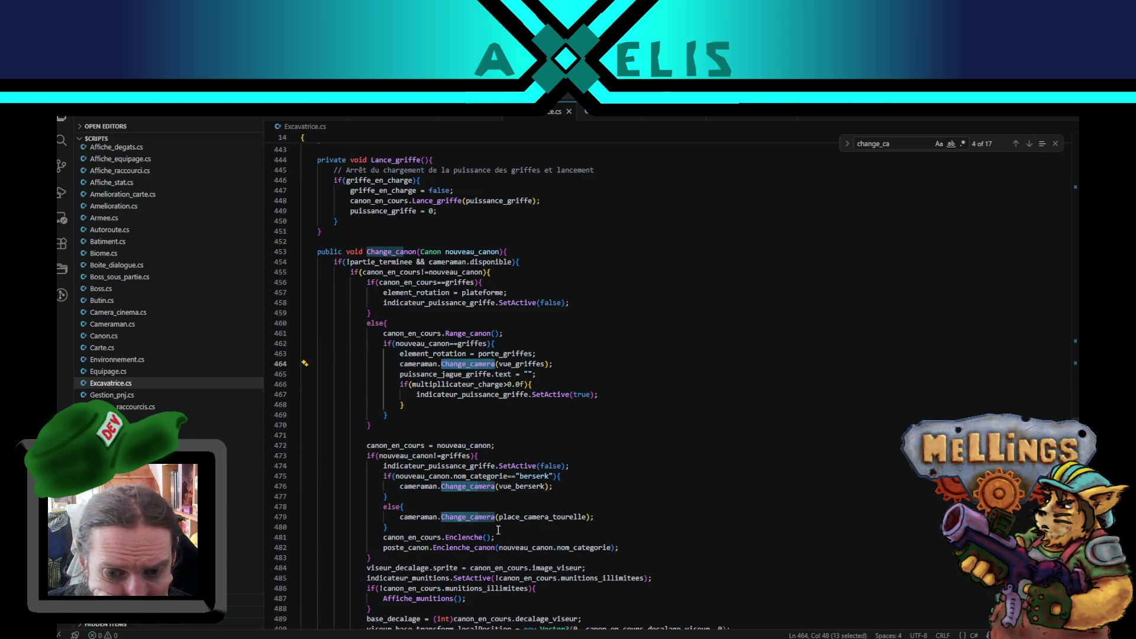
# Comment out the Change_camera(vue_berserk) line with // and return to Unity.
pyautogui.click(400, 489)
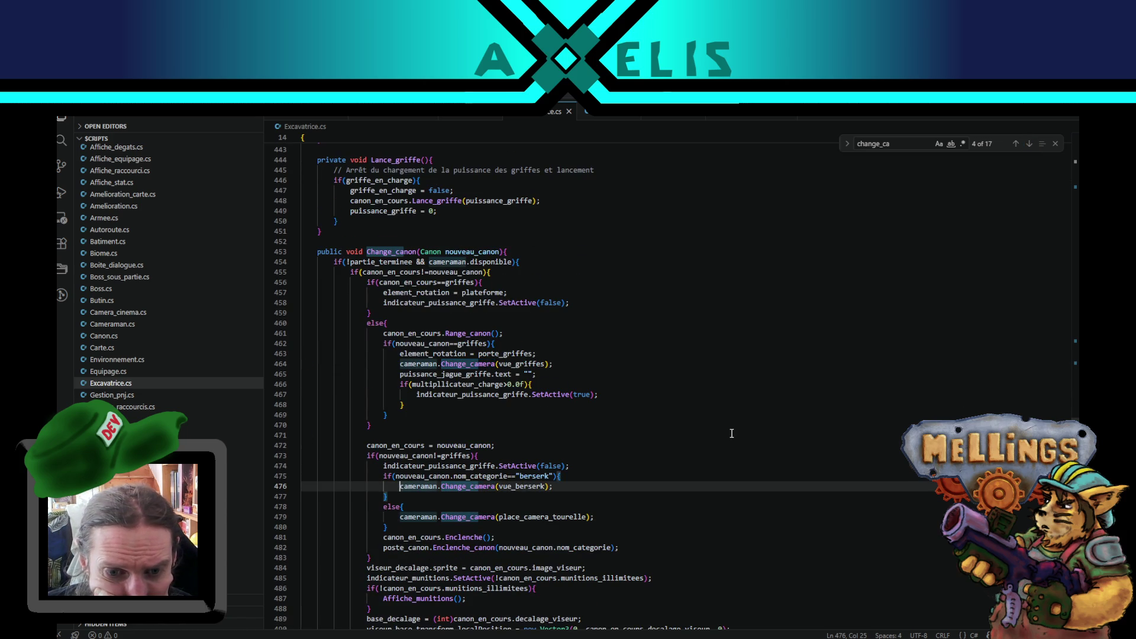
pyautogui.write('//')
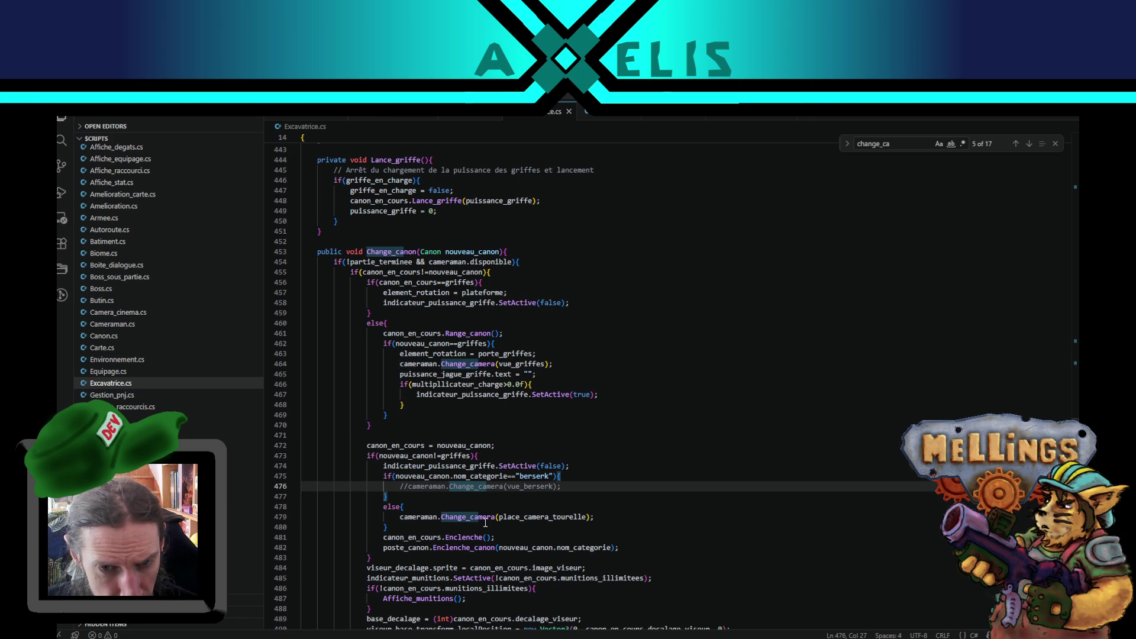
pyautogui.scroll(-3, 553, 483)
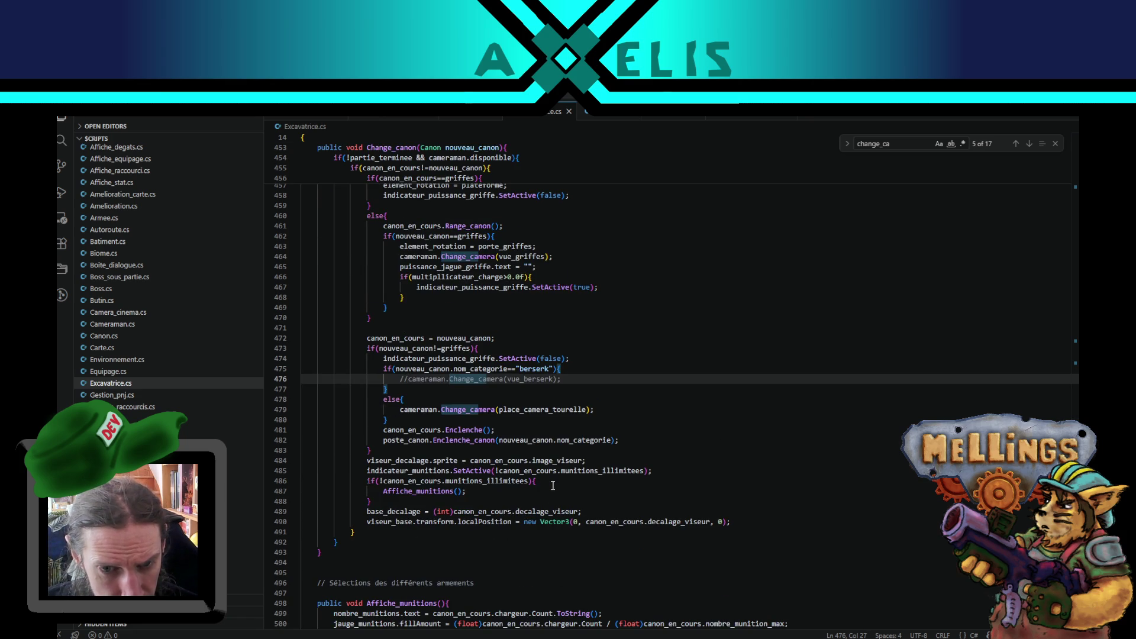
pyautogui.hotkey('alt', 'Tab')
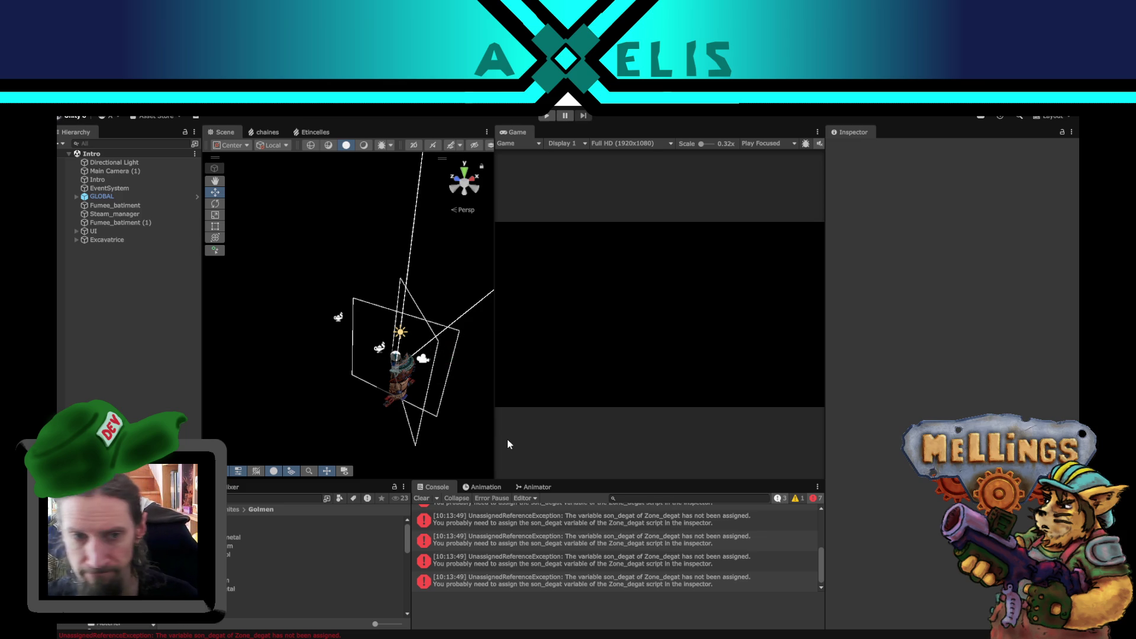
# Run the game with Play Maximized and open the Jungle mission setup panel.
pyautogui.click(547, 117)
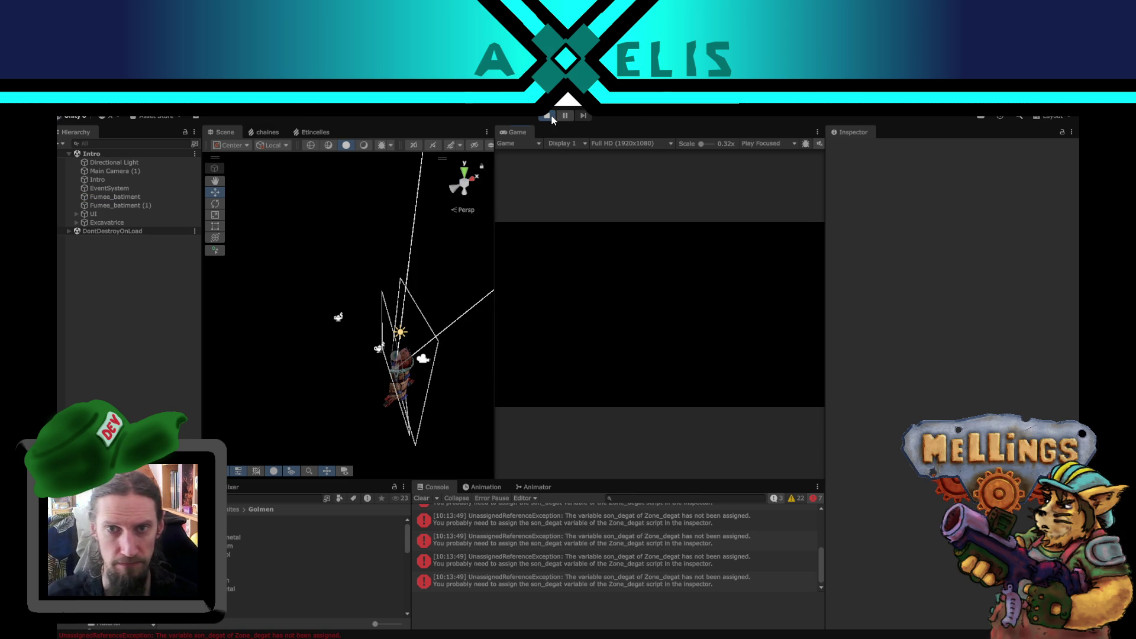
pyautogui.click(775, 143)
pyautogui.click(770, 165)
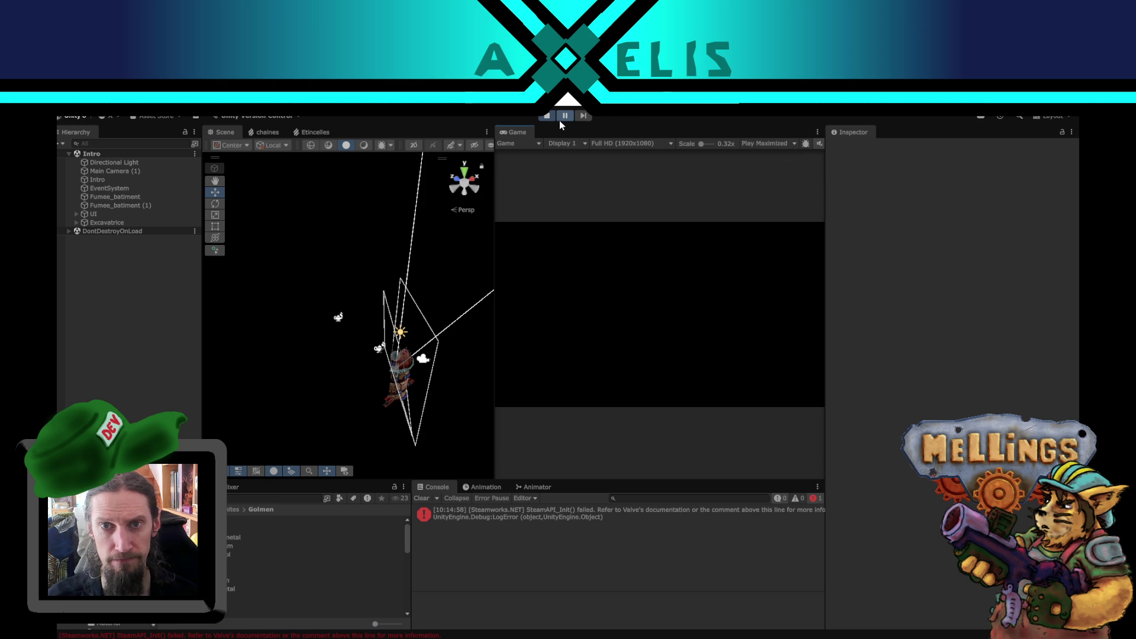
pyautogui.click(561, 118)
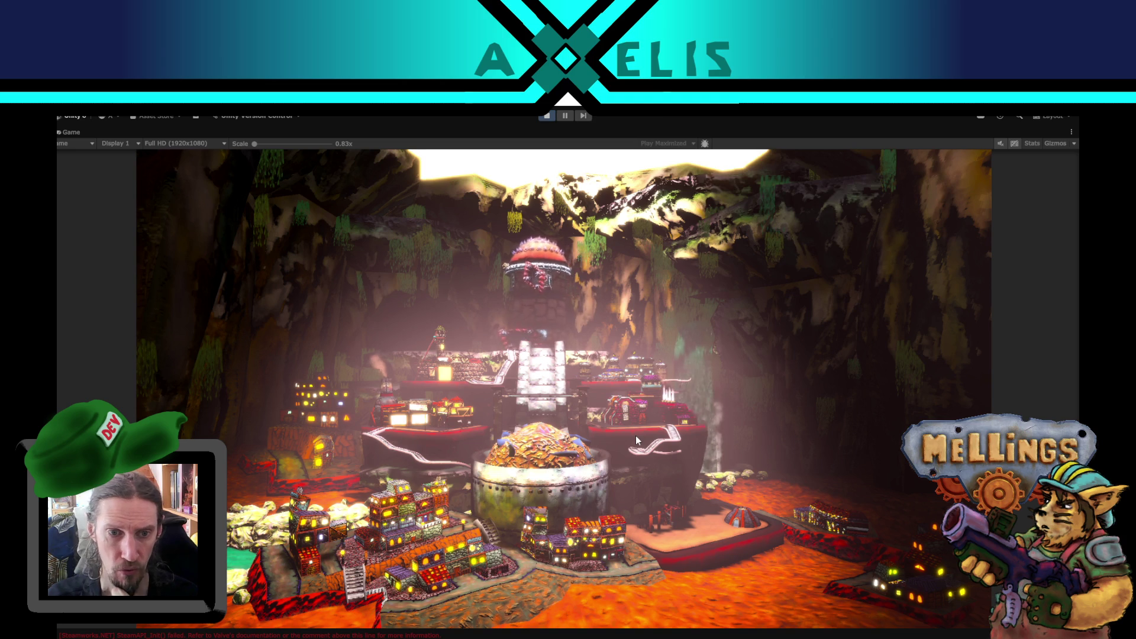
pyautogui.click(522, 573)
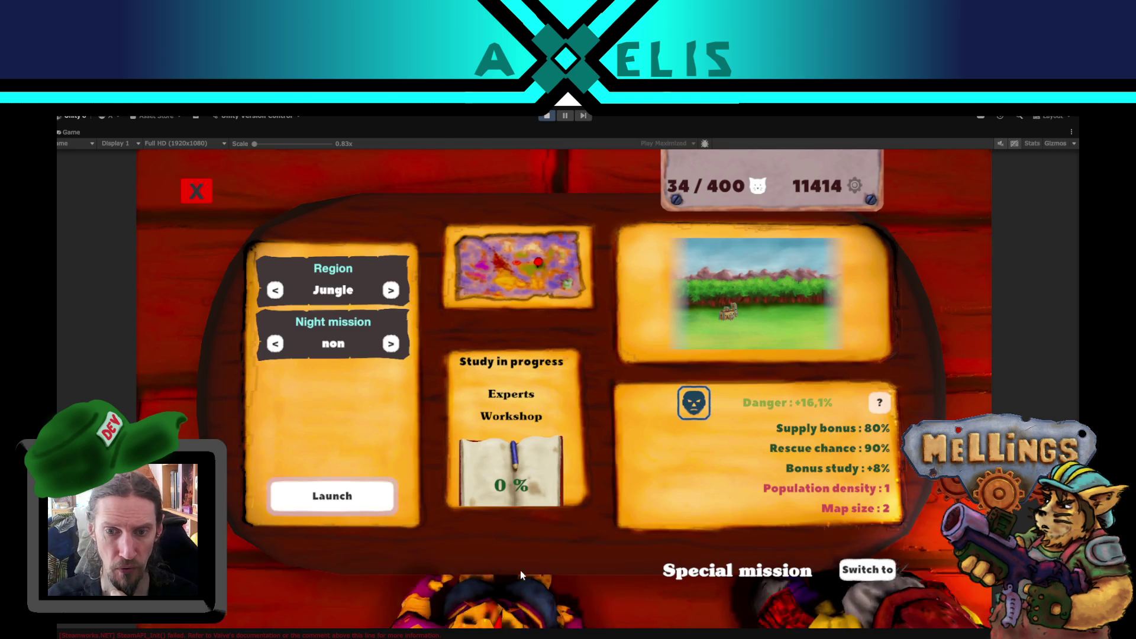
# Launch the Jungle mission from the setup panel to start the turret battle.
pyautogui.click(319, 496)
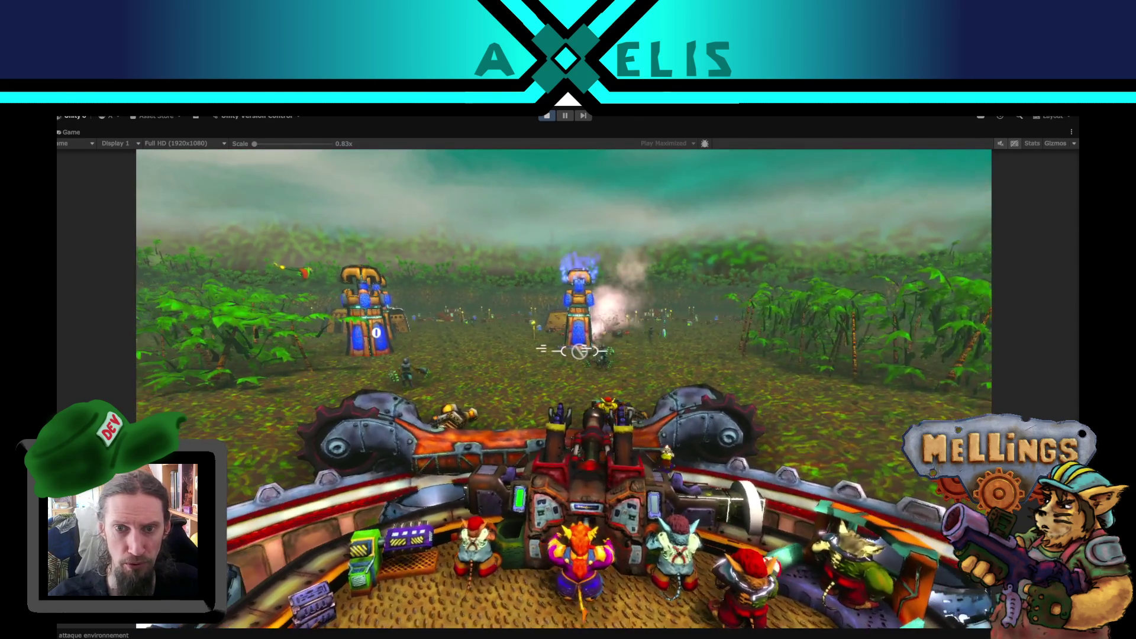
# Fire the turret at the enemy towers, pounding the blue tower.
pyautogui.click(564, 354)
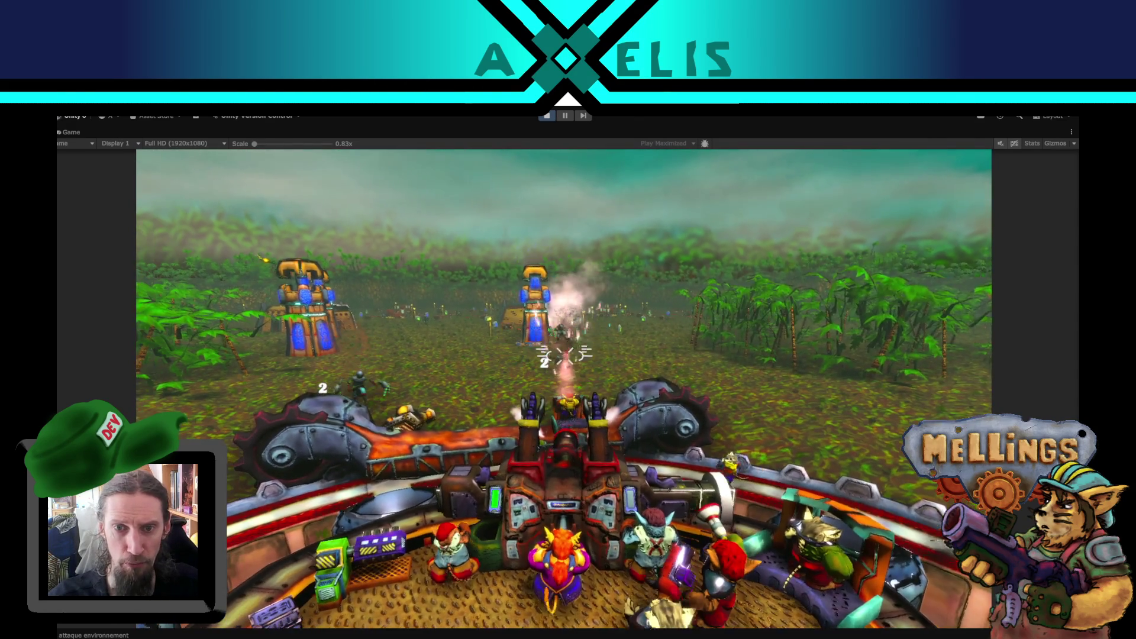
pyautogui.click(582, 352)
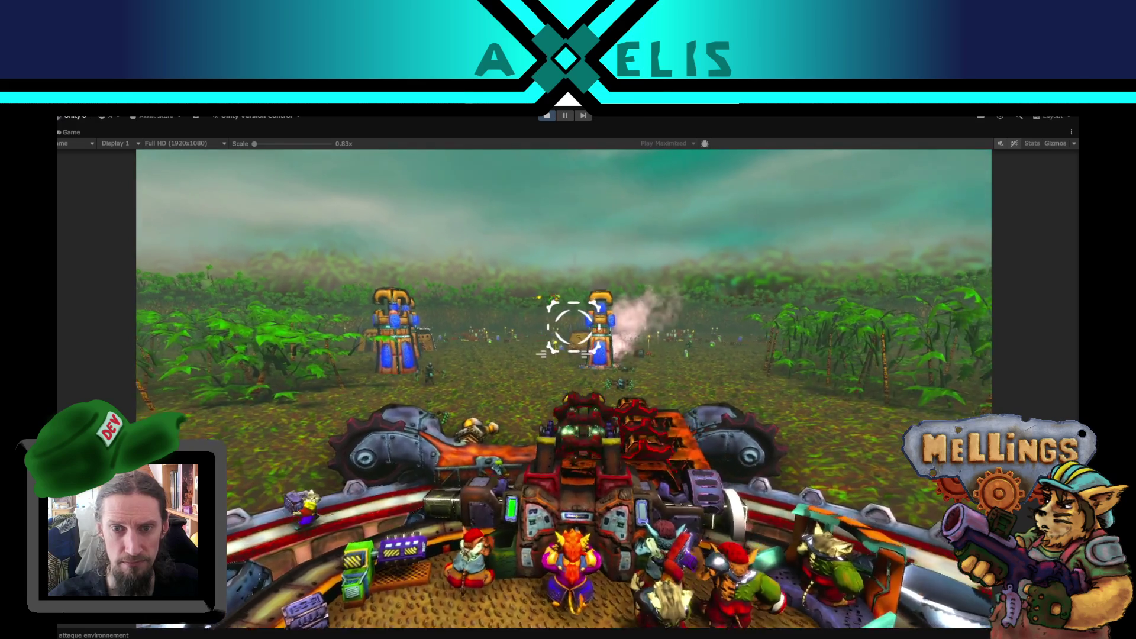
pyautogui.click(560, 341)
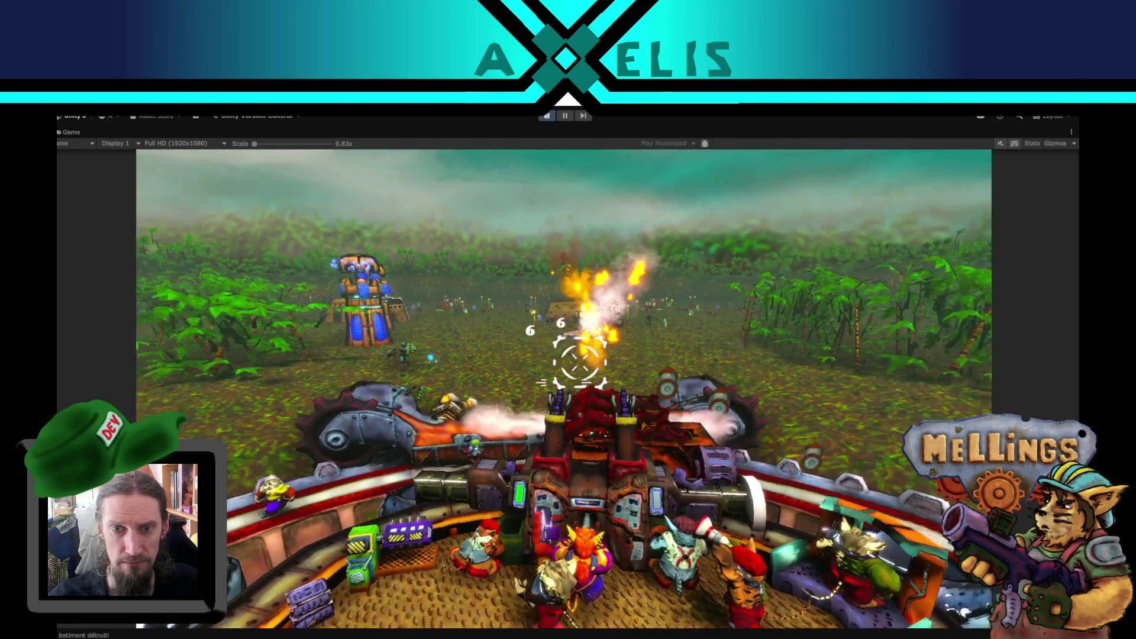
pyautogui.click(643, 364)
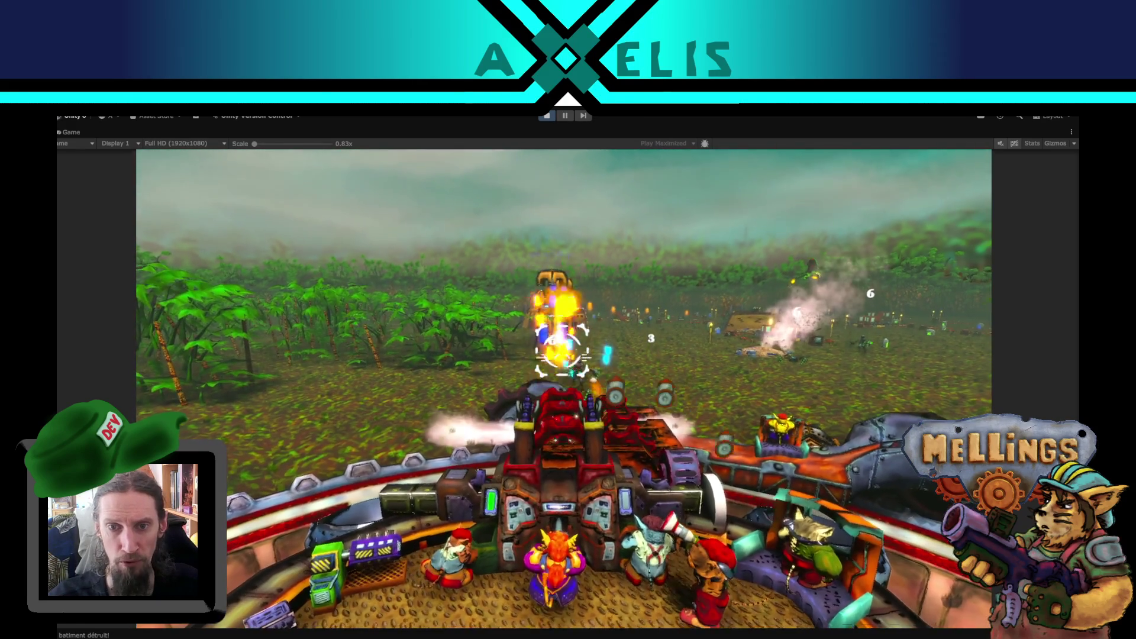
pyautogui.click(559, 367)
pyautogui.click(568, 362)
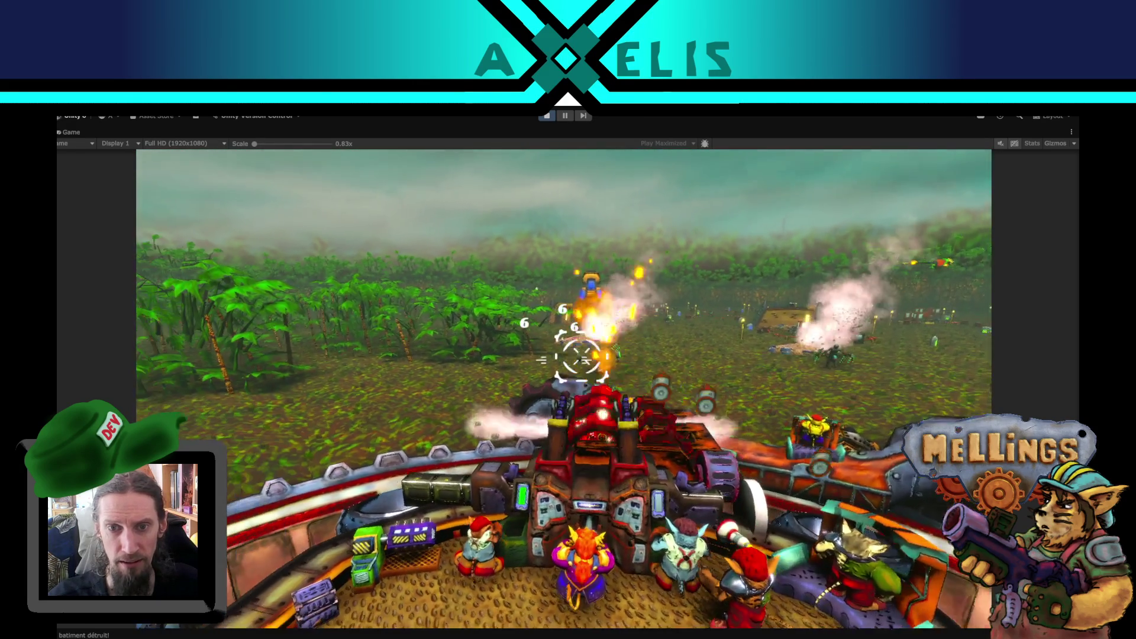
pyautogui.click(568, 360)
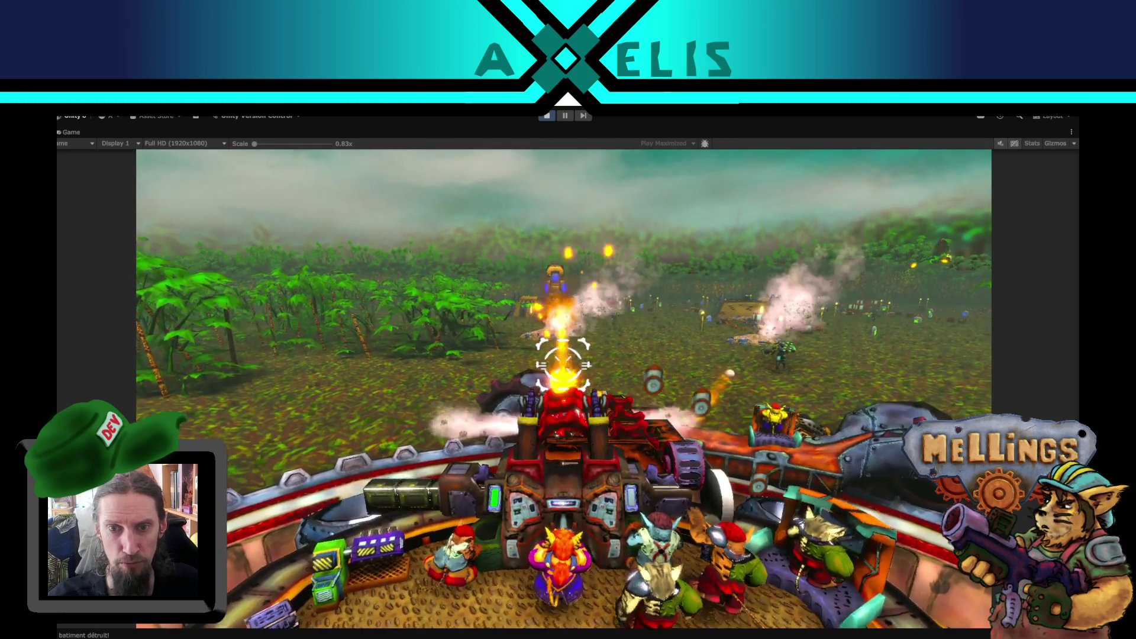
# Keep shooting the buildings across the field, then pause the game and Unity play mode.
pyautogui.click(564, 364)
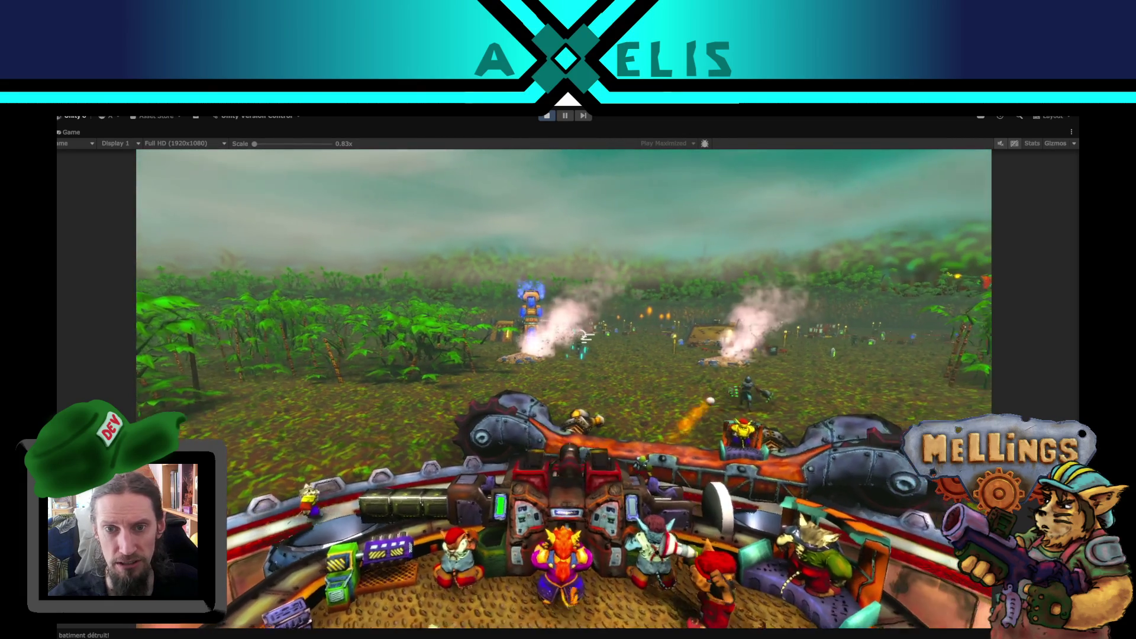
pyautogui.click(583, 338)
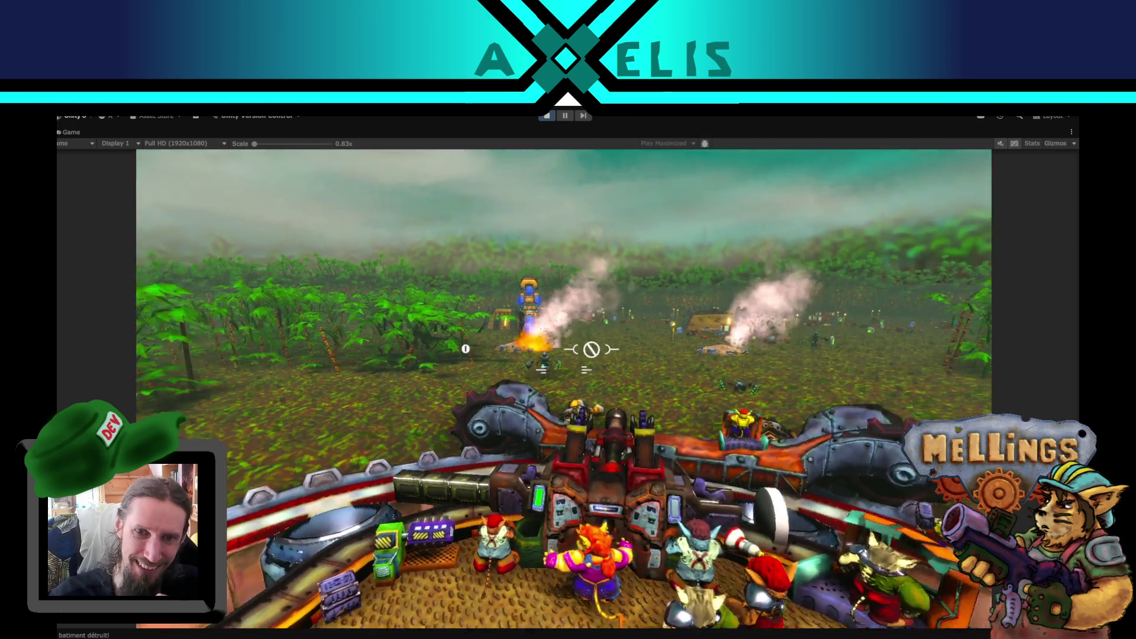
pyautogui.click(591, 349)
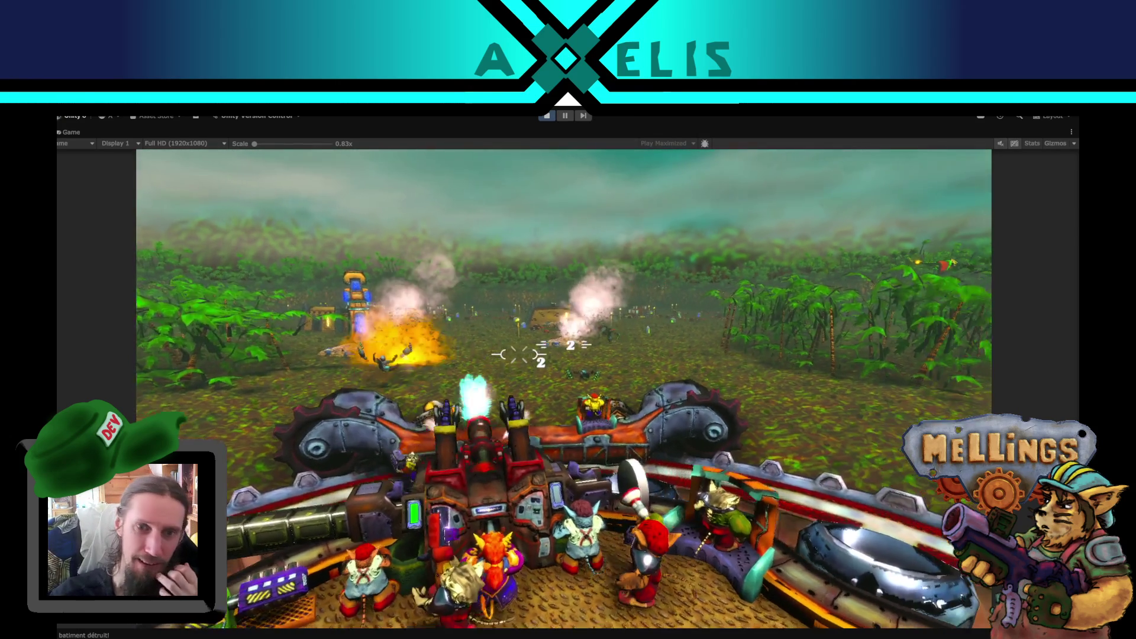
pyautogui.click(560, 346)
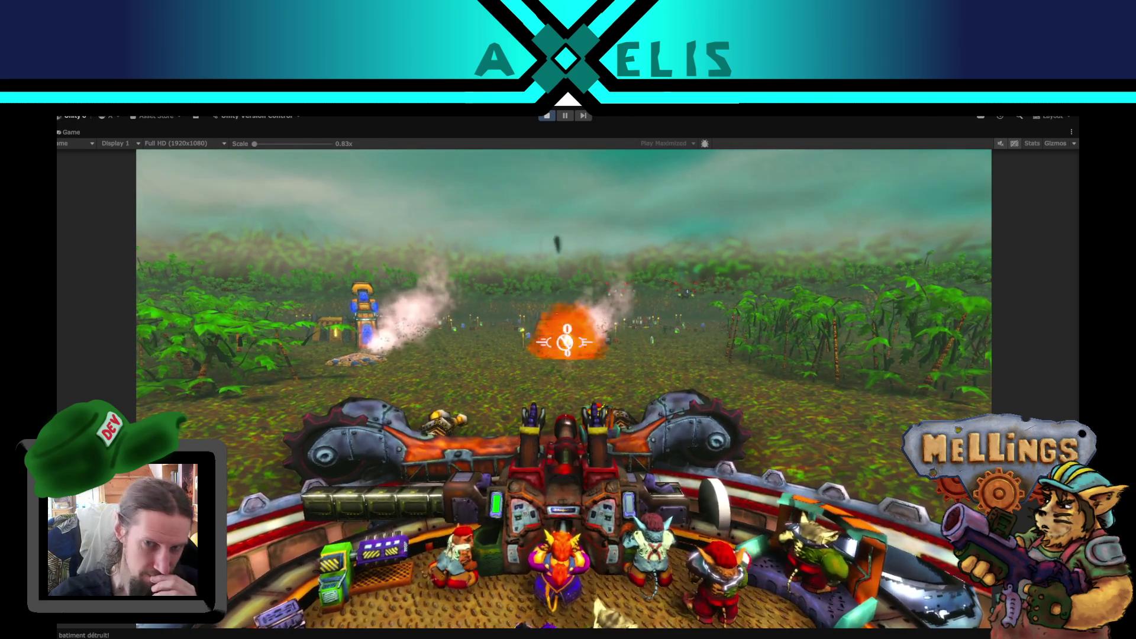
pyautogui.click(562, 341)
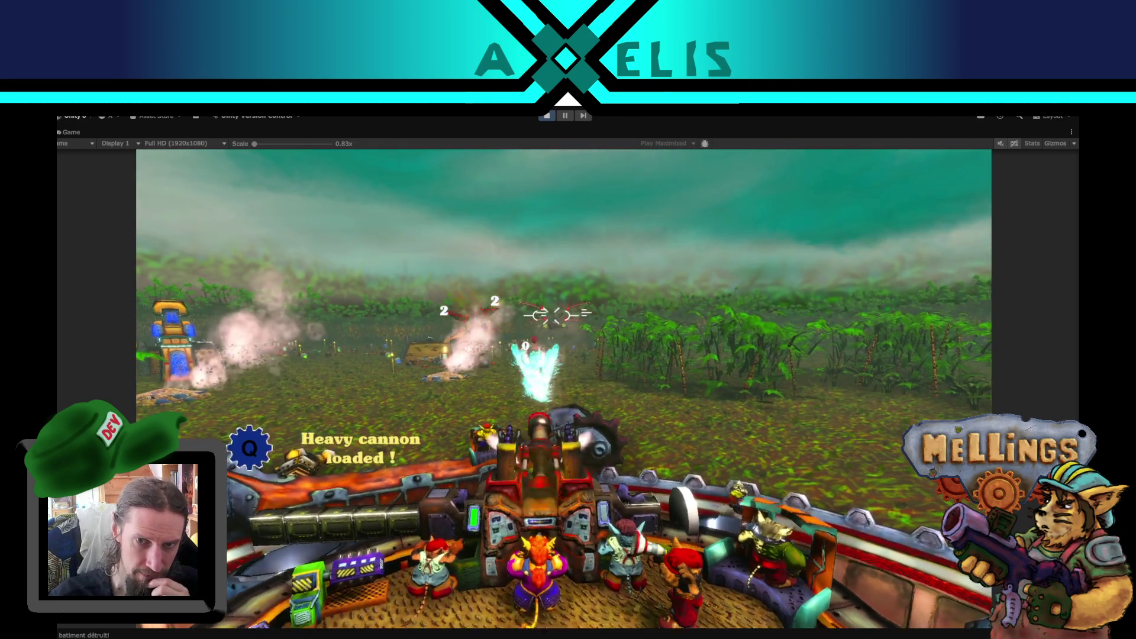
pyautogui.click(556, 315)
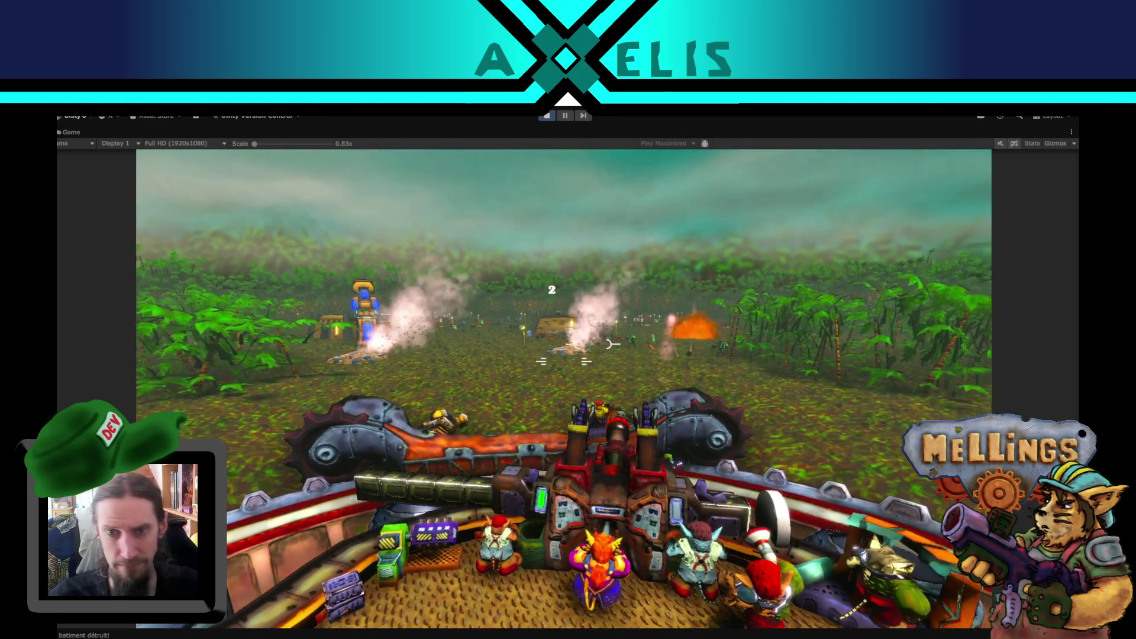
pyautogui.click(564, 349)
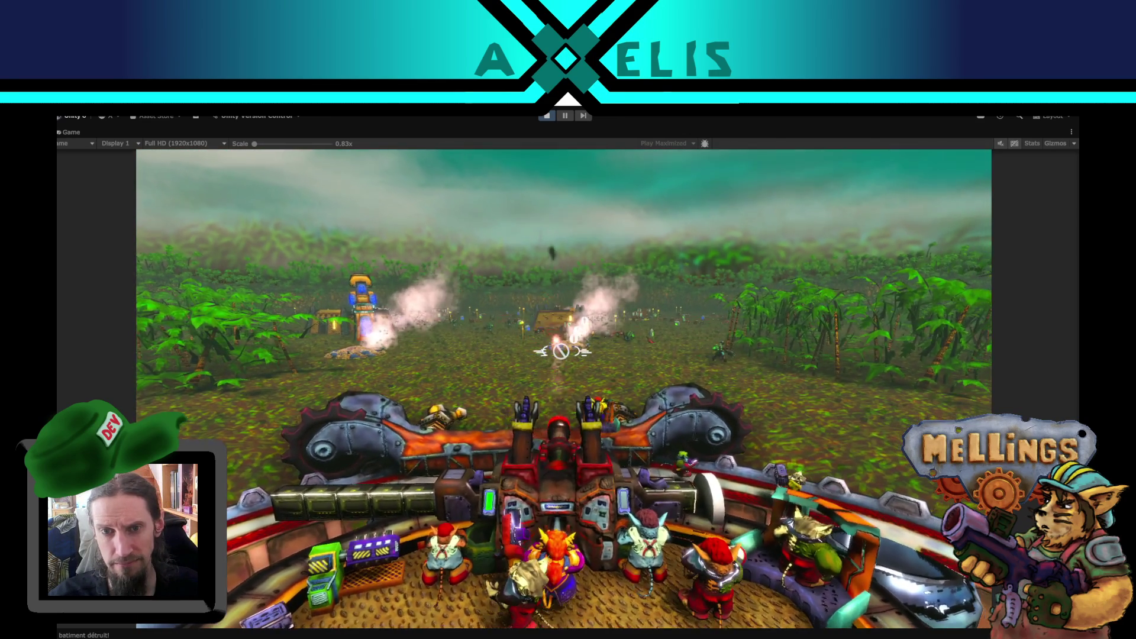
pyautogui.press('Escape')
pyautogui.click(567, 116)
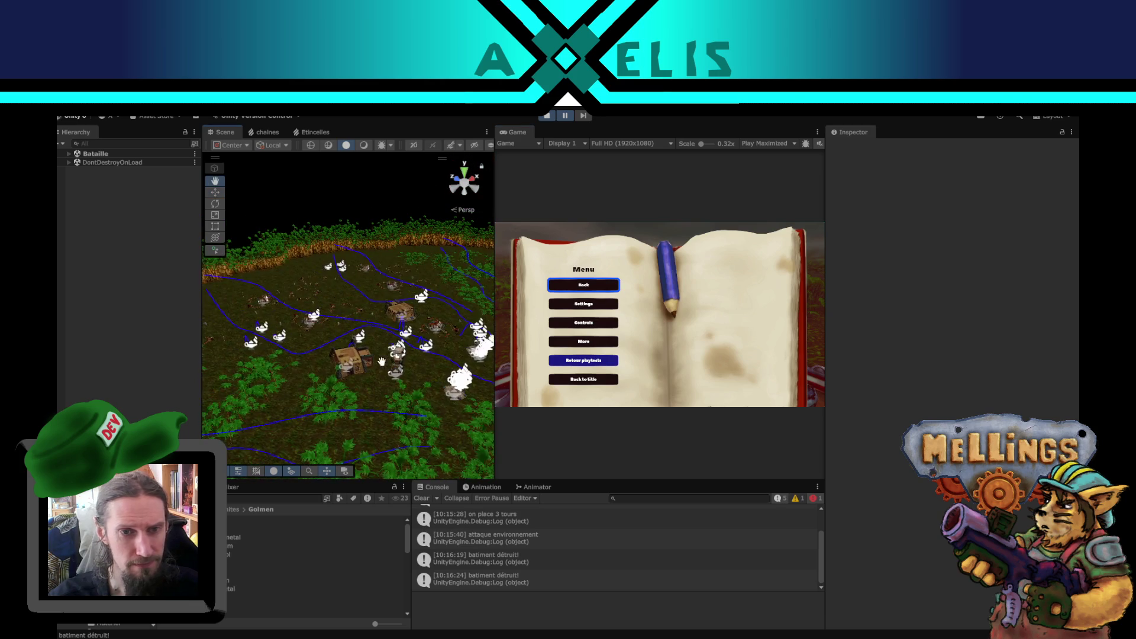
# Survey the paused battlefield and select the tas_gravas rubble pile of the destroyed tower.
pyautogui.scroll(5, 447, 399)
pyautogui.scroll(3, 447, 399)
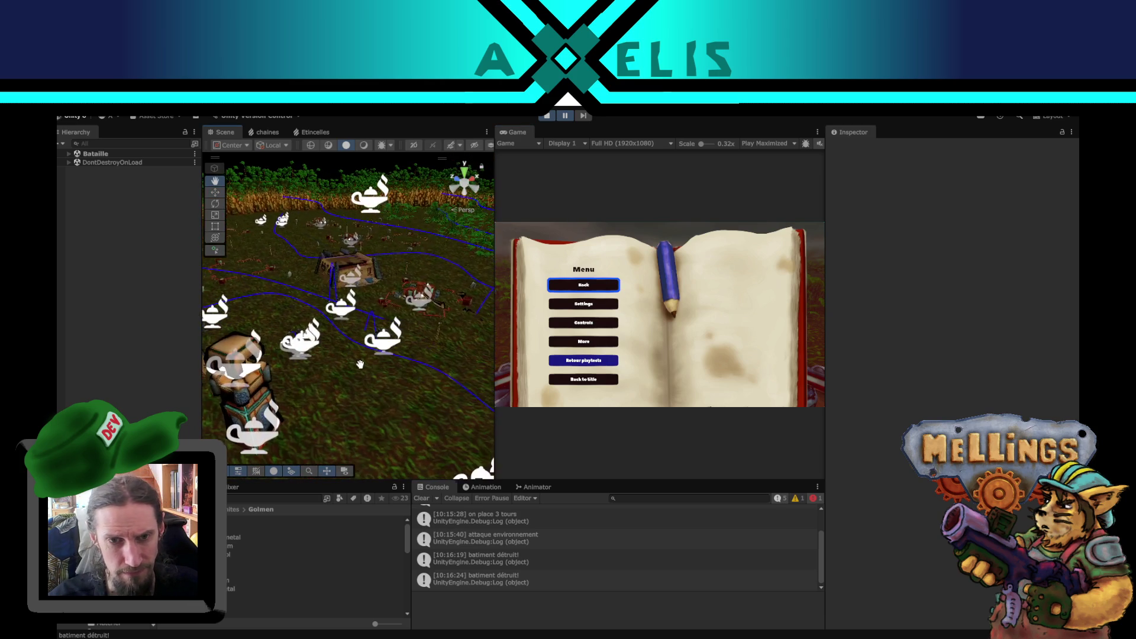
pyautogui.scroll(3, 373, 407)
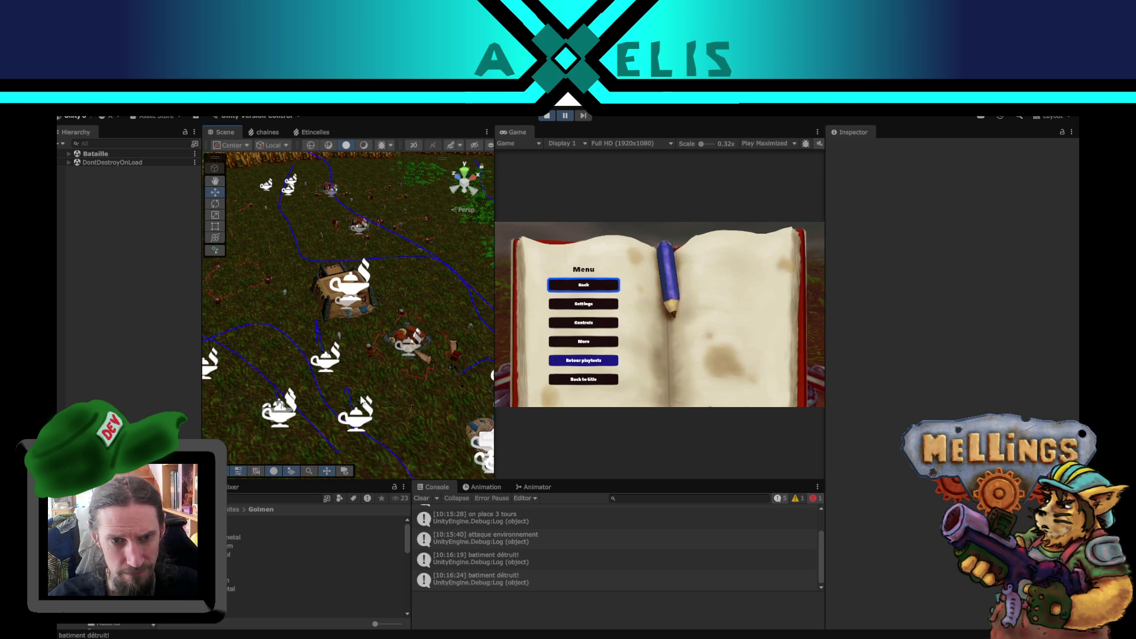
pyautogui.scroll(5, 373, 407)
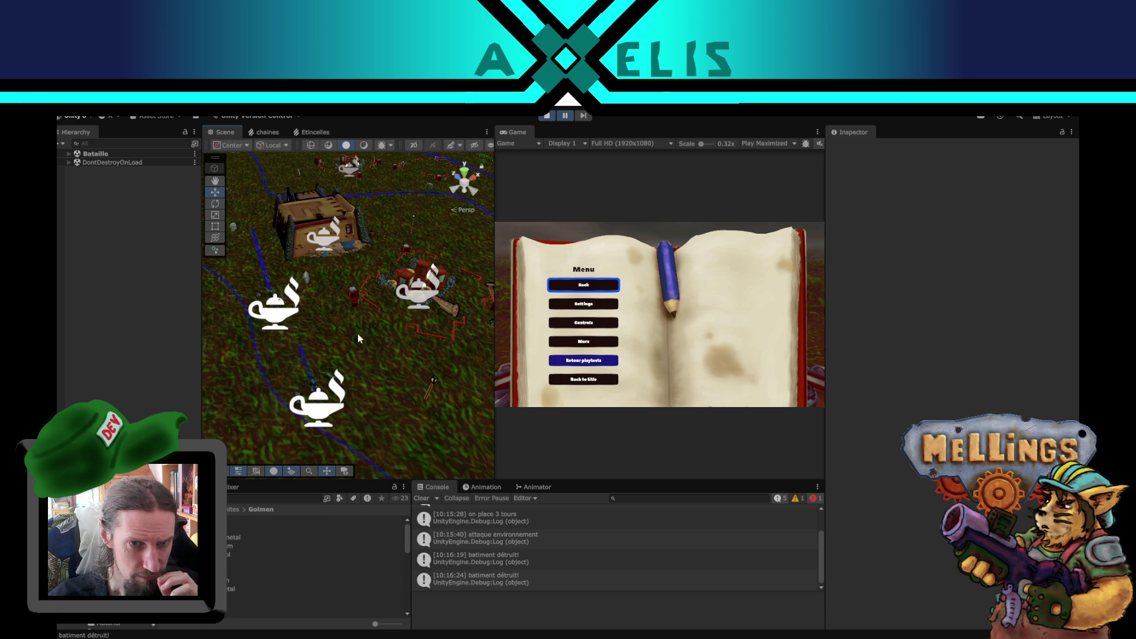
pyautogui.moveTo(345, 327); pyautogui.dragTo(378, 299)
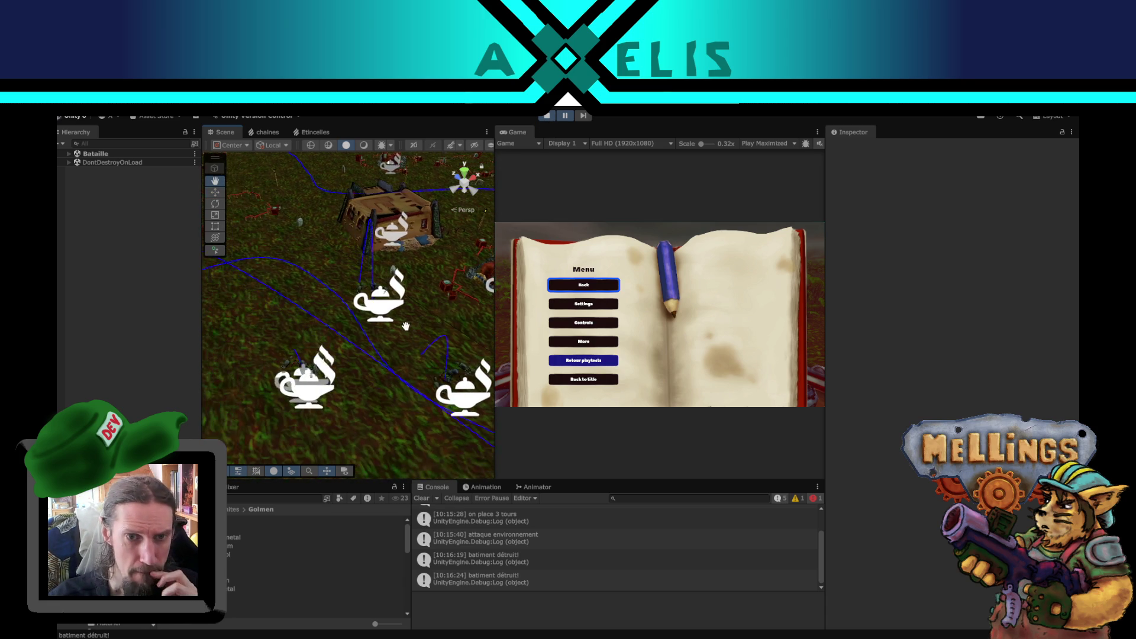
pyautogui.scroll(-3, 379, 295)
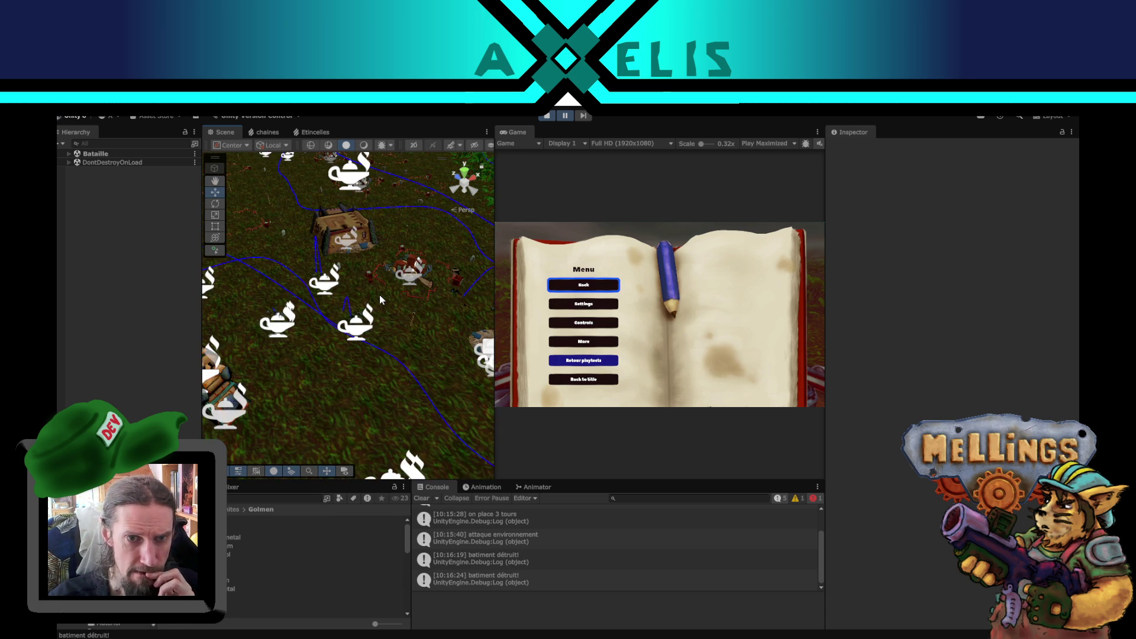
pyautogui.scroll(6, 379, 295)
pyautogui.scroll(-5, 370, 327)
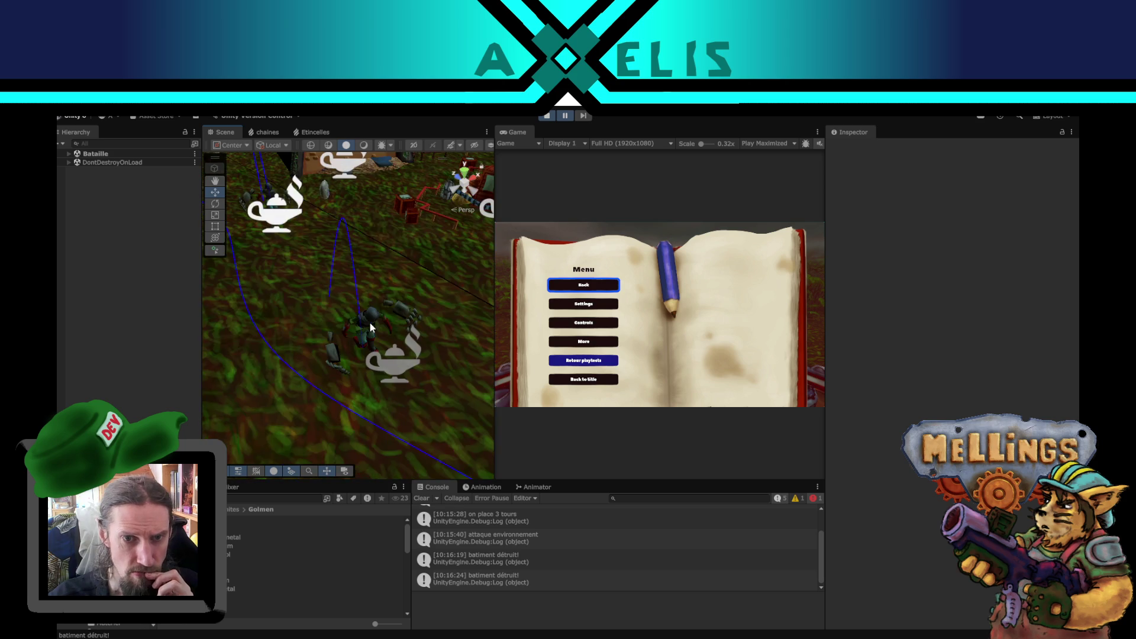
pyautogui.moveTo(349, 275)
pyautogui.mouseDown()
pyautogui.moveTo(302, 249)
pyautogui.moveTo(385, 305)
pyautogui.mouseUp()
pyautogui.scroll(2, 382, 308)
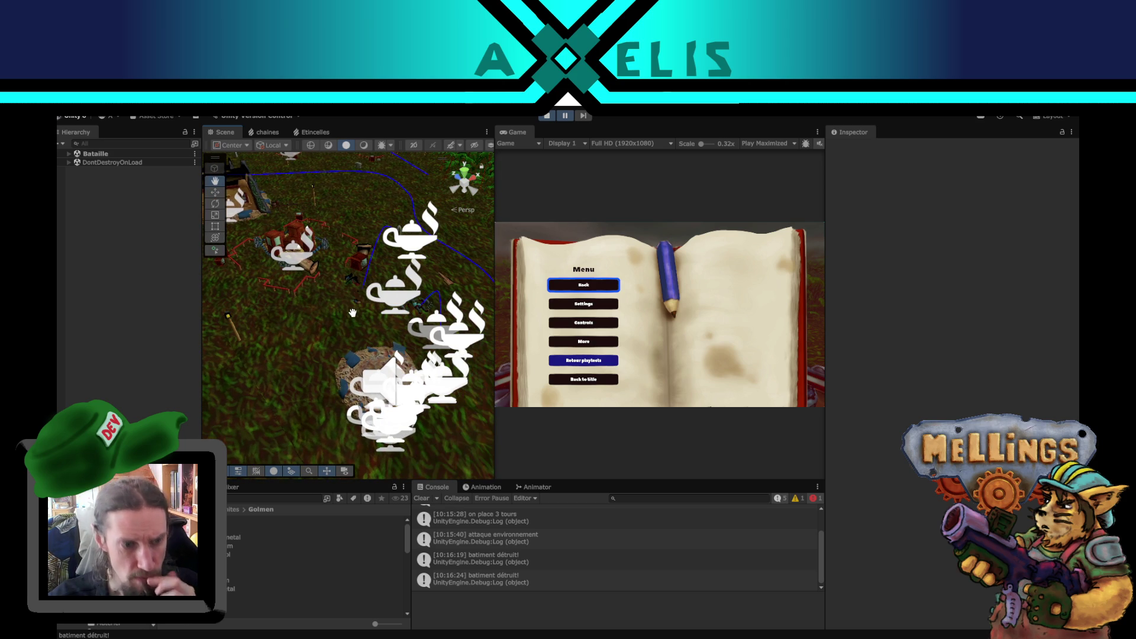
pyautogui.click(373, 355)
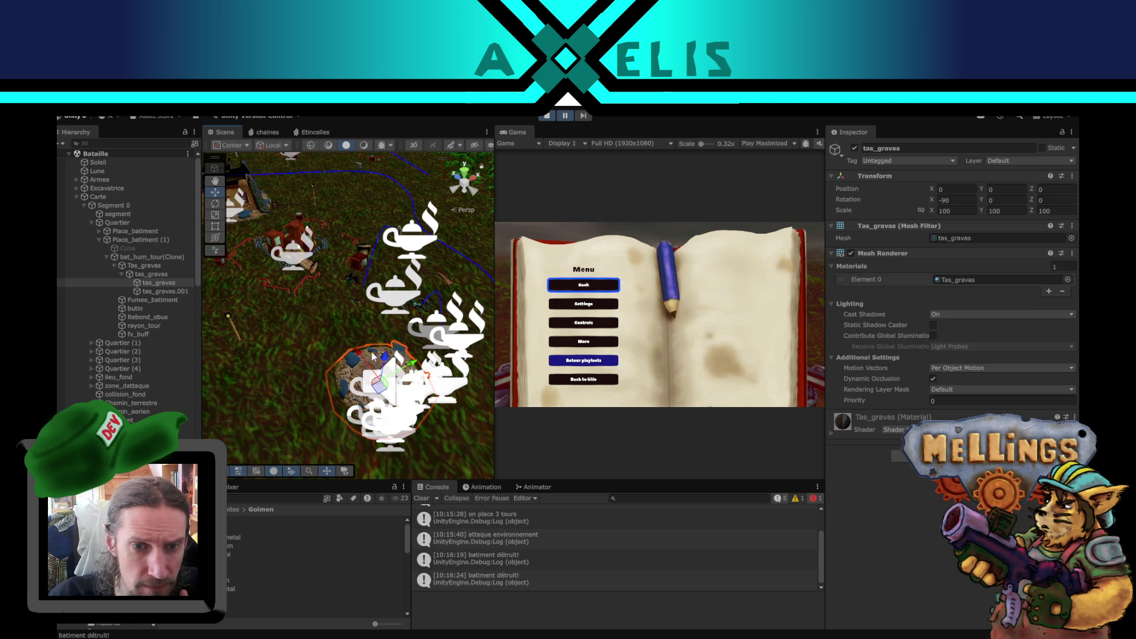
# Inspect the tas_gravas rubble objects under bat_hum_tour(Clone) in the Hierarchy.
pyautogui.click(144, 260)
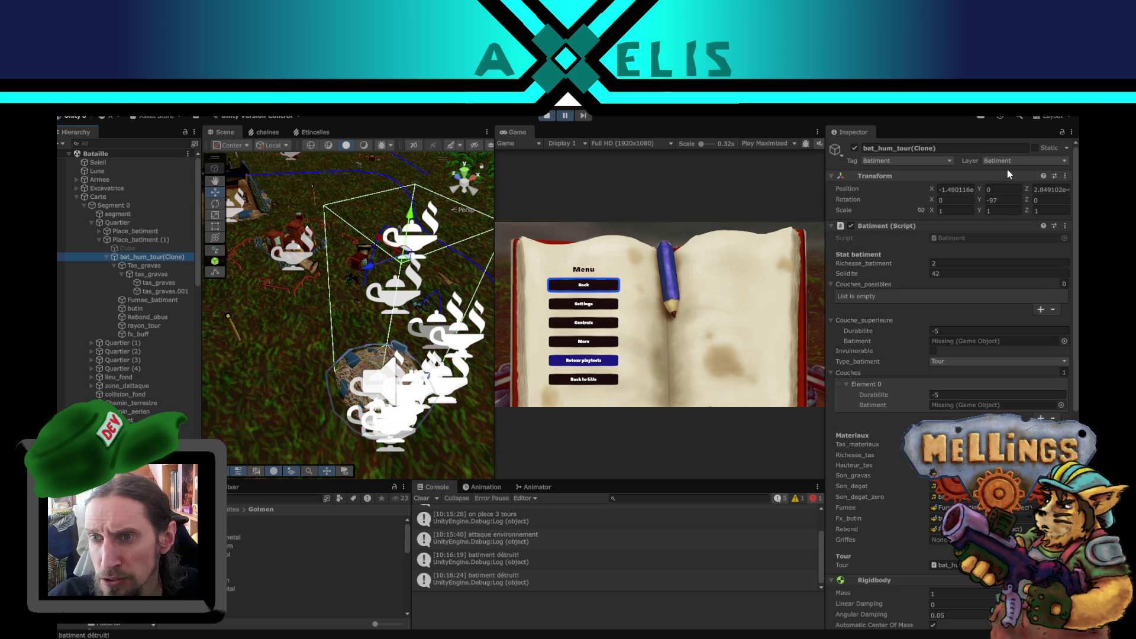
pyautogui.scroll(-10, 890, 456)
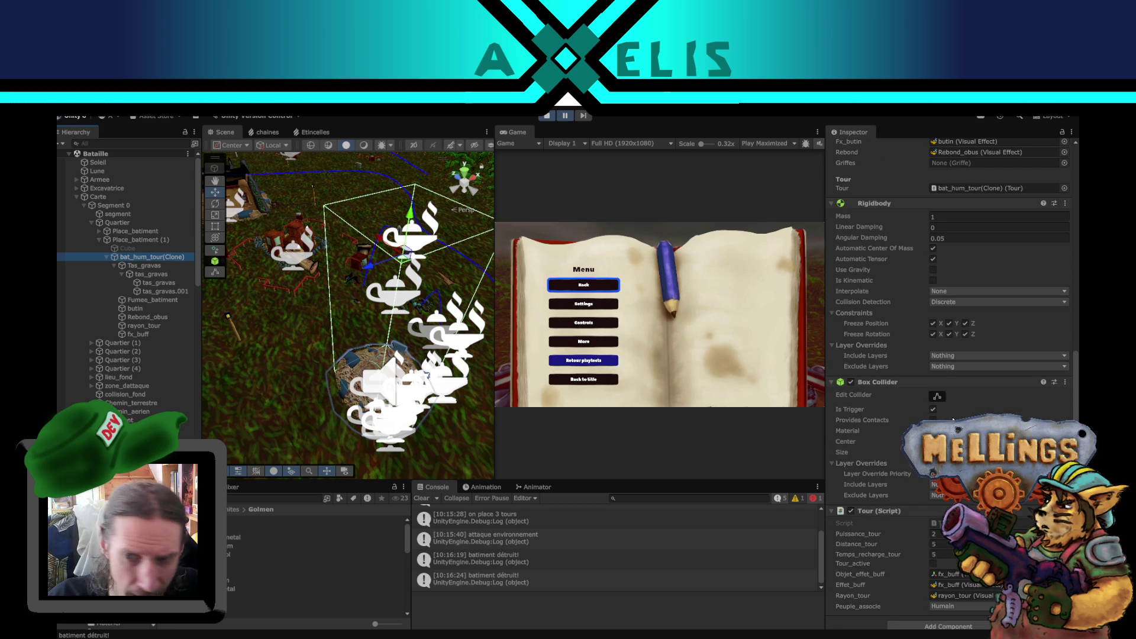
pyautogui.click(176, 274)
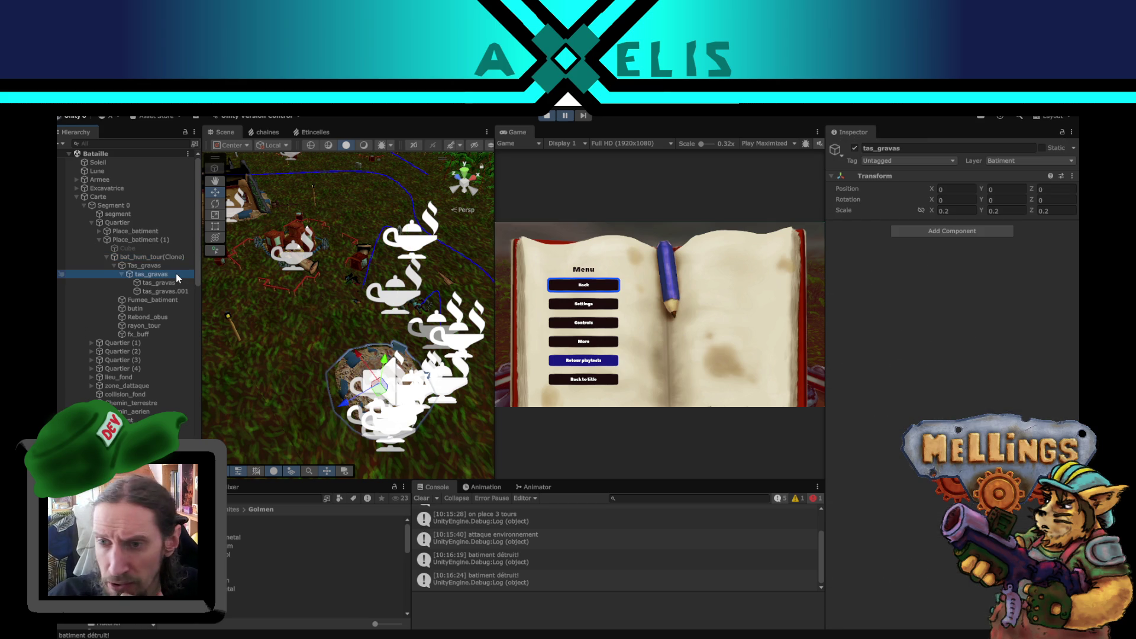
pyautogui.click(143, 267)
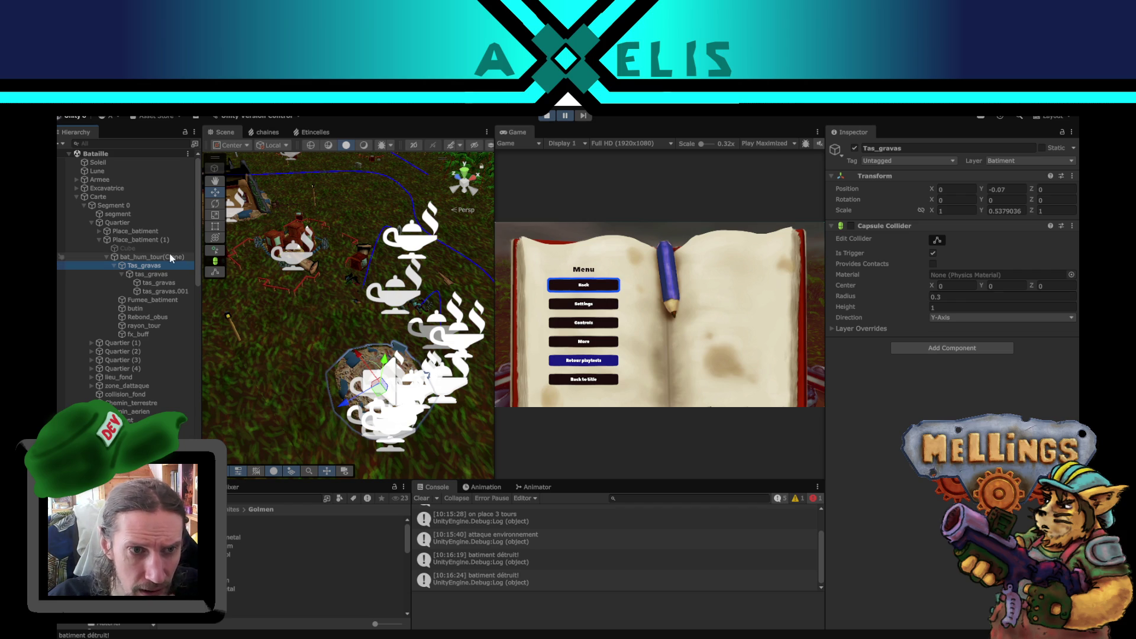
# Check bat_hum_tour(Clone)'s Batiment settings, then stop the game and switch to VS Code.
pyautogui.click(165, 257)
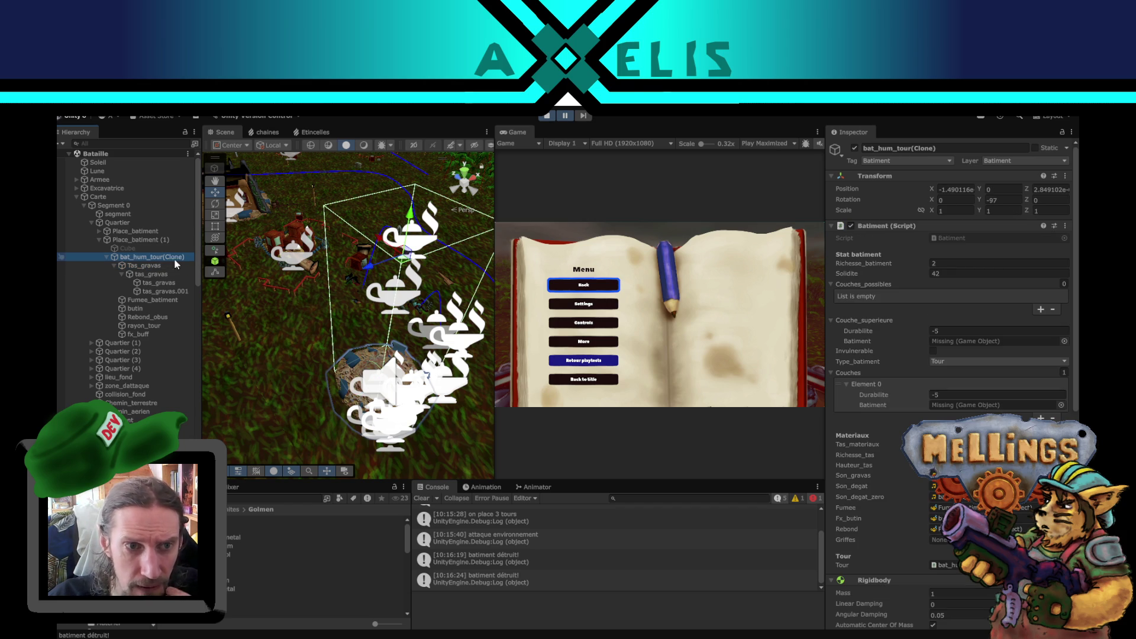
pyautogui.click(550, 114)
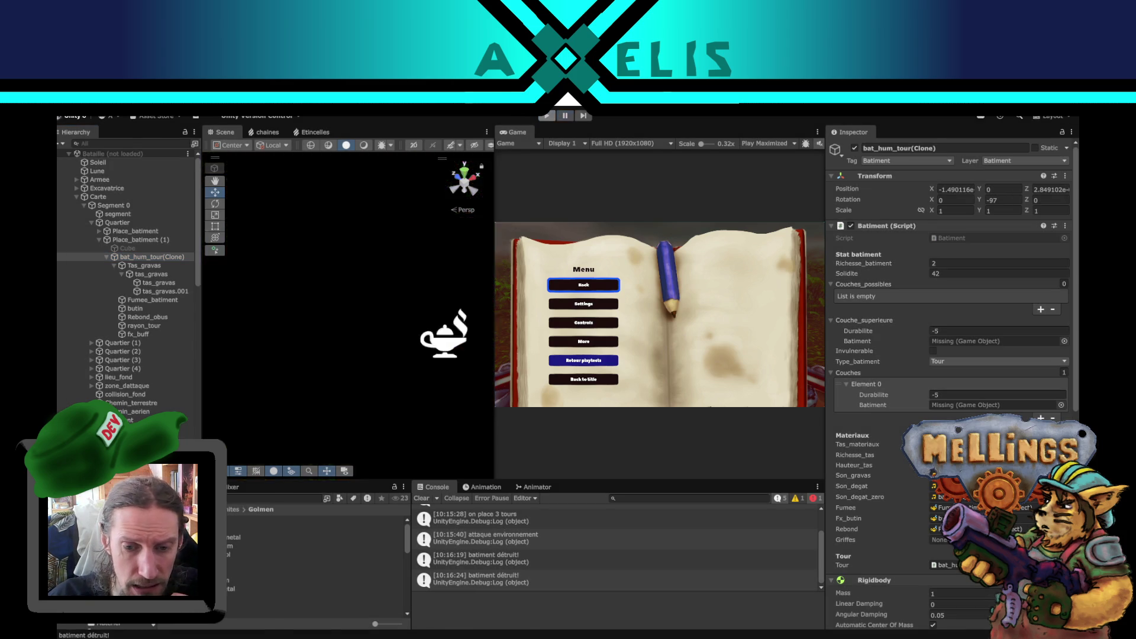
pyautogui.hotkey('alt', 'Tab')
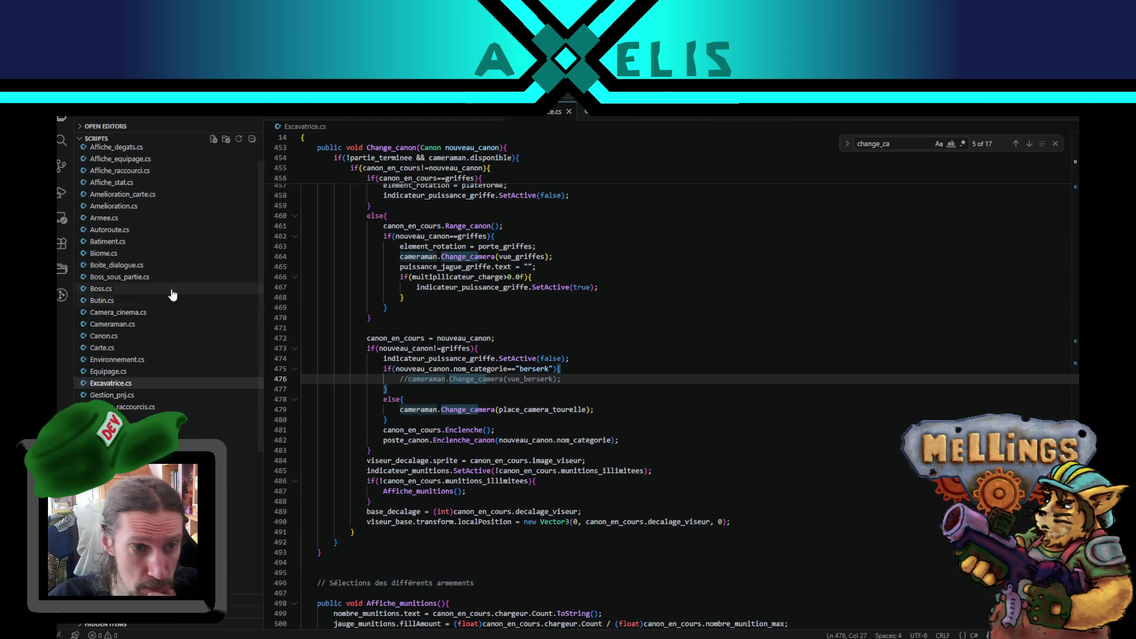
# Open Batiment.cs and trace degats_recus, autre and the CompareTag check in OnTriggerEnter.
pyautogui.click(130, 271)
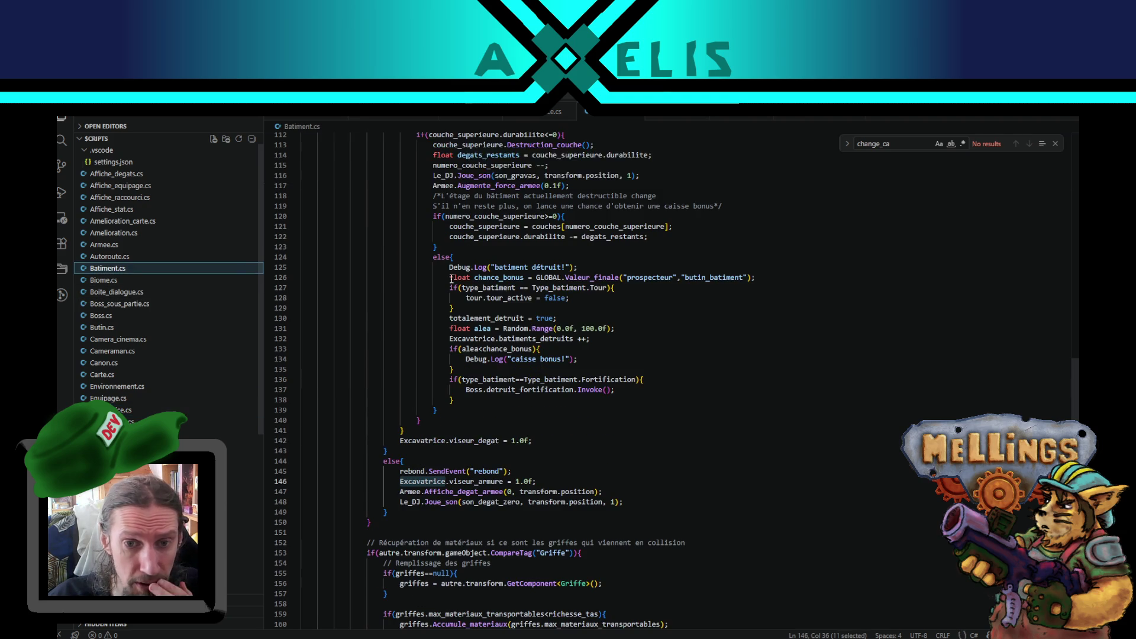
pyautogui.scroll(10, 536, 371)
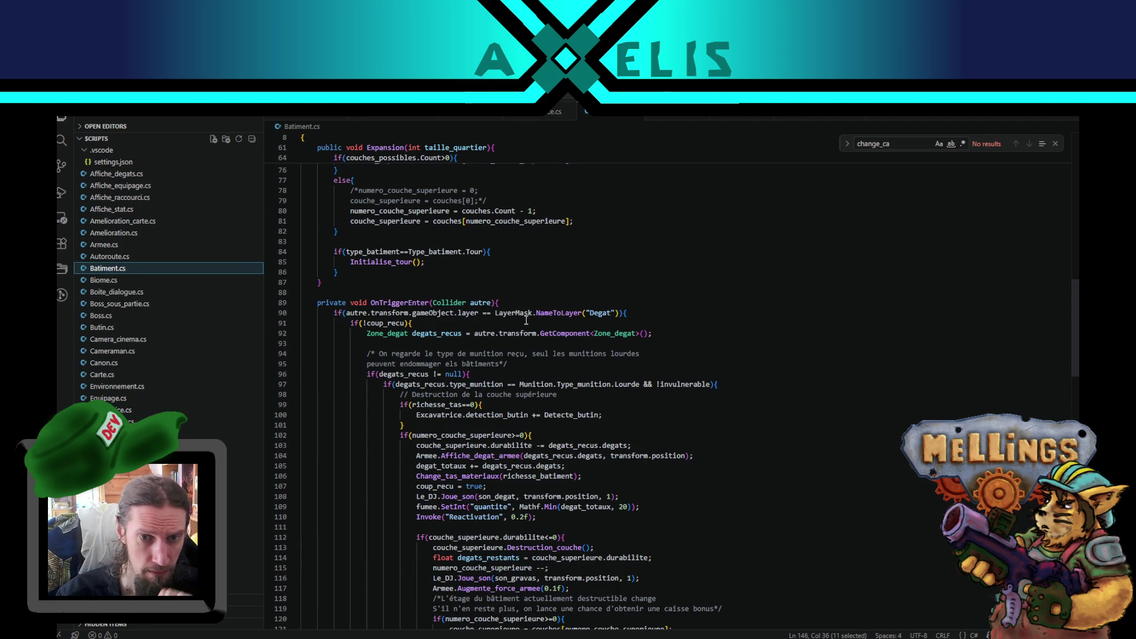
pyautogui.doubleClick(407, 374)
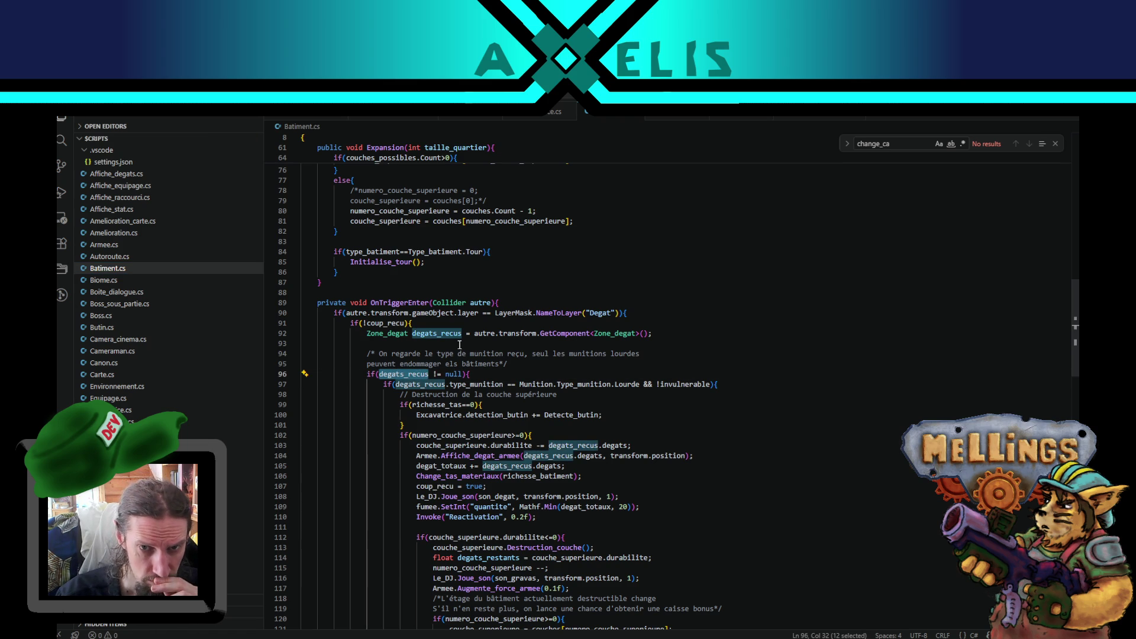
pyautogui.scroll(-3, 424, 361)
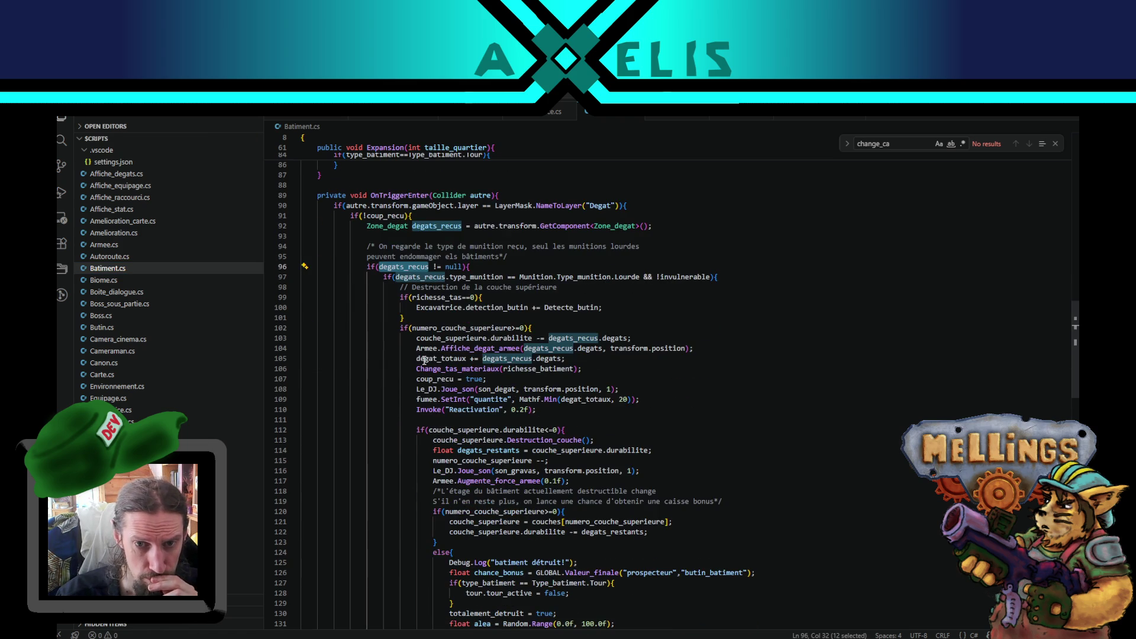
pyautogui.scroll(-10, 424, 361)
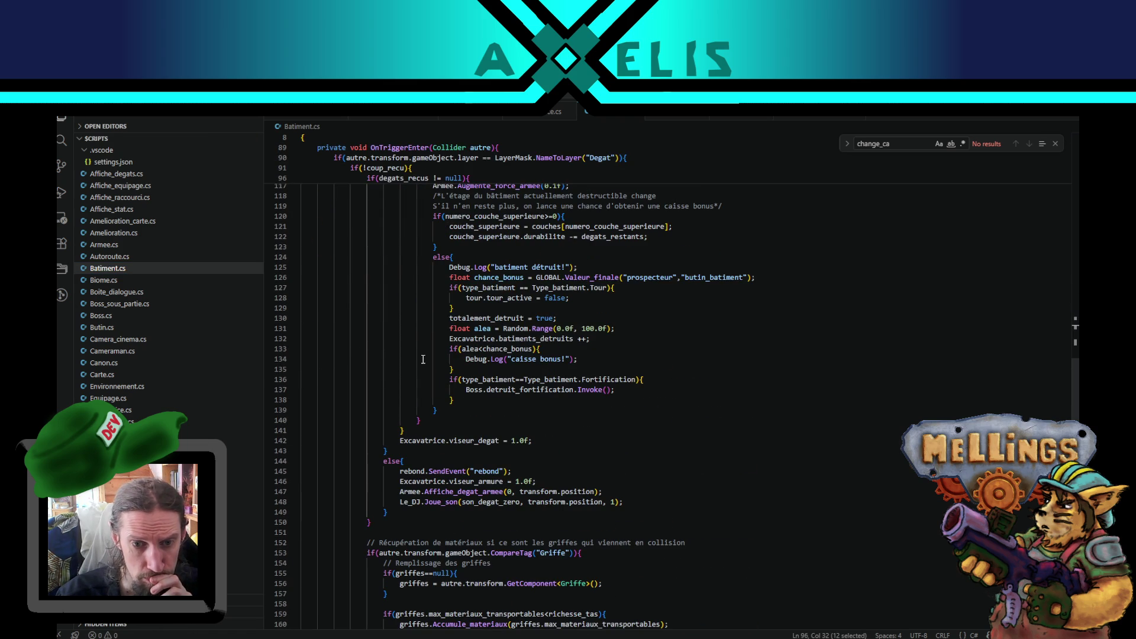
pyautogui.scroll(-3, 424, 360)
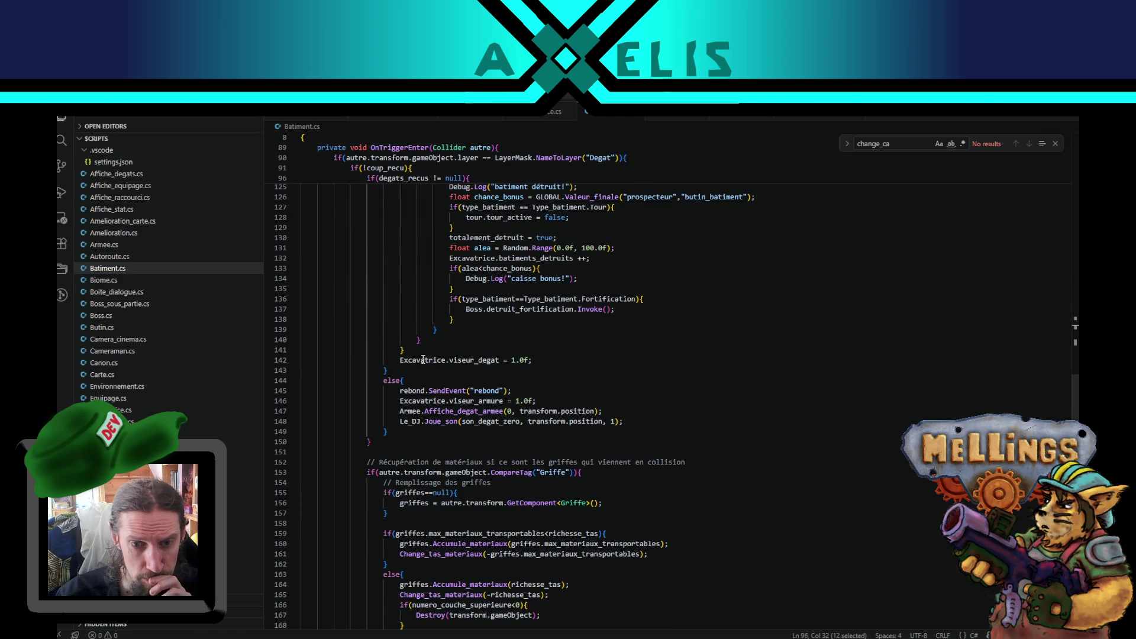
pyautogui.doubleClick(391, 471)
pyautogui.scroll(4, 392, 471)
pyautogui.scroll(-3, 392, 470)
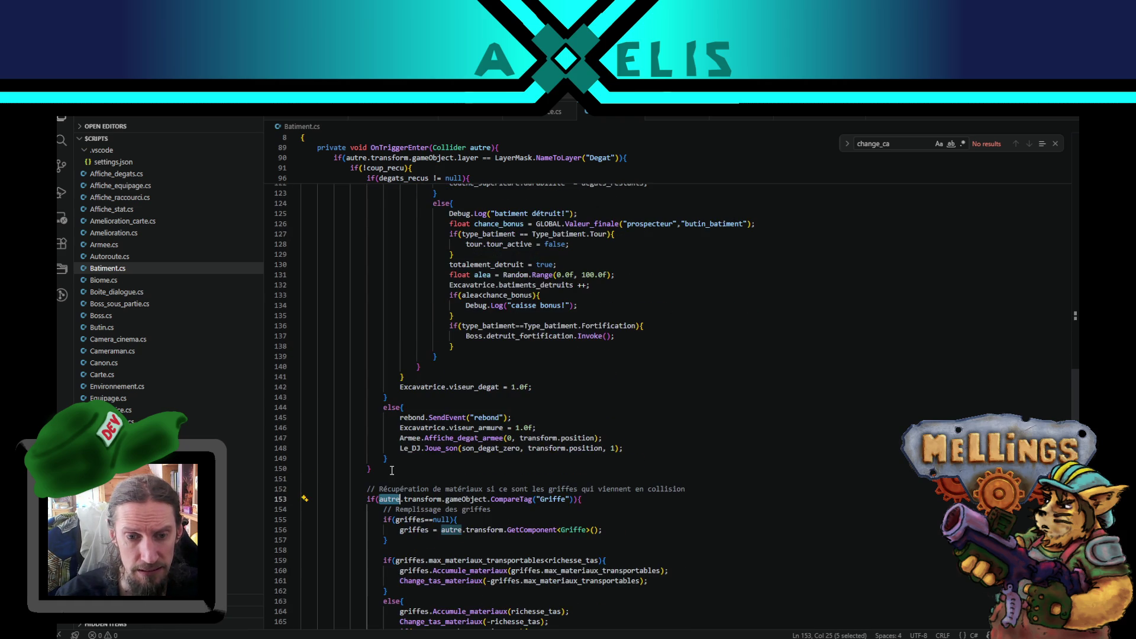
pyautogui.doubleClick(518, 499)
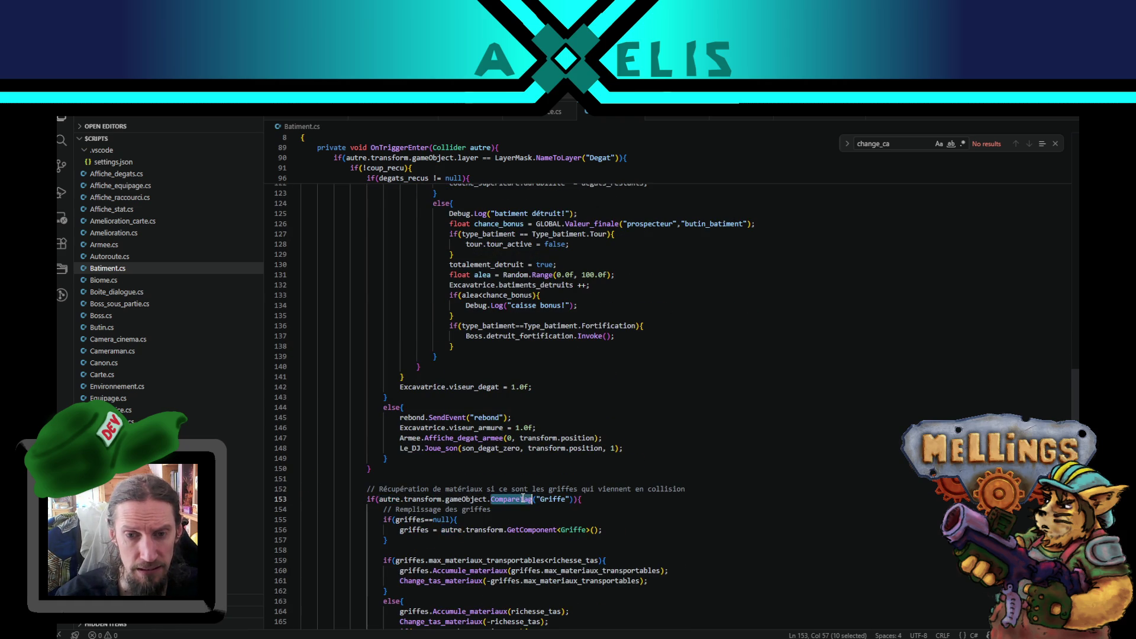
pyautogui.scroll(15, 512, 450)
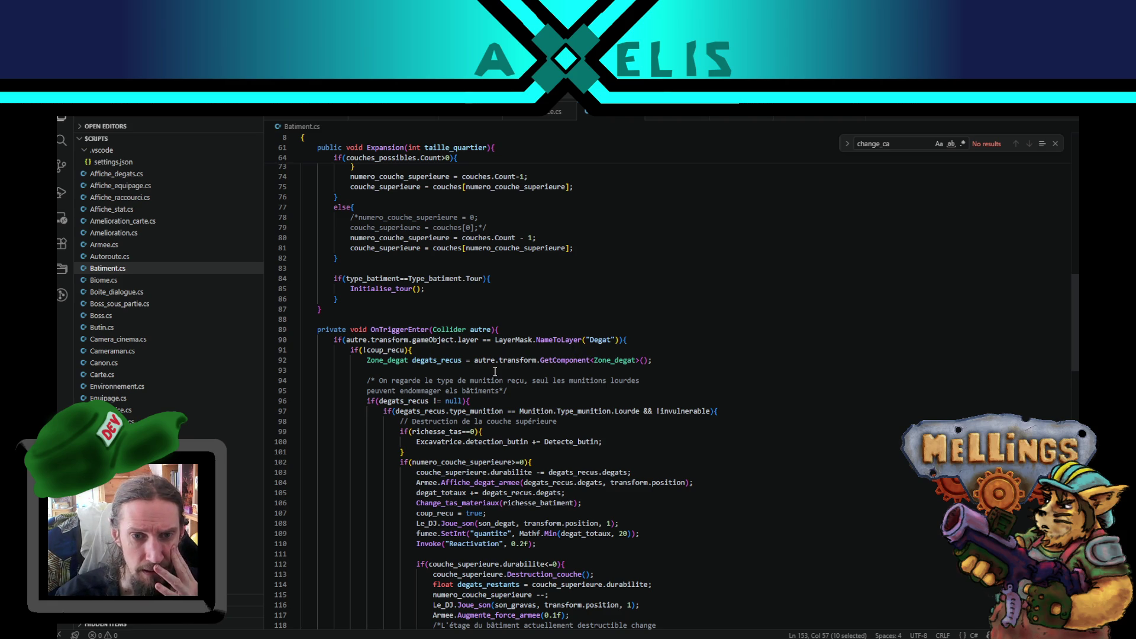
# Review where coup_recu and Excavatrice are used, checking lines 91, 96 and 144.
pyautogui.doubleClick(395, 352)
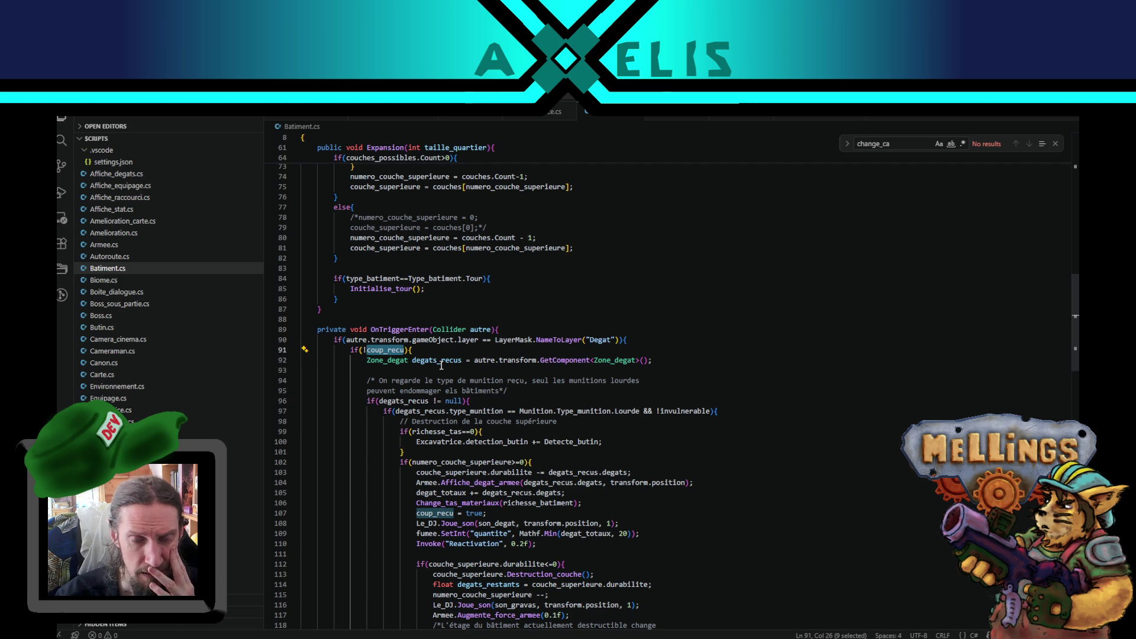
pyautogui.scroll(-10, 475, 536)
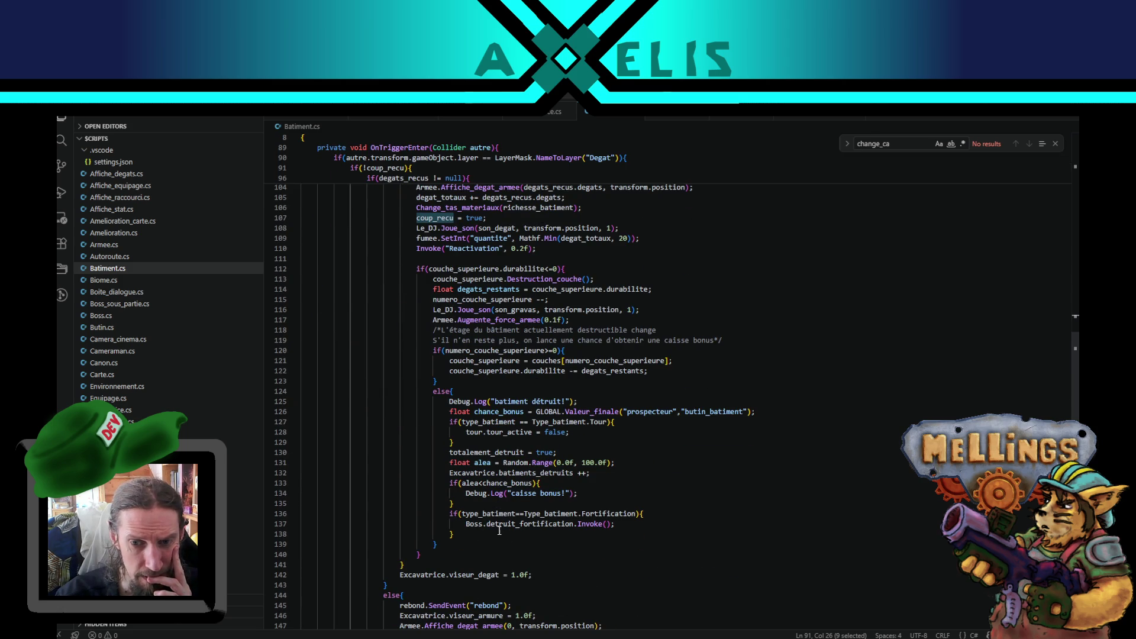
pyautogui.doubleClick(413, 575)
pyautogui.scroll(-3, 426, 556)
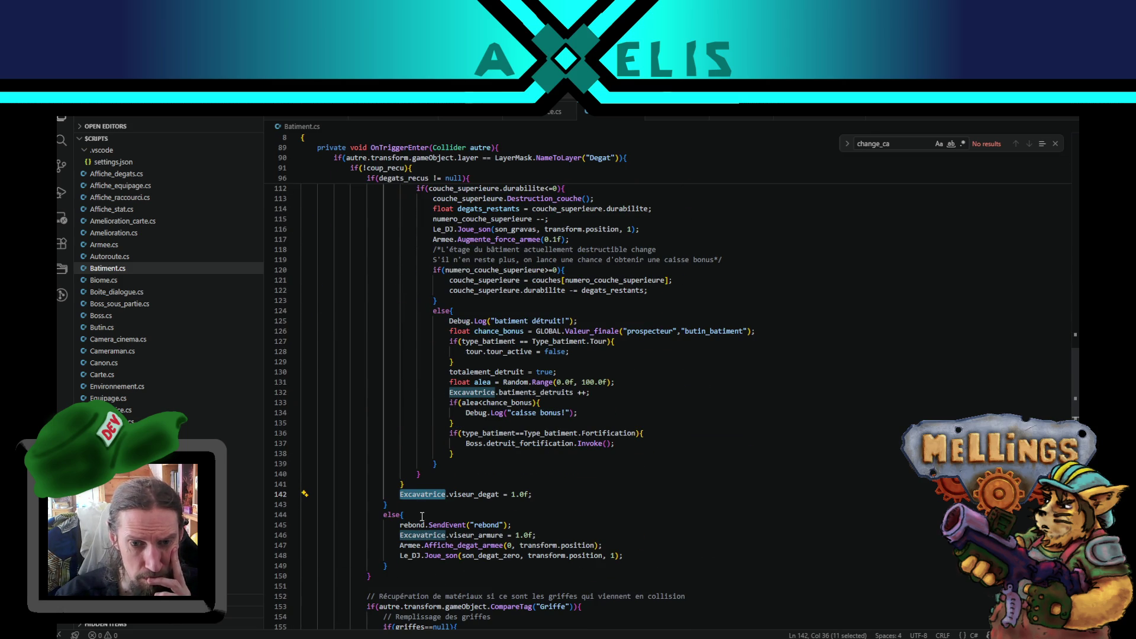
pyautogui.click(422, 516)
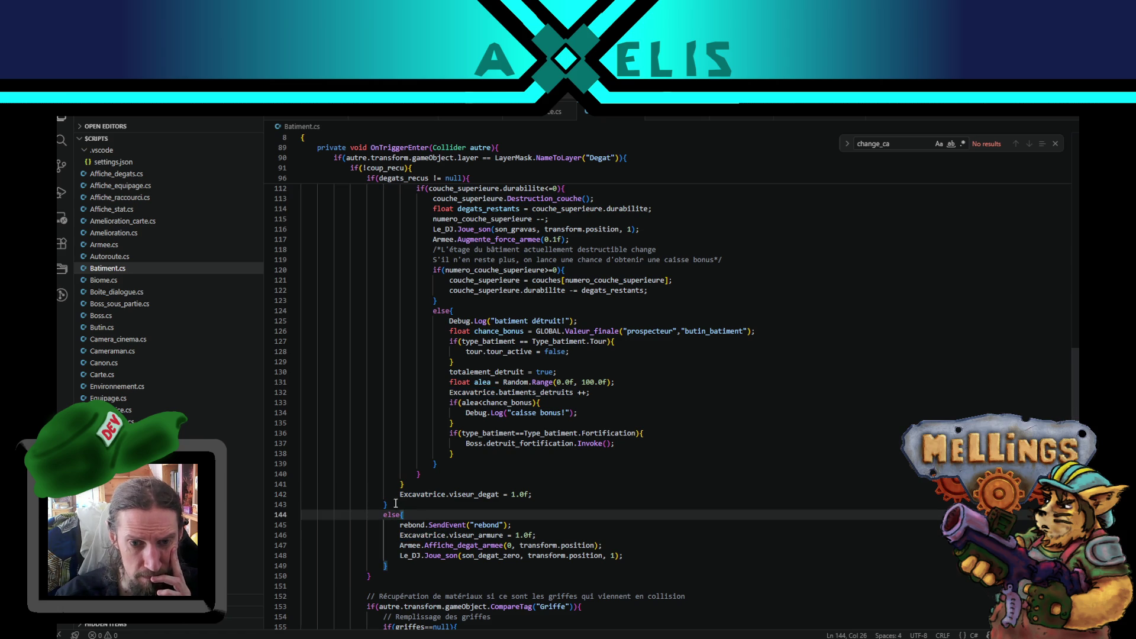
pyautogui.scroll(10, 424, 460)
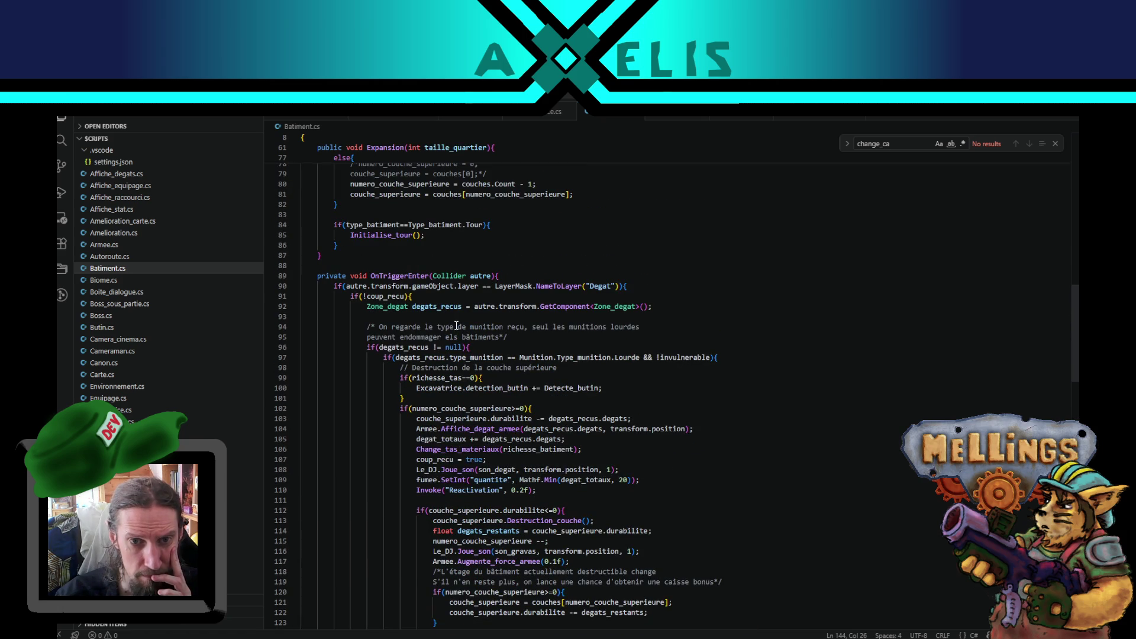
pyautogui.click(429, 297)
pyautogui.scroll(-10, 420, 385)
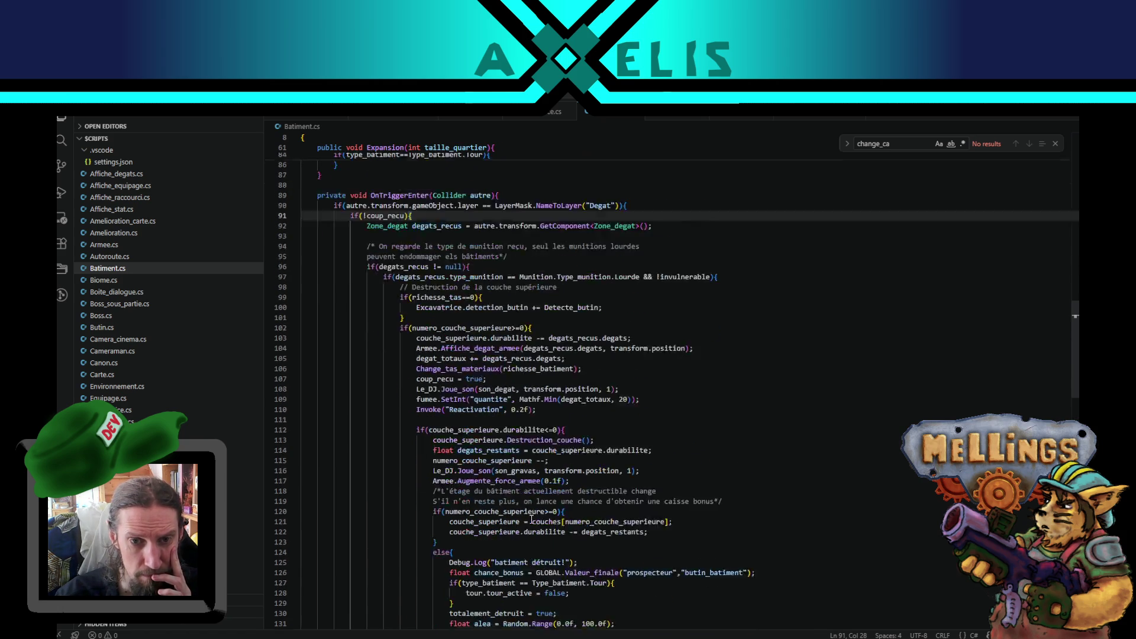
pyautogui.scroll(11, 423, 484)
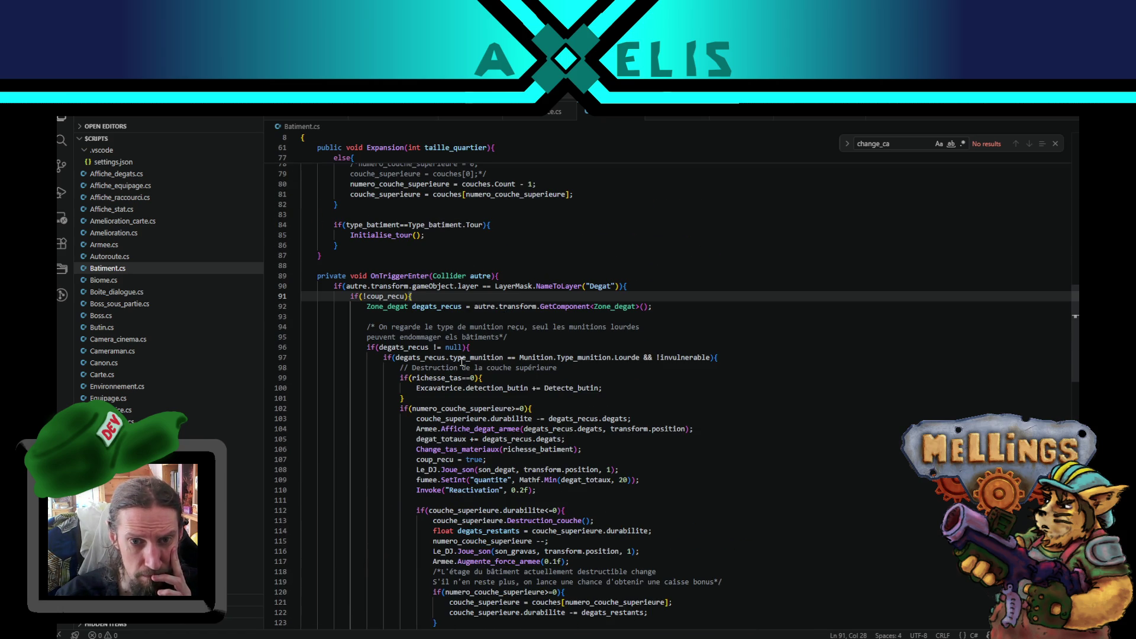
pyautogui.click(482, 350)
pyautogui.scroll(-12, 415, 367)
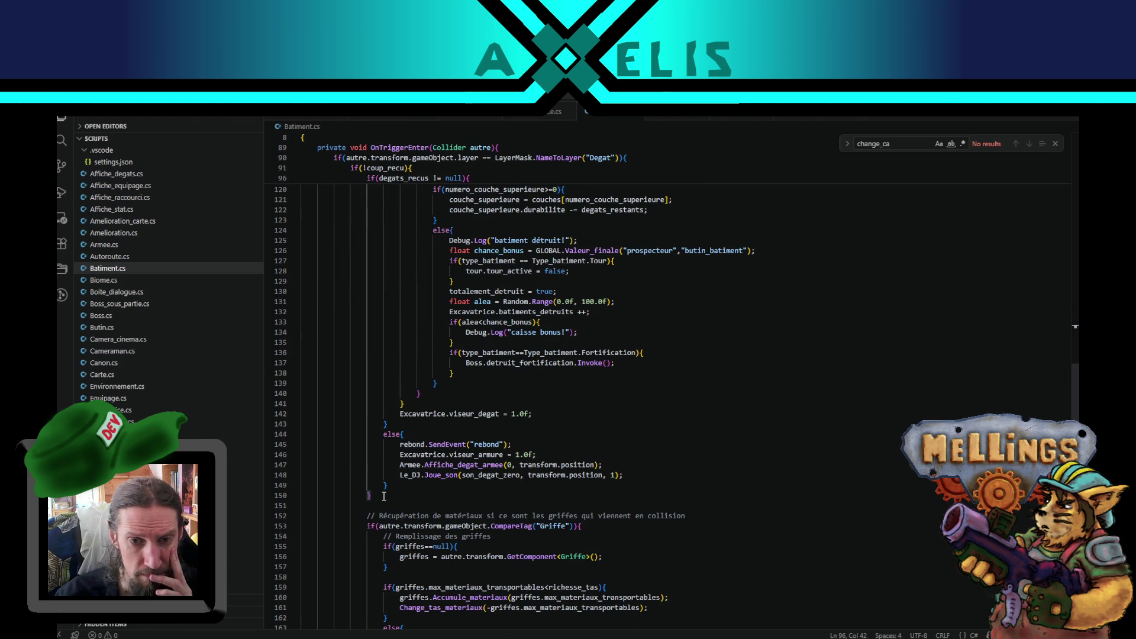
pyautogui.scroll(13, 393, 493)
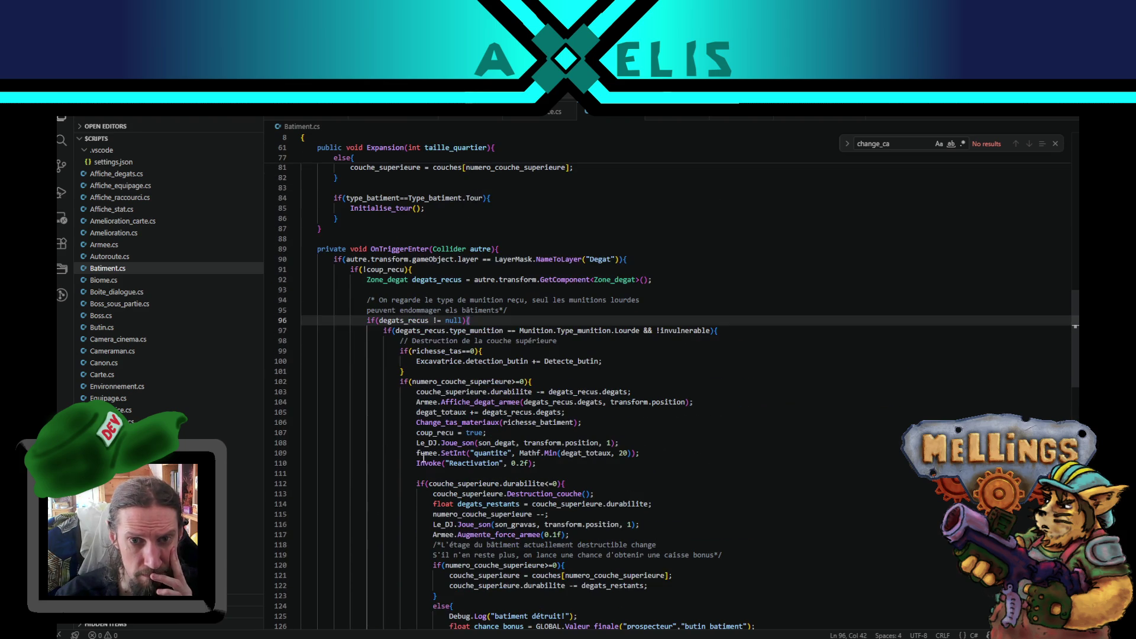
# Examine line 96's null condition and the uses of type_batiment.
pyautogui.press('Down')
pyautogui.press('End')
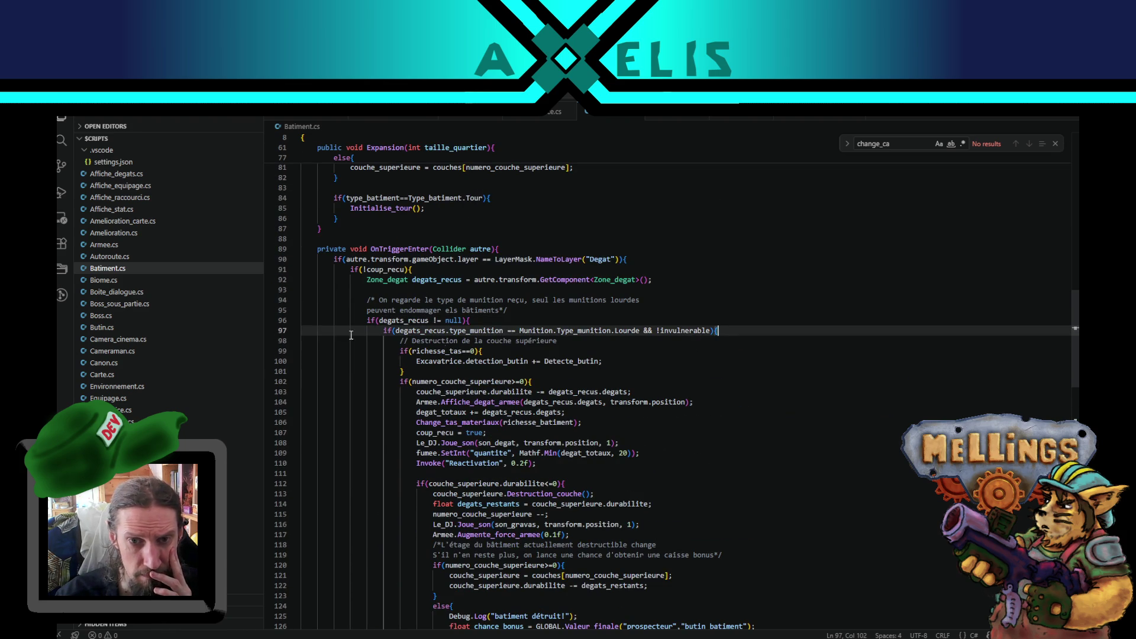
pyautogui.click(466, 320)
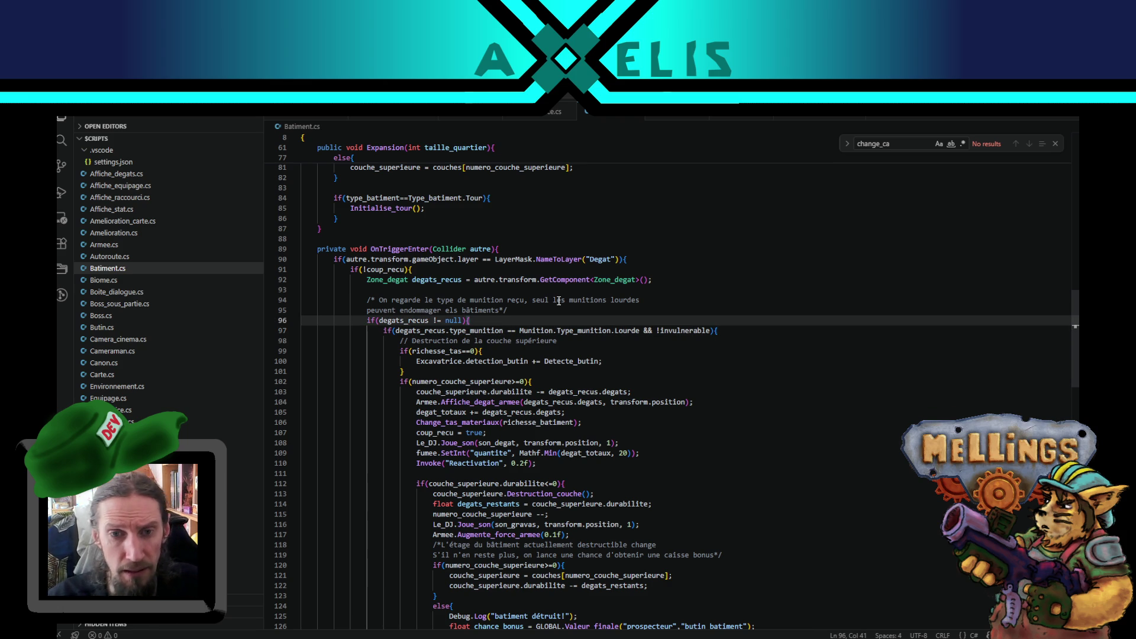
pyautogui.press('Left')
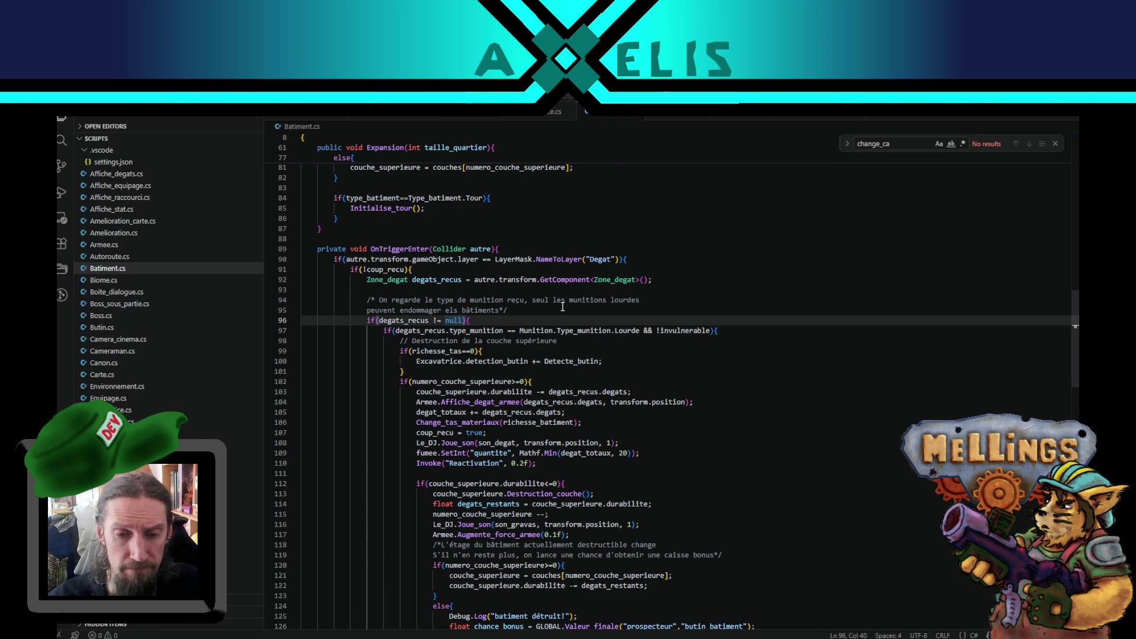
pyautogui.scroll(-10, 562, 307)
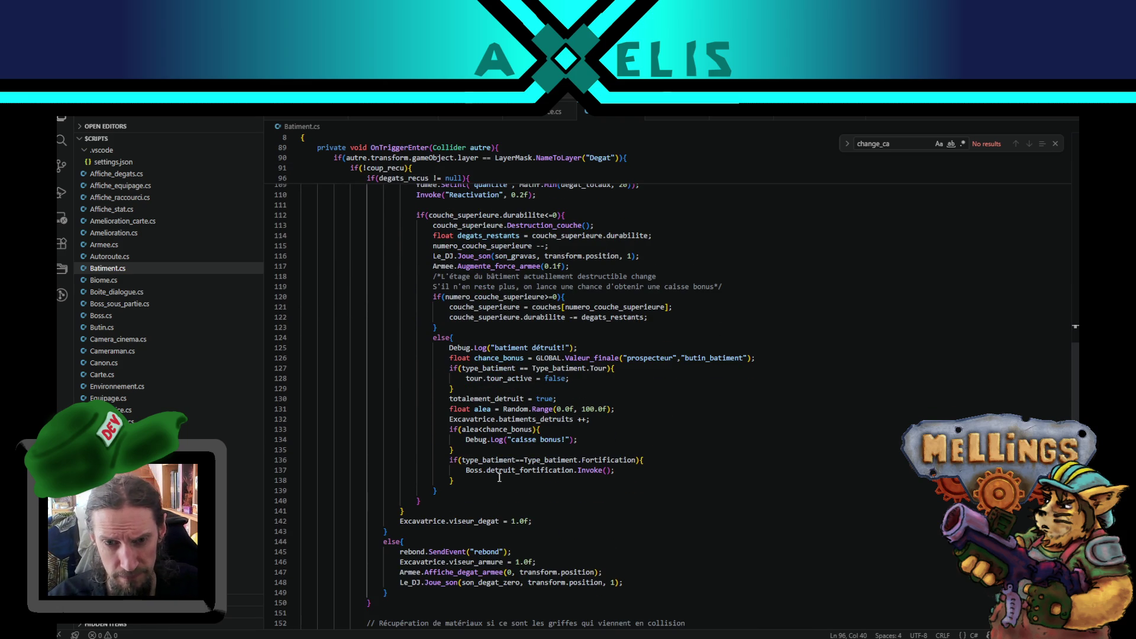
pyautogui.doubleClick(491, 461)
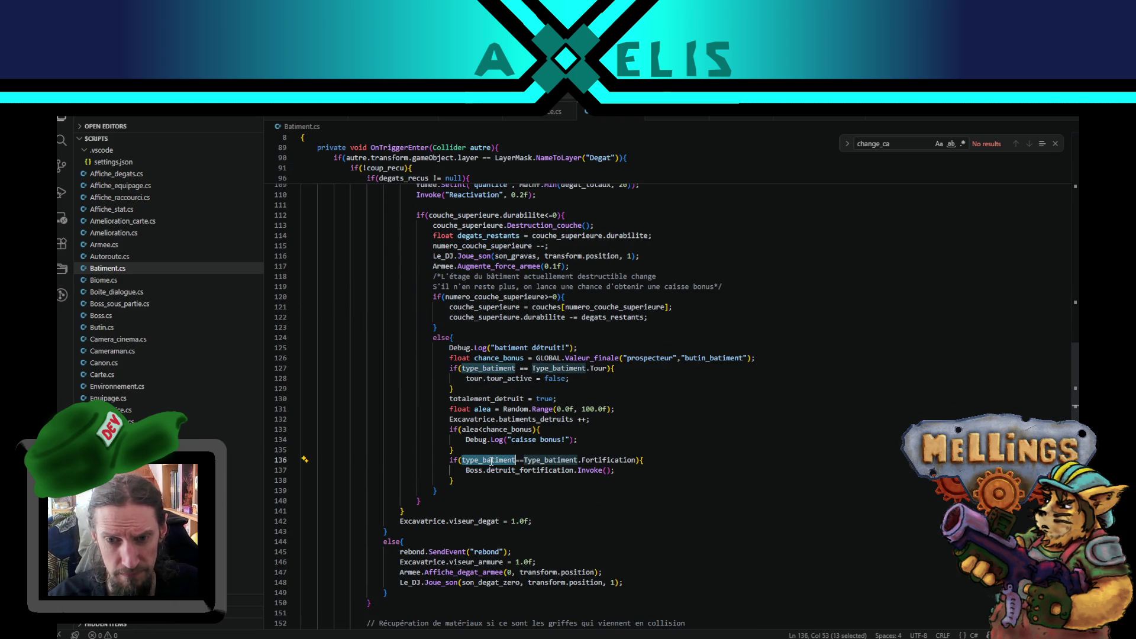
# Delete the Debug.Log("batiment détruit!") line from the destroyed-building branch.
pyautogui.doubleClick(511, 348)
pyautogui.click(588, 351)
pyautogui.hotkey('shift', 'Up')
pyautogui.press('BackSpace')
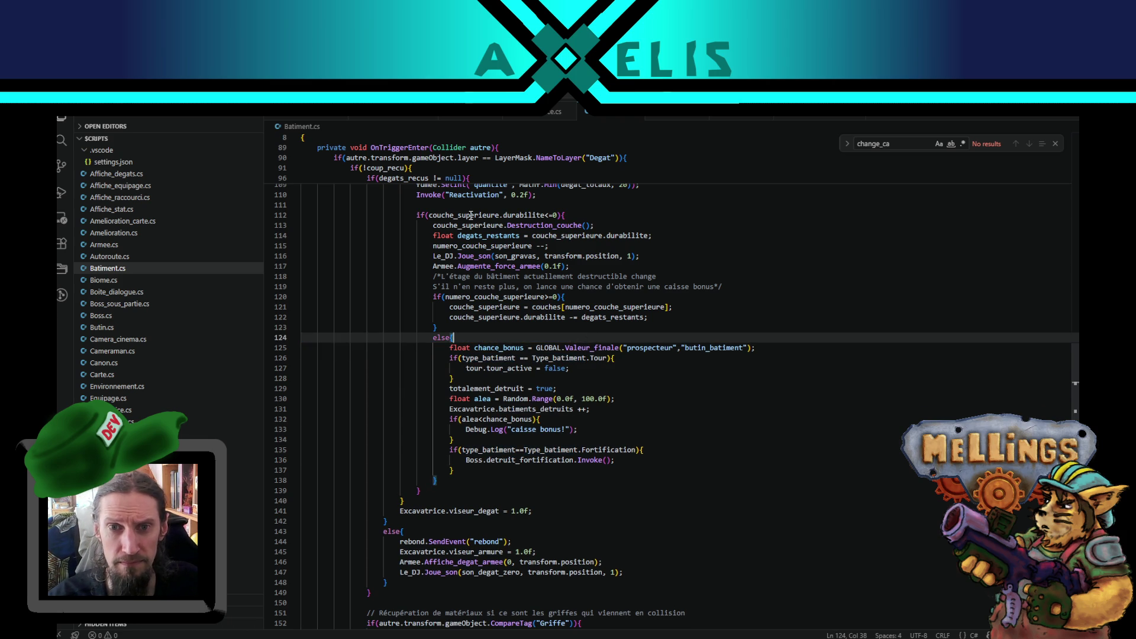
pyautogui.doubleClick(502, 389)
pyautogui.hotkey('ctrl', 'c')
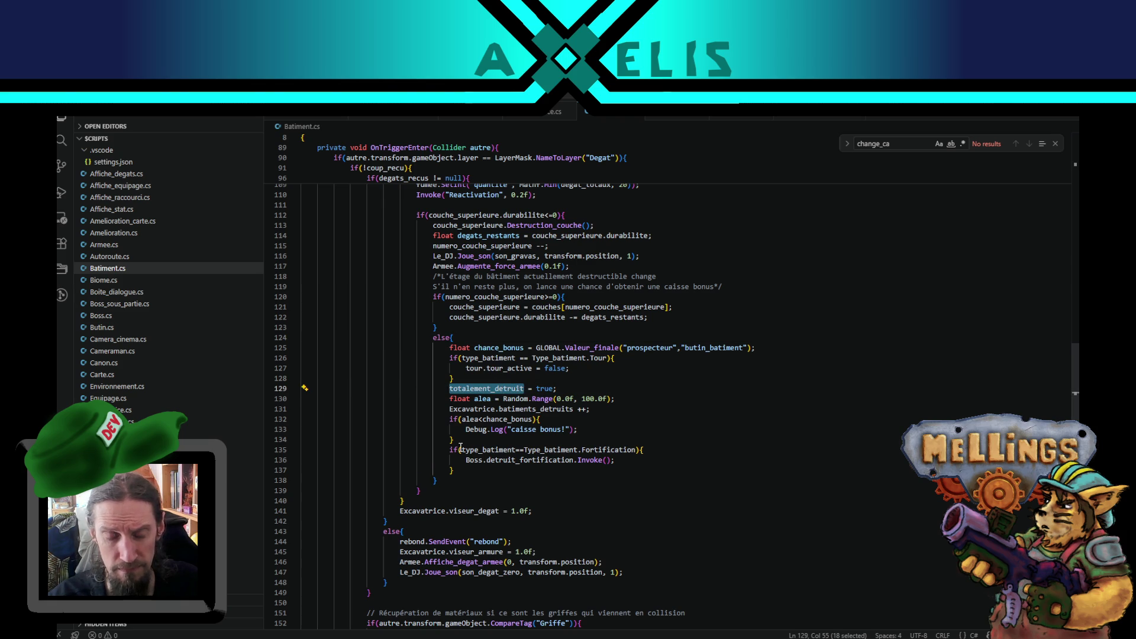
pyautogui.scroll(10, 461, 447)
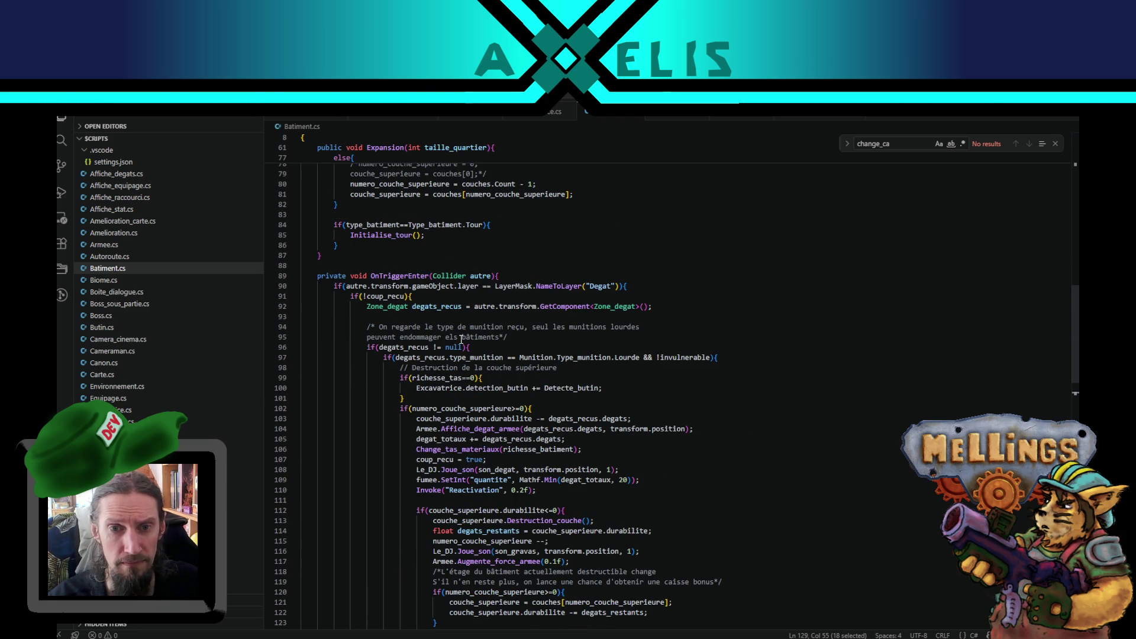
pyautogui.click(462, 347)
pyautogui.write('&& !')
pyautogui.hotkey('ctrl', 'v')
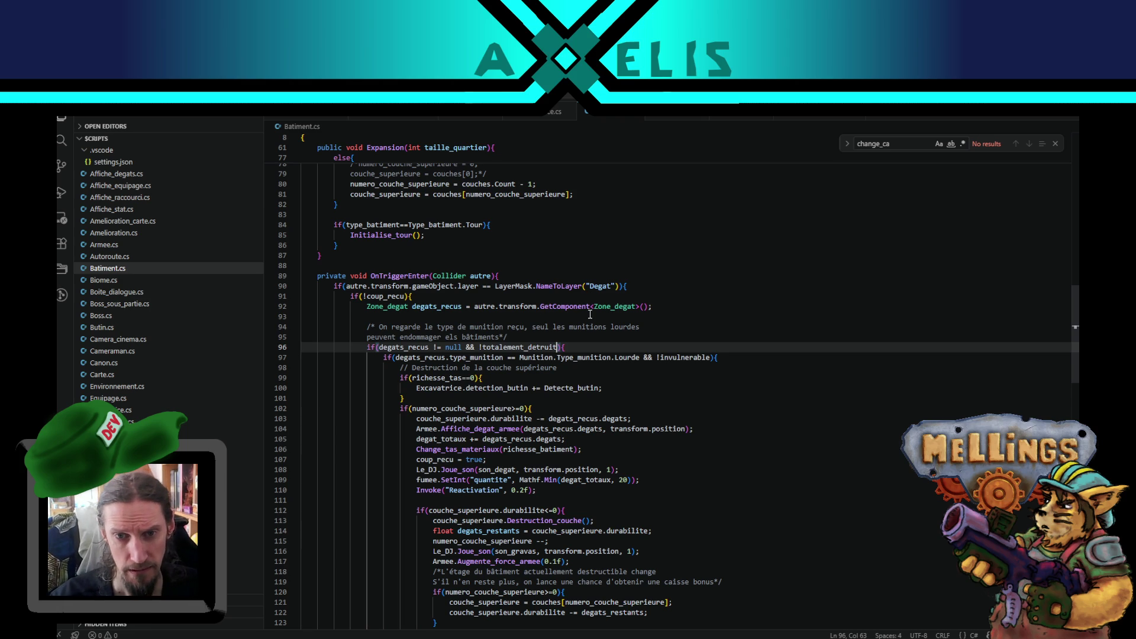
pyautogui.click(572, 347)
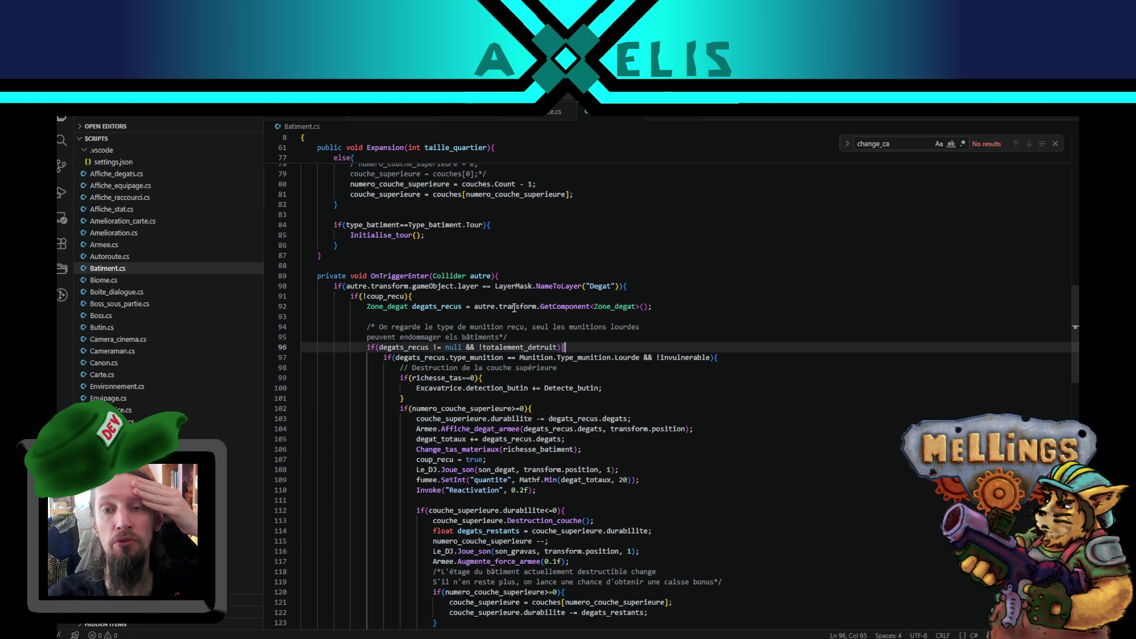
pyautogui.click(443, 292)
pyautogui.scroll(-10, 427, 429)
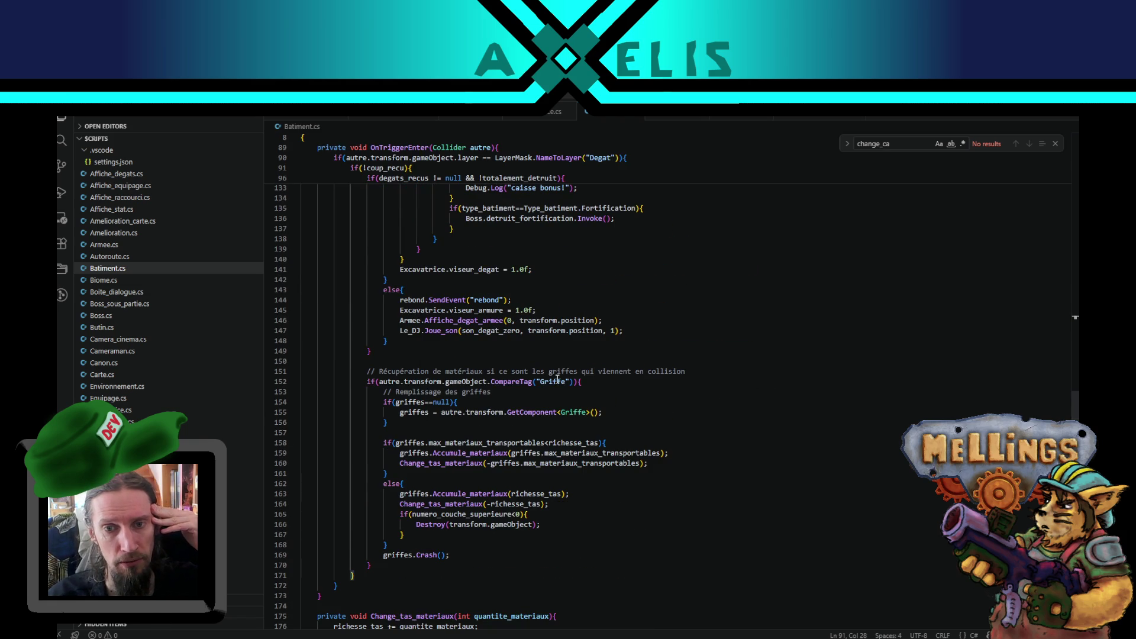
pyautogui.doubleClick(557, 381)
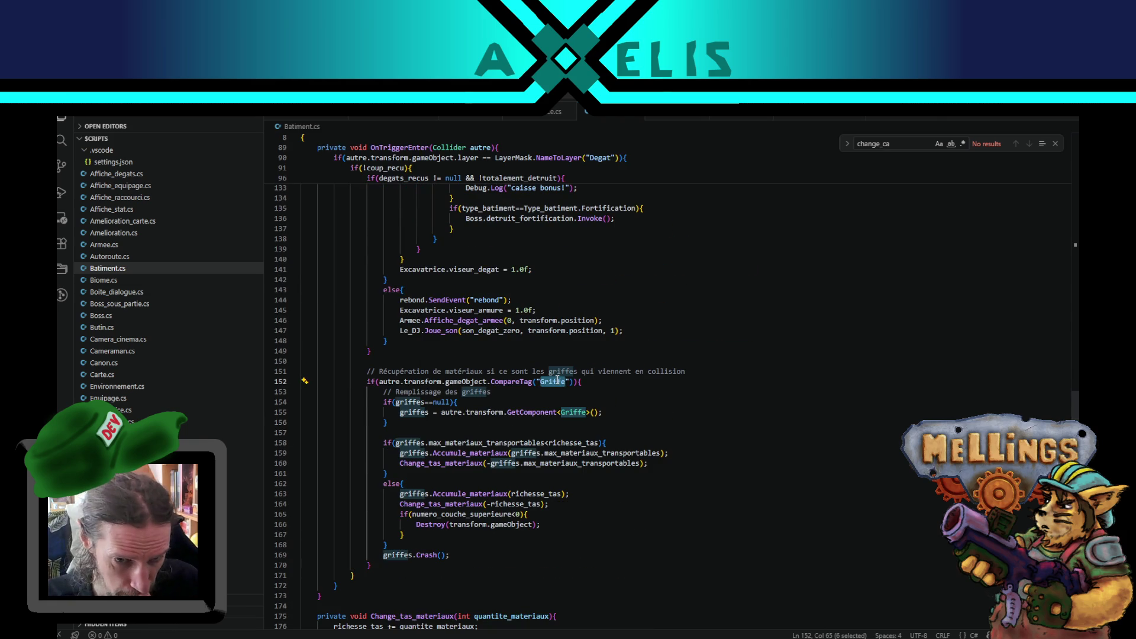
pyautogui.scroll(10, 556, 379)
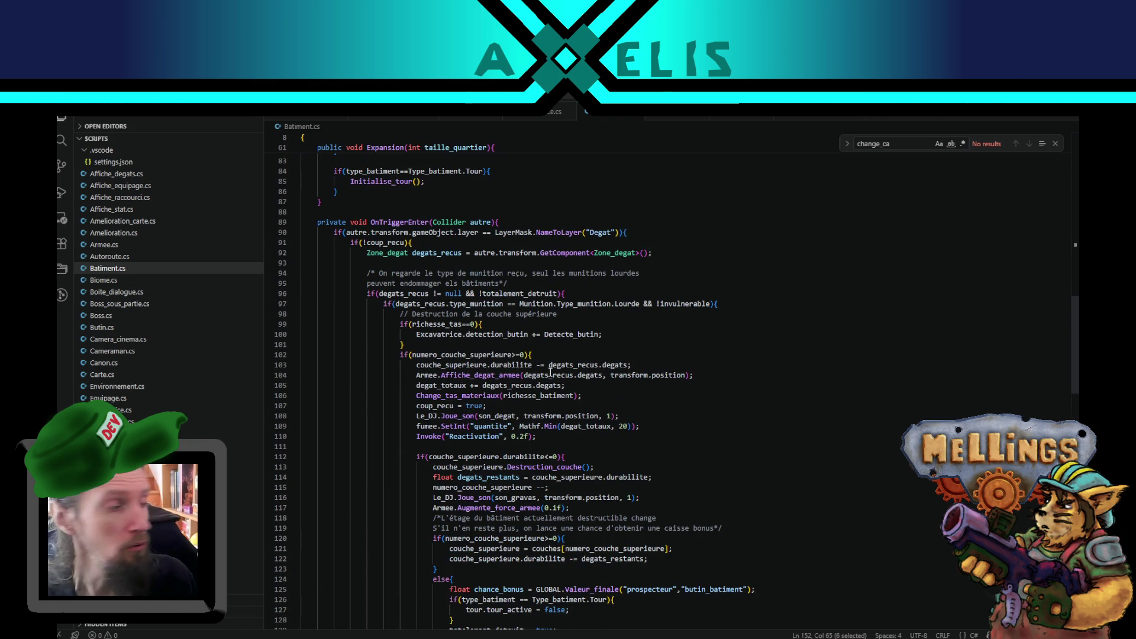
pyautogui.scroll(-5, 538, 405)
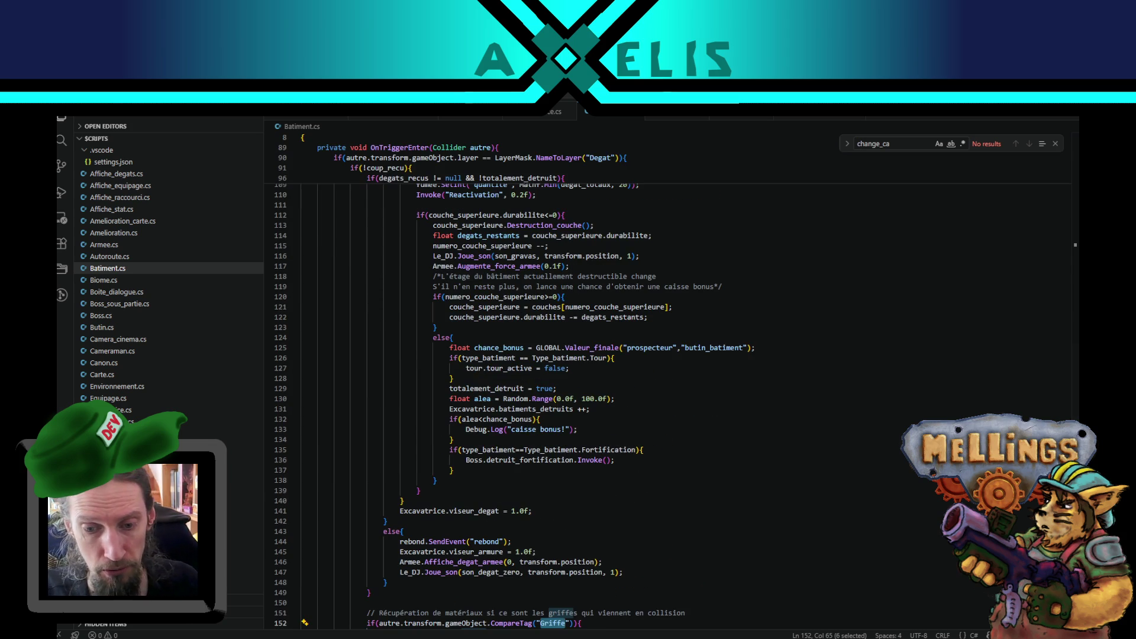
pyautogui.hotkey('alt', 'Tab')
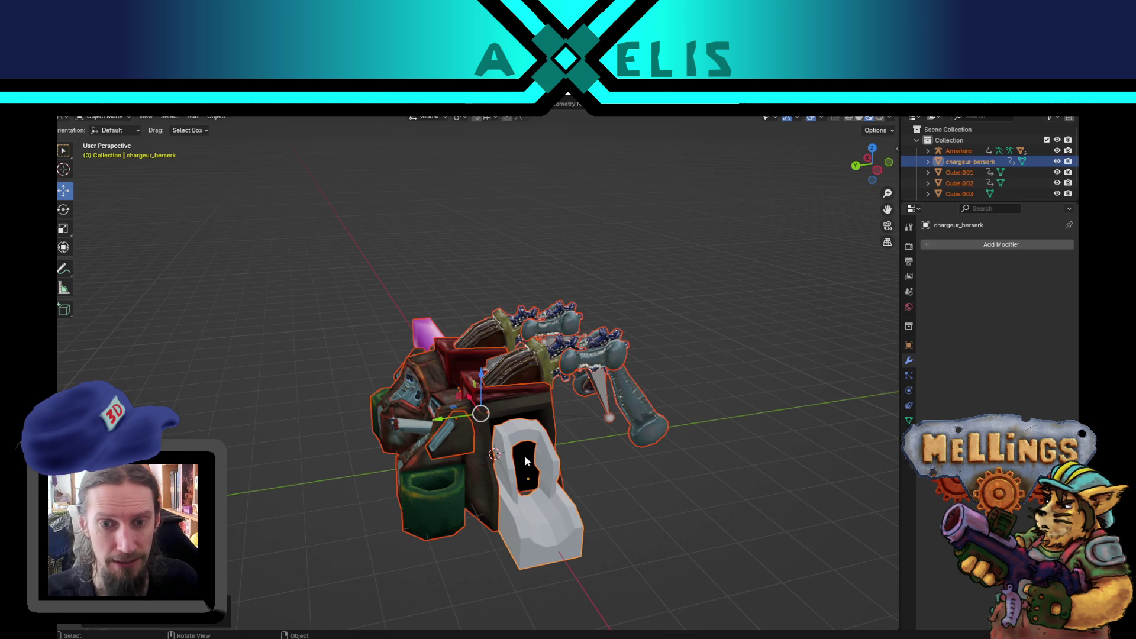
# Orbit and zoom around the chargeur_berserk vehicle, ending on its left side.
pyautogui.moveTo(584, 471)
pyautogui.mouseDown()
pyautogui.moveTo(599, 477)
pyautogui.moveTo(574, 435)
pyautogui.moveTo(583, 446)
pyautogui.moveTo(516, 425)
pyautogui.moveTo(573, 456)
pyautogui.mouseUp()
pyautogui.scroll(5, 569, 436)
pyautogui.scroll(-5, 574, 456)
pyautogui.moveTo(623, 486)
pyautogui.mouseDown()
pyautogui.moveTo(409, 399)
pyautogui.moveTo(447, 399)
pyautogui.mouseUp()
pyautogui.scroll(4, 422, 403)
pyautogui.scroll(-4, 422, 402)
pyautogui.scroll(2, 421, 402)
pyautogui.moveTo(445, 454); pyautogui.dragTo(583, 484)
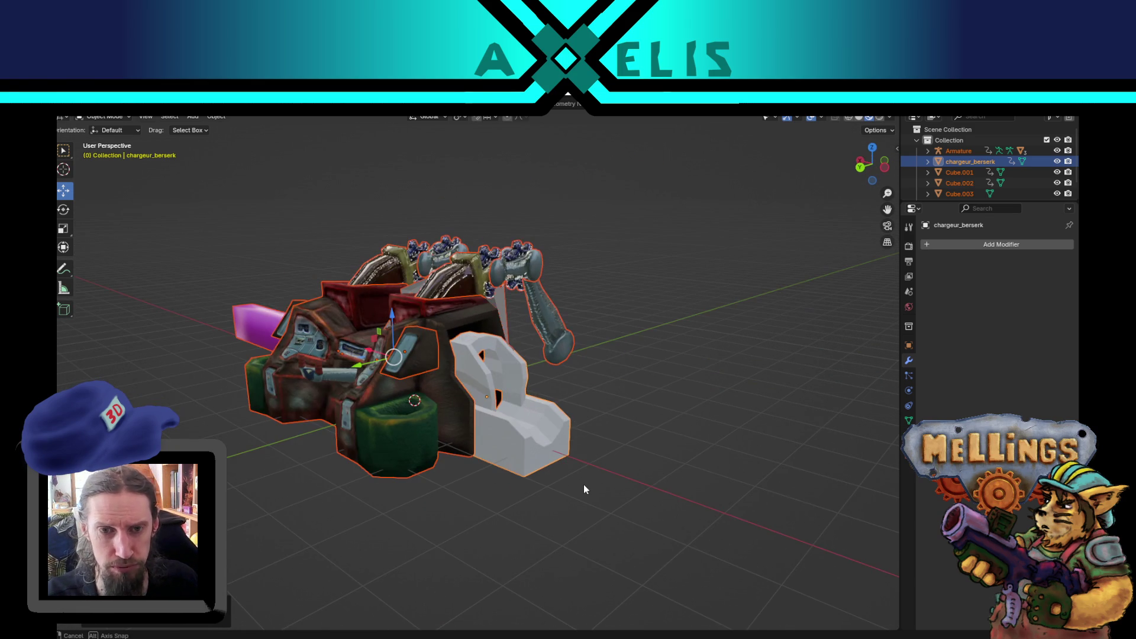
# Isolate the white gauge piece in local view and enter Edit Mode.
pyautogui.click(516, 435)
pyautogui.press('KP_Divide')
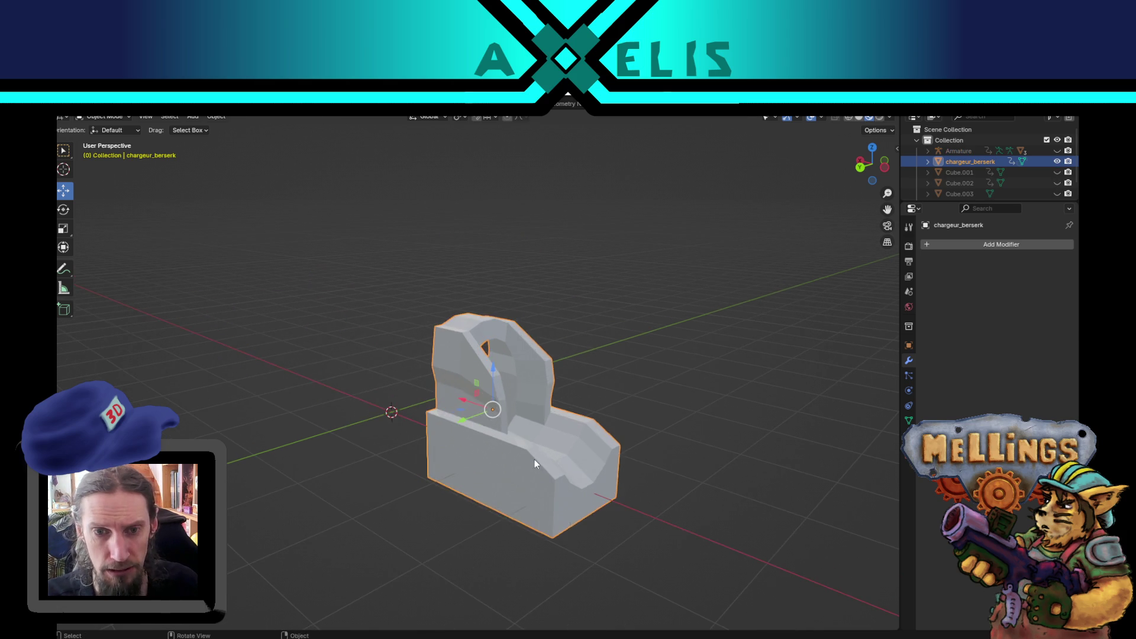
pyautogui.press('Tab')
pyautogui.scroll(2, 505, 401)
pyautogui.moveTo(482, 373)
pyautogui.mouseDown()
pyautogui.moveTo(454, 379)
pyautogui.moveTo(408, 340)
pyautogui.moveTo(415, 363)
pyautogui.moveTo(398, 373)
pyautogui.mouseUp()
# Lower one edge of the piece by about 0.1 m vertically.
pyautogui.keyDown('shift'); pyautogui.click(437, 359); pyautogui.keyUp('shift')
pyautogui.click(440, 376)
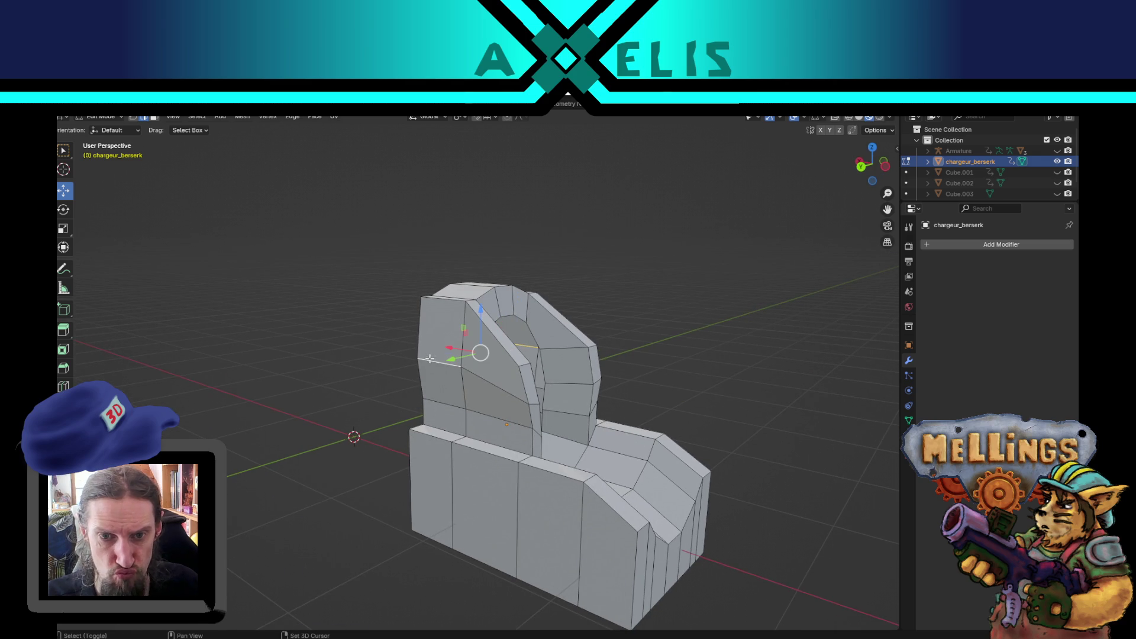
pyautogui.moveTo(480, 325)
pyautogui.mouseDown()
pyautogui.moveTo(483, 341)
pyautogui.moveTo(556, 354)
pyautogui.mouseUp()
pyautogui.click(483, 340)
# Knife a cut across the piece's face and select an edge loop of the arch.
pyautogui.press('k')
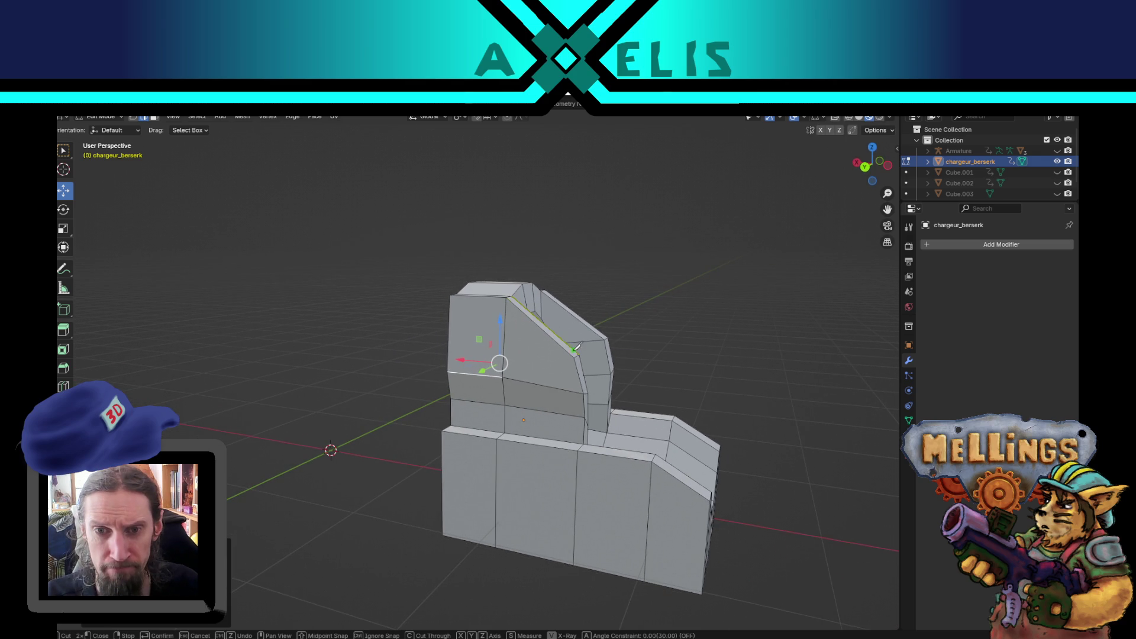
pyautogui.click(574, 354)
pyautogui.click(449, 345)
pyautogui.press('Return')
pyautogui.moveTo(519, 348); pyautogui.dragTo(464, 332)
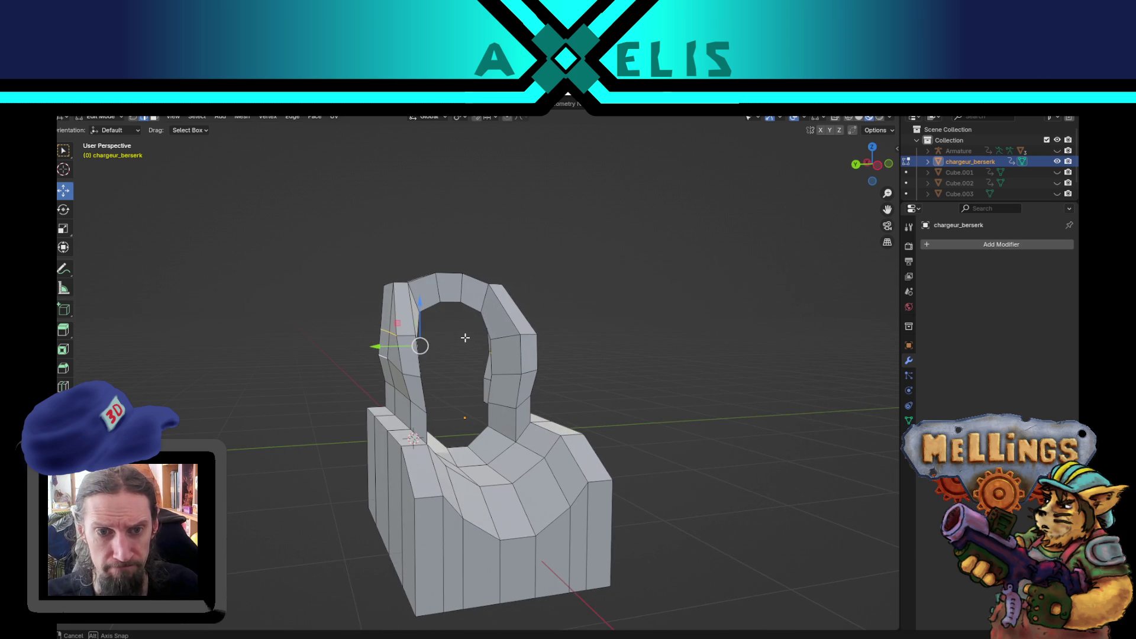
pyautogui.moveTo(387, 329)
pyautogui.mouseDown()
pyautogui.moveTo(442, 322)
pyautogui.moveTo(490, 385)
pyautogui.mouseUp()
pyautogui.click(573, 371)
pyautogui.moveTo(574, 371); pyautogui.dragTo(375, 350)
# Knife a second cut from the top through a vertex to the right edge.
pyautogui.press('b')
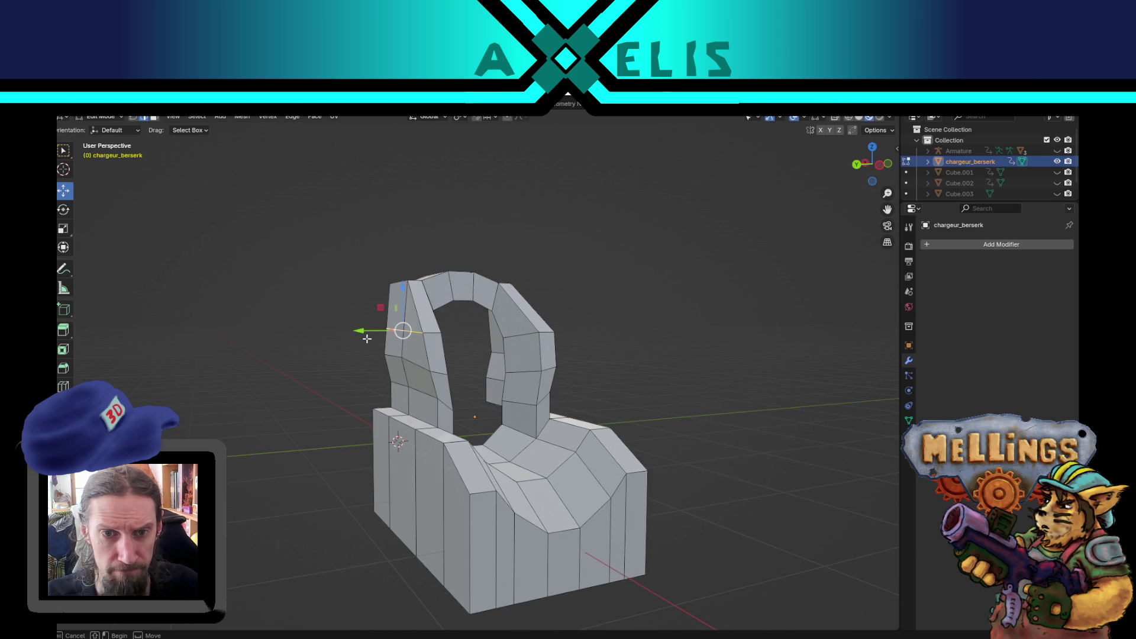
pyautogui.press('Escape')
pyautogui.moveTo(370, 329)
pyautogui.mouseDown()
pyautogui.moveTo(429, 341)
pyautogui.moveTo(512, 325)
pyautogui.mouseUp()
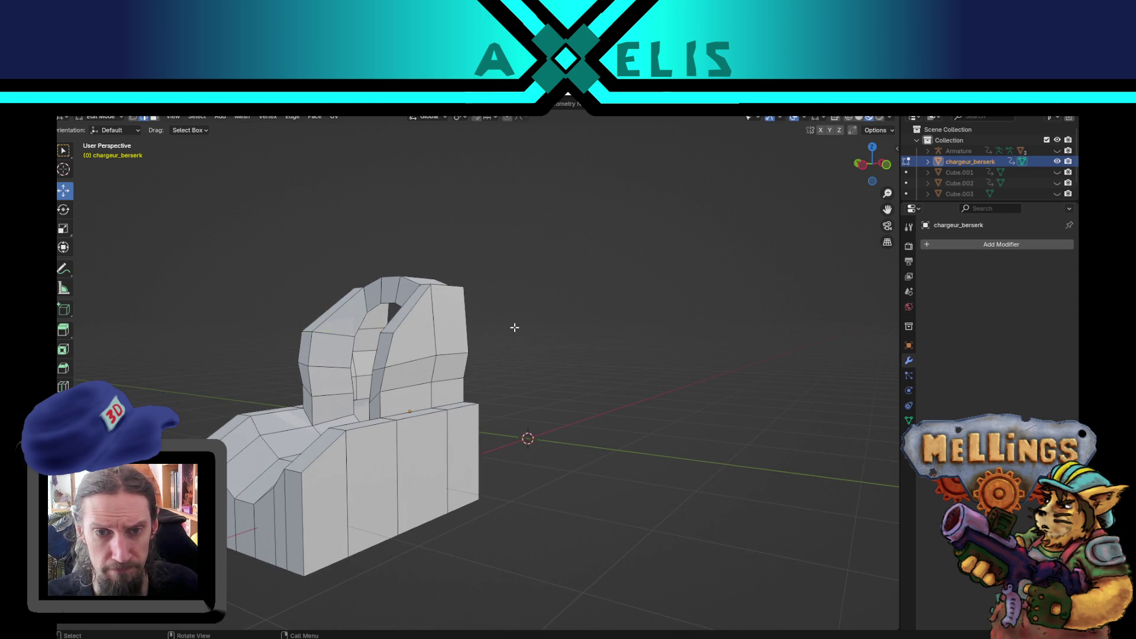
pyautogui.scroll(3, 515, 325)
pyautogui.press('k')
pyautogui.click(407, 241)
pyautogui.click(346, 308)
pyautogui.click(465, 304)
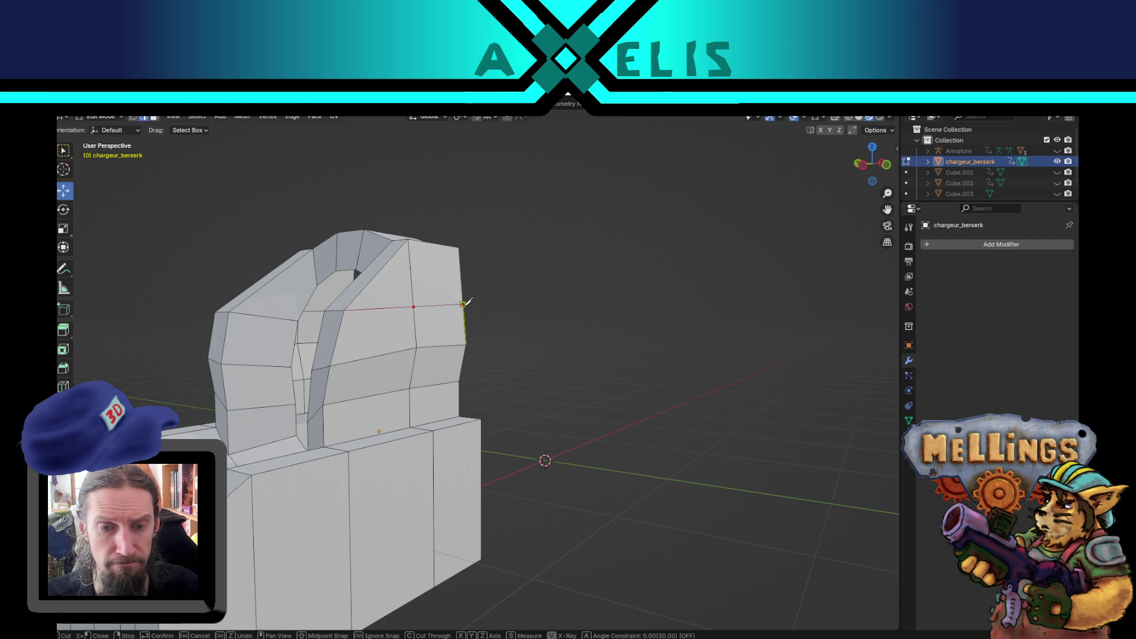
pyautogui.press('Return')
pyautogui.moveTo(467, 300)
pyautogui.mouseDown()
pyautogui.moveTo(475, 422)
pyautogui.moveTo(467, 398)
pyautogui.mouseUp()
pyautogui.scroll(2, 476, 393)
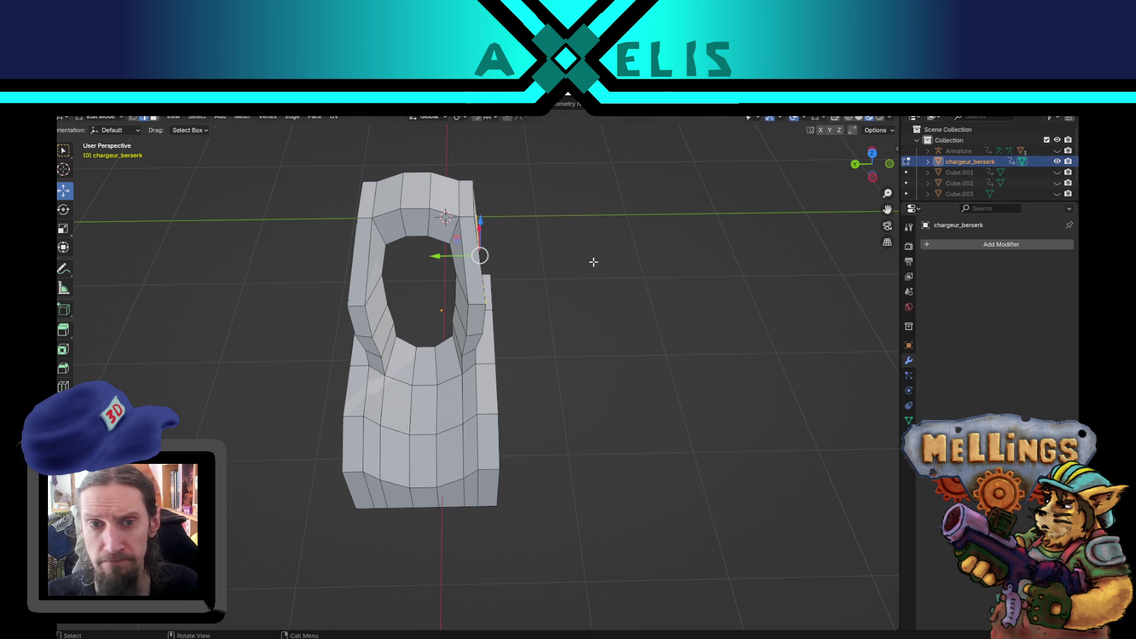
# Insert a centre edge loop with Ctrl+R and mark it as a seam.
pyautogui.hotkey('ctrl', 'r')
pyautogui.click(432, 506)
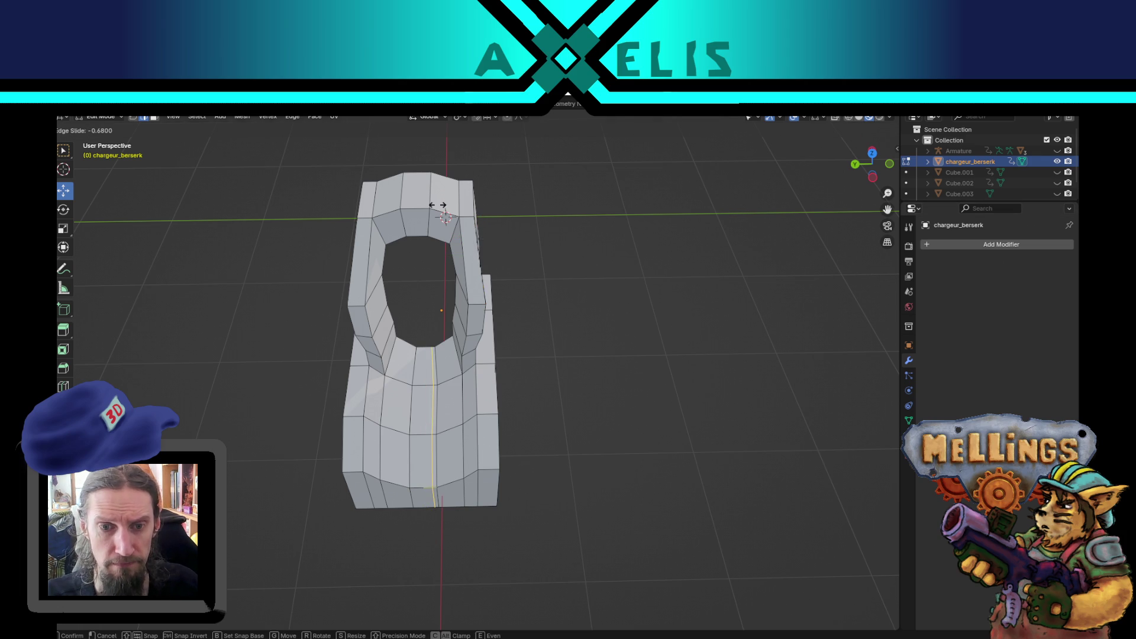
pyautogui.click(418, 208)
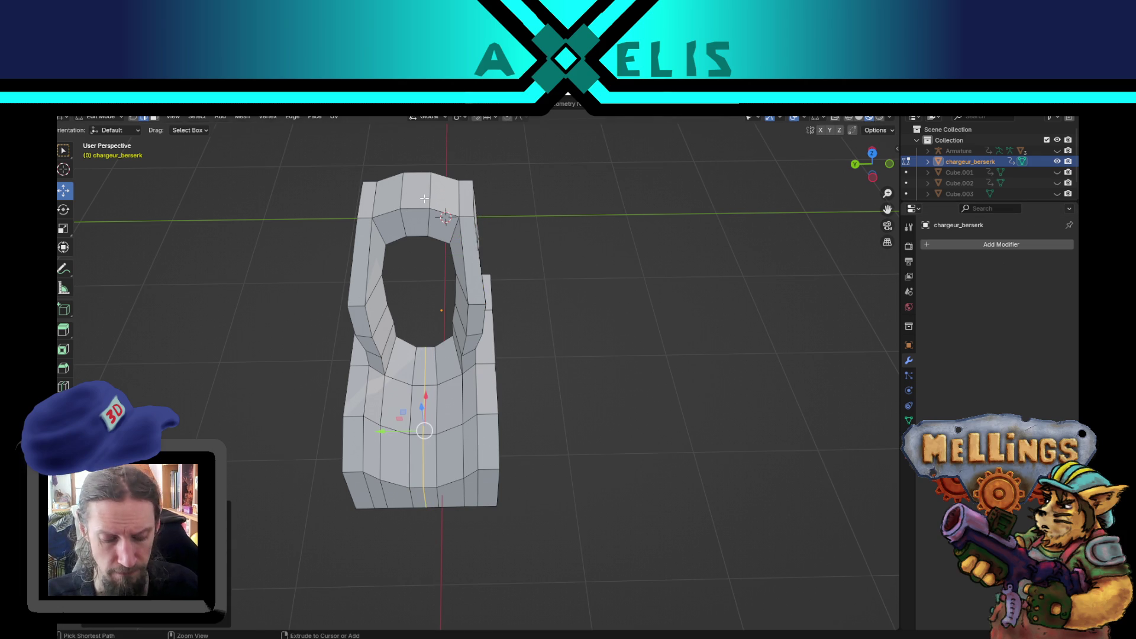
pyautogui.click(424, 198)
pyautogui.moveTo(588, 335); pyautogui.dragTo(586, 384)
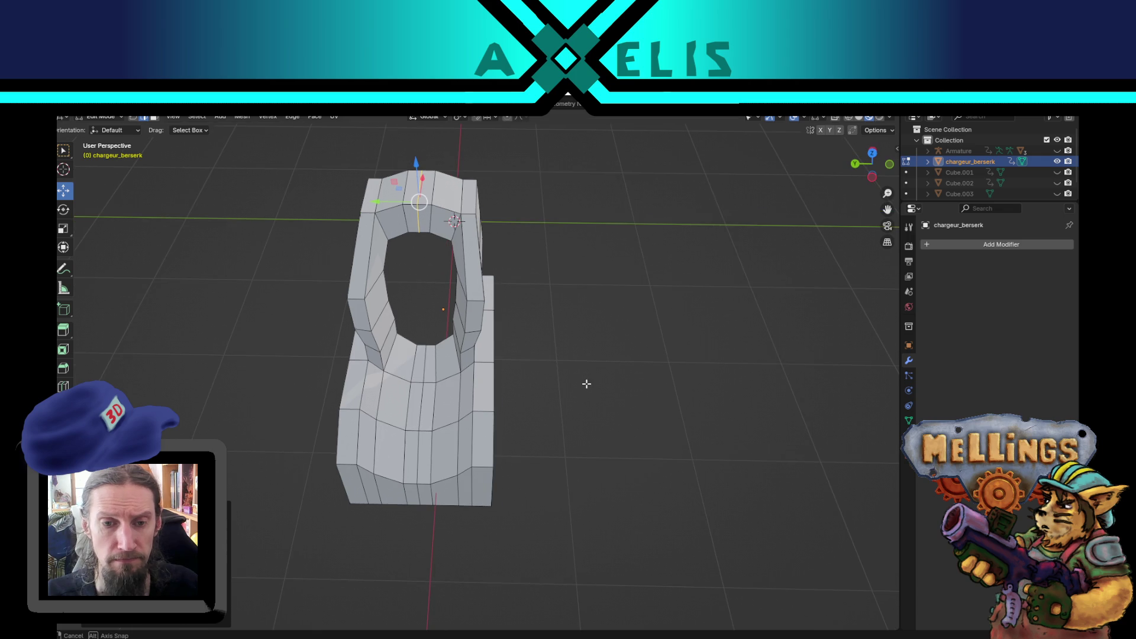
pyautogui.keyDown('alt'); pyautogui.click(420, 469); pyautogui.keyUp('alt')
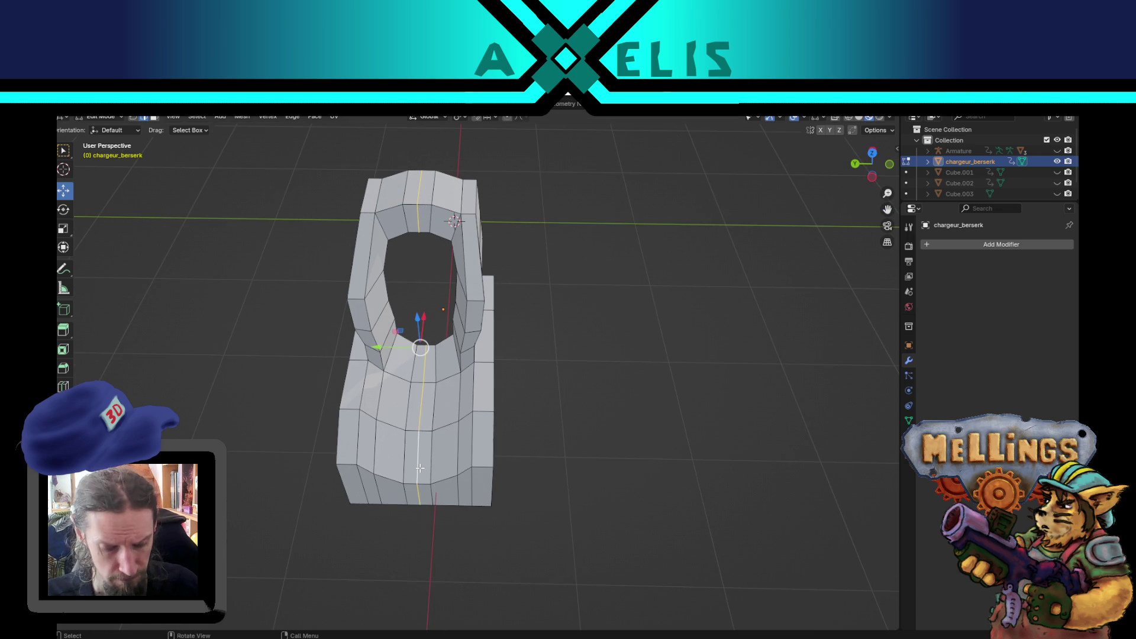
pyautogui.rightClick(420, 468)
pyautogui.click(409, 578)
# Select the mesh half right of the seam with L and delete it.
pyautogui.hotkey('alt', 'a')
pyautogui.click(432, 429)
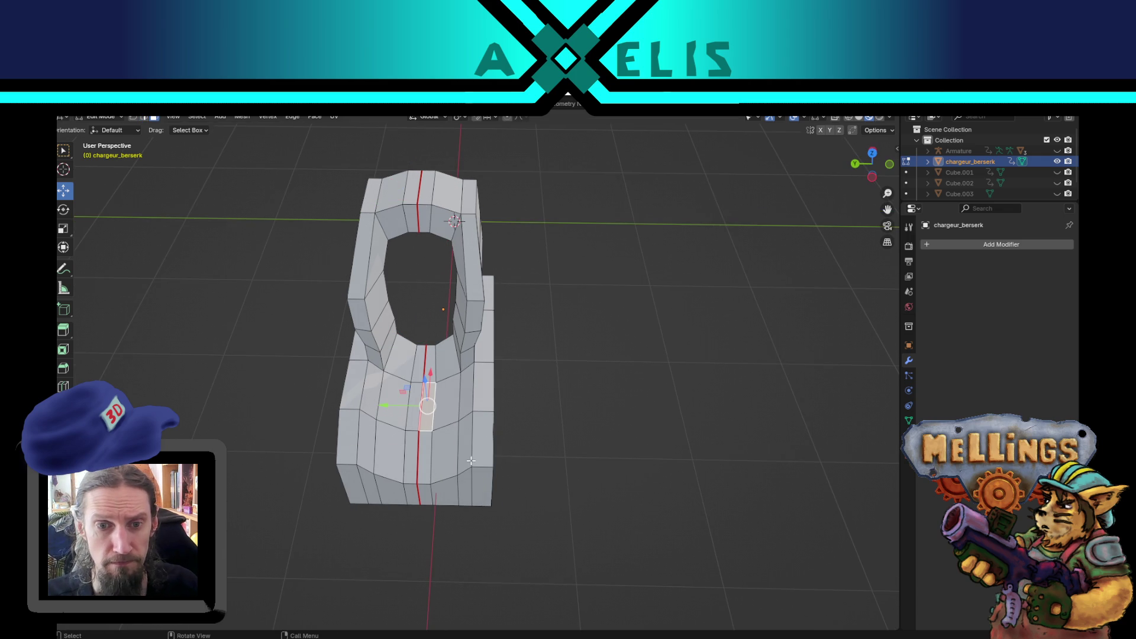
pyautogui.press('m')
pyautogui.press('Escape')
pyautogui.press('l')
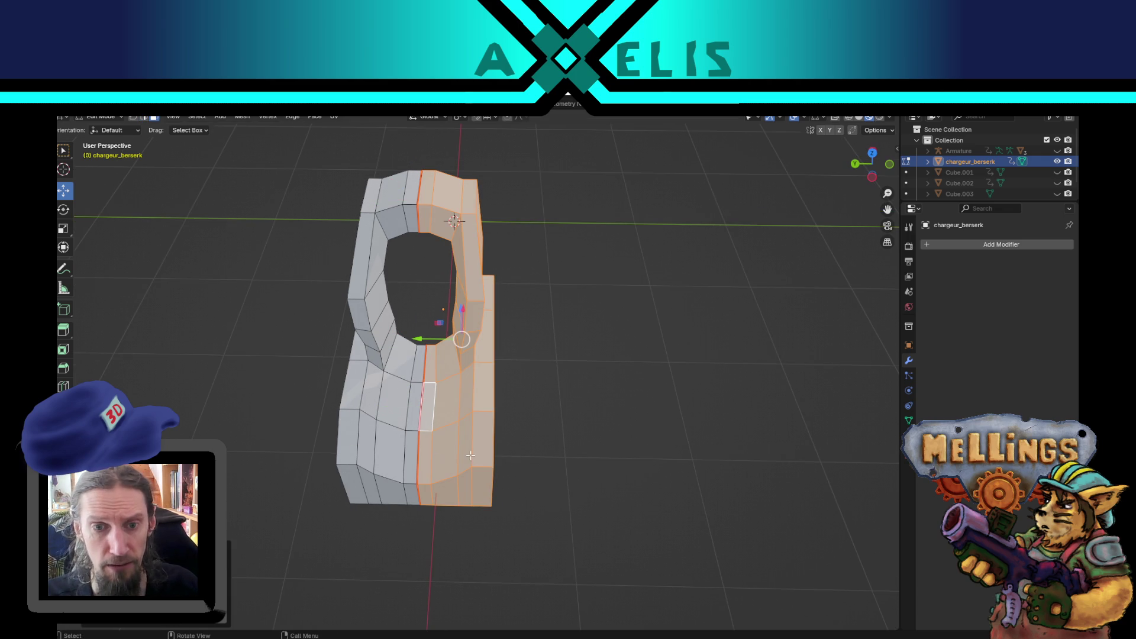
pyautogui.press('x')
pyautogui.click(688, 397)
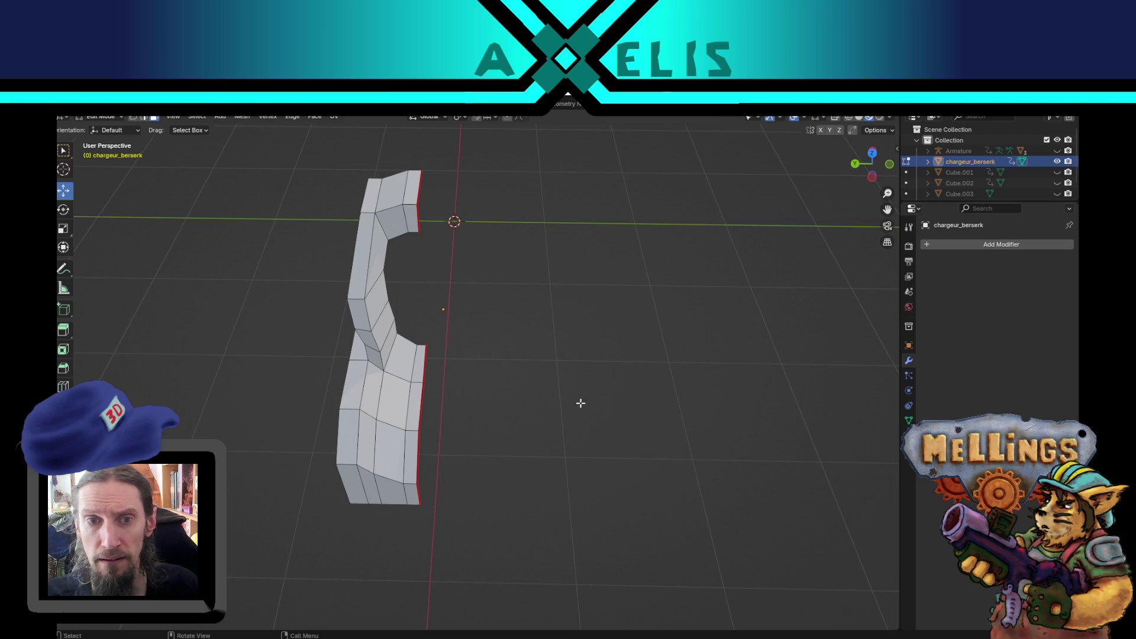
# Check the remaining half's boundary edges, then return to Object Mode.
pyautogui.keyDown('alt'); pyautogui.click(425, 364); pyautogui.keyUp('alt')
pyautogui.keyDown('alt'); pyautogui.keyDown('shift'); pyautogui.click(419, 189); pyautogui.keyUp('shift'); pyautogui.keyUp('alt')
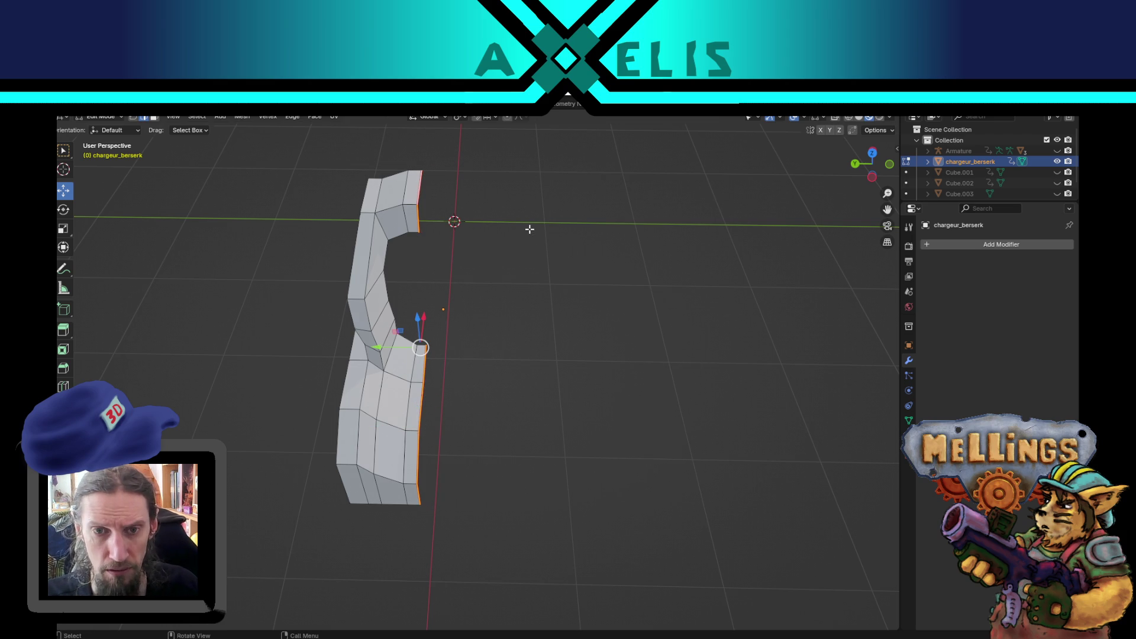
pyautogui.rightClick(513, 230)
pyautogui.click(513, 247)
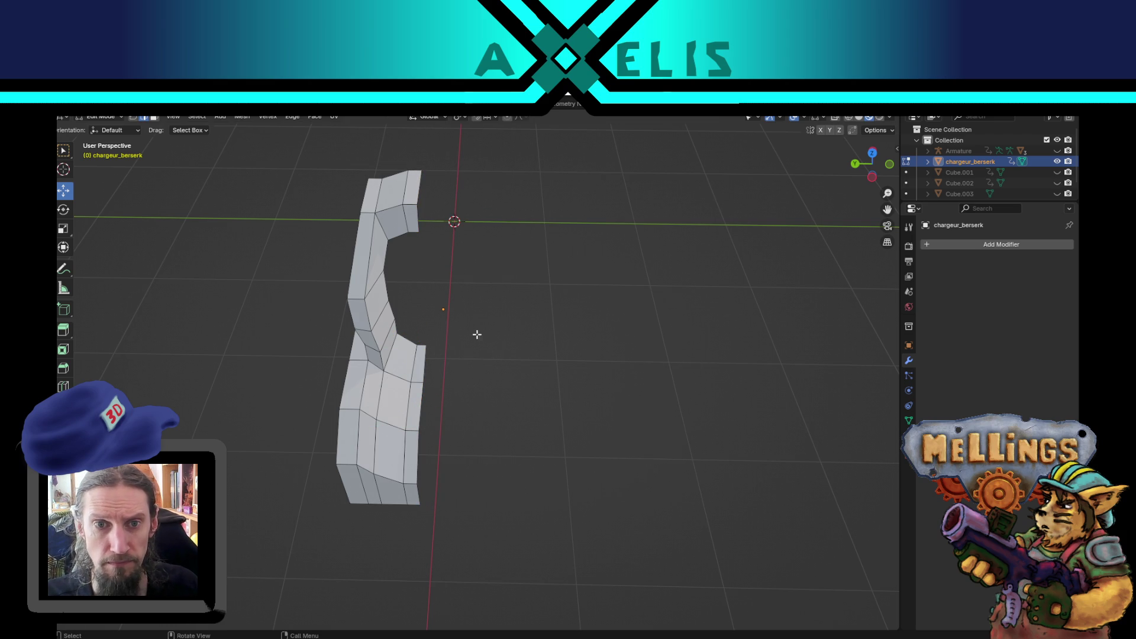
pyautogui.click(409, 385)
pyautogui.press('Tab')
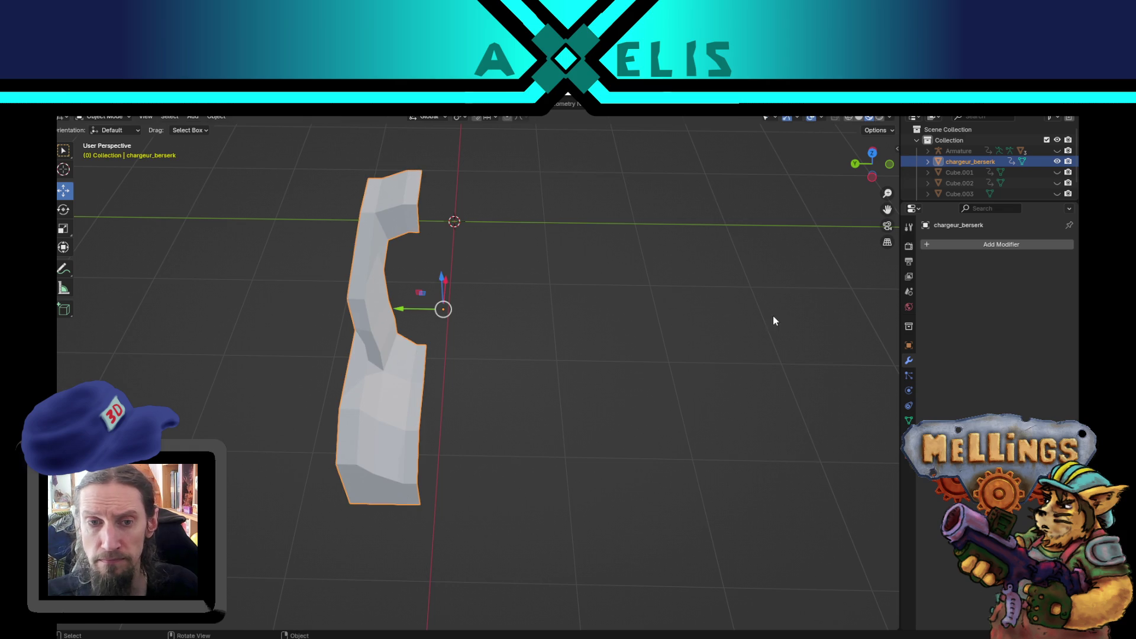
# Add a Mirror modifier to chargeur_berserk, mirroring across Y instead of X.
pyautogui.click(970, 247)
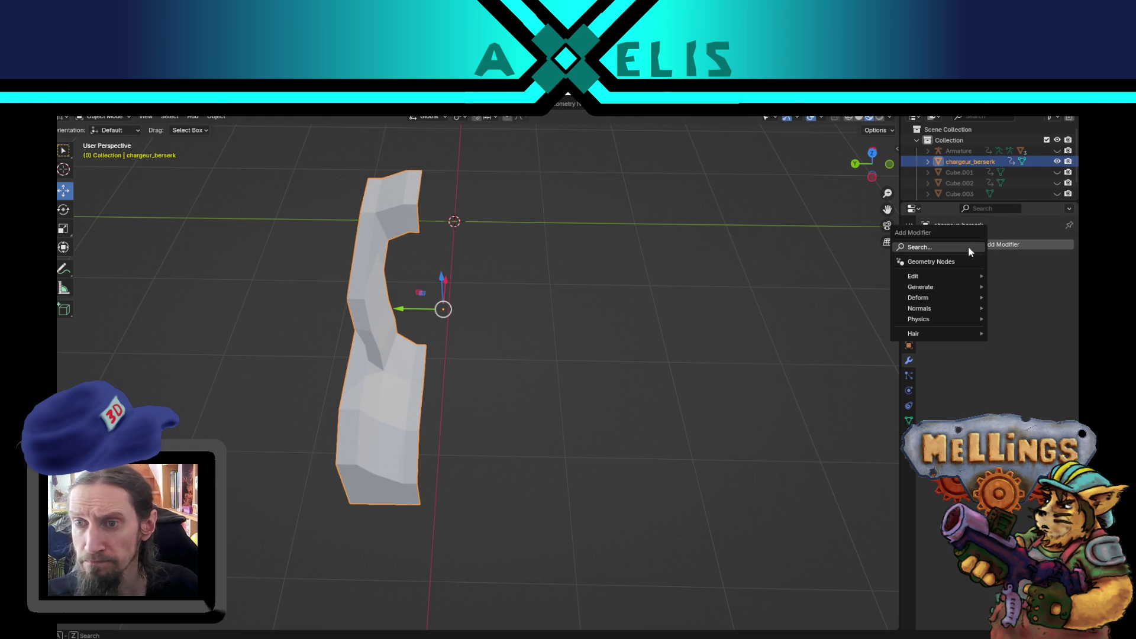
pyautogui.write('sym')
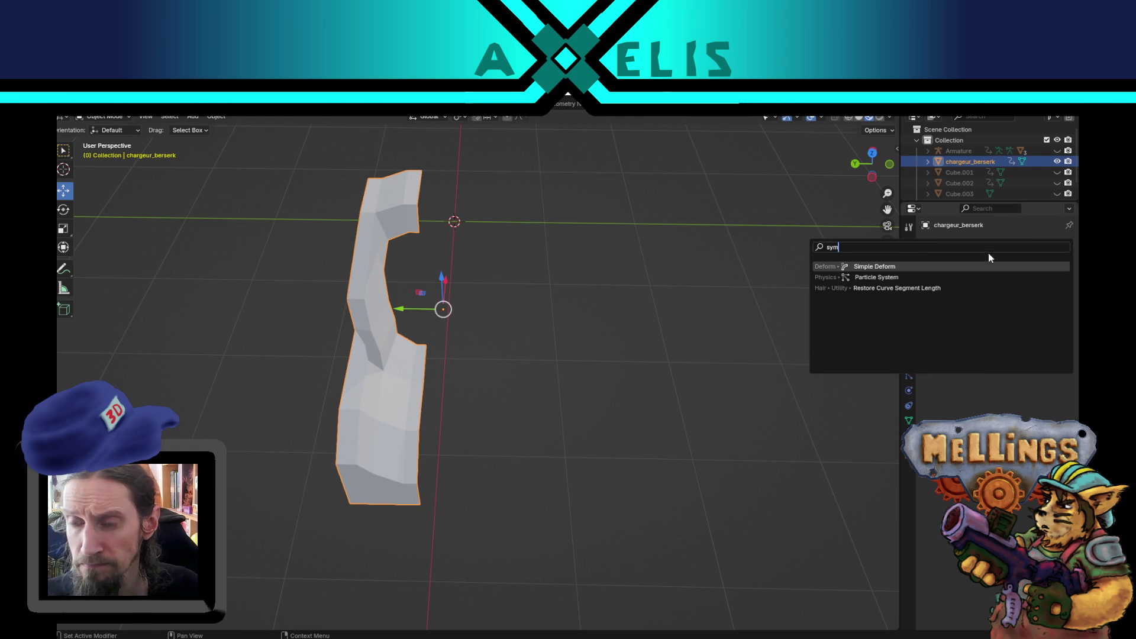
pyautogui.press('Escape')
pyautogui.click(964, 247)
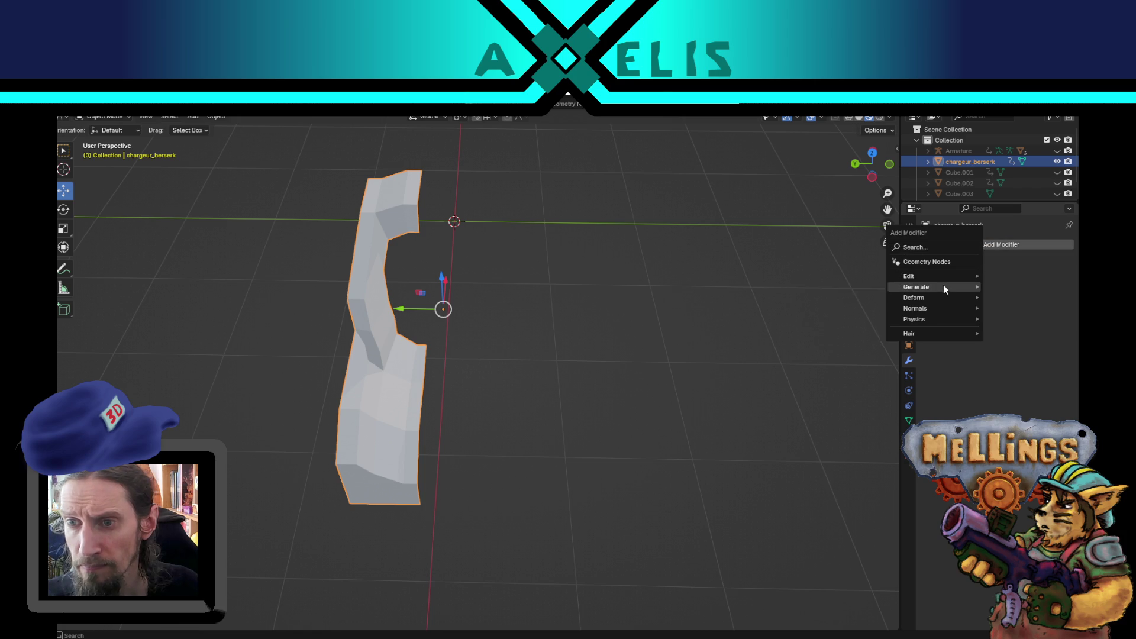
pyautogui.moveTo(943, 286)
pyautogui.click(820, 372)
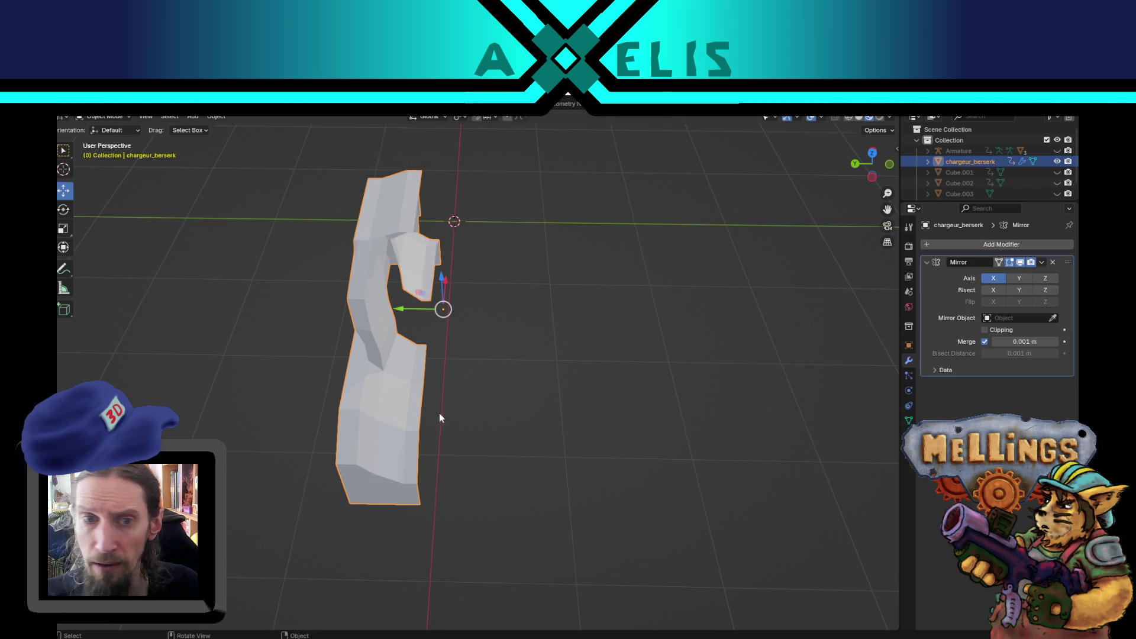
pyautogui.moveTo(422, 430)
pyautogui.mouseDown()
pyautogui.moveTo(364, 409)
pyautogui.moveTo(474, 414)
pyautogui.moveTo(450, 414)
pyautogui.mouseUp()
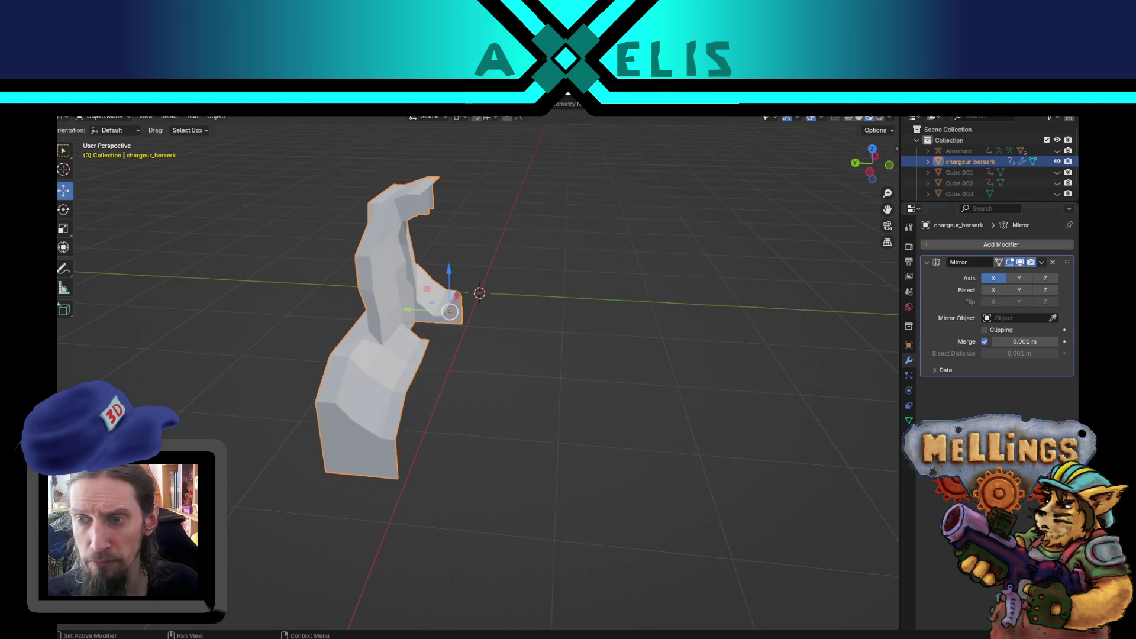
pyautogui.click(994, 279)
pyautogui.click(1019, 278)
# In Edit Mode, select the left half and slide it to meet its mirrored half.
pyautogui.moveTo(495, 340)
pyautogui.mouseDown()
pyautogui.moveTo(510, 383)
pyautogui.moveTo(499, 336)
pyautogui.moveTo(515, 347)
pyautogui.moveTo(478, 330)
pyautogui.moveTo(459, 348)
pyautogui.mouseUp()
pyautogui.scroll(2, 457, 346)
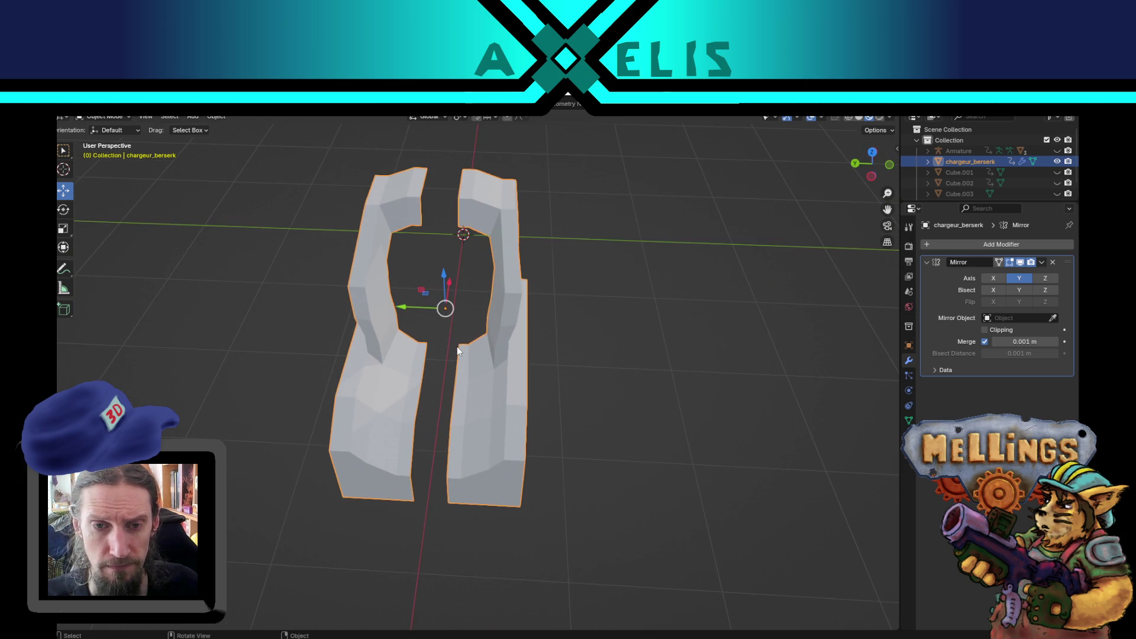
pyautogui.scroll(-2, 472, 296)
pyautogui.press('Tab')
pyautogui.moveTo(477, 291); pyautogui.dragTo(449, 393)
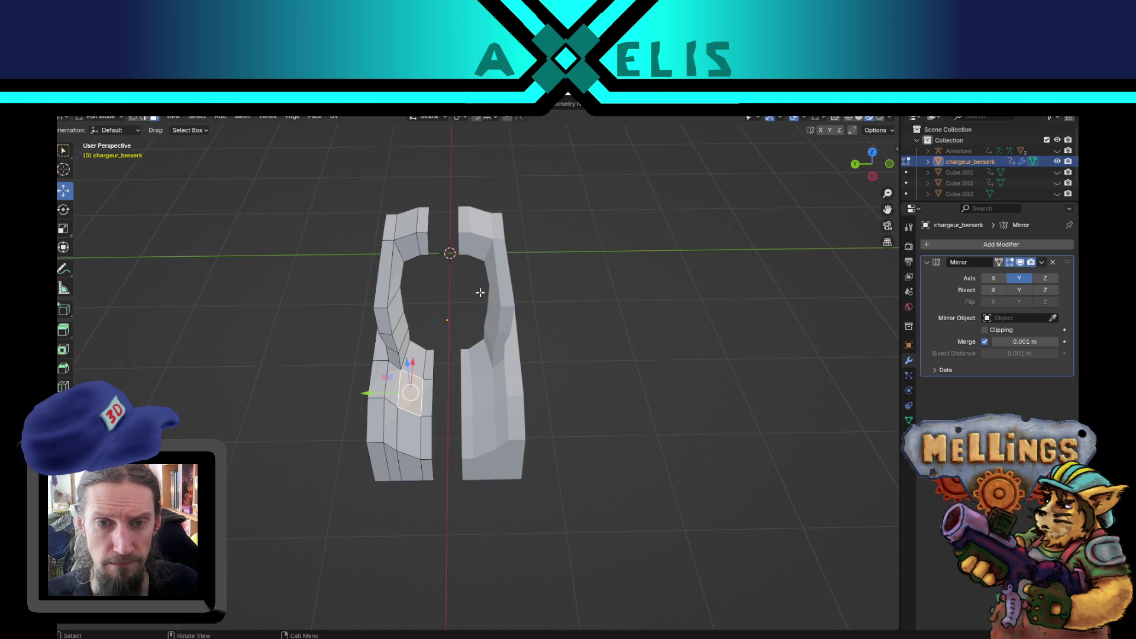
pyautogui.press('l')
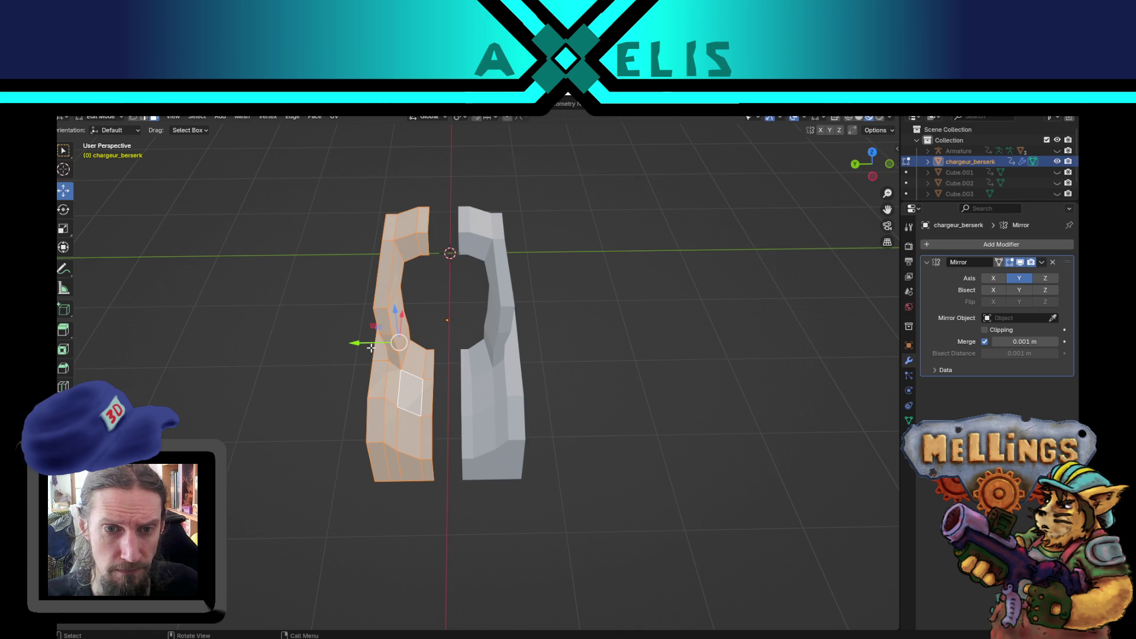
pyautogui.moveTo(374, 342)
pyautogui.mouseDown()
pyautogui.moveTo(451, 330)
pyautogui.moveTo(571, 375)
pyautogui.mouseUp()
pyautogui.click(663, 373)
pyautogui.moveTo(592, 418)
pyautogui.mouseDown()
pyautogui.moveTo(570, 375)
pyautogui.moveTo(597, 374)
pyautogui.moveTo(543, 324)
pyautogui.moveTo(509, 319)
pyautogui.mouseUp()
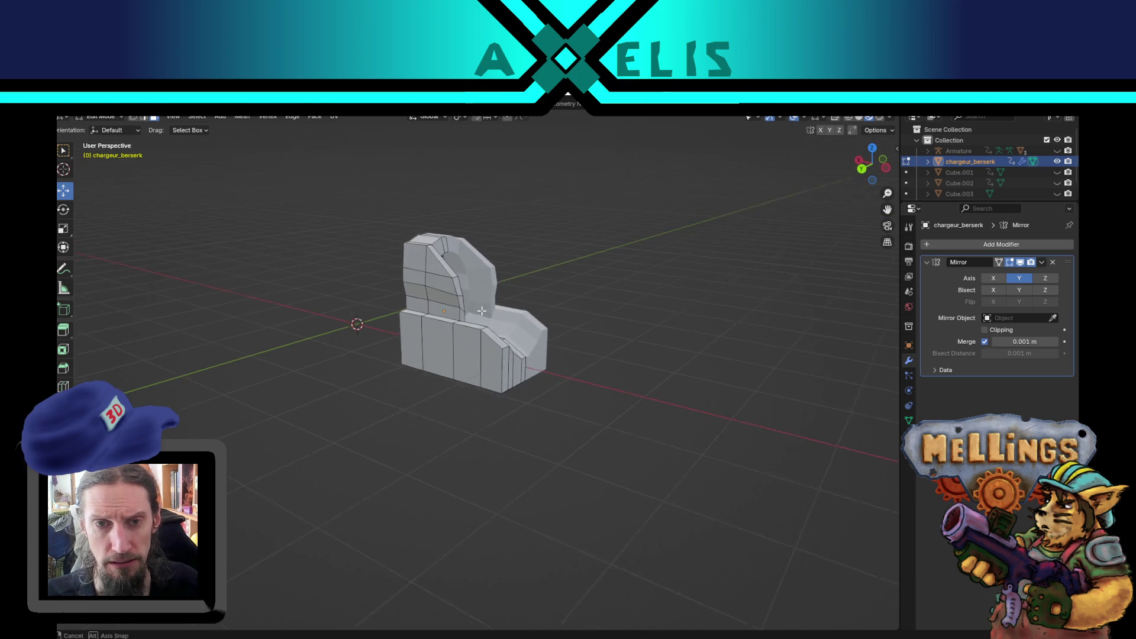
# Smooth-shade all faces of the piece and recalculate normals to face outside.
pyautogui.press('a')
pyautogui.click(243, 117)
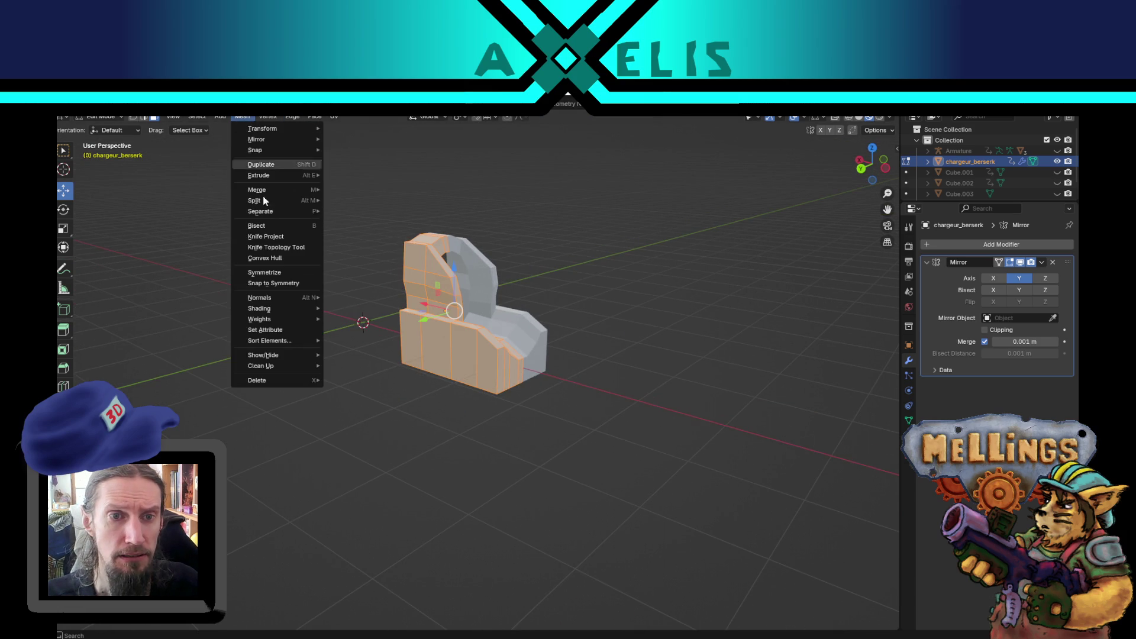
pyautogui.moveTo(284, 308)
pyautogui.click(356, 309)
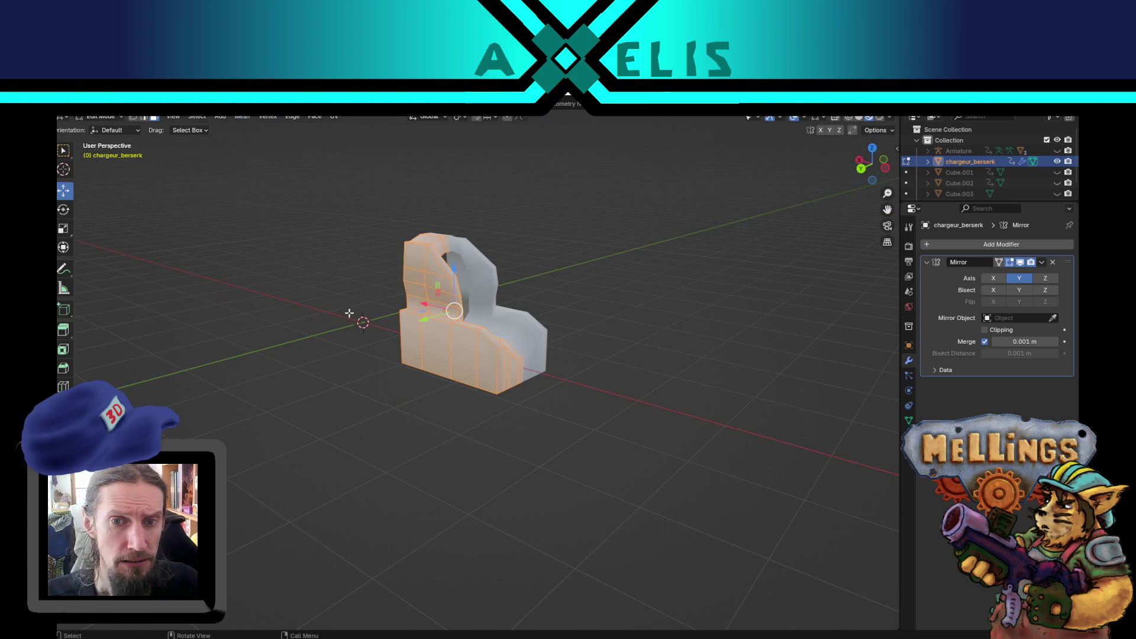
pyautogui.click(242, 116)
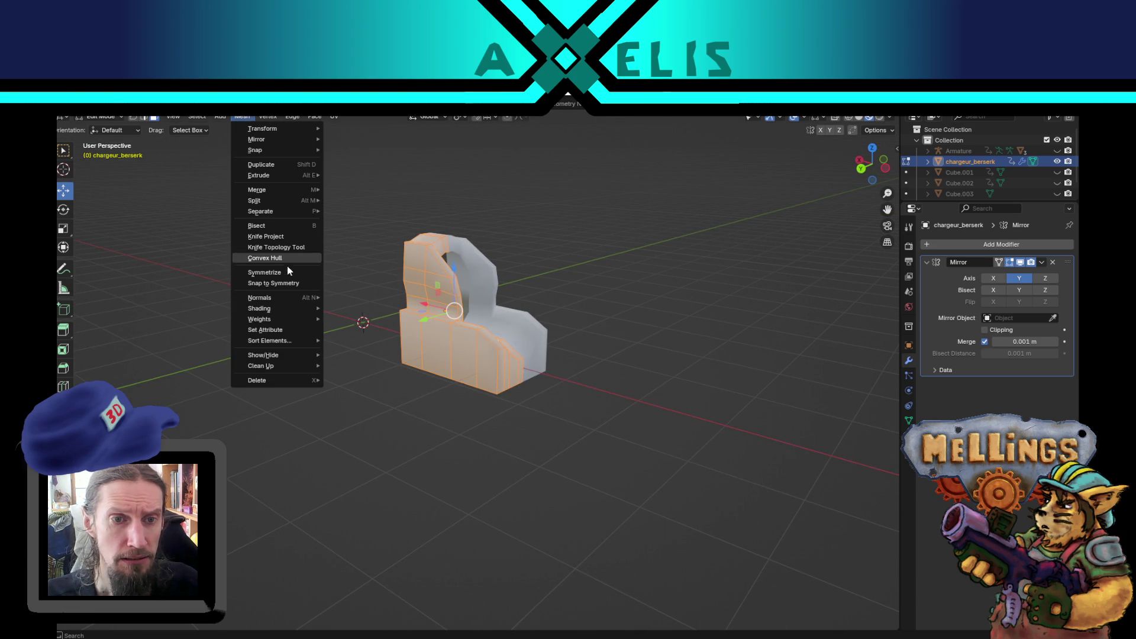
pyautogui.moveTo(293, 298)
pyautogui.click(381, 307)
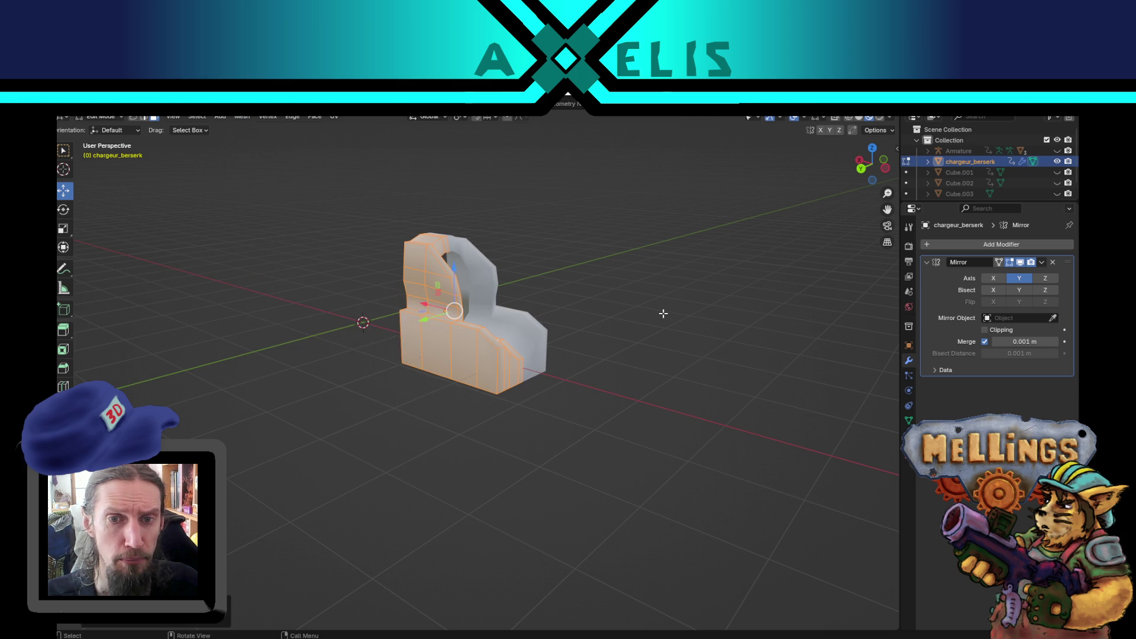
pyautogui.click(661, 312)
# Select a vertex on the joined piece, keeping the Global transform orientation.
pyautogui.scroll(4, 662, 312)
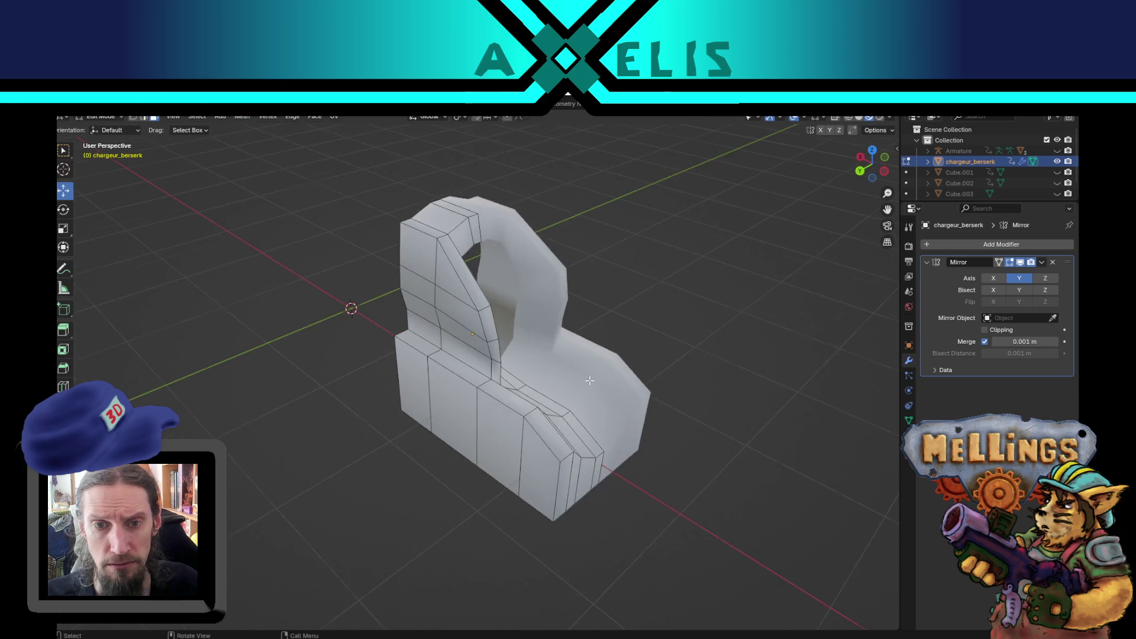
pyautogui.scroll(4, 417, 332)
pyautogui.click(393, 325)
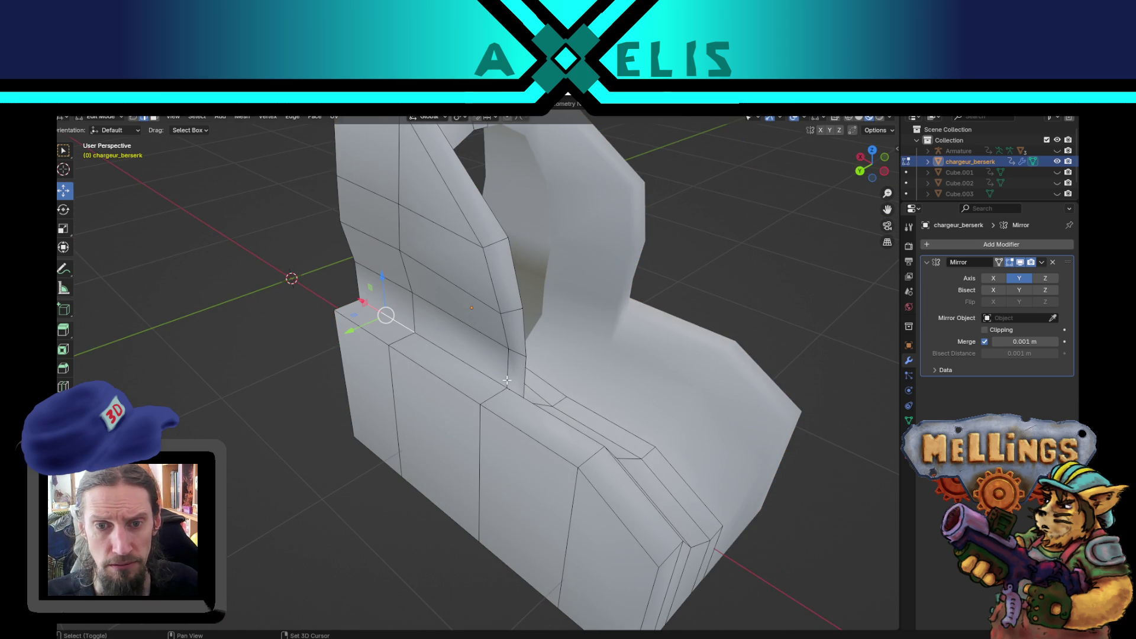
pyautogui.moveTo(435, 413); pyautogui.dragTo(519, 434)
pyautogui.press(',')
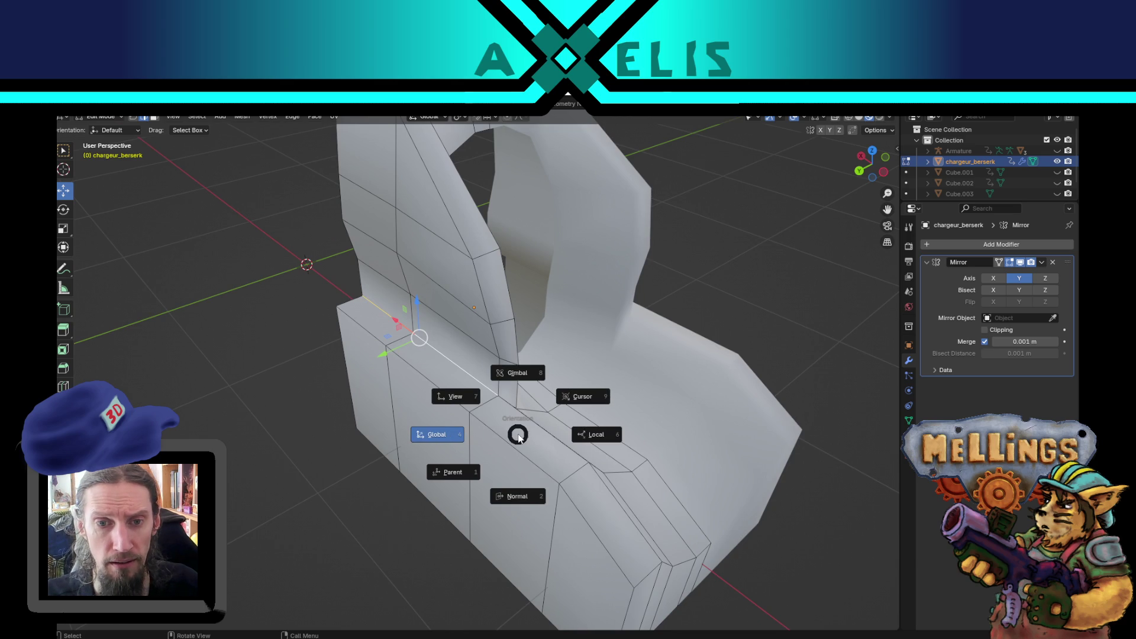
pyautogui.click(245, 416)
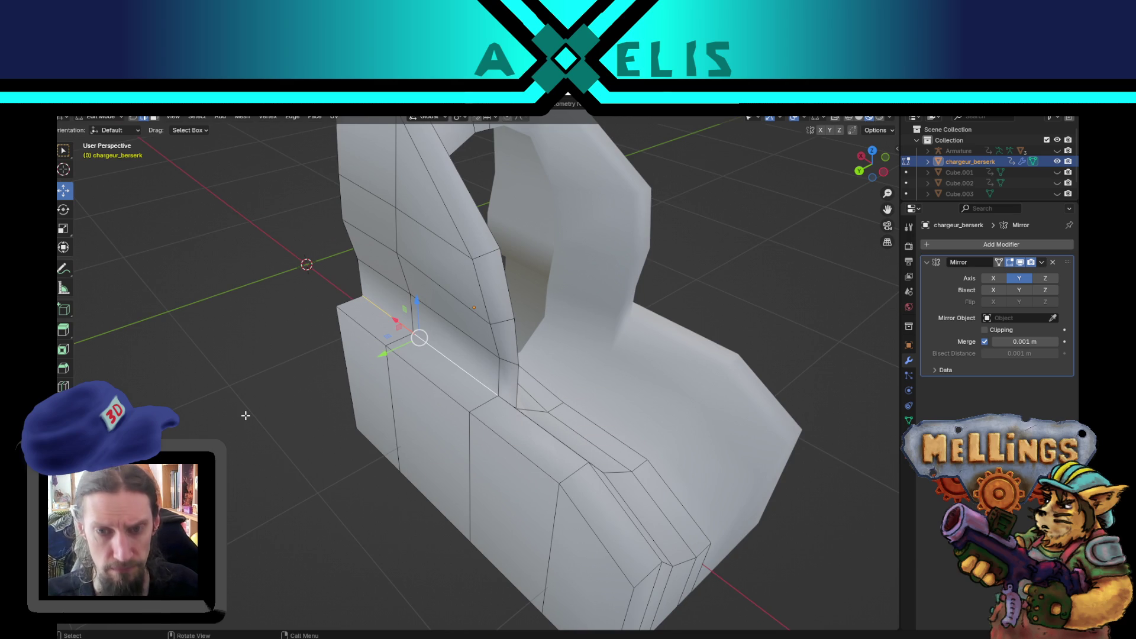
# Check the piece from the front, then select the top edge path in Edit Mode.
pyautogui.press('Tab')
pyautogui.scroll(-5, 342, 492)
pyautogui.moveTo(342, 493)
pyautogui.mouseDown()
pyautogui.moveTo(318, 446)
pyautogui.moveTo(380, 478)
pyautogui.moveTo(481, 243)
pyautogui.moveTo(447, 231)
pyautogui.moveTo(379, 236)
pyautogui.moveTo(497, 326)
pyautogui.moveTo(469, 302)
pyautogui.moveTo(447, 307)
pyautogui.moveTo(502, 422)
pyautogui.moveTo(512, 497)
pyautogui.mouseUp()
pyautogui.press('Tab')
pyautogui.scroll(3, 497, 324)
pyautogui.click(529, 510)
pyautogui.keyDown('ctrl'); pyautogui.click(441, 487); pyautogui.keyUp('ctrl')
# Extend the selection down the vertical edge, then view the whole piece in Object Mode.
pyautogui.press(',')
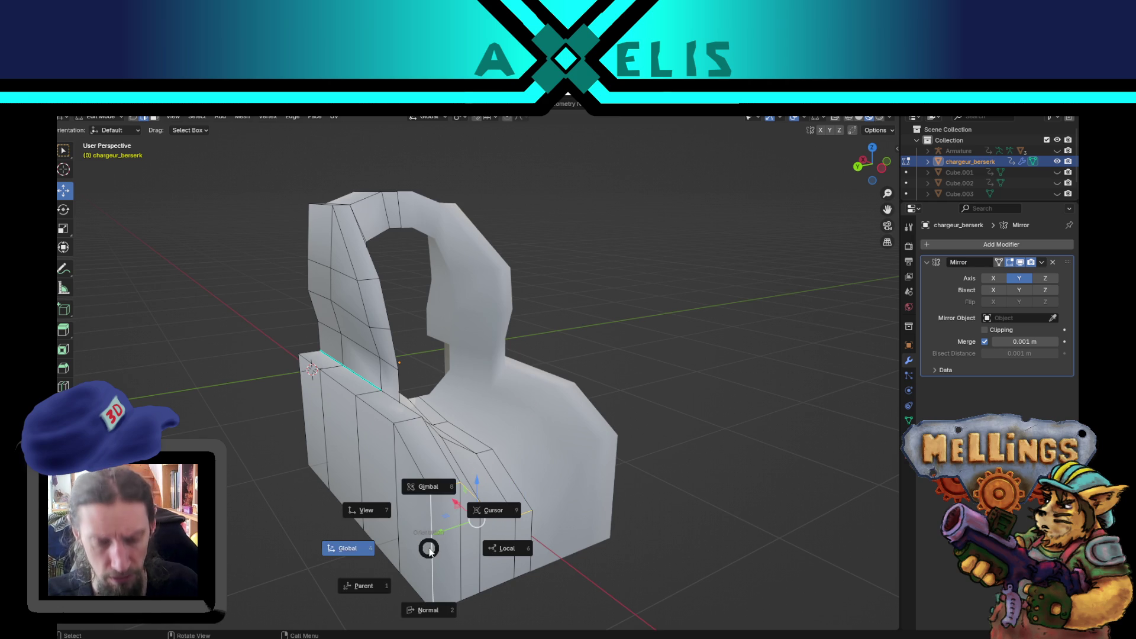
pyautogui.press('Escape')
pyautogui.keyDown('ctrl'); pyautogui.click(434, 609); pyautogui.keyUp('ctrl')
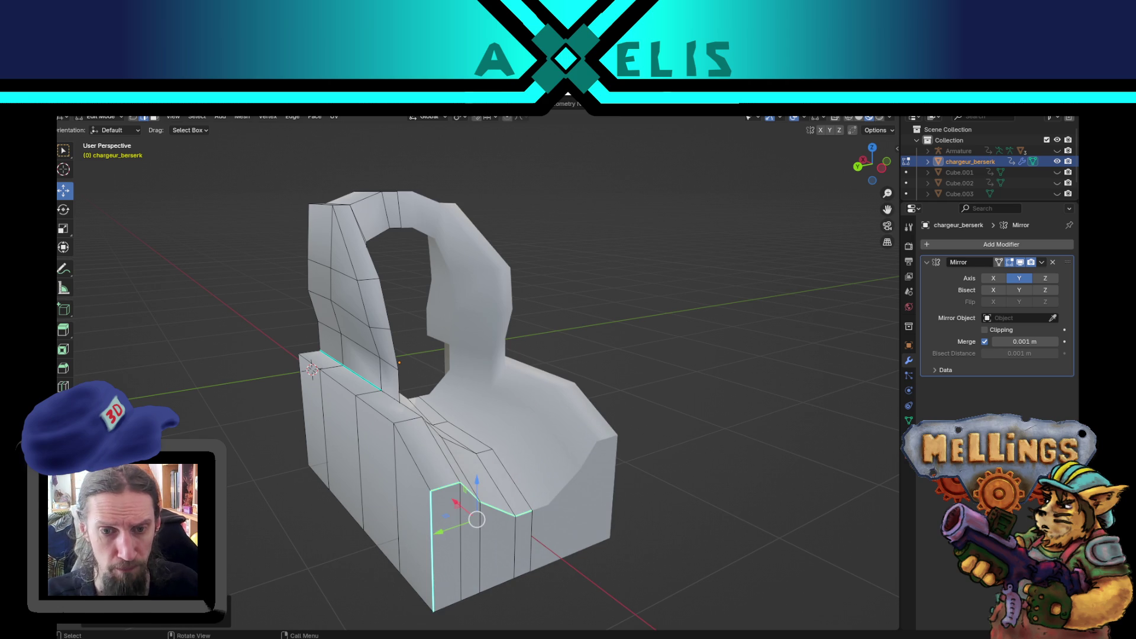
pyautogui.press('Tab')
pyautogui.scroll(-3, 318, 520)
pyautogui.moveTo(383, 438)
pyautogui.mouseDown()
pyautogui.moveTo(436, 393)
pyautogui.moveTo(425, 397)
pyautogui.moveTo(429, 386)
pyautogui.mouseUp()
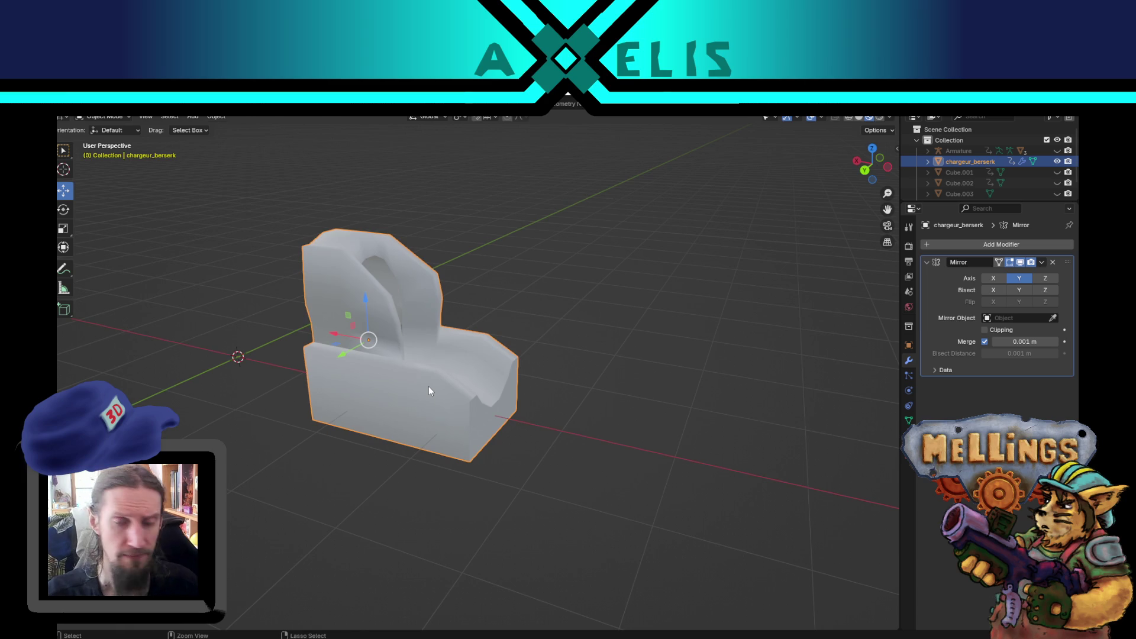
# Unhide all the hidden berserk vehicle models with Alt+H.
pyautogui.press('Tab')
pyautogui.press('Tab')
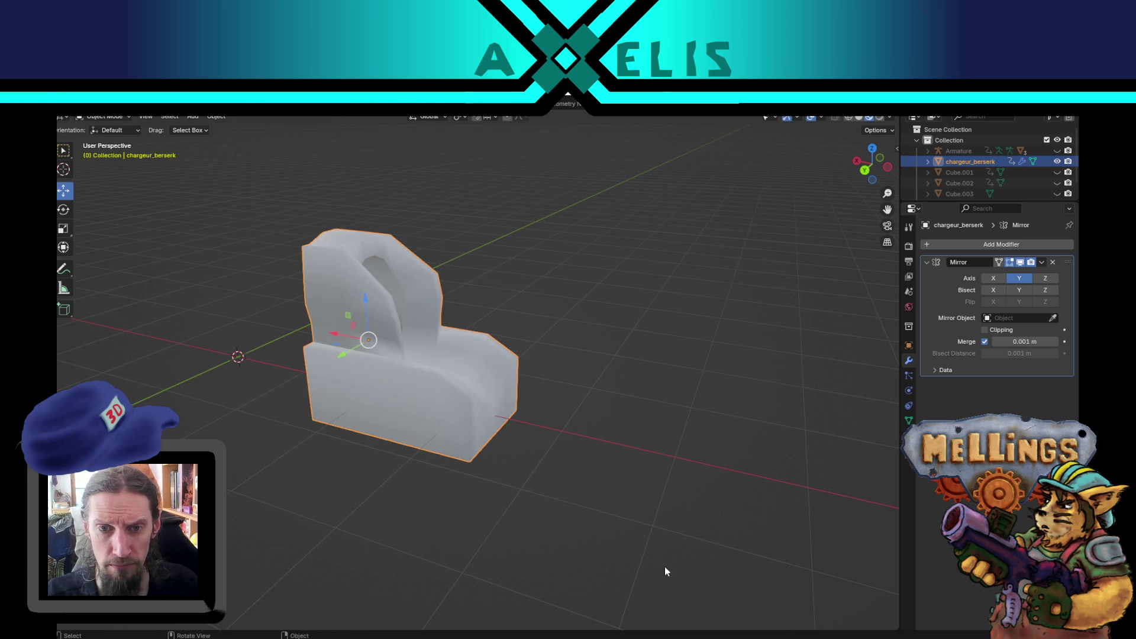
pyautogui.moveTo(613, 516)
pyautogui.mouseDown()
pyautogui.moveTo(617, 499)
pyautogui.moveTo(692, 533)
pyautogui.moveTo(704, 506)
pyautogui.mouseUp()
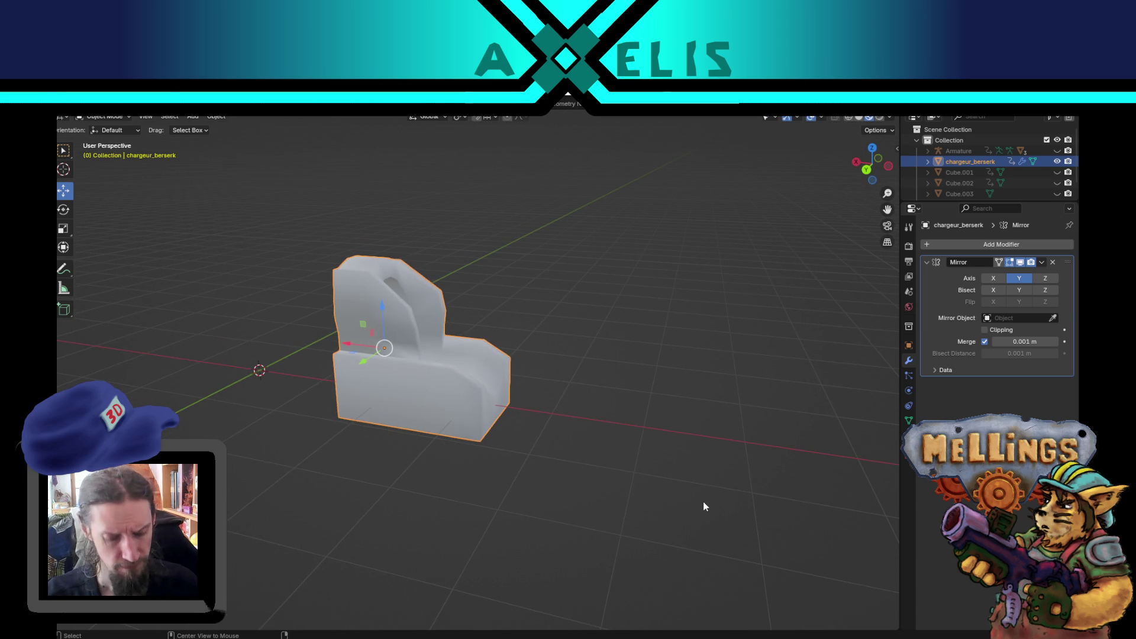
pyautogui.hotkey('alt', 'h')
pyautogui.moveTo(658, 473)
pyautogui.mouseDown()
pyautogui.moveTo(626, 375)
pyautogui.moveTo(540, 381)
pyautogui.mouseUp()
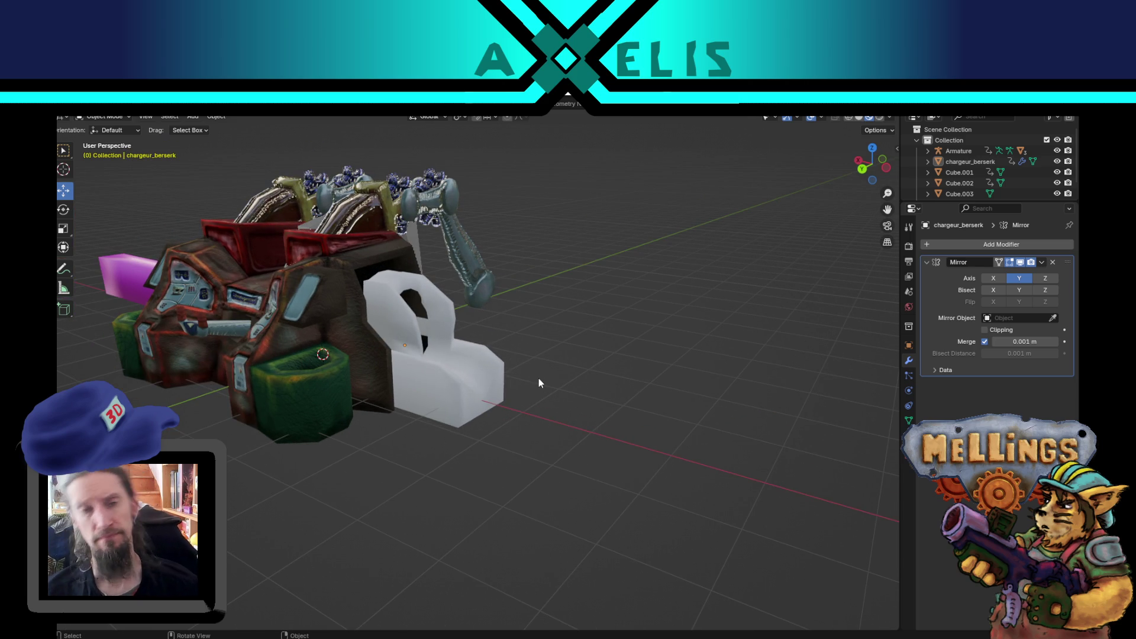
# Duplicate the white piece and place the copy to the right of the original.
pyautogui.click(452, 394)
pyautogui.scroll(3, 509, 421)
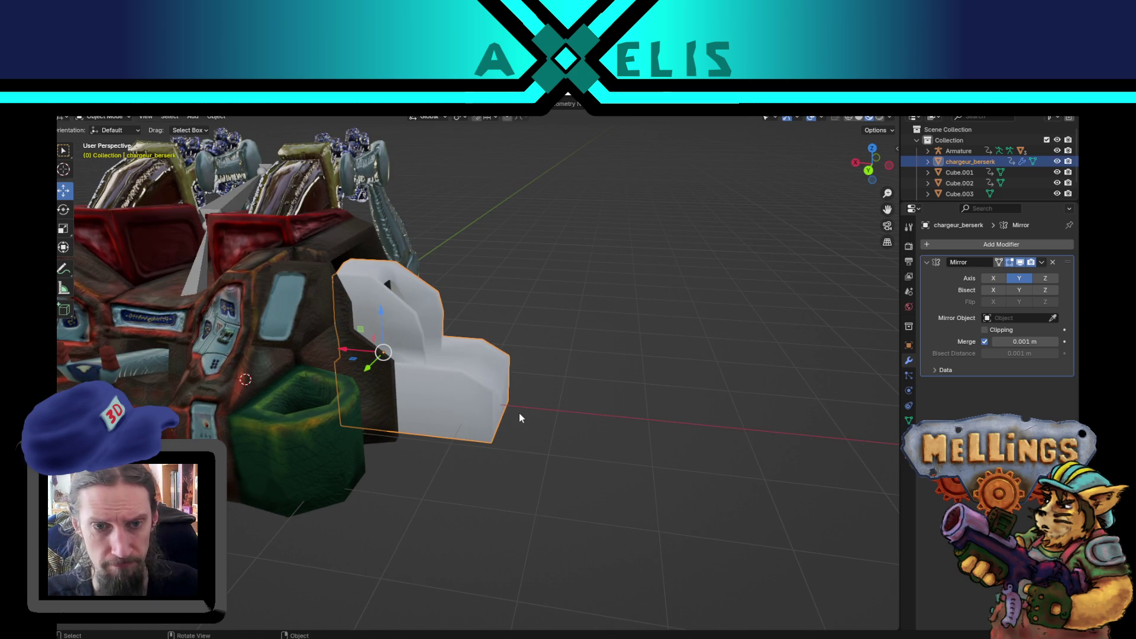
pyautogui.hotkey('shift', 'd')
pyautogui.rightClick(383, 358)
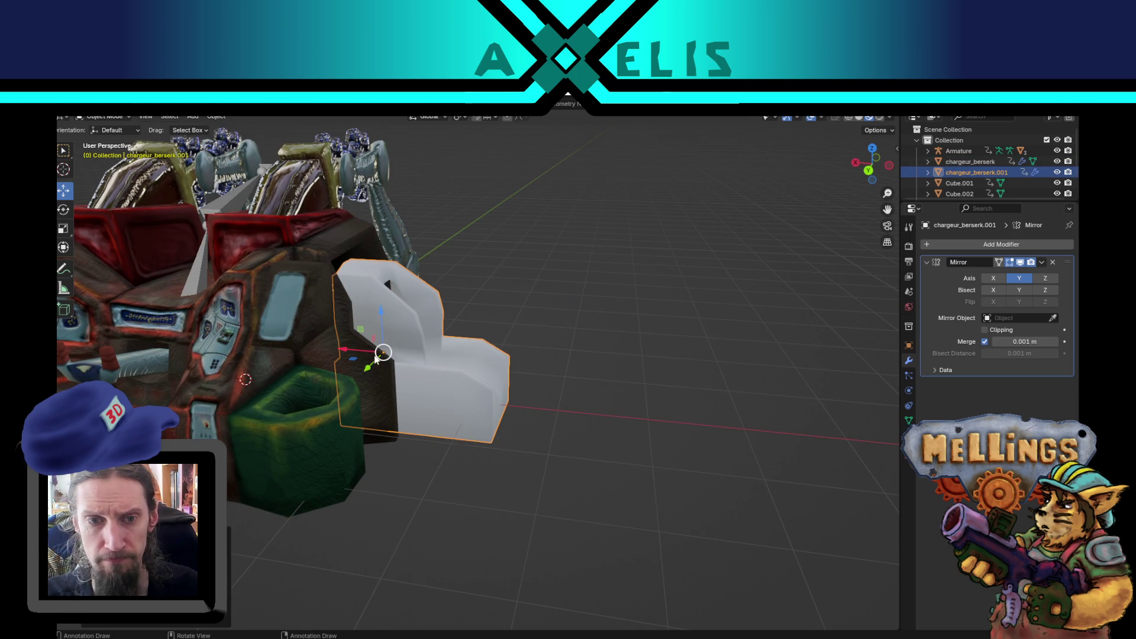
pyautogui.press('g')
pyautogui.click(548, 371)
# Rename the duplicate chargeur_berserk.001 to niveau_pression_berserk with F2.
pyautogui.press('F2')
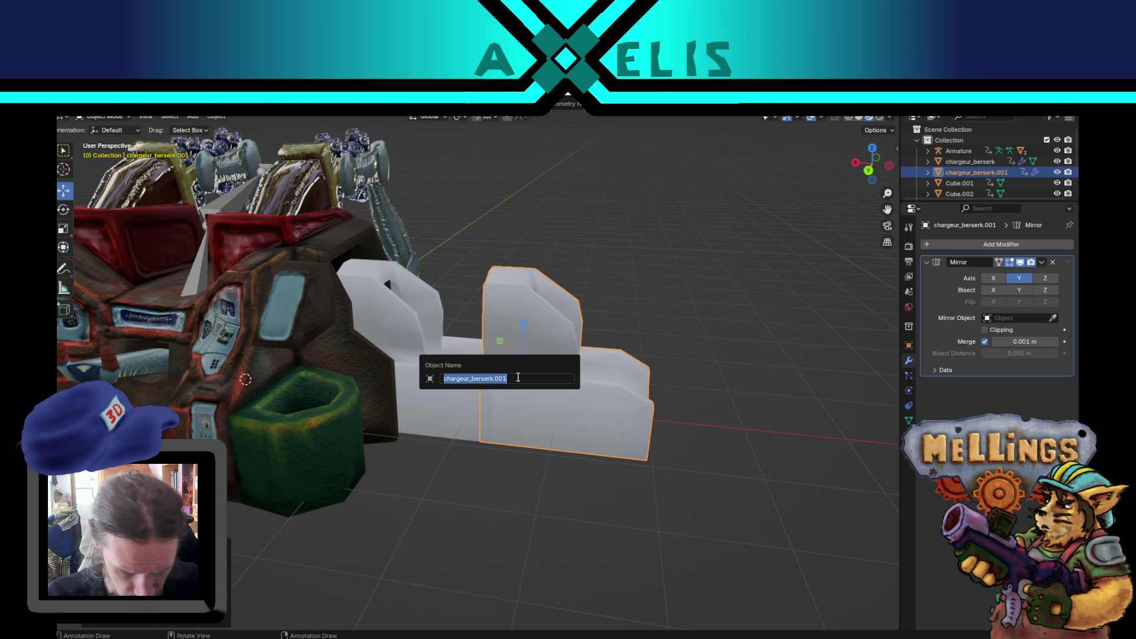
pyautogui.write('niveau_pression_berse')
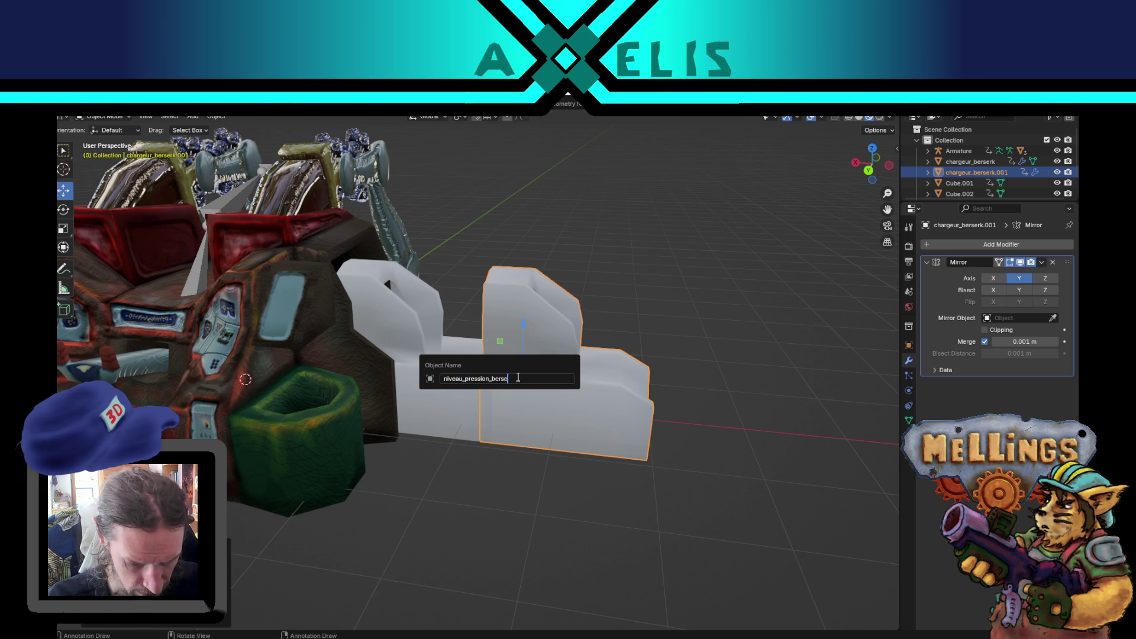
pyautogui.press('Return')
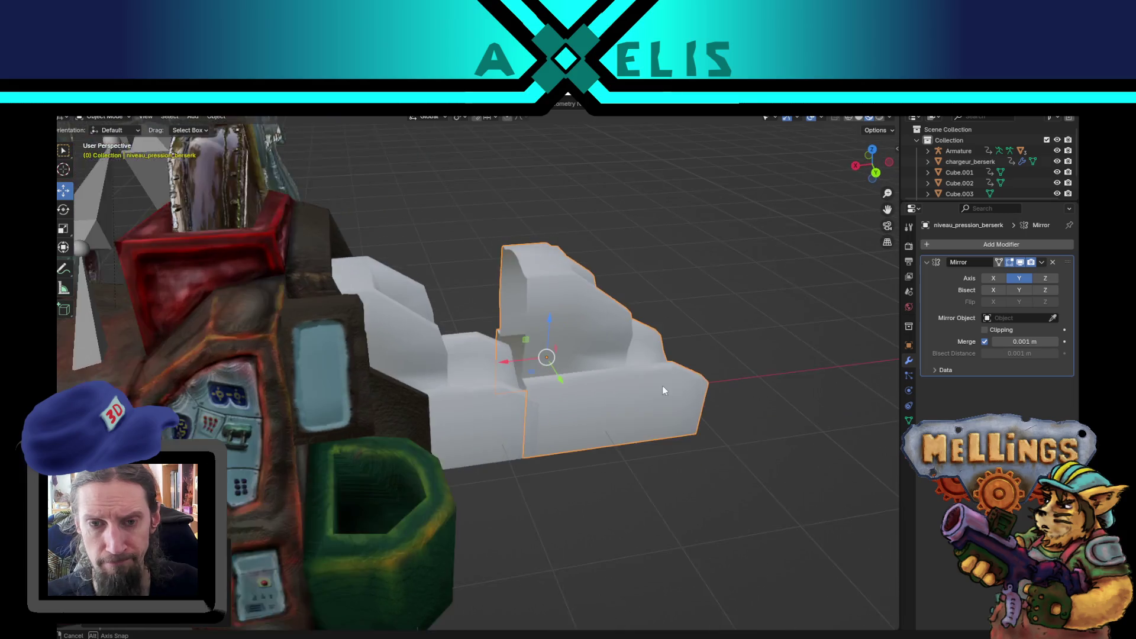
pyautogui.scroll(3, 658, 385)
# Narrow niveau_pression_berserk's block along X, enable X-axis mirroring, and shift it left.
pyautogui.press('Tab')
pyautogui.moveTo(604, 361)
pyautogui.mouseDown()
pyautogui.moveTo(561, 365)
pyautogui.moveTo(598, 376)
pyautogui.moveTo(711, 355)
pyautogui.moveTo(681, 376)
pyautogui.moveTo(689, 409)
pyautogui.mouseUp()
pyautogui.press('l')
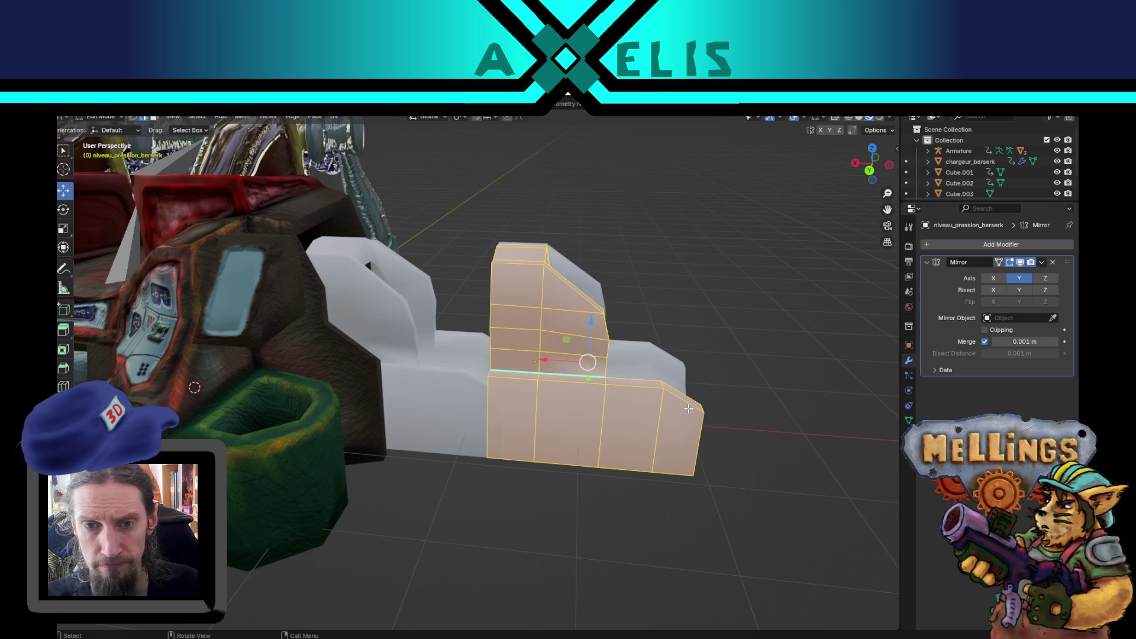
pyautogui.press('s')
pyautogui.press('x')
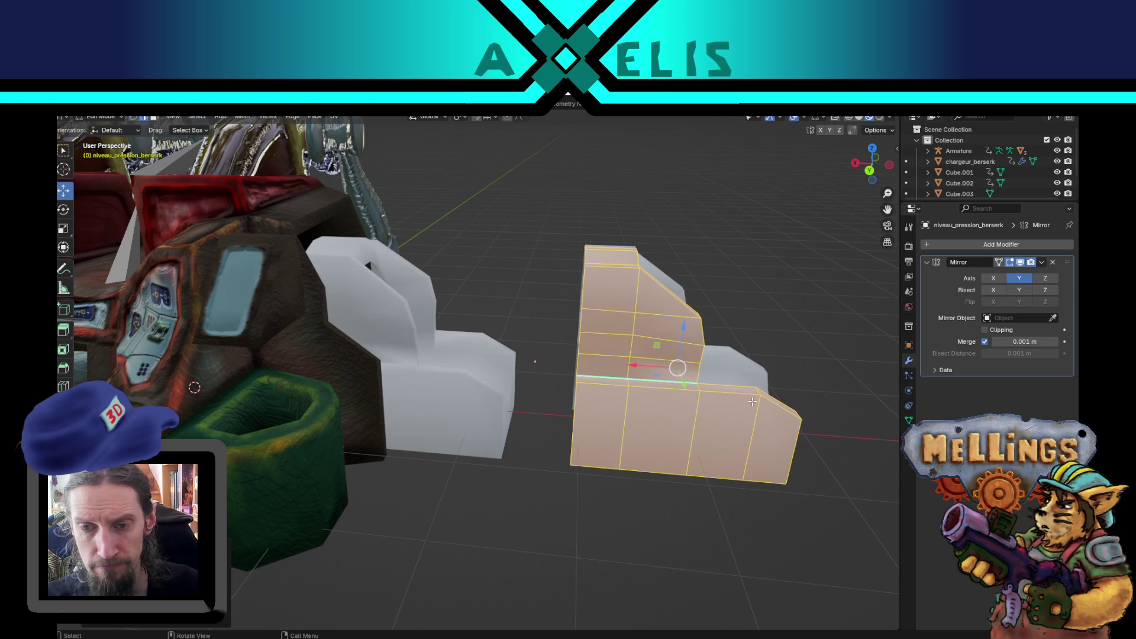
pyautogui.click(746, 385)
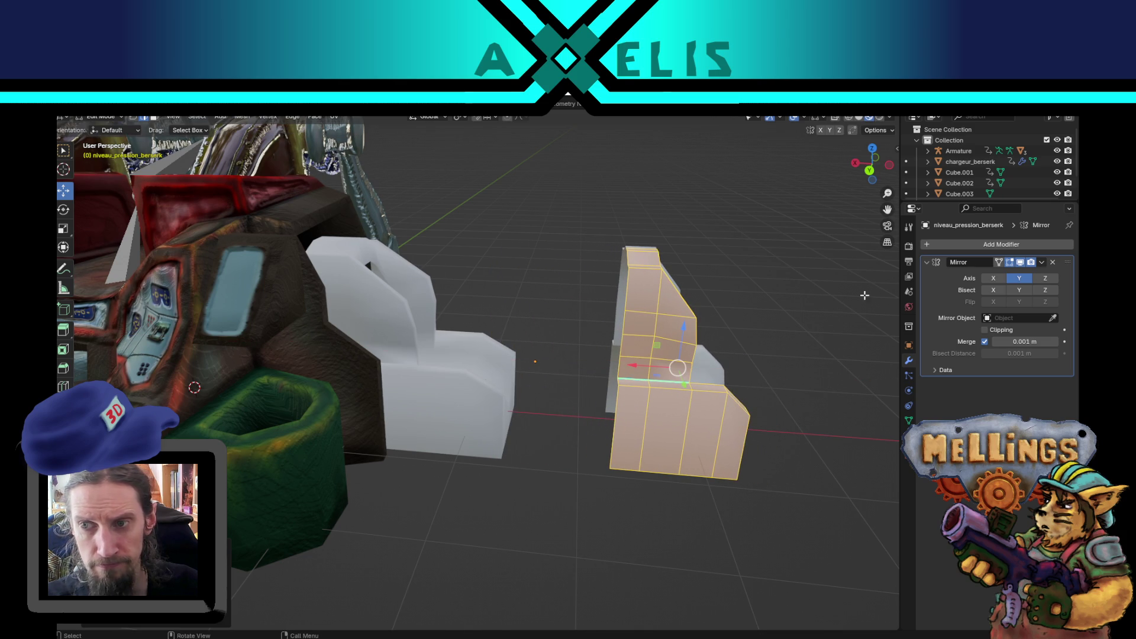
pyautogui.click(993, 278)
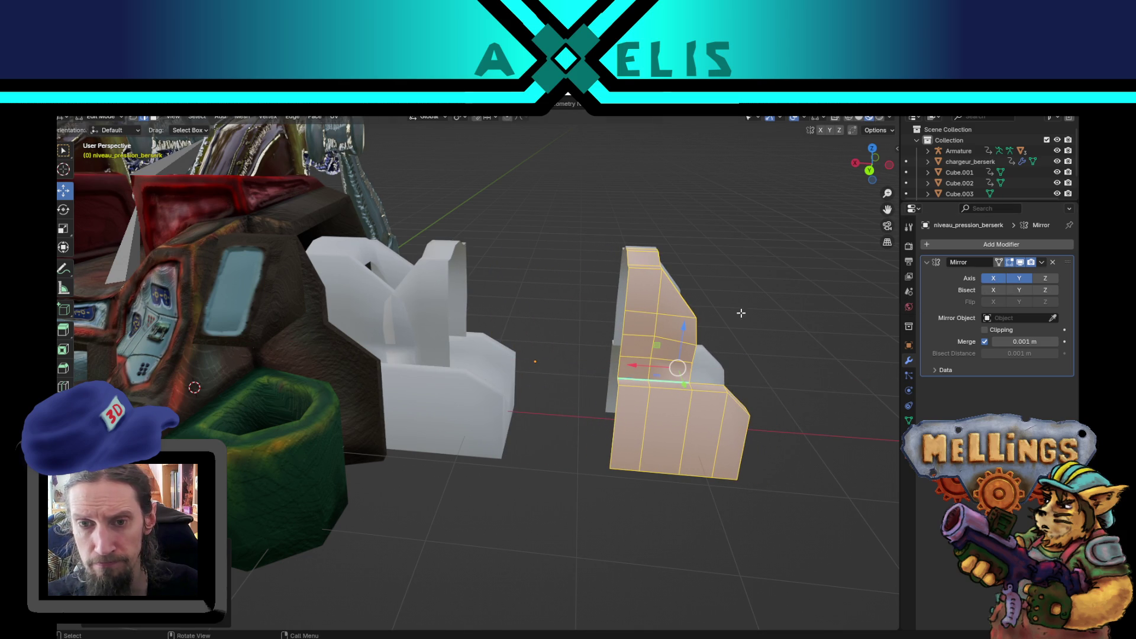
pyautogui.moveTo(651, 365)
pyautogui.mouseDown()
pyautogui.moveTo(559, 375)
pyautogui.moveTo(623, 393)
pyautogui.mouseUp()
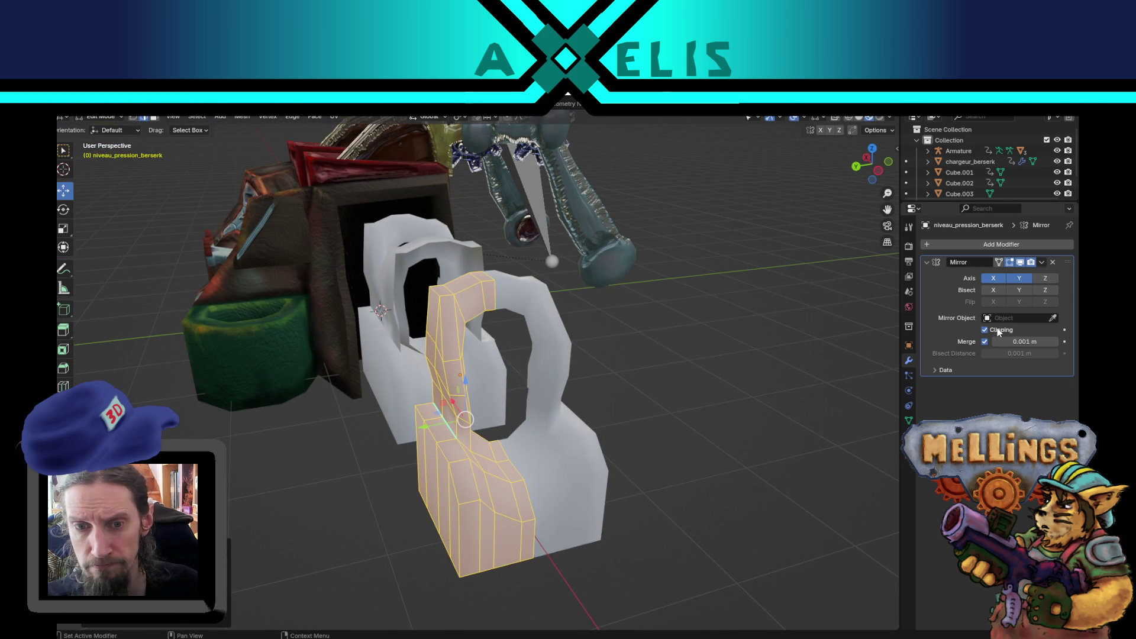
pyautogui.moveTo(674, 393); pyautogui.dragTo(627, 396)
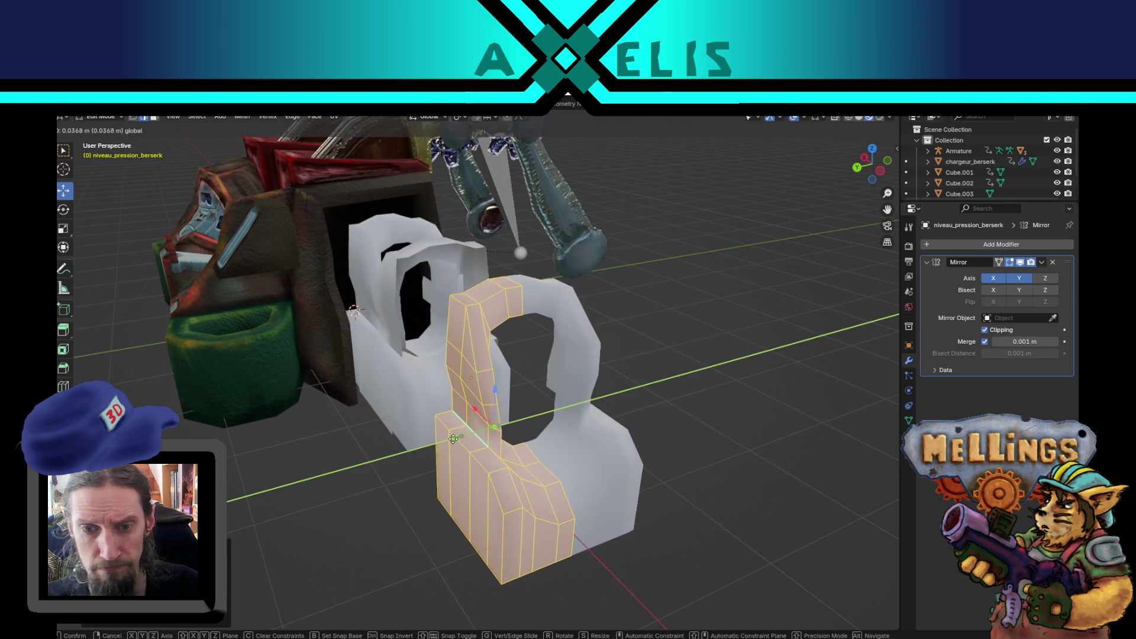
pyautogui.moveTo(470, 421)
pyautogui.mouseDown()
pyautogui.moveTo(578, 440)
pyautogui.moveTo(521, 406)
pyautogui.mouseUp()
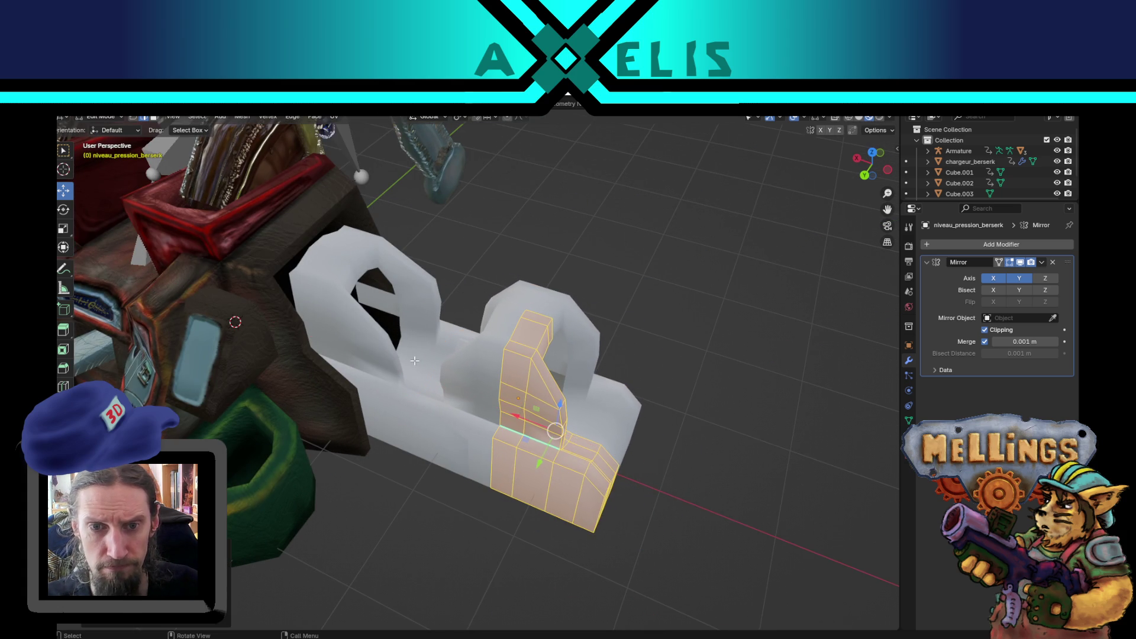
pyautogui.hotkey('alt', 'q')
# Move chargeur_berserk's left half along Y and return to Object Mode.
pyautogui.moveTo(789, 376); pyautogui.dragTo(698, 385)
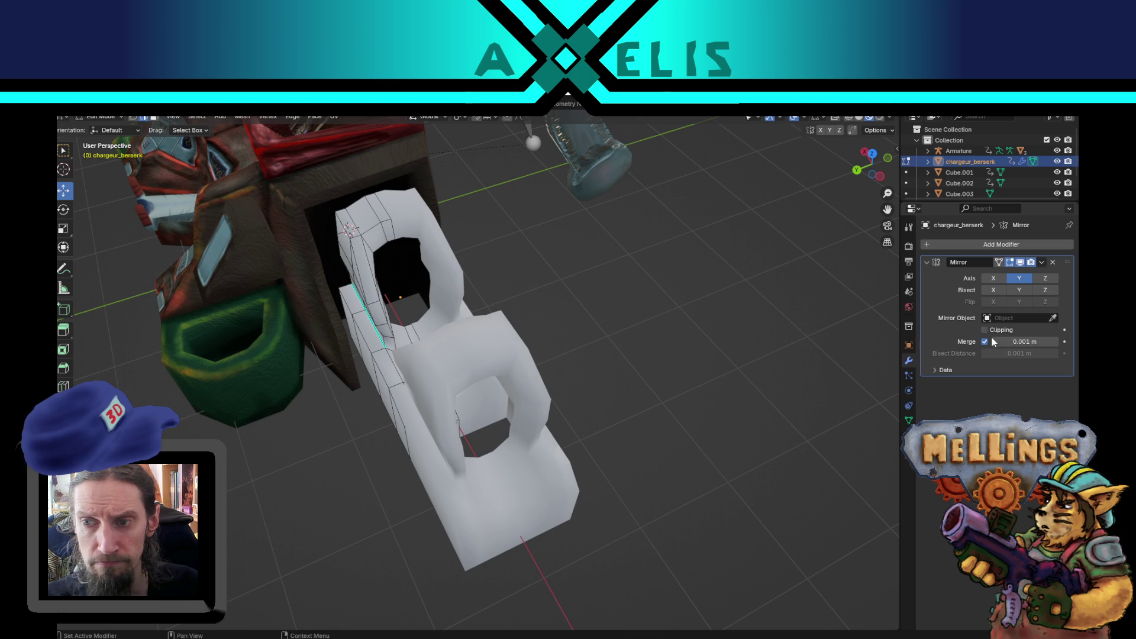
pyautogui.press('l')
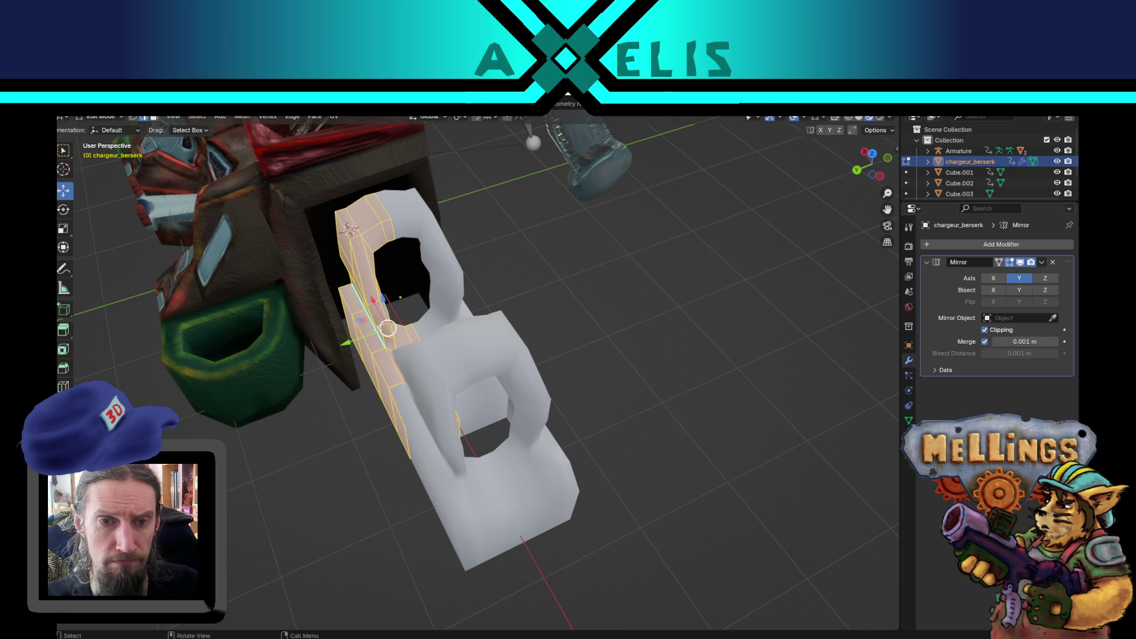
pyautogui.moveTo(361, 338)
pyautogui.mouseDown()
pyautogui.moveTo(352, 343)
pyautogui.moveTo(379, 361)
pyautogui.moveTo(436, 382)
pyautogui.moveTo(393, 374)
pyautogui.mouseUp()
pyautogui.press('Tab')
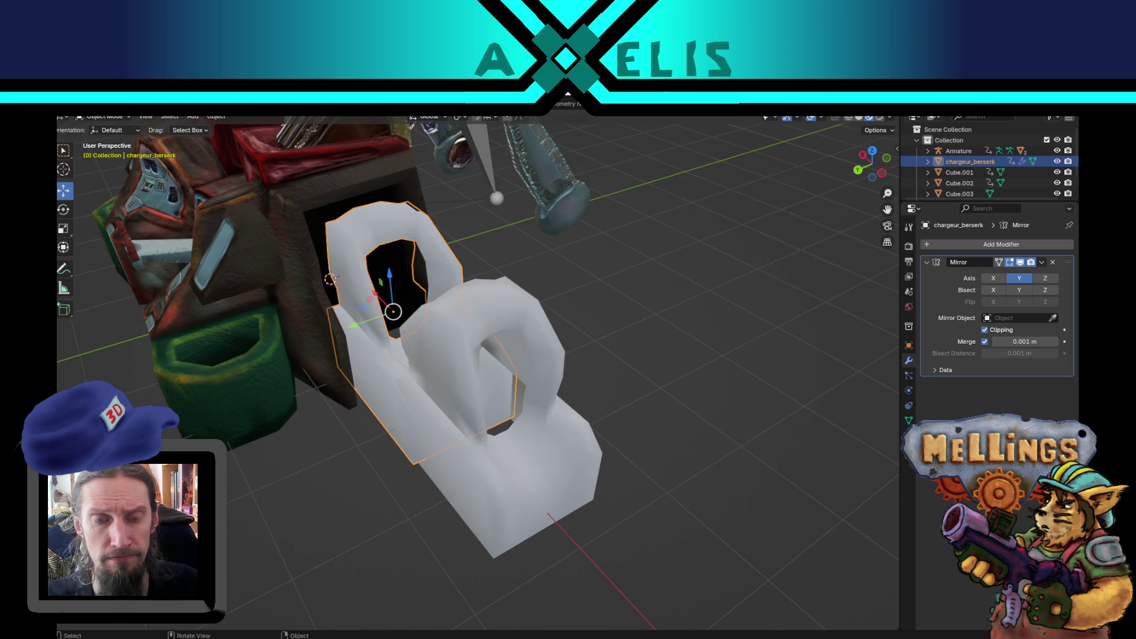
# Move the chargeur_berserk object along the Y axis.
pyautogui.click(521, 516)
pyautogui.press('Tab')
pyautogui.moveTo(626, 398)
pyautogui.mouseDown()
pyautogui.moveTo(576, 331)
pyautogui.moveTo(554, 406)
pyautogui.moveTo(570, 422)
pyautogui.moveTo(550, 393)
pyautogui.moveTo(581, 378)
pyautogui.mouseUp()
pyautogui.press('Tab')
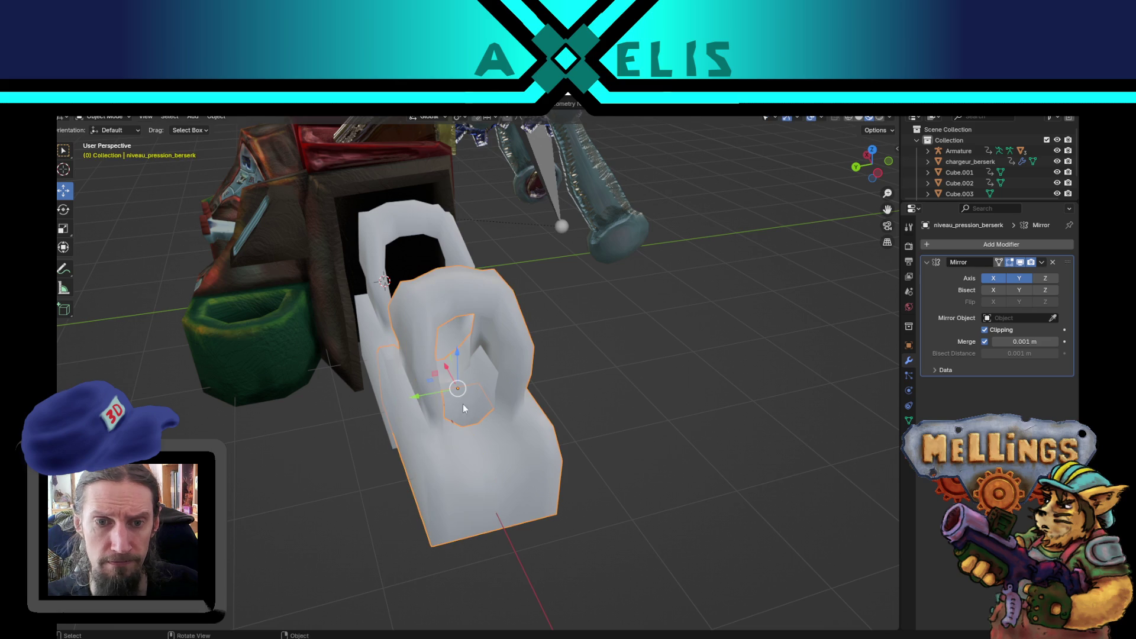
pyautogui.click(368, 347)
pyautogui.press('g')
pyautogui.press('y')
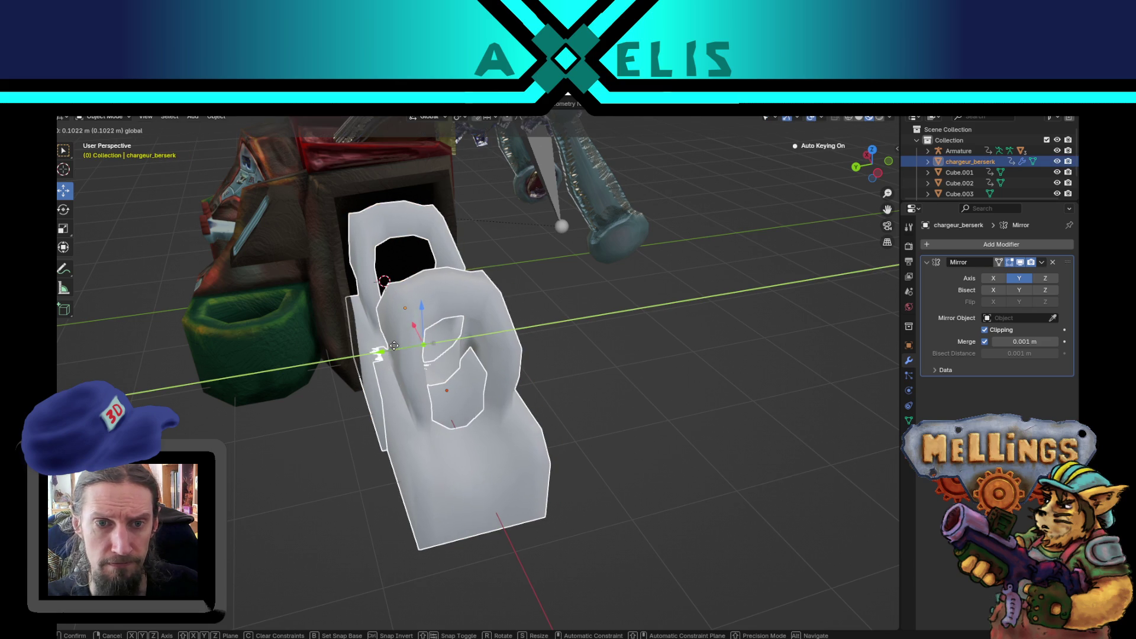
pyautogui.click(394, 346)
pyautogui.moveTo(394, 346)
pyautogui.mouseDown()
pyautogui.moveTo(817, 431)
pyautogui.moveTo(812, 456)
pyautogui.moveTo(776, 393)
pyautogui.moveTo(807, 373)
pyautogui.moveTo(787, 364)
pyautogui.moveTo(894, 417)
pyautogui.moveTo(854, 420)
pyautogui.moveTo(415, 314)
pyautogui.mouseUp()
# Select a vertical face loop on the left side and slide it about 0.067 m along Y.
pyautogui.press('Tab')
pyautogui.click(716, 309)
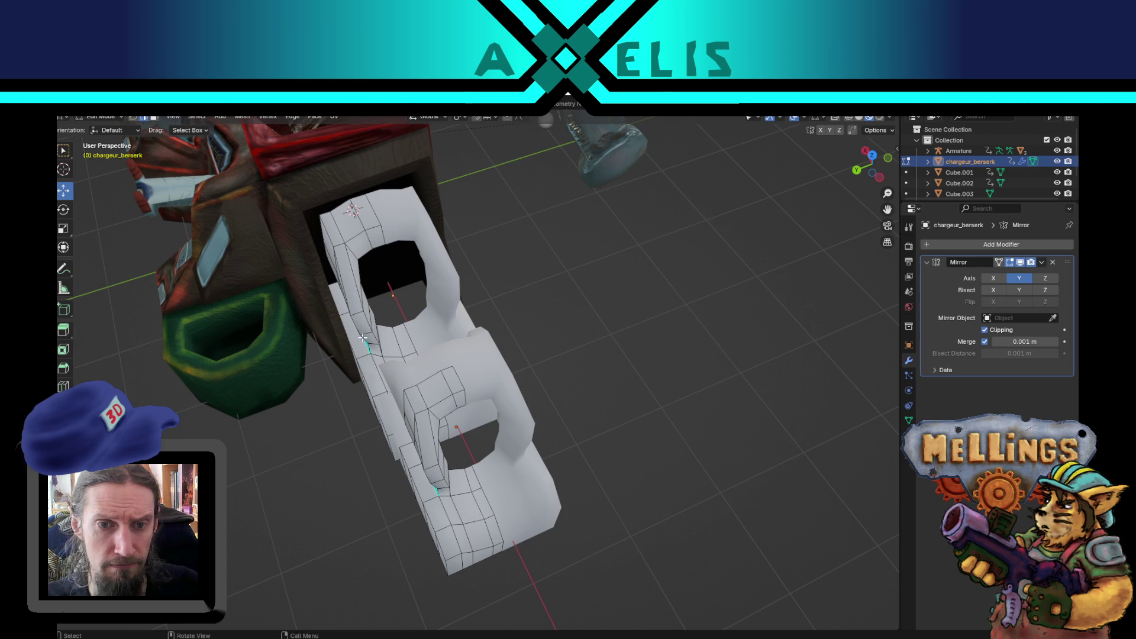
pyautogui.keyDown('alt'); pyautogui.click(363, 339); pyautogui.keyUp('alt')
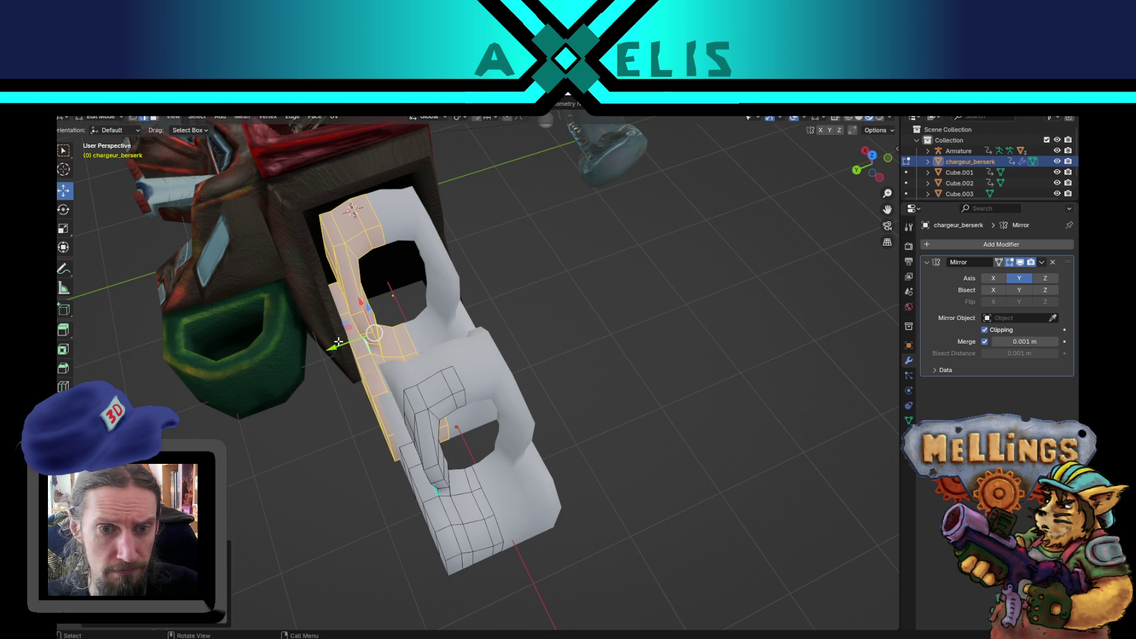
pyautogui.moveTo(338, 341); pyautogui.dragTo(351, 347)
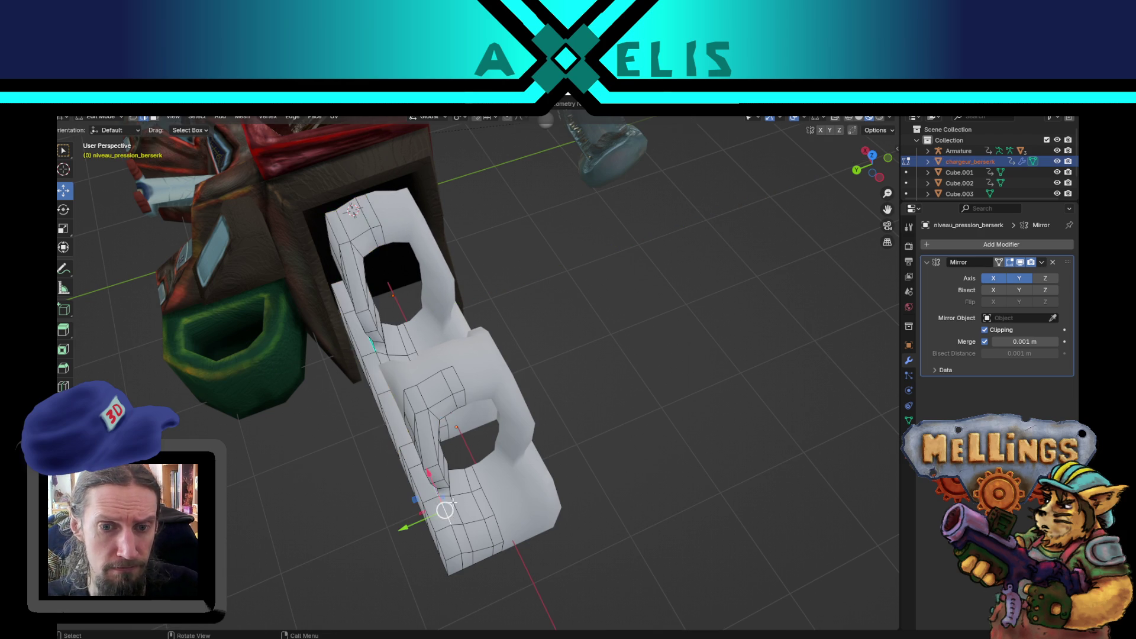
pyautogui.moveTo(418, 409)
pyautogui.mouseDown()
pyautogui.moveTo(520, 413)
pyautogui.moveTo(544, 391)
pyautogui.moveTo(526, 405)
pyautogui.mouseUp()
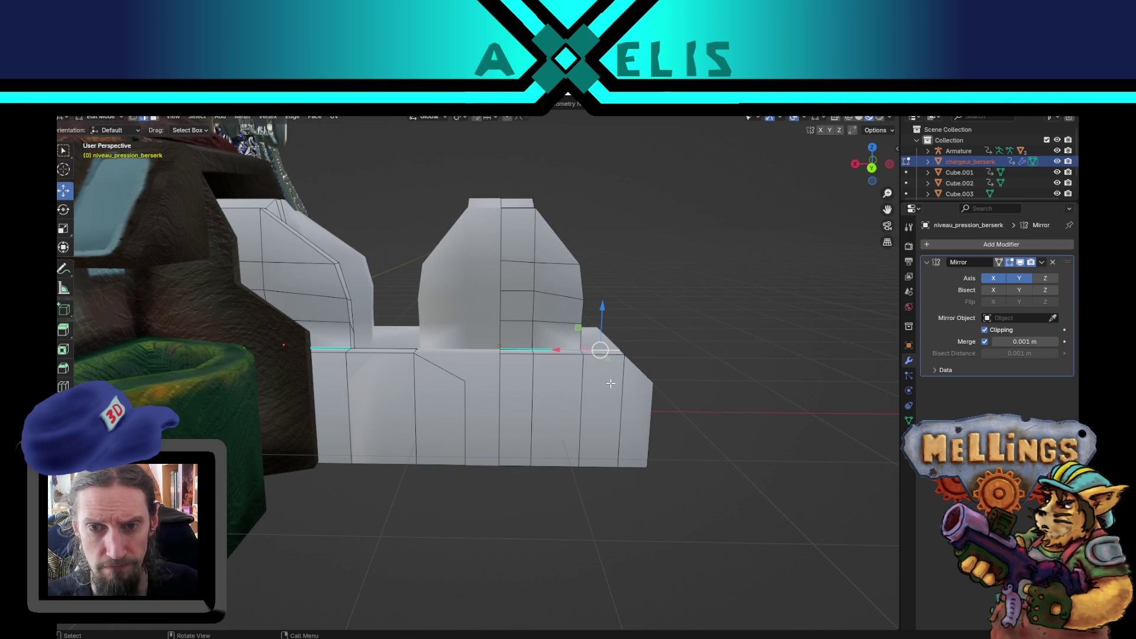
# Move the white piece to the right along X.
pyautogui.press('a')
pyautogui.press('Tab')
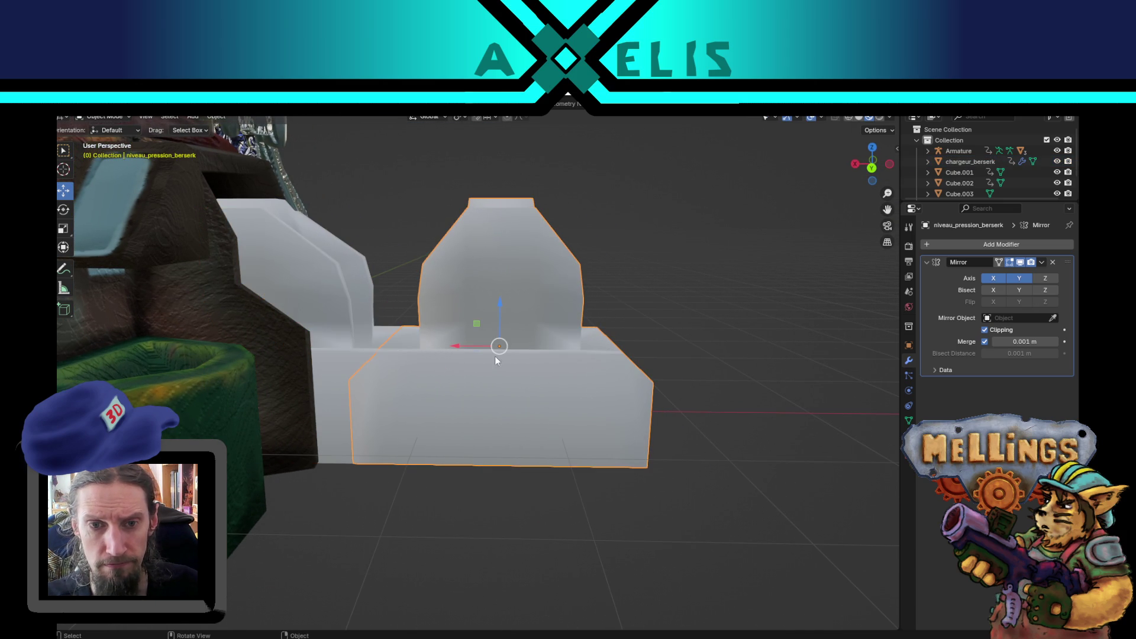
pyautogui.moveTo(468, 346)
pyautogui.mouseDown()
pyautogui.moveTo(580, 346)
pyautogui.moveTo(563, 346)
pyautogui.mouseUp()
pyautogui.press('Tab')
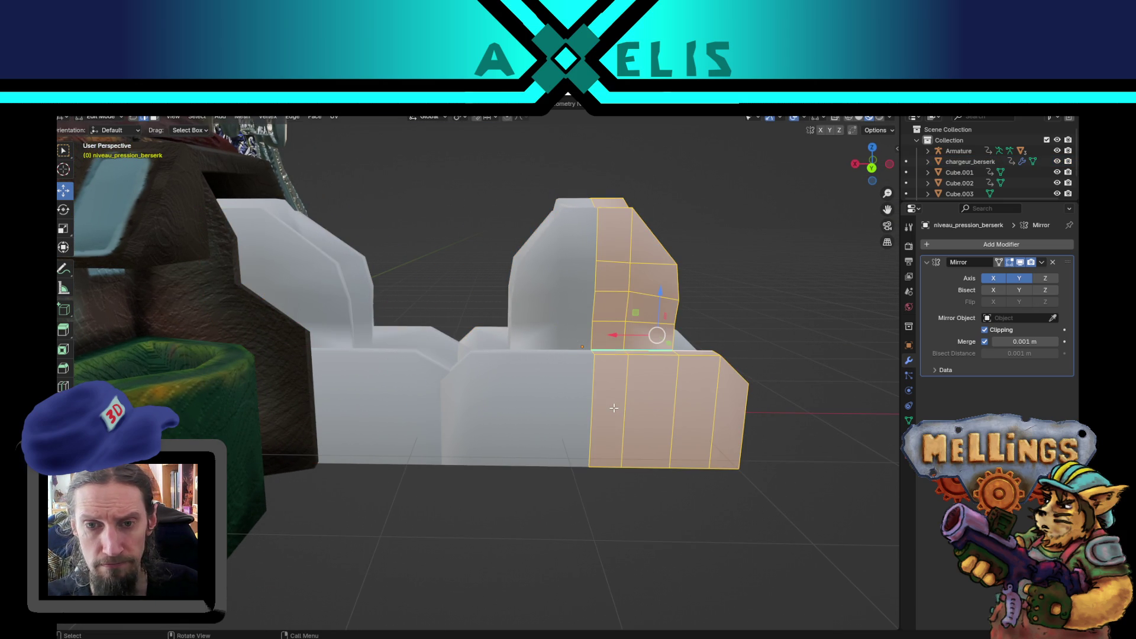
pyautogui.moveTo(783, 406)
pyautogui.mouseDown()
pyautogui.moveTo(609, 418)
pyautogui.moveTo(613, 429)
pyautogui.moveTo(597, 419)
pyautogui.mouseUp()
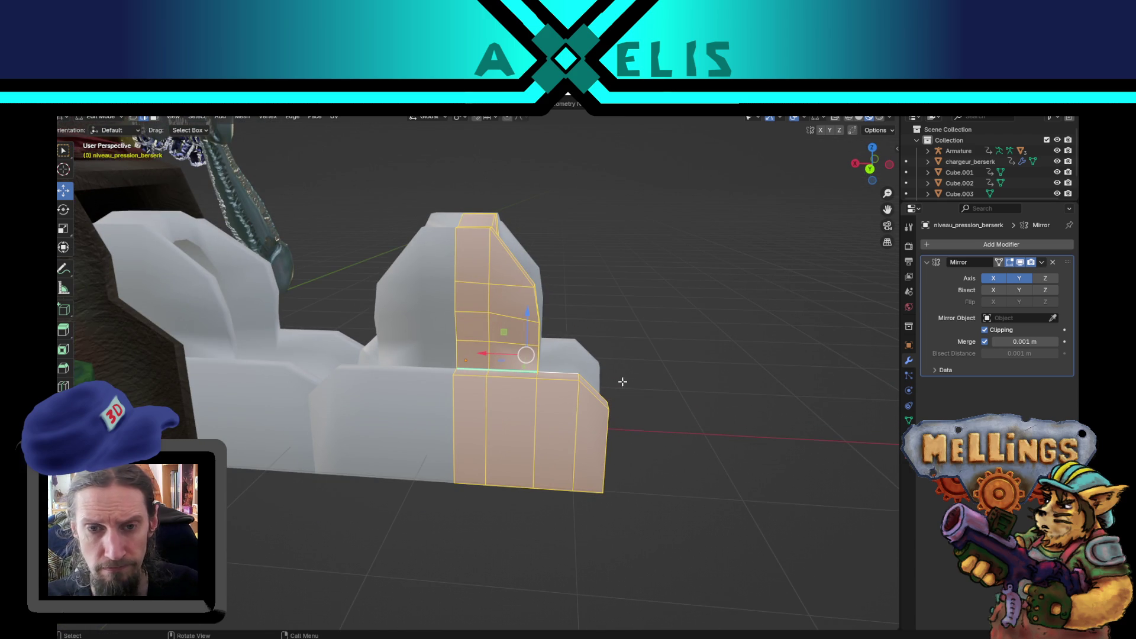
# Scale the selected half narrower along X and shift its faces along X.
pyautogui.press('s')
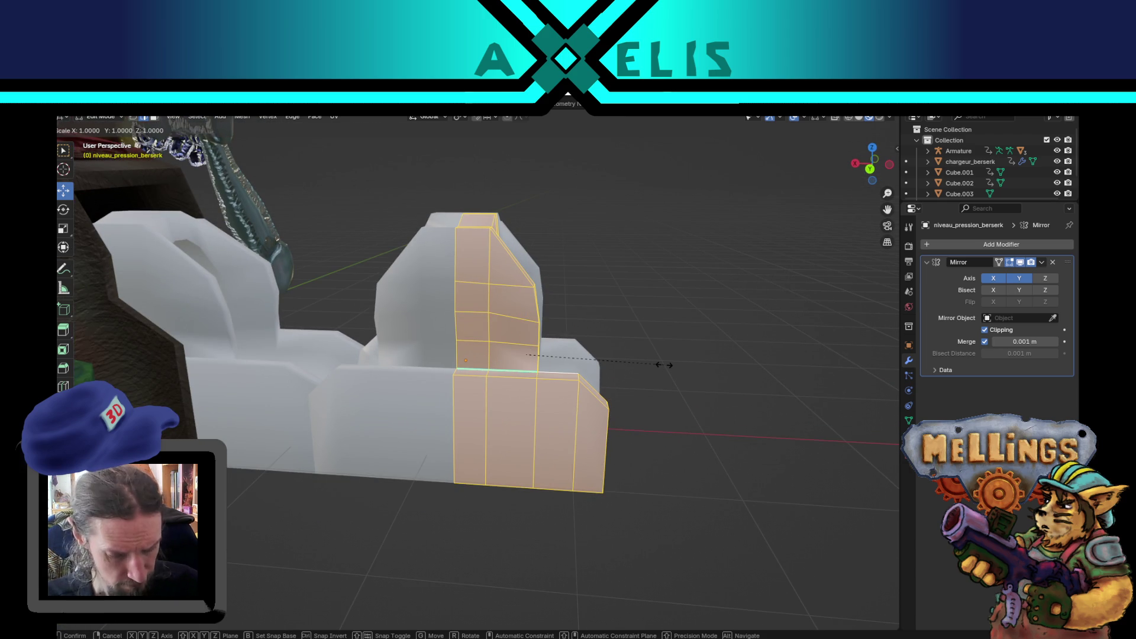
pyautogui.press('x')
pyautogui.click(625, 367)
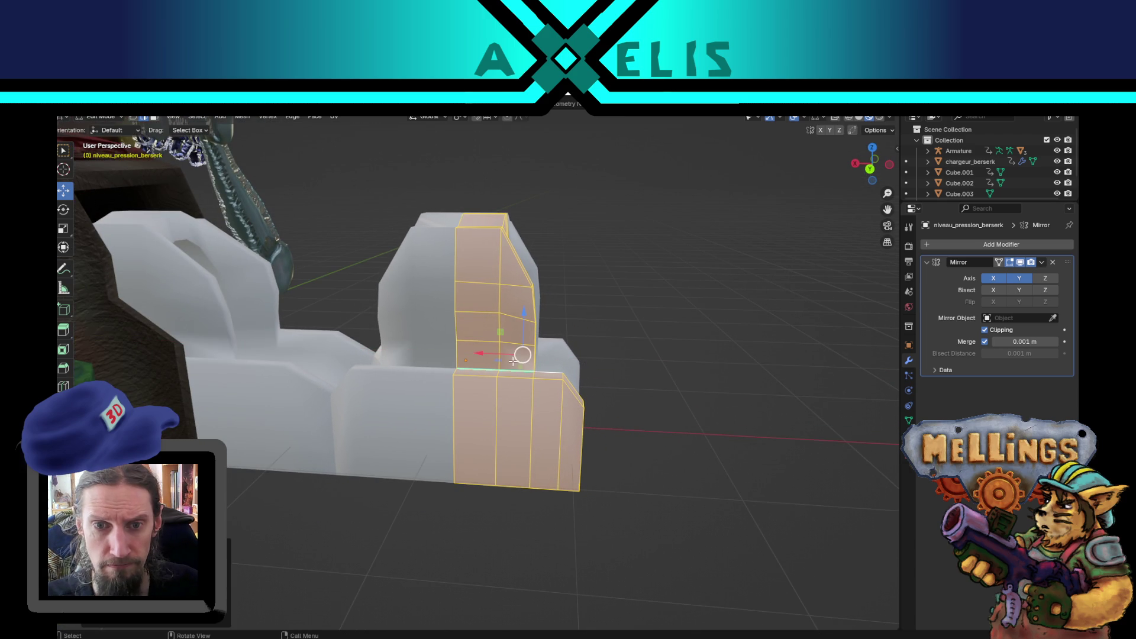
pyautogui.moveTo(497, 356); pyautogui.dragTo(471, 358)
pyautogui.moveTo(477, 306)
pyautogui.mouseDown()
pyautogui.moveTo(504, 309)
pyautogui.moveTo(426, 274)
pyautogui.moveTo(415, 168)
pyautogui.mouseUp()
pyautogui.moveTo(347, 140)
pyautogui.mouseDown()
pyautogui.moveTo(255, 337)
pyautogui.moveTo(450, 371)
pyautogui.mouseUp()
# Reposition the arch edge loop along X and select the top of the arch.
pyautogui.press('g')
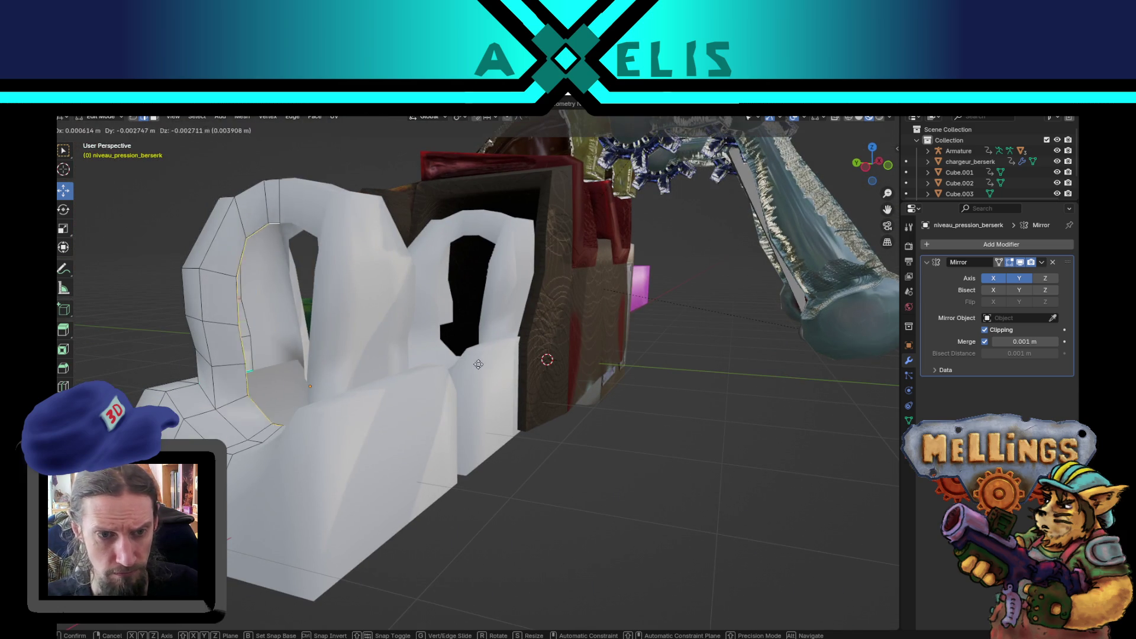
pyautogui.press('x')
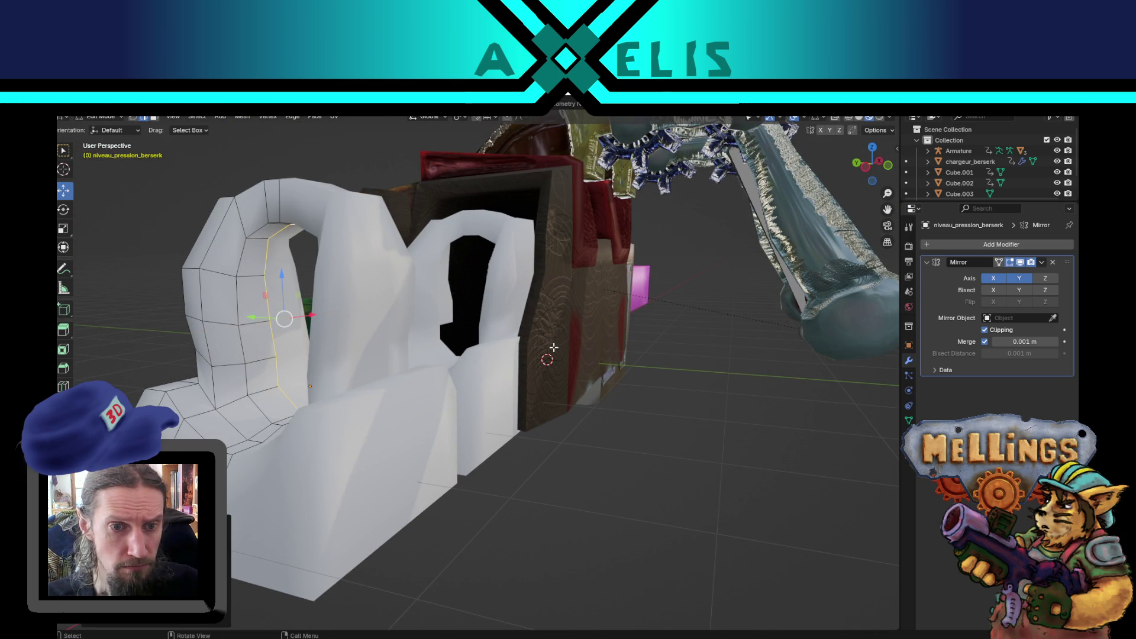
pyautogui.click(478, 379)
pyautogui.scroll(5, 528, 474)
pyautogui.scroll(-6, 643, 482)
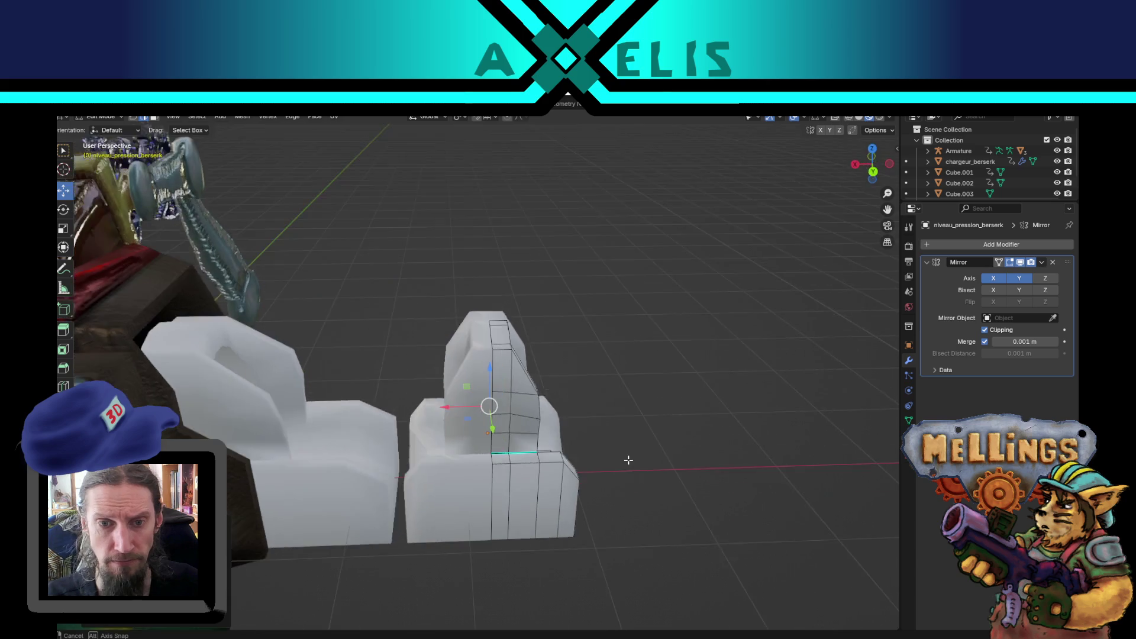
pyautogui.scroll(5, 569, 467)
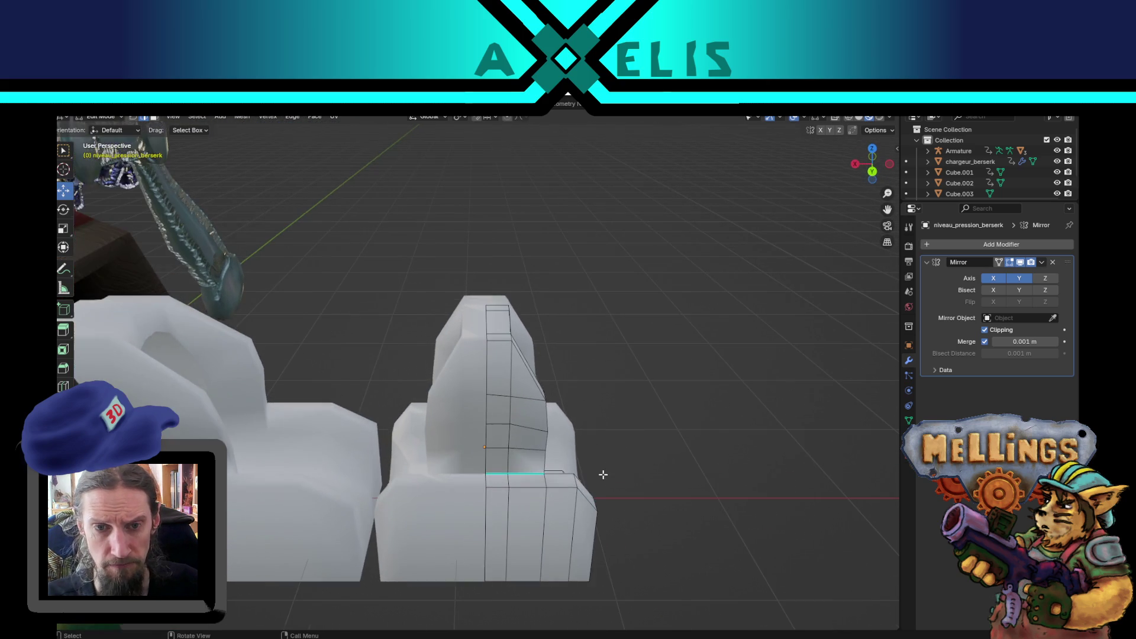
pyautogui.moveTo(626, 457); pyautogui.dragTo(502, 438)
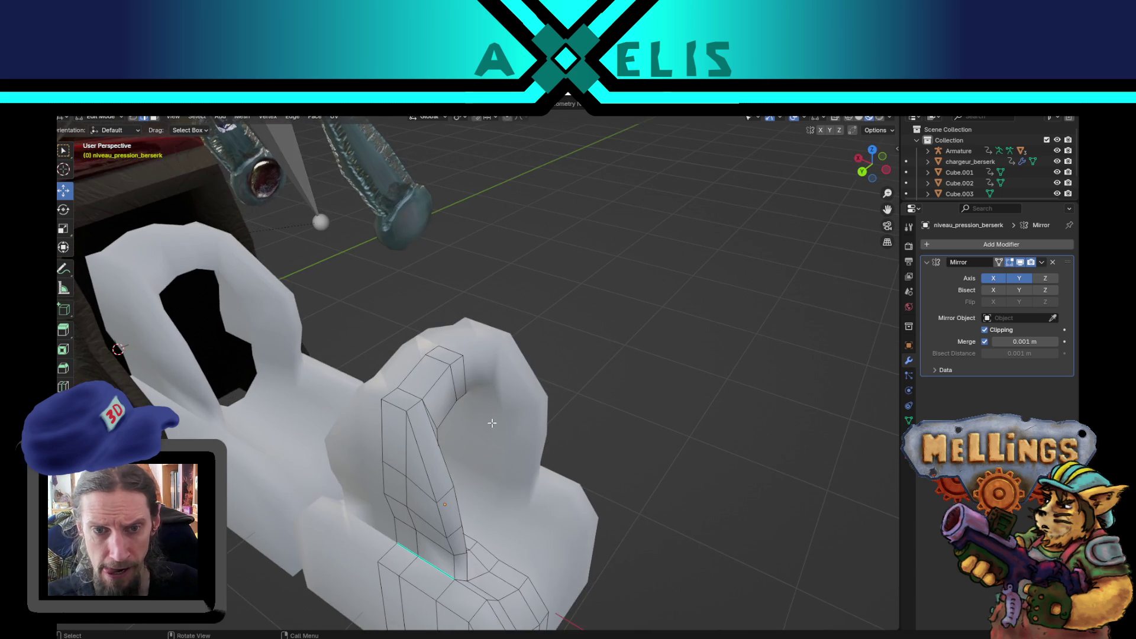
pyautogui.click(454, 380)
pyautogui.moveTo(454, 380); pyautogui.dragTo(510, 357)
# Extrude the arch's top face twice, tapering it into a pointed horn.
pyautogui.press('e')
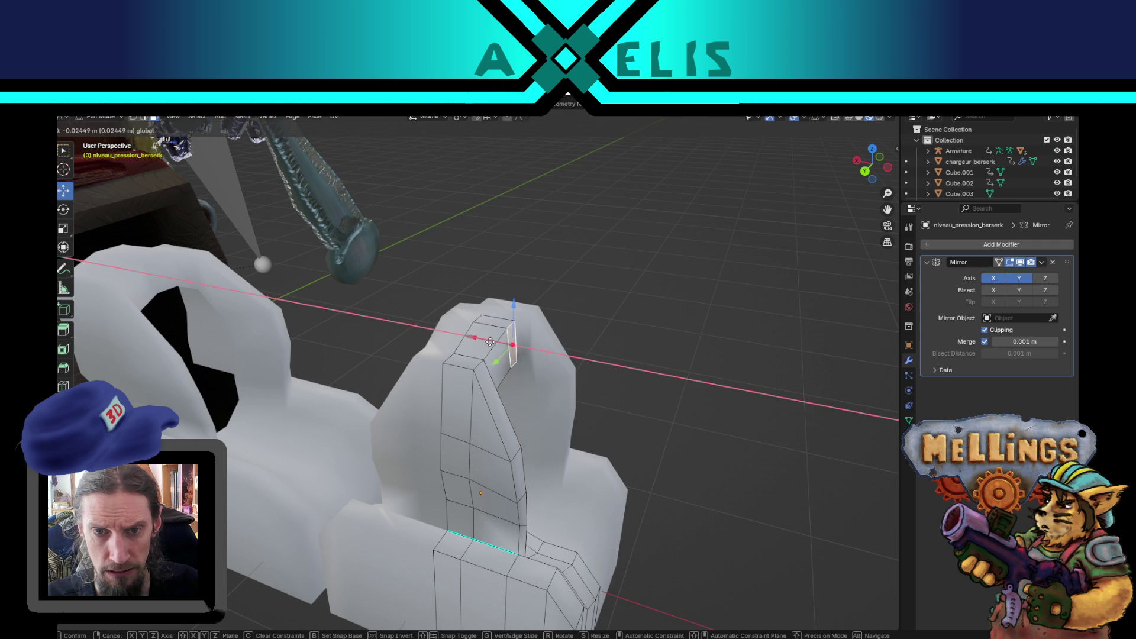
pyautogui.press('s')
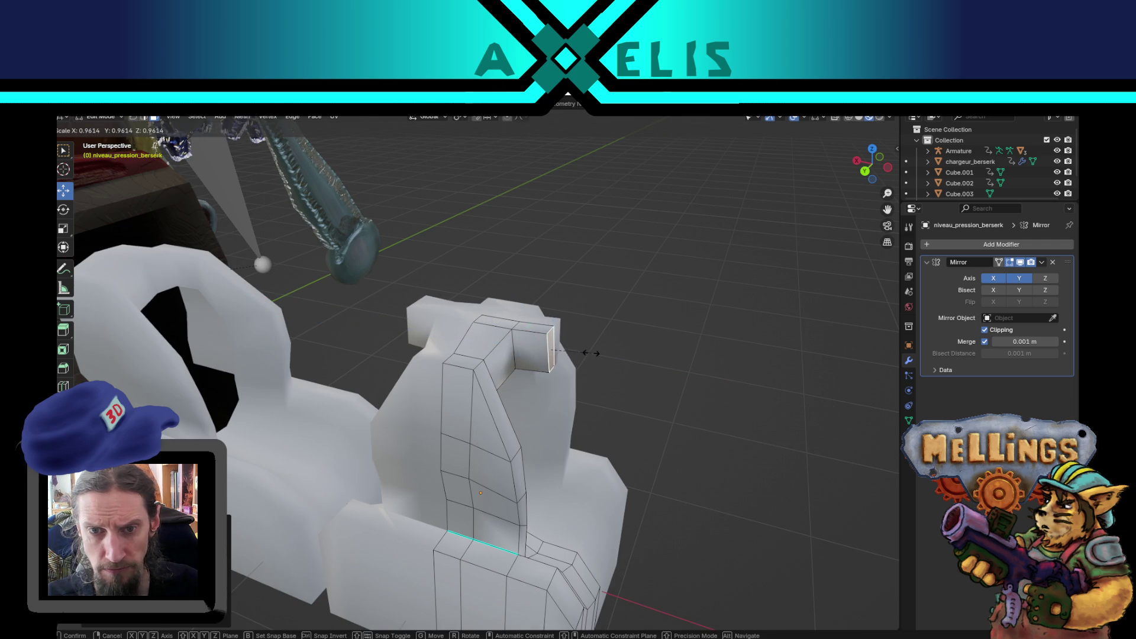
pyautogui.click(577, 350)
pyautogui.press('e')
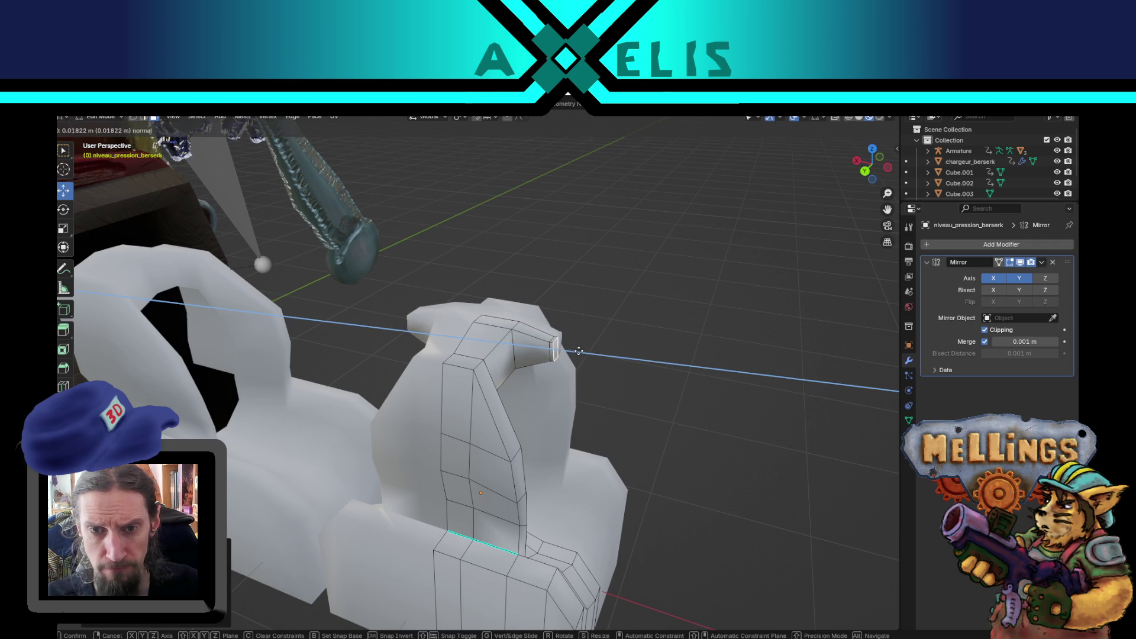
pyautogui.click(585, 354)
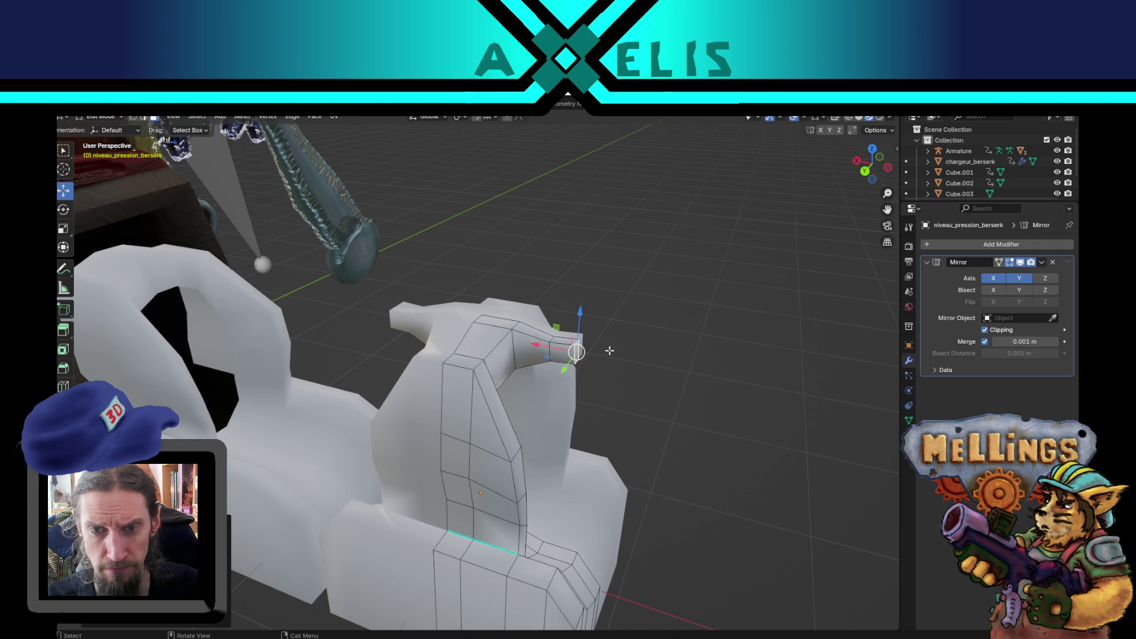
pyautogui.press('s')
pyautogui.click(592, 351)
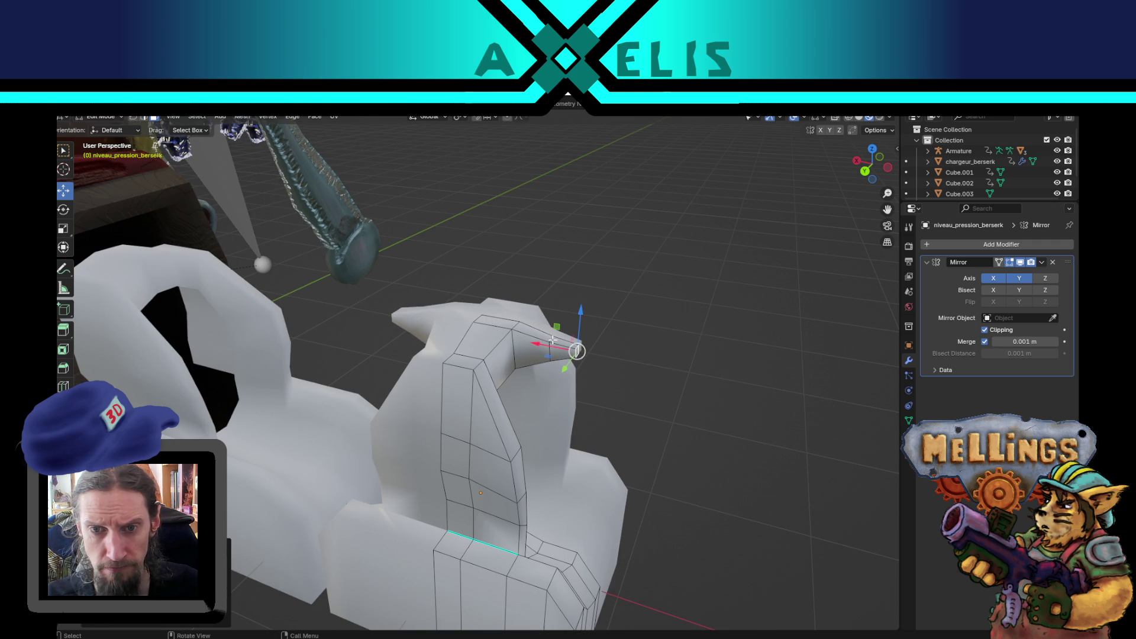
pyautogui.moveTo(525, 338); pyautogui.dragTo(484, 374)
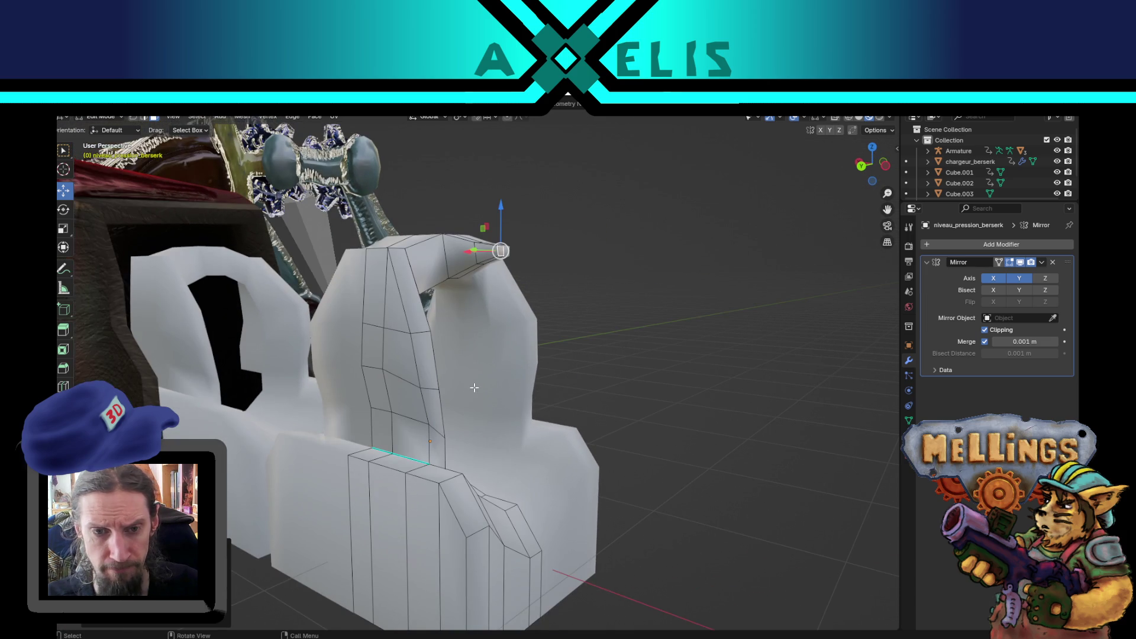
# Select face strips down the arch, ending on the small face at its base.
pyautogui.click(371, 316)
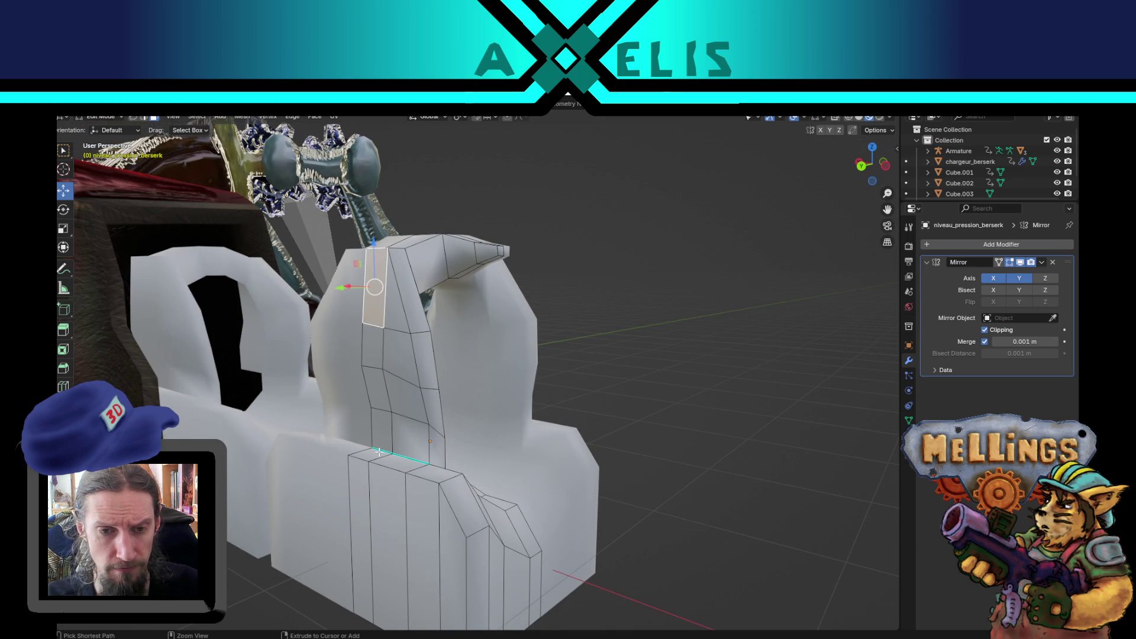
pyautogui.keyDown('ctrl'); pyautogui.click(398, 424); pyautogui.keyUp('ctrl')
pyautogui.press('e')
pyautogui.rightClick(463, 385)
pyautogui.moveTo(447, 420)
pyautogui.mouseDown()
pyautogui.moveTo(475, 405)
pyautogui.moveTo(481, 425)
pyautogui.mouseUp()
pyautogui.click(474, 386)
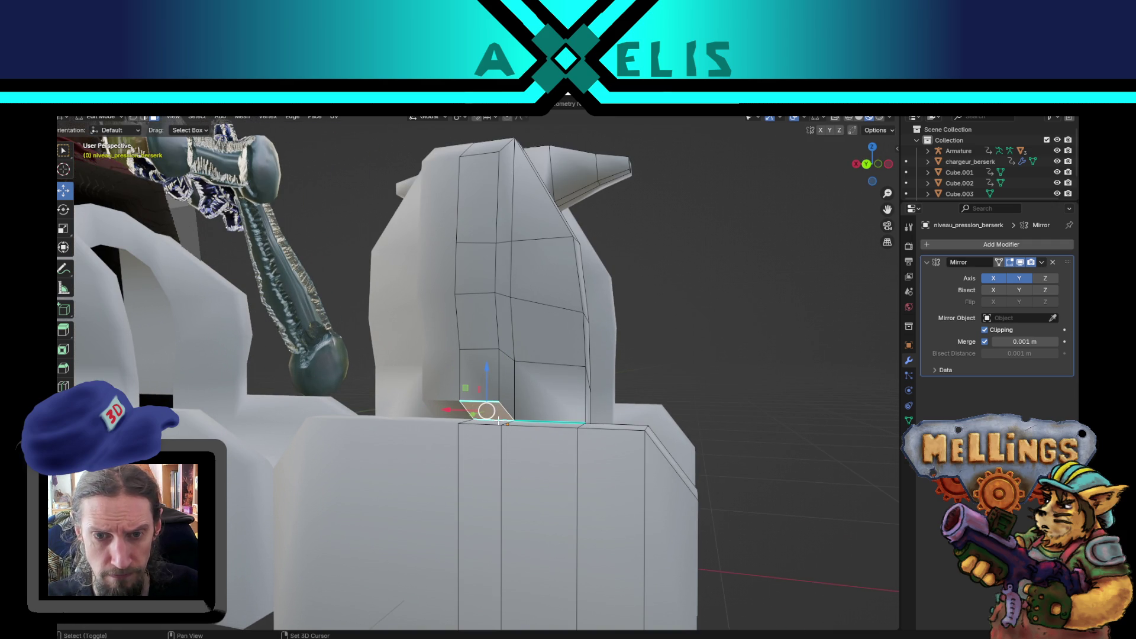
pyautogui.click(500, 422)
# Delete the small face at the arch base and mark the selected edges sharp.
pyautogui.press('x')
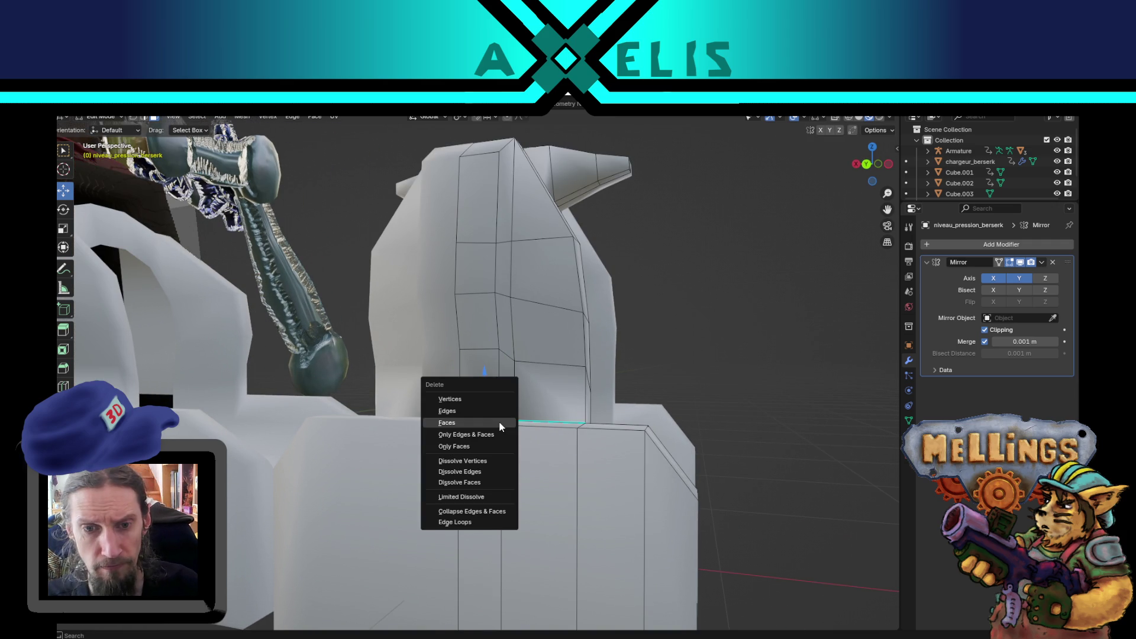
pyautogui.click(501, 427)
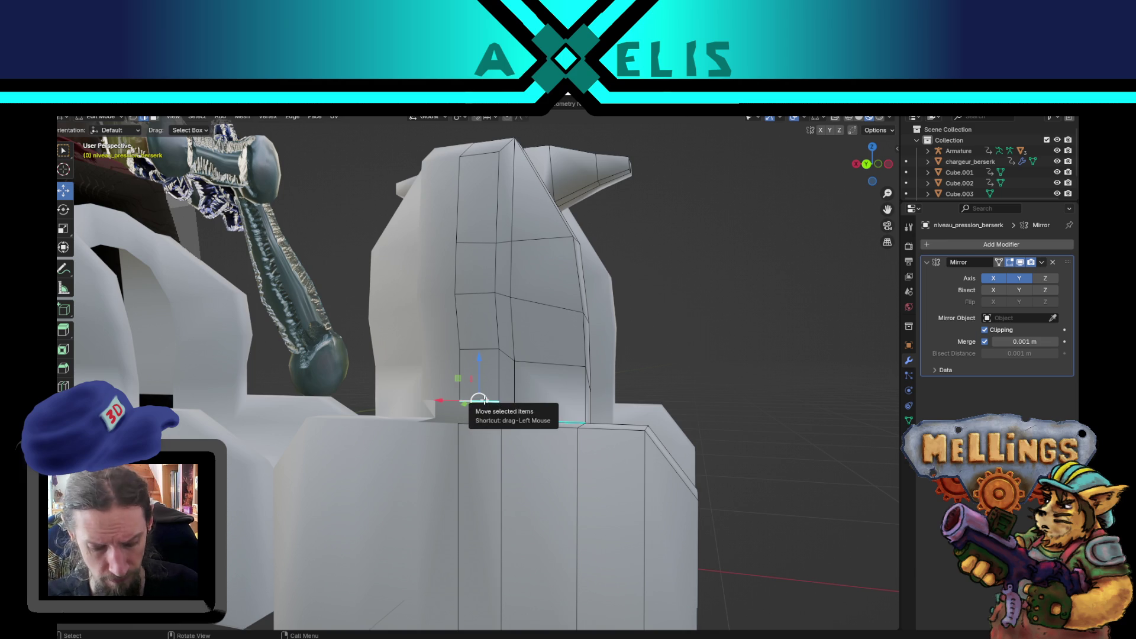
pyautogui.click(268, 118)
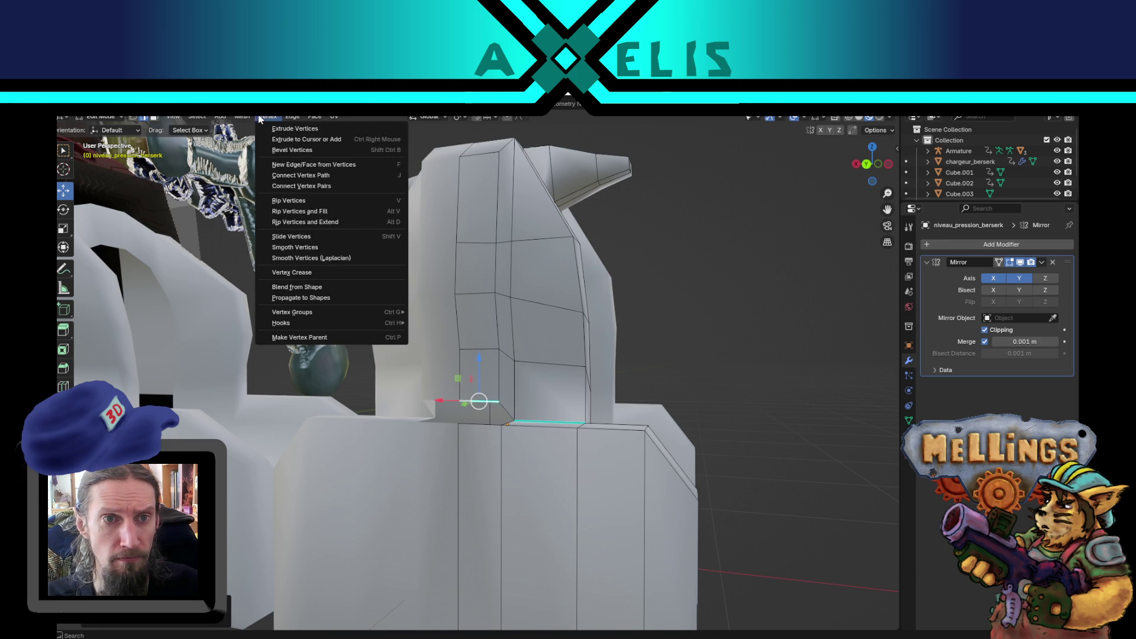
pyautogui.moveTo(254, 119)
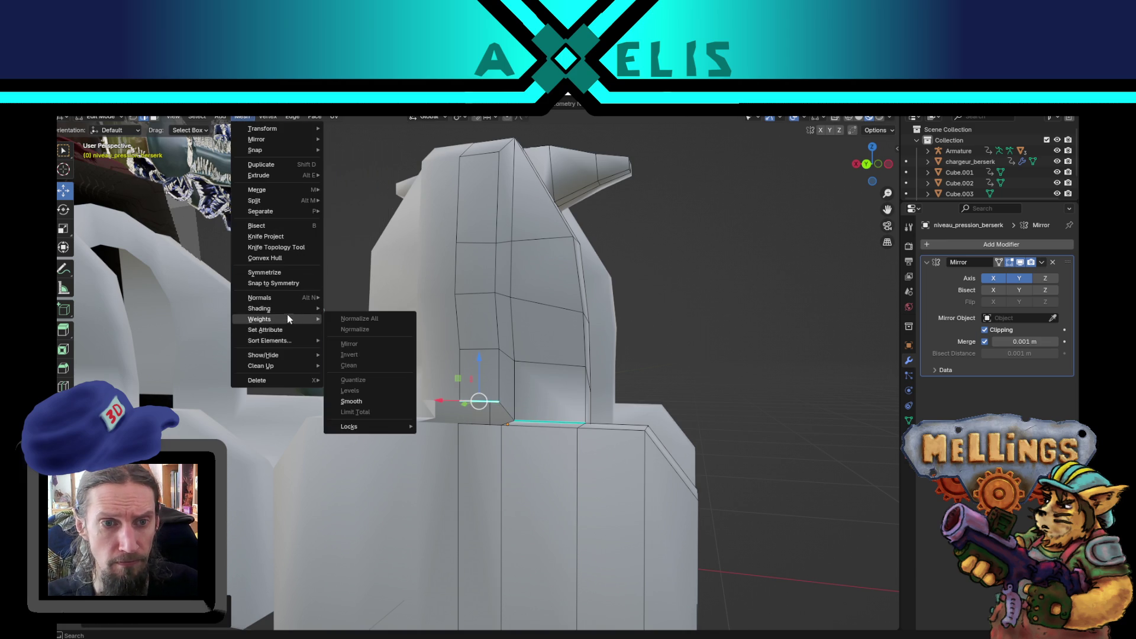
pyautogui.moveTo(284, 308)
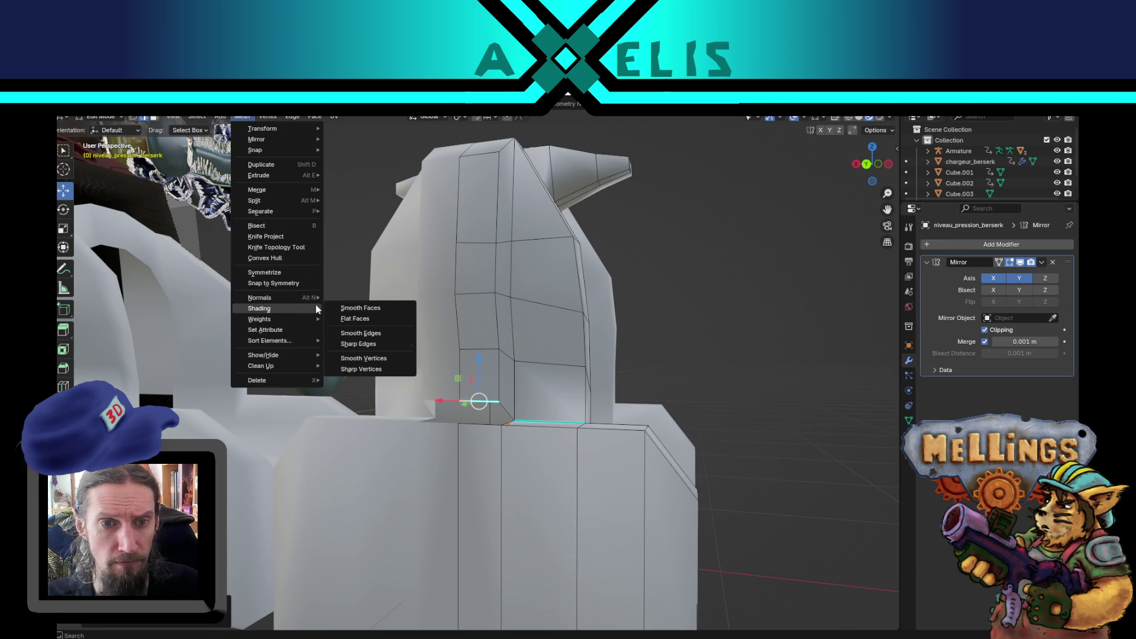
pyautogui.click(368, 345)
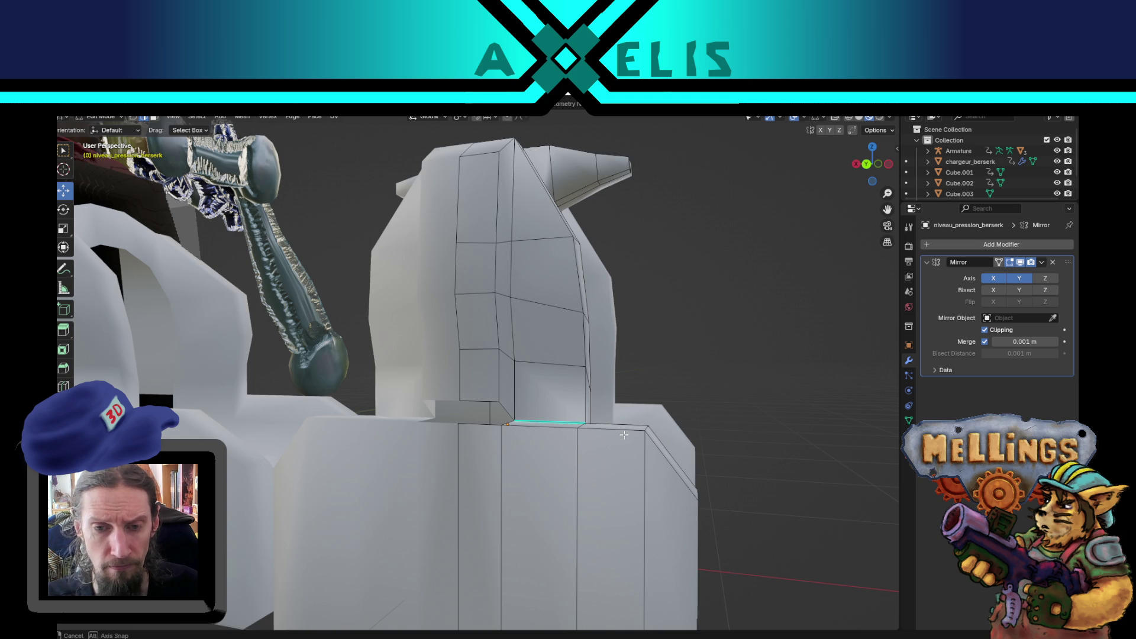
# Merge overlapping vertices by distance and lower one vertex slightly along Z.
pyautogui.moveTo(625, 435); pyautogui.dragTo(500, 436)
pyautogui.keyDown('shift'); pyautogui.rightClick(424, 437); pyautogui.keyUp('shift')
pyautogui.hotkey('shift', 's')
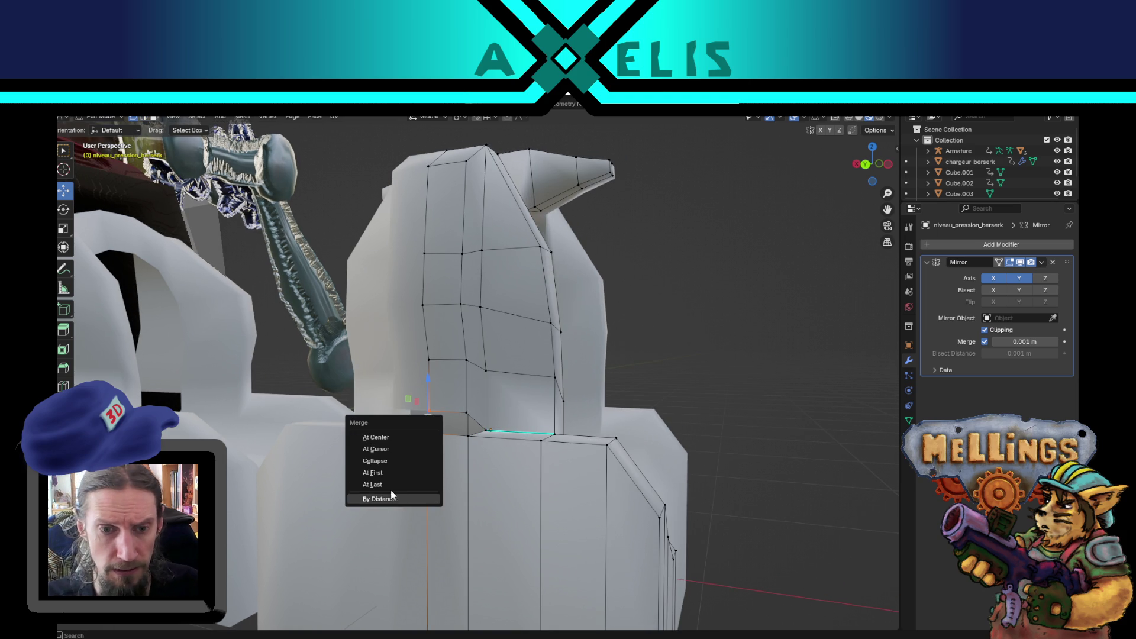
pyautogui.click(407, 485)
pyautogui.keyDown('shift'); pyautogui.rightClick(467, 425); pyautogui.keyUp('shift')
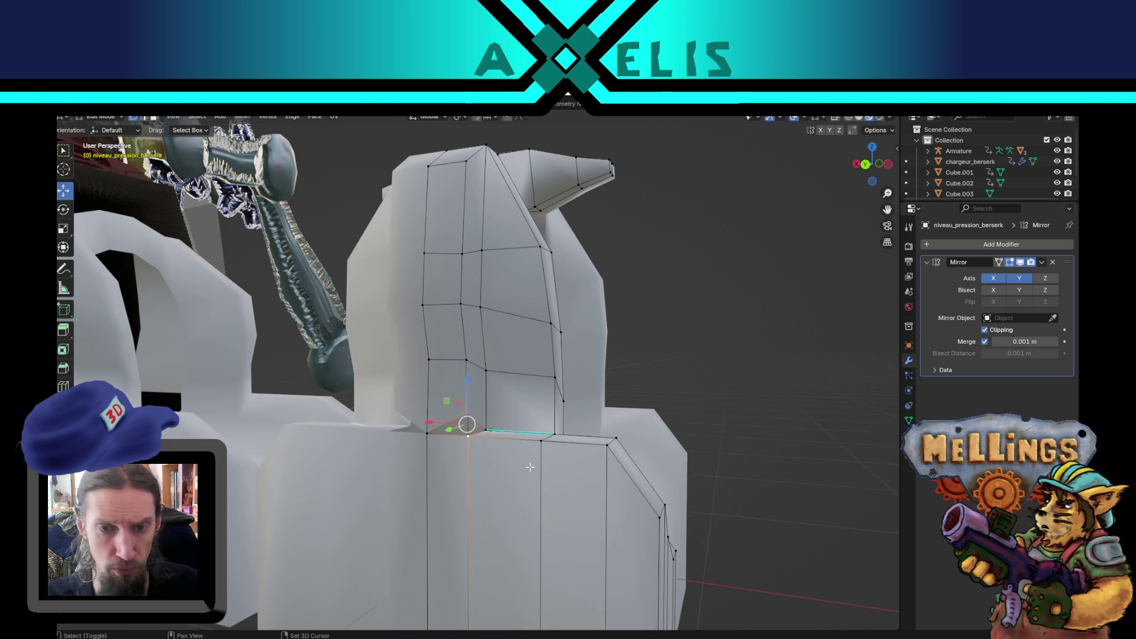
pyautogui.moveTo(725, 323)
pyautogui.mouseDown()
pyautogui.moveTo(721, 338)
pyautogui.moveTo(569, 394)
pyautogui.moveTo(339, 422)
pyautogui.mouseUp()
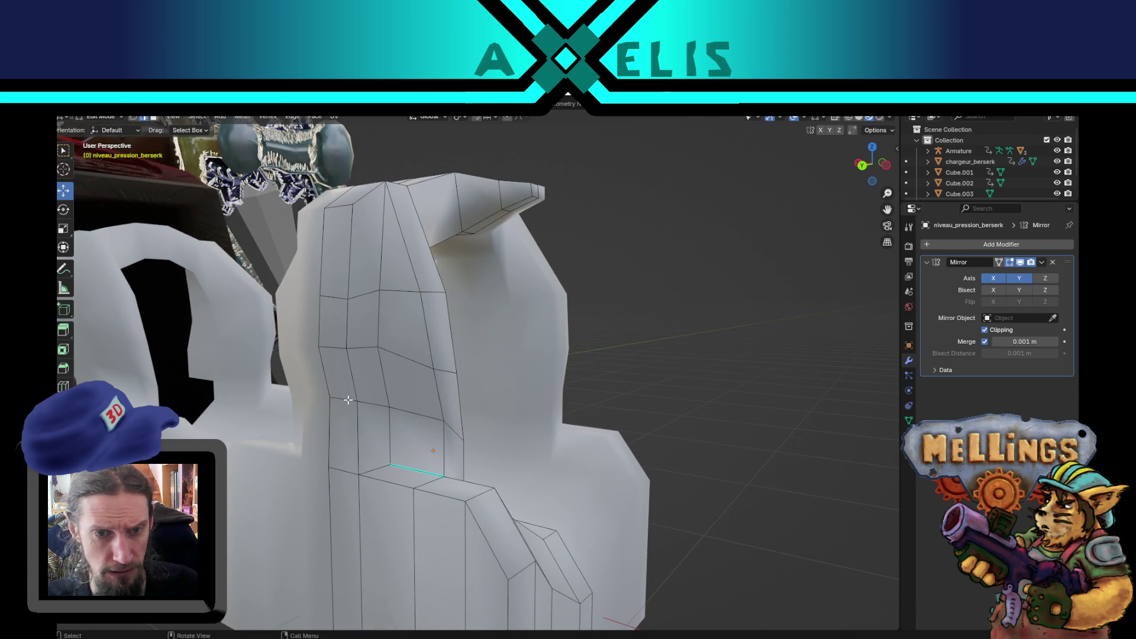
pyautogui.moveTo(341, 363); pyautogui.dragTo(345, 382)
pyautogui.moveTo(541, 343)
pyautogui.mouseDown()
pyautogui.moveTo(486, 421)
pyautogui.moveTo(557, 376)
pyautogui.mouseUp()
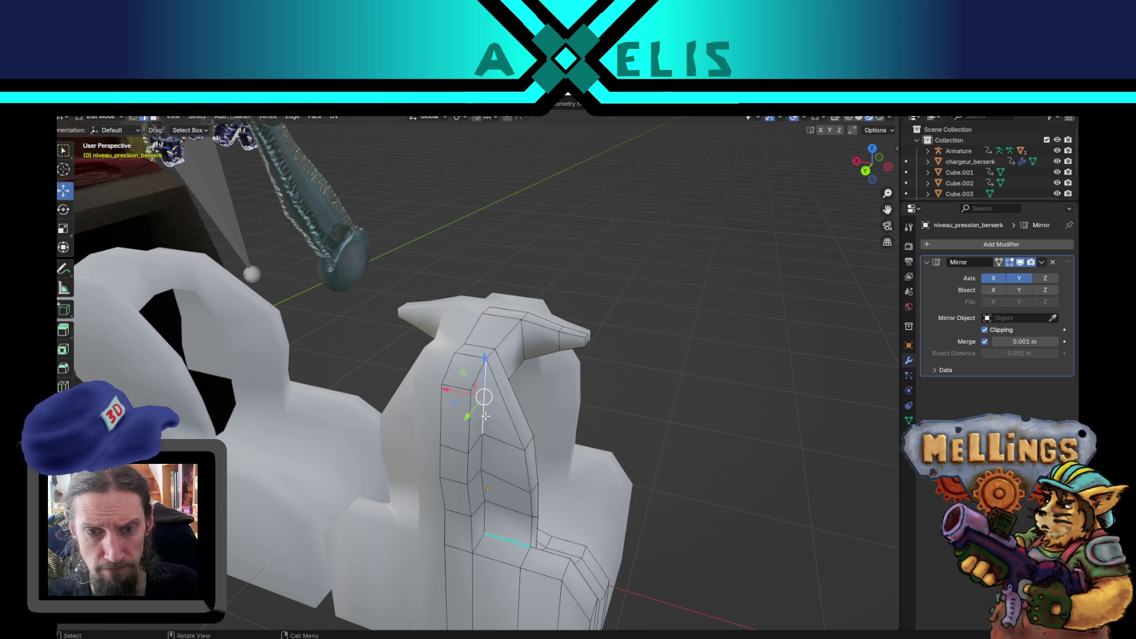
# Extend the vertex selection down the gauge's vertical edge, then save excavatrice_poste_central.blend.
pyautogui.keyDown('ctrl'); pyautogui.click(485, 531); pyautogui.keyUp('ctrl')
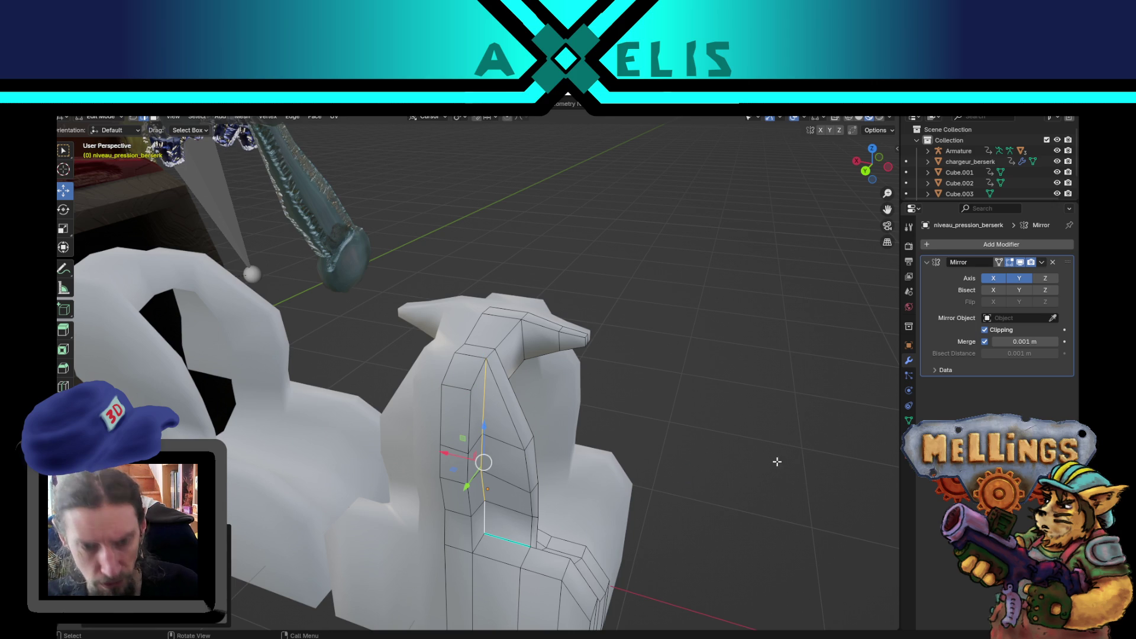
pyautogui.scroll(-10, 682, 474)
pyautogui.press('Tab')
pyautogui.hotkey('ctrl', 's')
# Orbit around the mirrored gauge piece from above, then select an edge loop in Edit Mode.
pyautogui.moveTo(500, 411)
pyautogui.mouseDown()
pyautogui.moveTo(566, 421)
pyautogui.moveTo(578, 396)
pyautogui.moveTo(569, 324)
pyautogui.moveTo(531, 436)
pyautogui.moveTo(541, 464)
pyautogui.moveTo(556, 405)
pyautogui.moveTo(595, 456)
pyautogui.moveTo(481, 406)
pyautogui.mouseUp()
pyautogui.scroll(4, 571, 391)
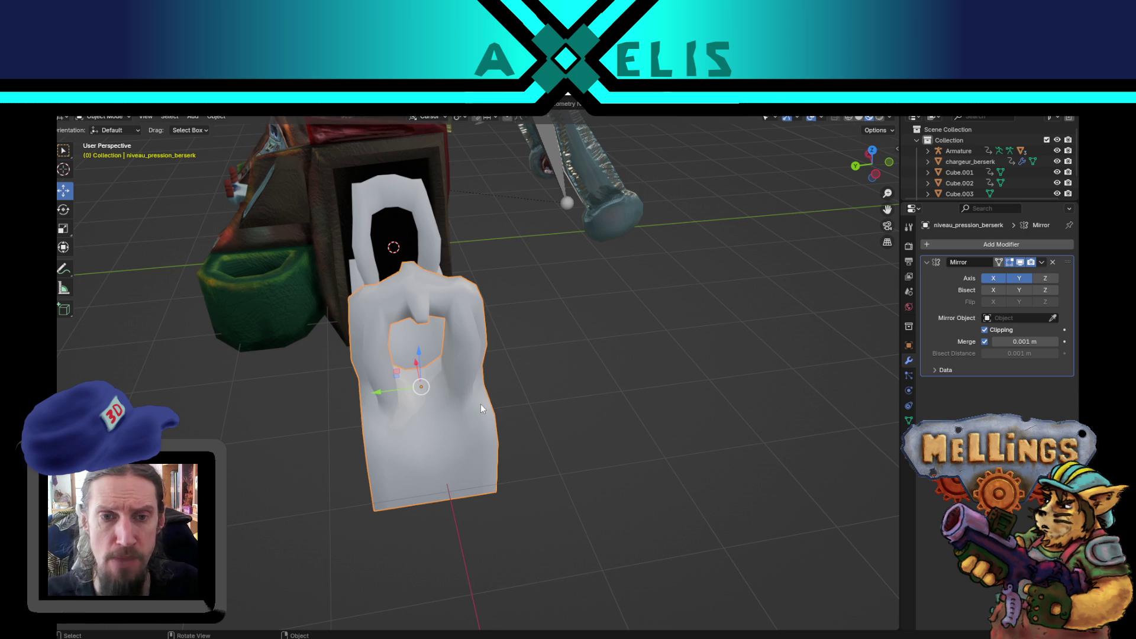
pyautogui.moveTo(407, 429)
pyautogui.mouseDown()
pyautogui.moveTo(529, 385)
pyautogui.moveTo(481, 431)
pyautogui.moveTo(517, 413)
pyautogui.moveTo(532, 350)
pyautogui.moveTo(571, 379)
pyautogui.moveTo(535, 439)
pyautogui.moveTo(562, 462)
pyautogui.moveTo(587, 360)
pyautogui.mouseUp()
pyautogui.scroll(2, 535, 443)
pyautogui.press('Tab')
pyautogui.keyDown('alt'); pyautogui.click(555, 403); pyautogui.keyUp('alt')
pyautogui.scroll(3, 555, 403)
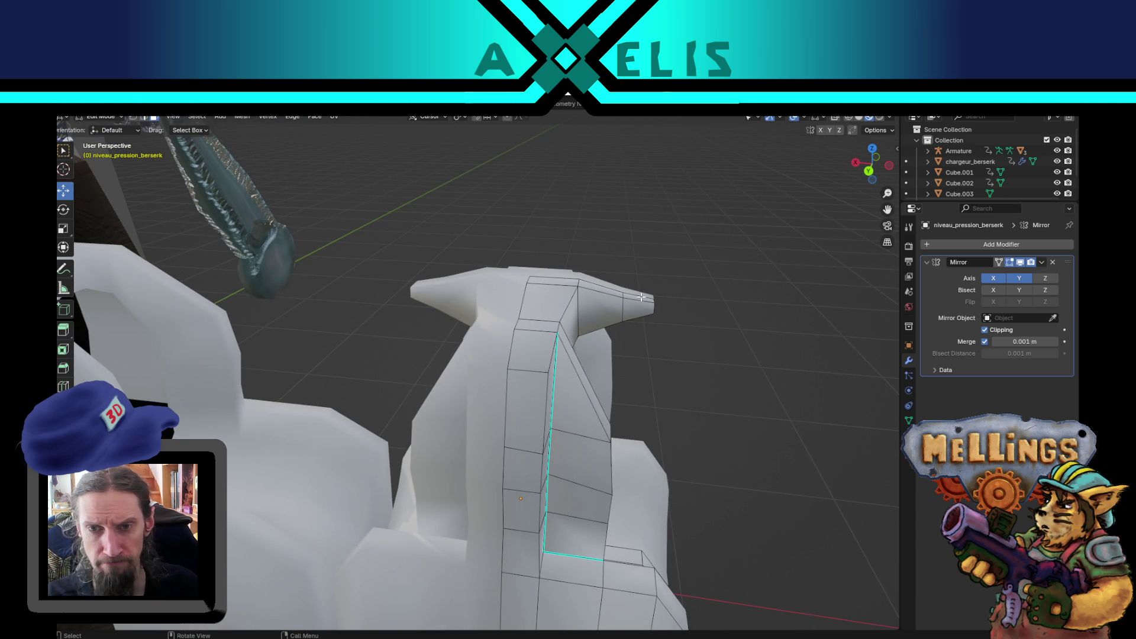
# Select two side-fin faces and try an X-axis scale and move, cancelling it.
pyautogui.click(616, 299)
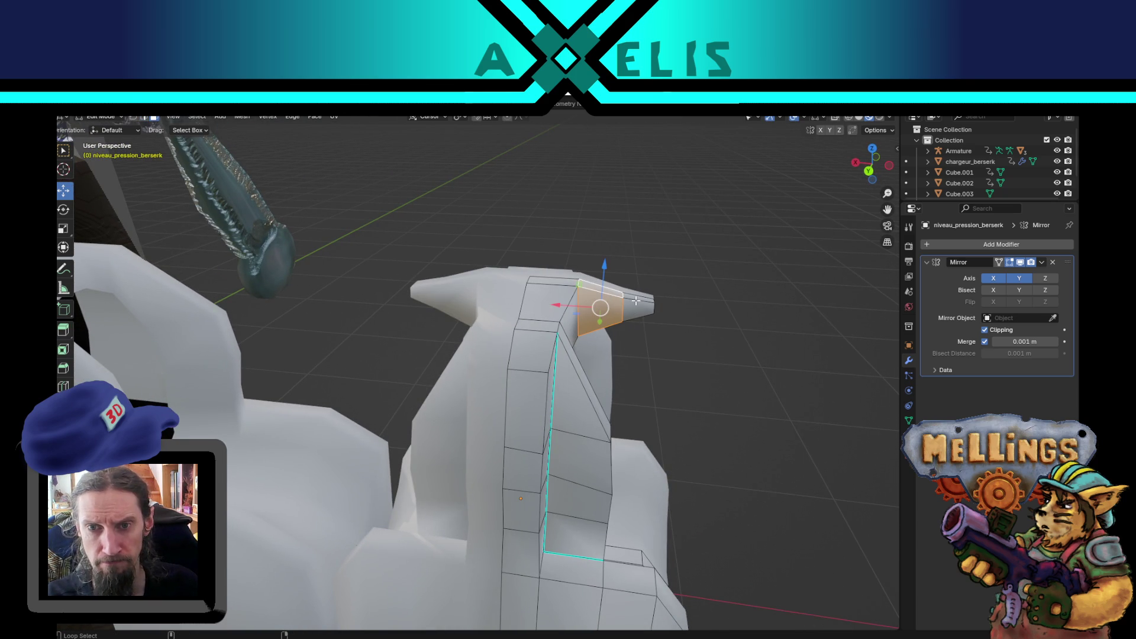
pyautogui.keyDown('shift'); pyautogui.click(635, 300); pyautogui.keyUp('shift')
pyautogui.press('s')
pyautogui.press('x')
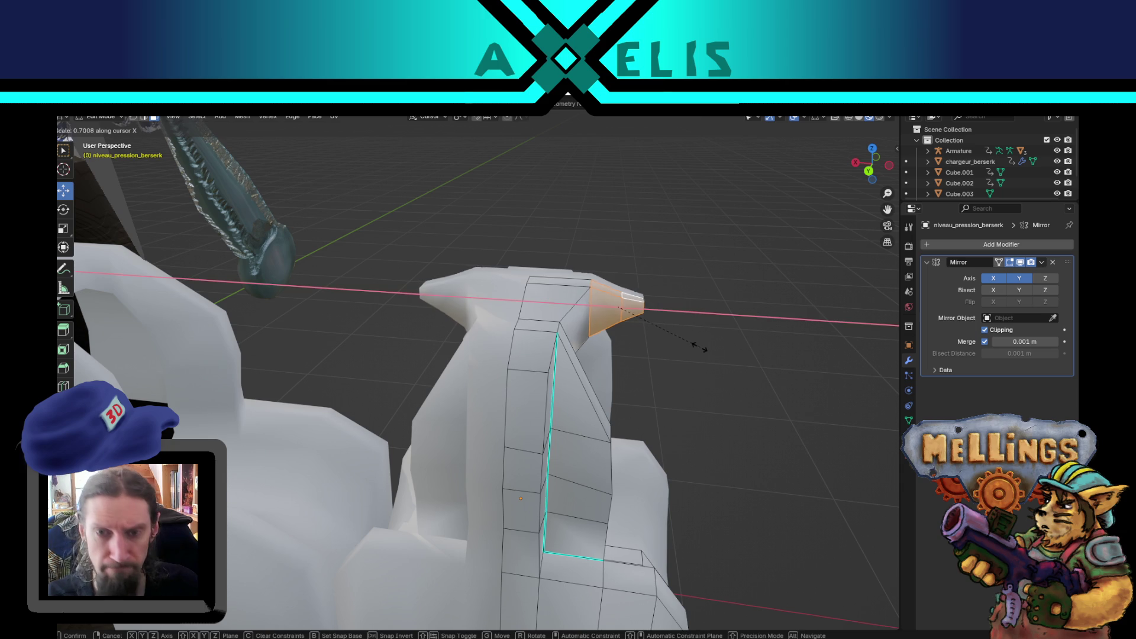
pyautogui.press('g')
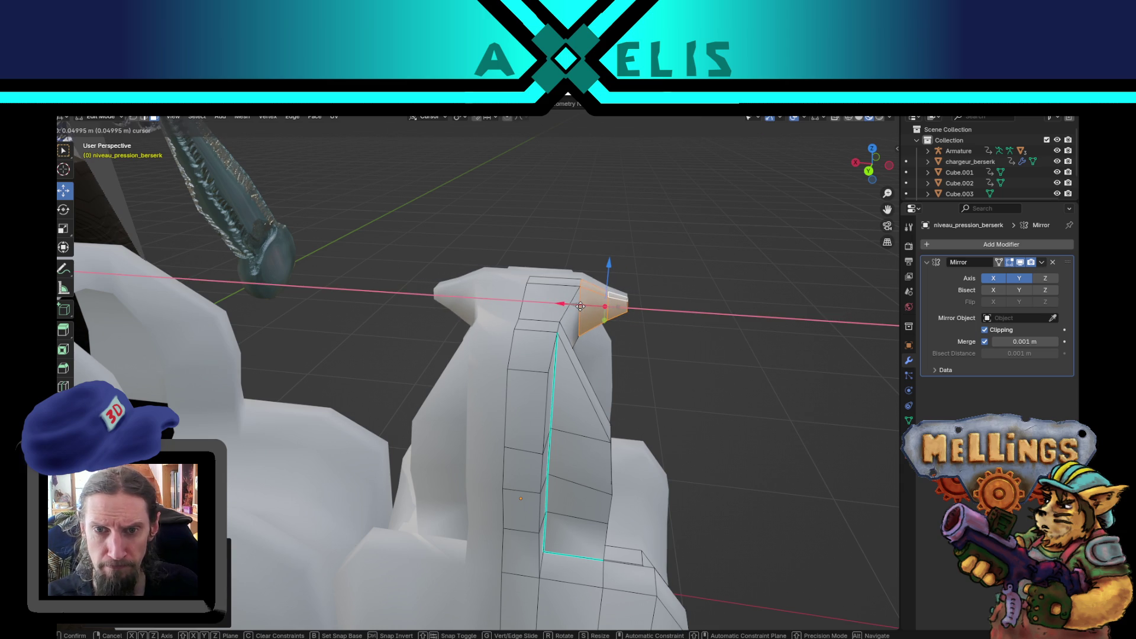
pyautogui.rightClick(673, 377)
# Select the lower side and bottom faces of the gauge piece and scale them.
pyautogui.moveTo(695, 418)
pyautogui.mouseDown()
pyautogui.moveTo(655, 398)
pyautogui.moveTo(551, 430)
pyautogui.moveTo(554, 386)
pyautogui.moveTo(586, 363)
pyautogui.moveTo(533, 382)
pyautogui.moveTo(497, 456)
pyautogui.mouseUp()
pyautogui.keyDown('shift'); pyautogui.click(493, 437); pyautogui.keyUp('shift')
pyautogui.moveTo(521, 498)
pyautogui.mouseDown()
pyautogui.moveTo(426, 514)
pyautogui.moveTo(506, 504)
pyautogui.mouseUp()
pyautogui.keyDown('ctrl'); pyautogui.click(388, 518); pyautogui.keyUp('ctrl')
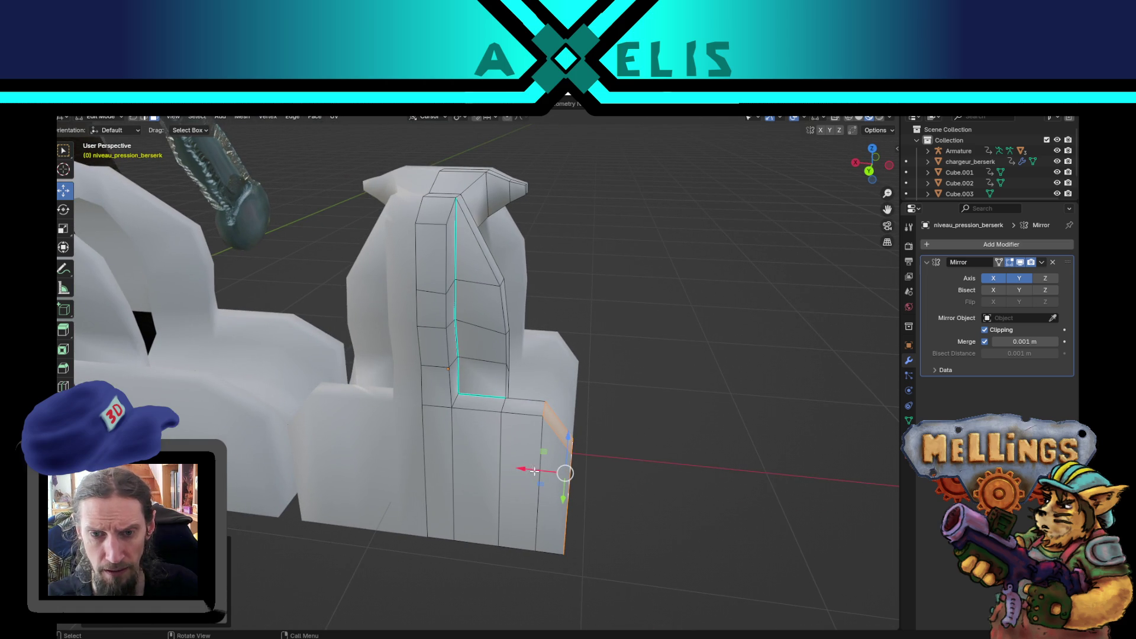
pyautogui.moveTo(565, 474)
pyautogui.mouseDown()
pyautogui.moveTo(467, 467)
pyautogui.moveTo(370, 517)
pyautogui.mouseUp()
pyautogui.keyDown('shift'); pyautogui.click(471, 457); pyautogui.keyUp('shift')
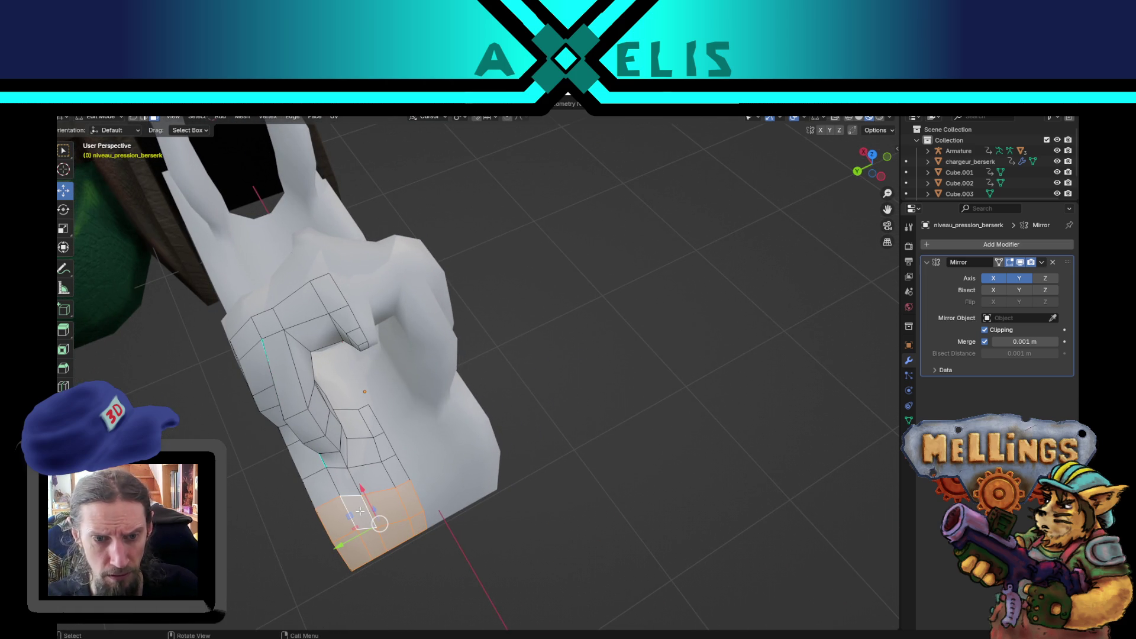
pyautogui.press('s')
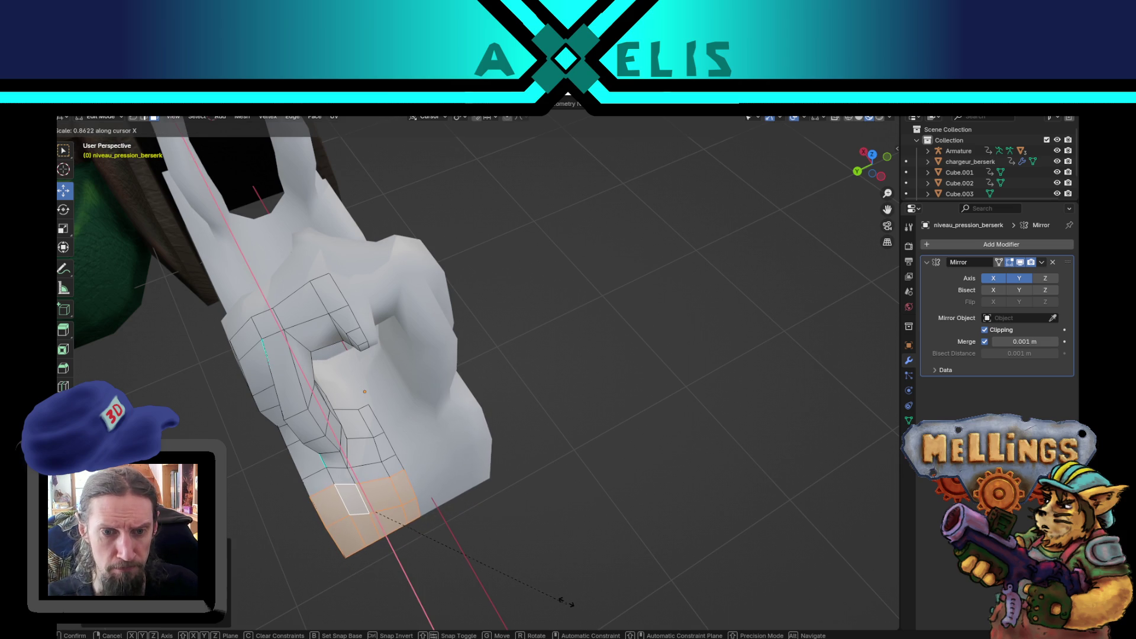
pyautogui.click(542, 585)
# Undo the last face edit and slide a single bottom vertex along the X axis.
pyautogui.moveTo(521, 522)
pyautogui.mouseDown()
pyautogui.moveTo(588, 469)
pyautogui.moveTo(566, 450)
pyautogui.mouseUp()
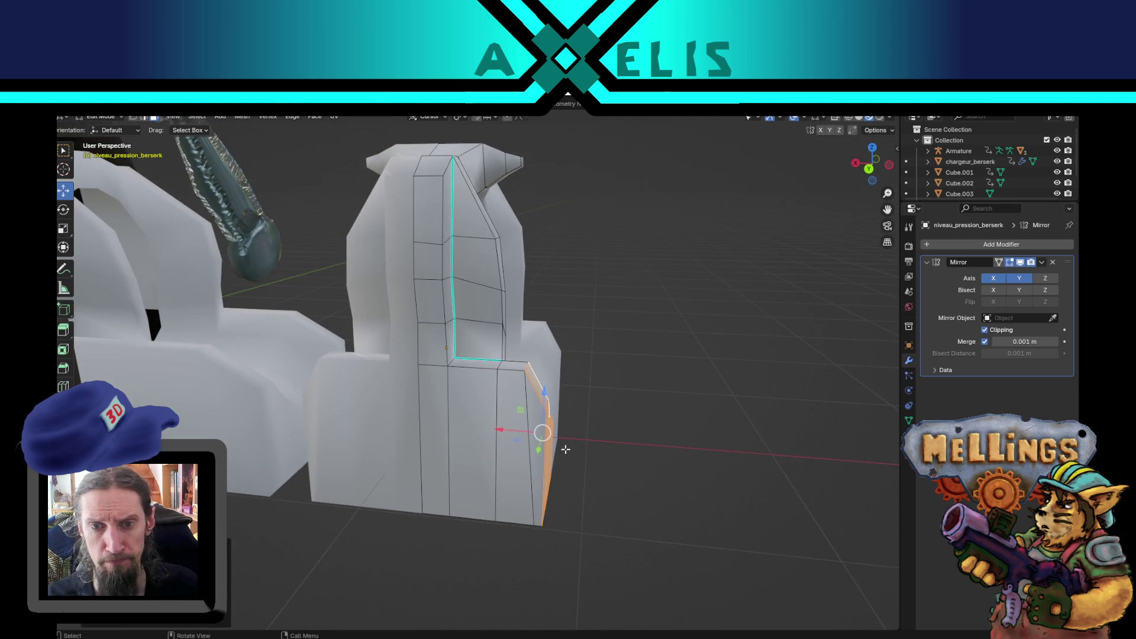
pyautogui.moveTo(639, 464); pyautogui.dragTo(628, 458)
pyautogui.hotkey('ctrl', 'z')
pyautogui.moveTo(489, 449)
pyautogui.mouseDown()
pyautogui.moveTo(543, 456)
pyautogui.moveTo(537, 417)
pyautogui.mouseUp()
pyautogui.click(526, 398)
pyautogui.press('g')
pyautogui.press('x')
pyautogui.click(476, 400)
# Save excavatrice_poste_central.blend, return to Object Mode and orbit around the whole vehicle.
pyautogui.moveTo(586, 429)
pyautogui.mouseDown()
pyautogui.moveTo(531, 467)
pyautogui.moveTo(563, 500)
pyautogui.mouseUp()
pyautogui.hotkey('ctrl', 's')
pyautogui.press('Tab')
pyautogui.moveTo(497, 450)
pyautogui.mouseDown()
pyautogui.moveTo(486, 434)
pyautogui.moveTo(612, 417)
pyautogui.moveTo(553, 437)
pyautogui.moveTo(591, 474)
pyautogui.moveTo(594, 436)
pyautogui.moveTo(681, 377)
pyautogui.moveTo(684, 347)
pyautogui.moveTo(573, 326)
pyautogui.moveTo(624, 355)
pyautogui.moveTo(550, 409)
pyautogui.moveTo(693, 432)
pyautogui.moveTo(627, 489)
pyautogui.mouseUp()
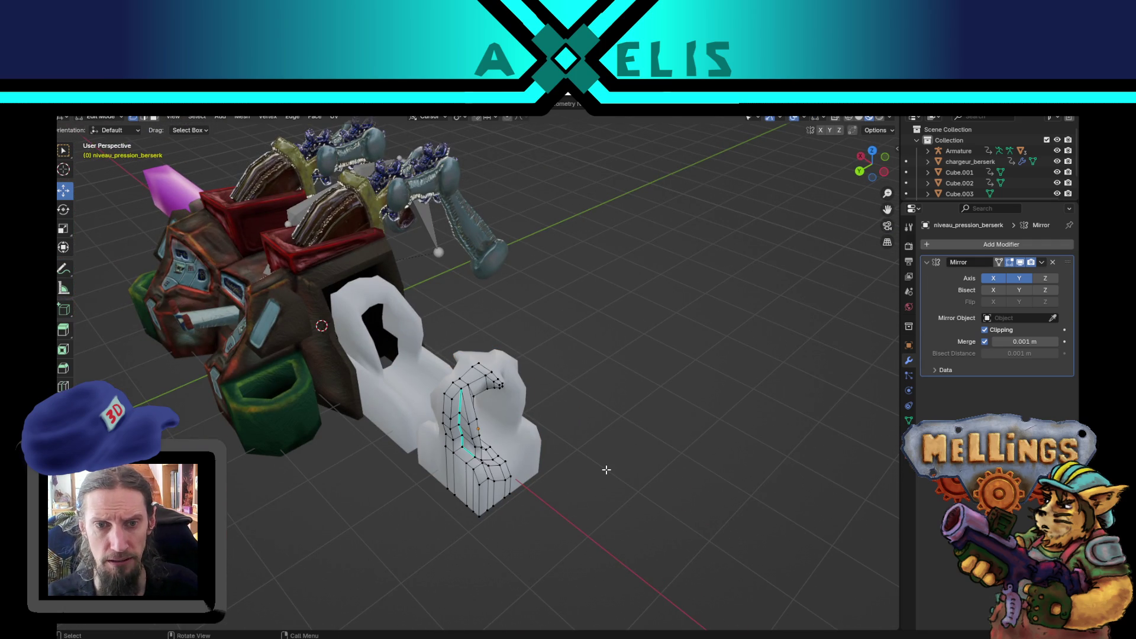
# Save the file, then add a Cylinder mesh through Add > Mesh.
pyautogui.hotkey('ctrl', 's')
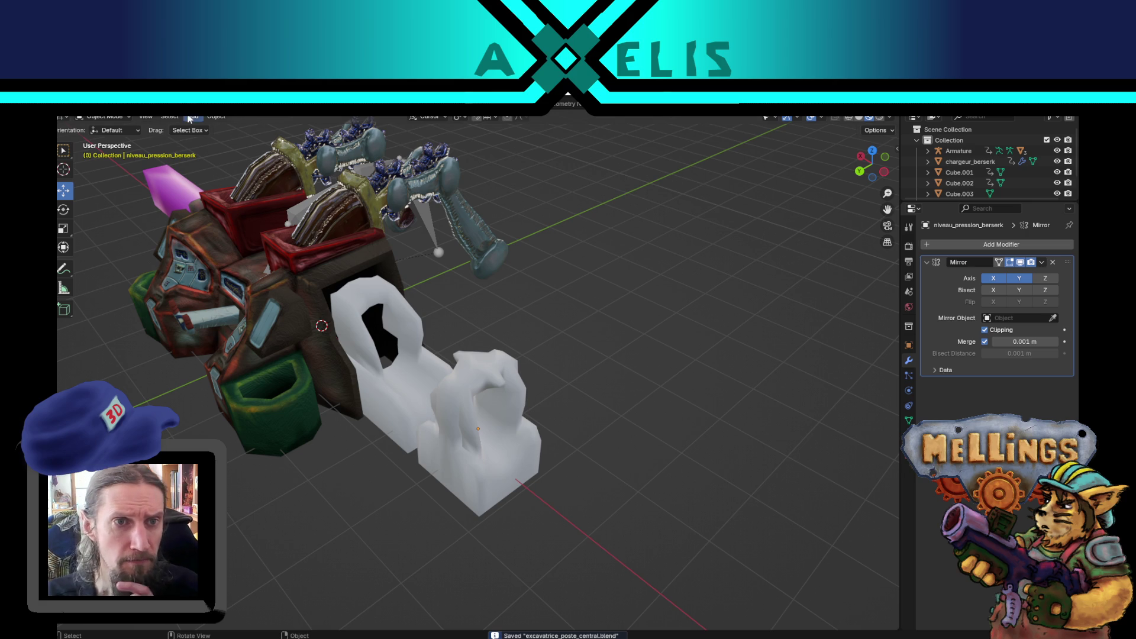
pyautogui.click(193, 117)
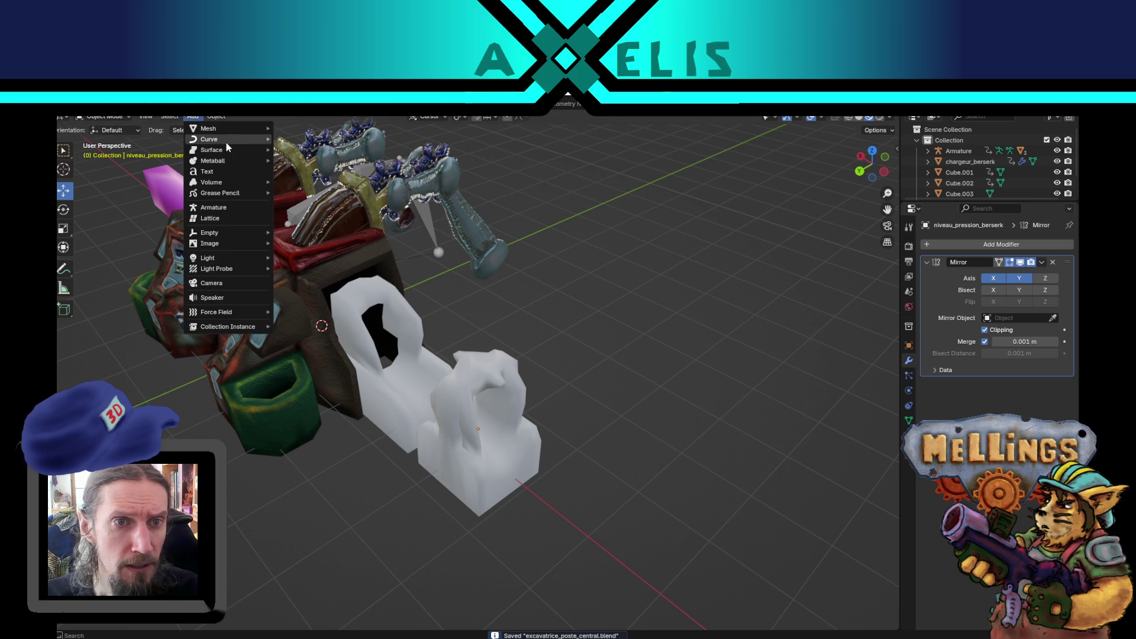
pyautogui.moveTo(228, 129)
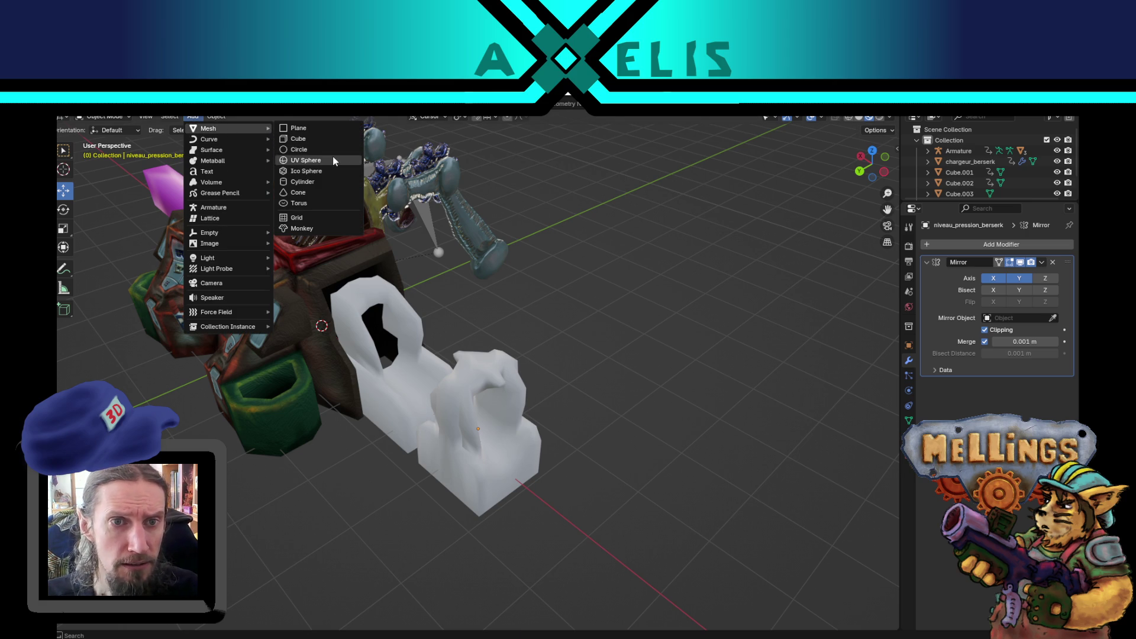
pyautogui.click(329, 183)
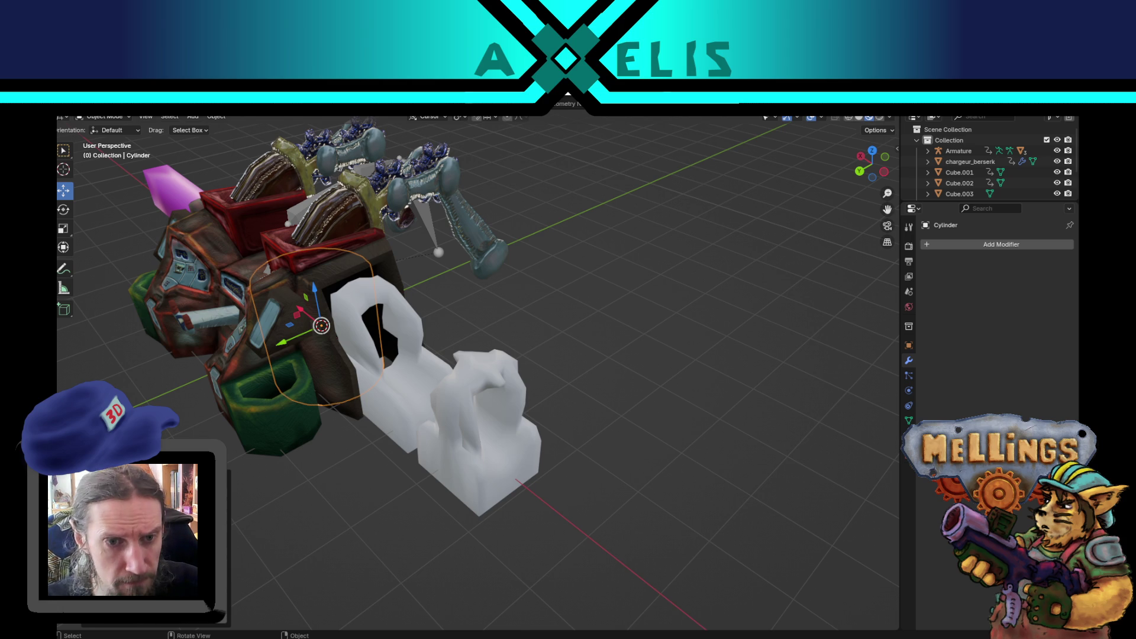
# Reposition the cylinder further left, undoing a first up-and-right move.
pyautogui.moveTo(355, 320)
pyautogui.mouseDown()
pyautogui.moveTo(436, 320)
pyautogui.moveTo(450, 335)
pyautogui.mouseUp()
pyautogui.scroll(-3, 449, 335)
pyautogui.moveTo(321, 372); pyautogui.dragTo(411, 330)
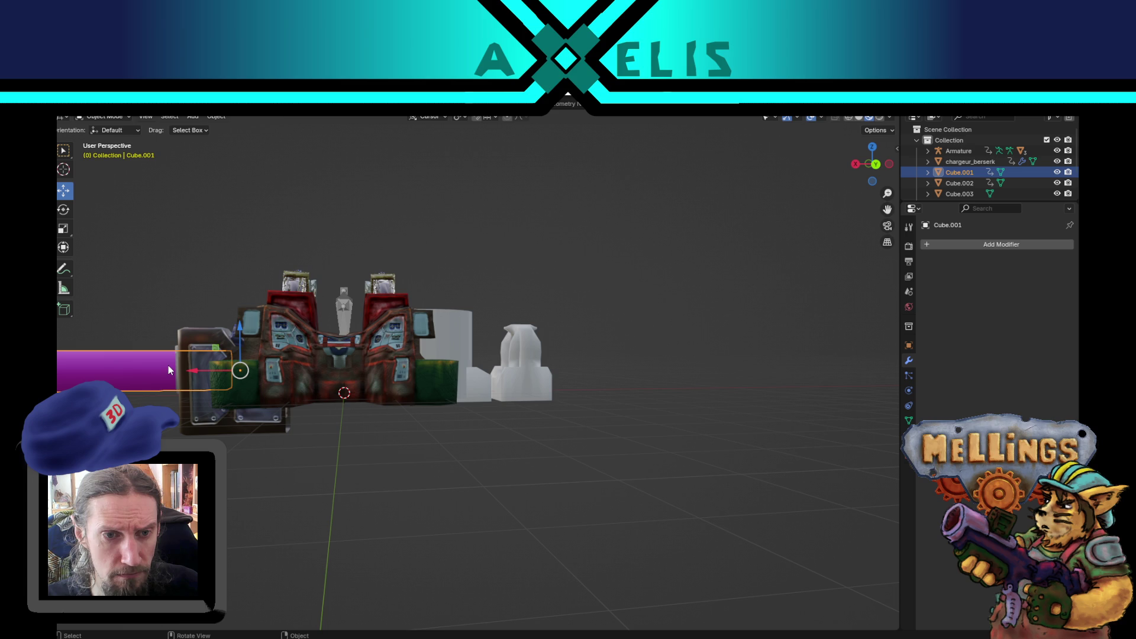
pyautogui.hotkey('ctrl', 'z')
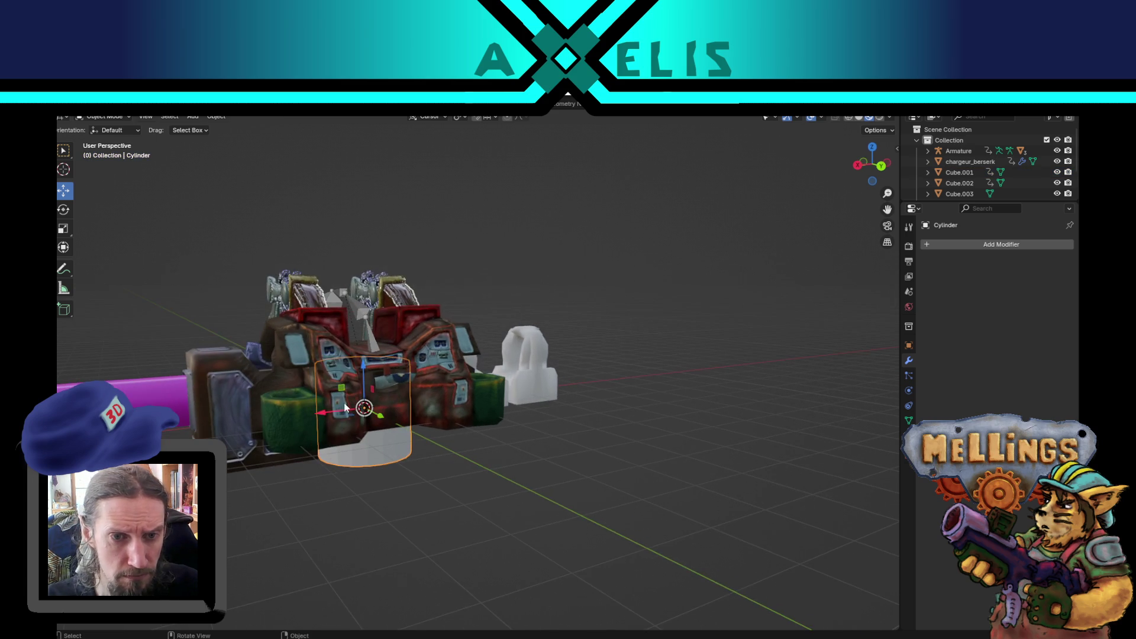
pyautogui.moveTo(341, 392)
pyautogui.mouseDown()
pyautogui.moveTo(171, 375)
pyautogui.moveTo(340, 357)
pyautogui.moveTo(423, 397)
pyautogui.moveTo(350, 371)
pyautogui.mouseUp()
pyautogui.click(171, 375)
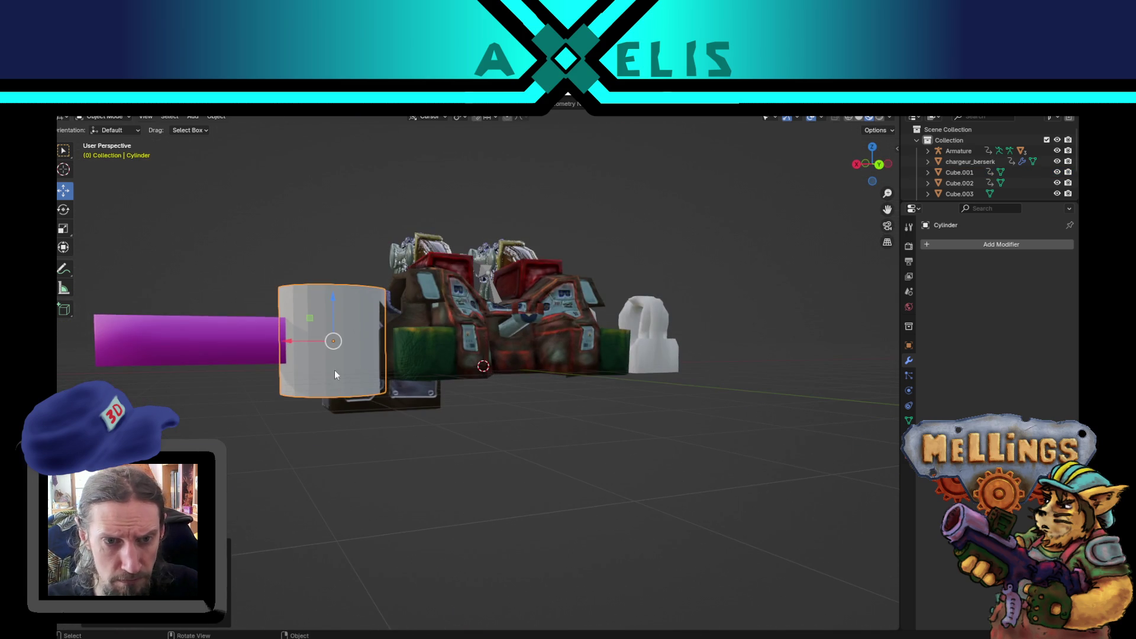
# Reselect the cylinder and begin a rename, cancelling it to keep the name Cylinder.
pyautogui.click(260, 356)
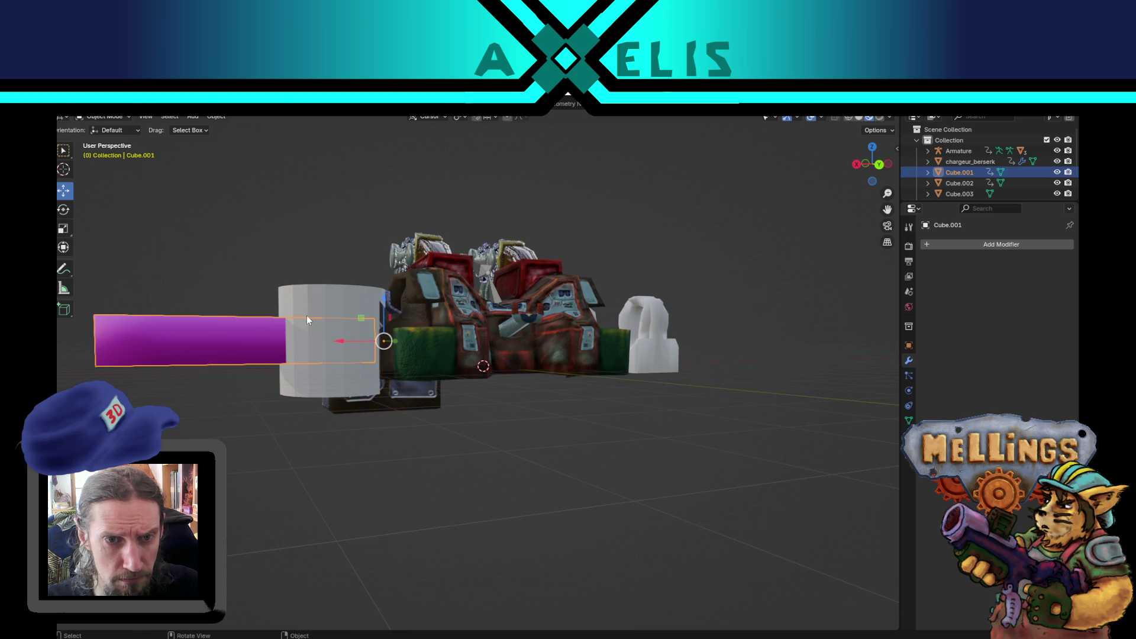
pyautogui.click(307, 319)
pyautogui.moveTo(315, 308); pyautogui.dragTo(299, 327)
pyautogui.press('F2')
pyautogui.write('berserk')
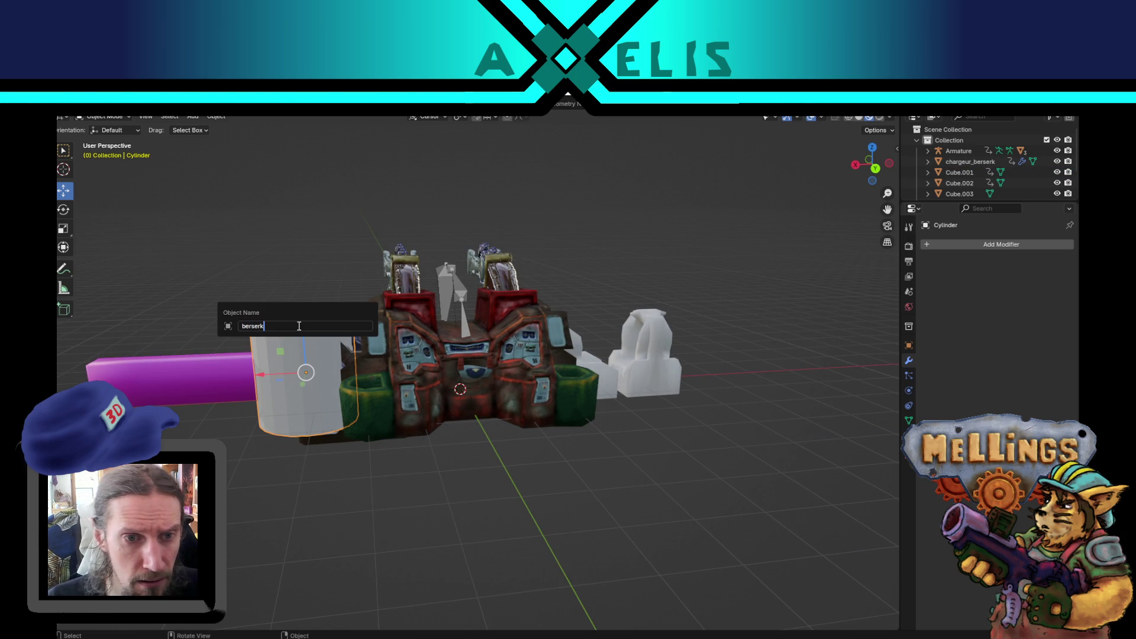
pyautogui.press('Escape')
# Select Cube.001, switch to Texture Paint and back to Modeling, then reselect the cylinder.
pyautogui.click(183, 388)
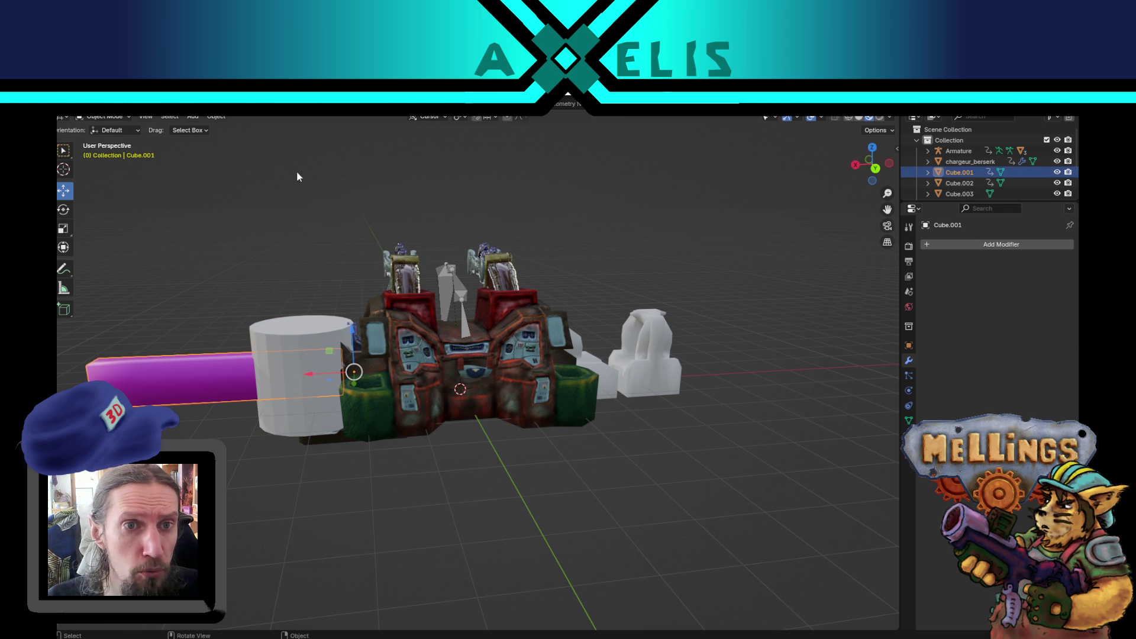
pyautogui.click(379, 105)
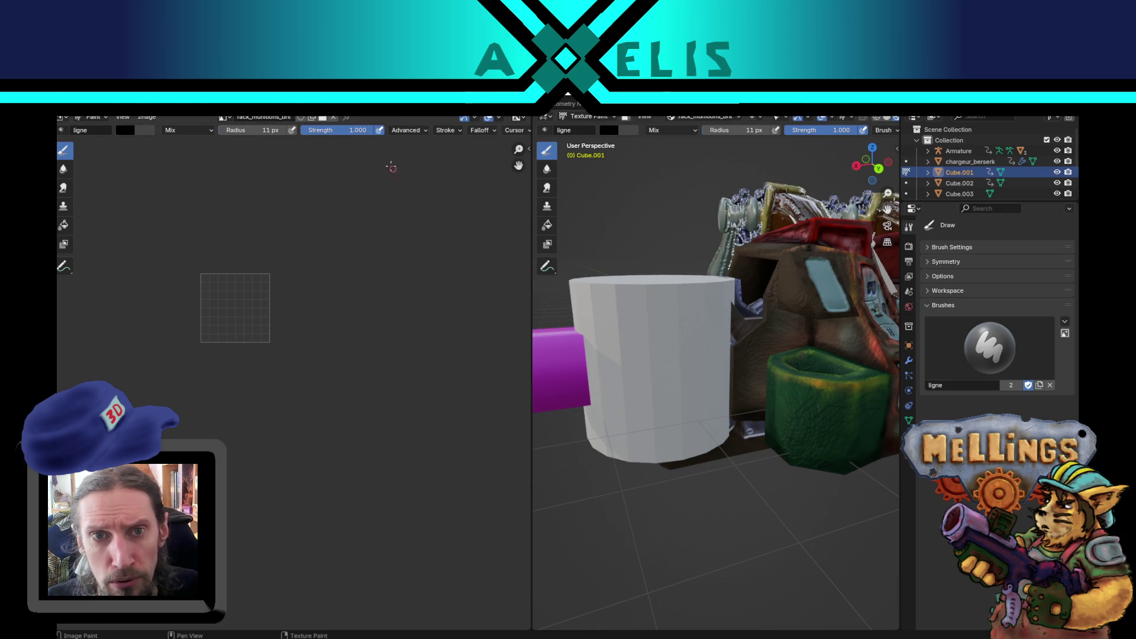
pyautogui.click(266, 105)
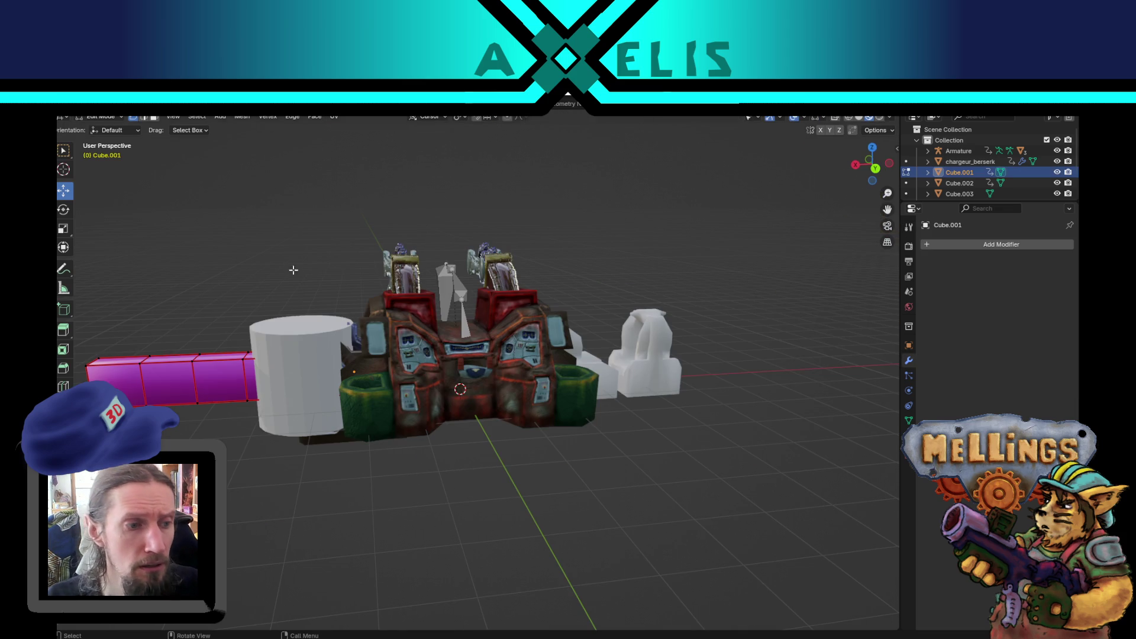
pyautogui.press('Tab')
pyautogui.click(277, 343)
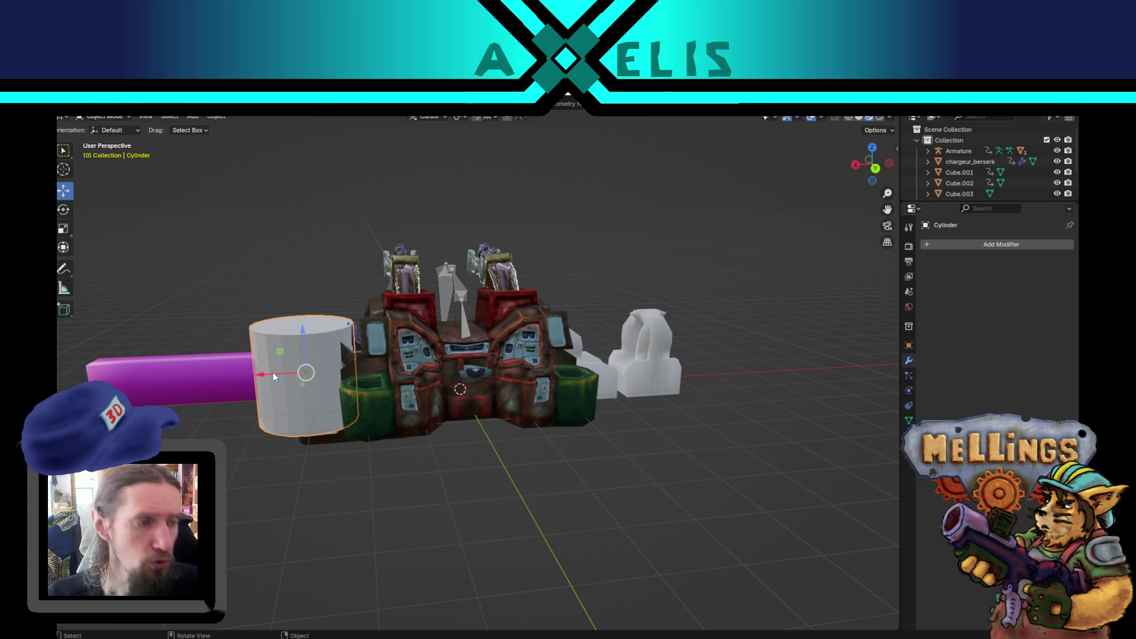
# Slide the cylinder along X between the vehicle and the gauge piece, then open its name box.
pyautogui.press('g')
pyautogui.press('x')
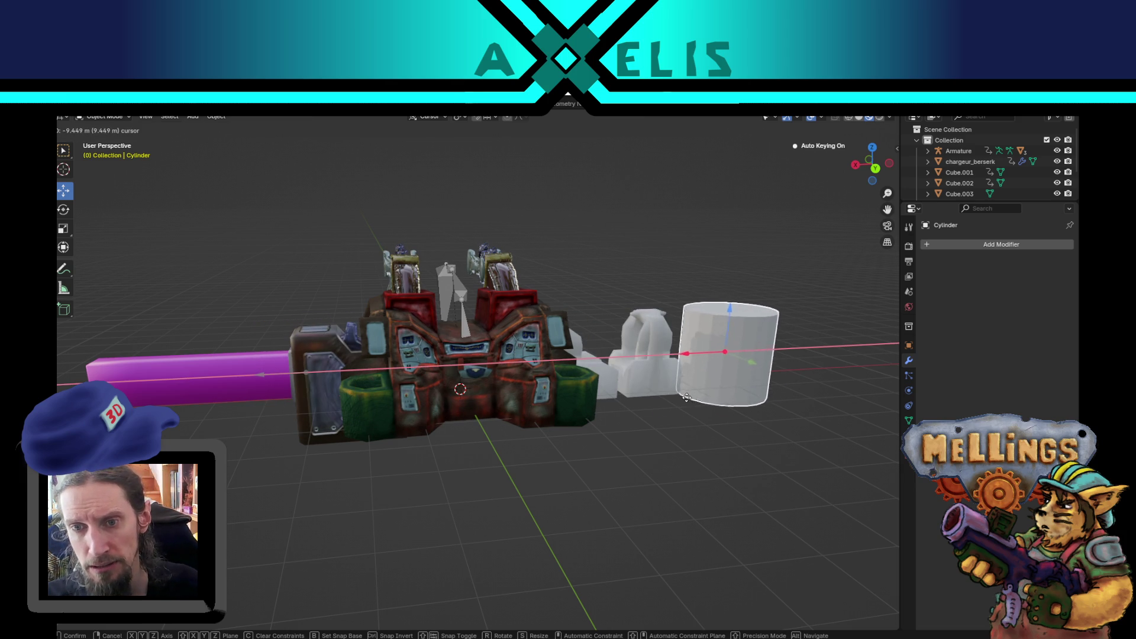
pyautogui.click(695, 396)
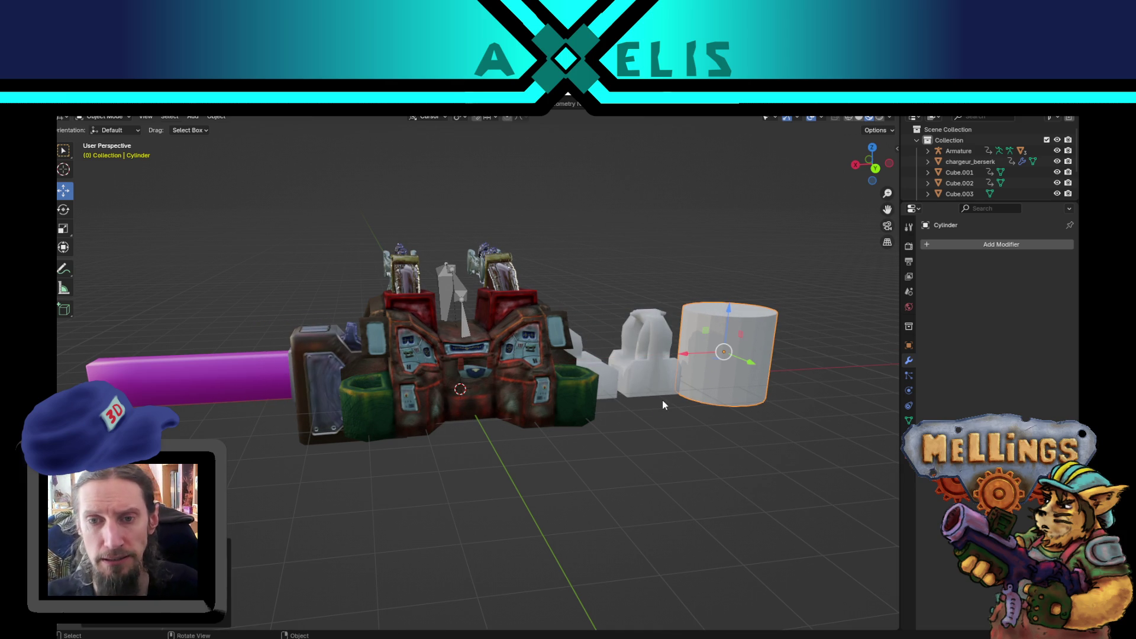
pyautogui.press('g')
pyautogui.press('x')
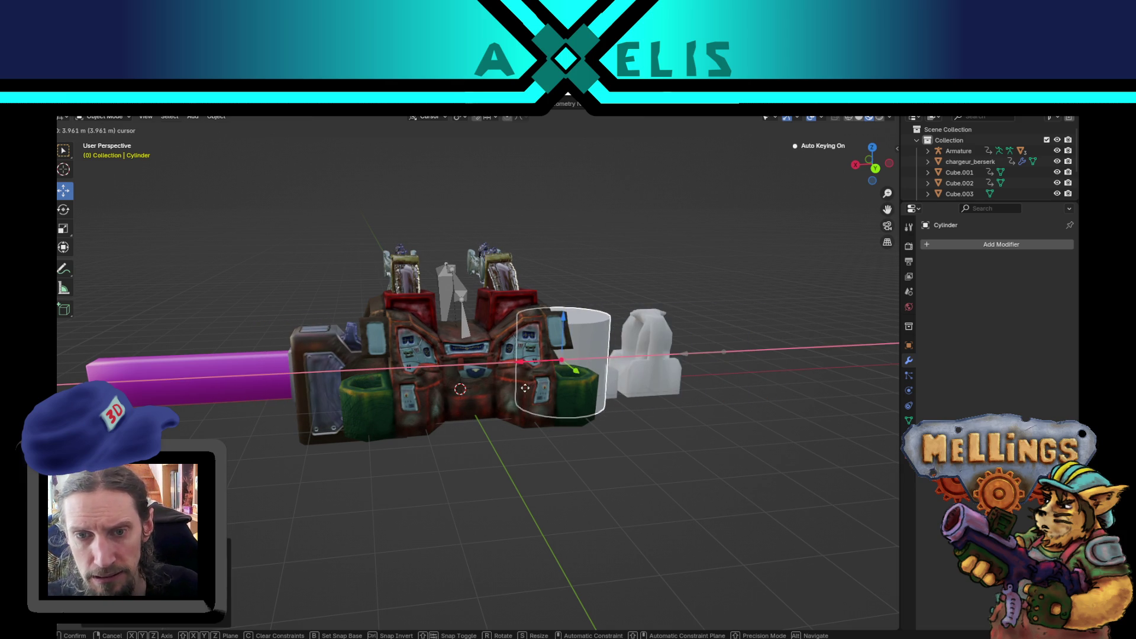
pyautogui.click(531, 390)
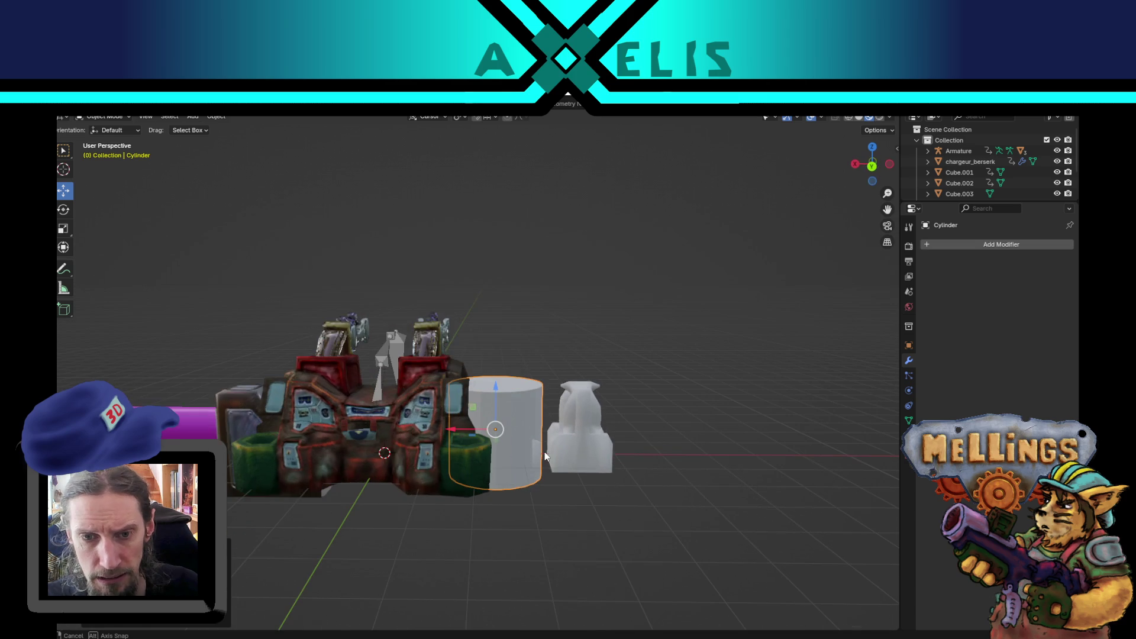
pyautogui.press('F2')
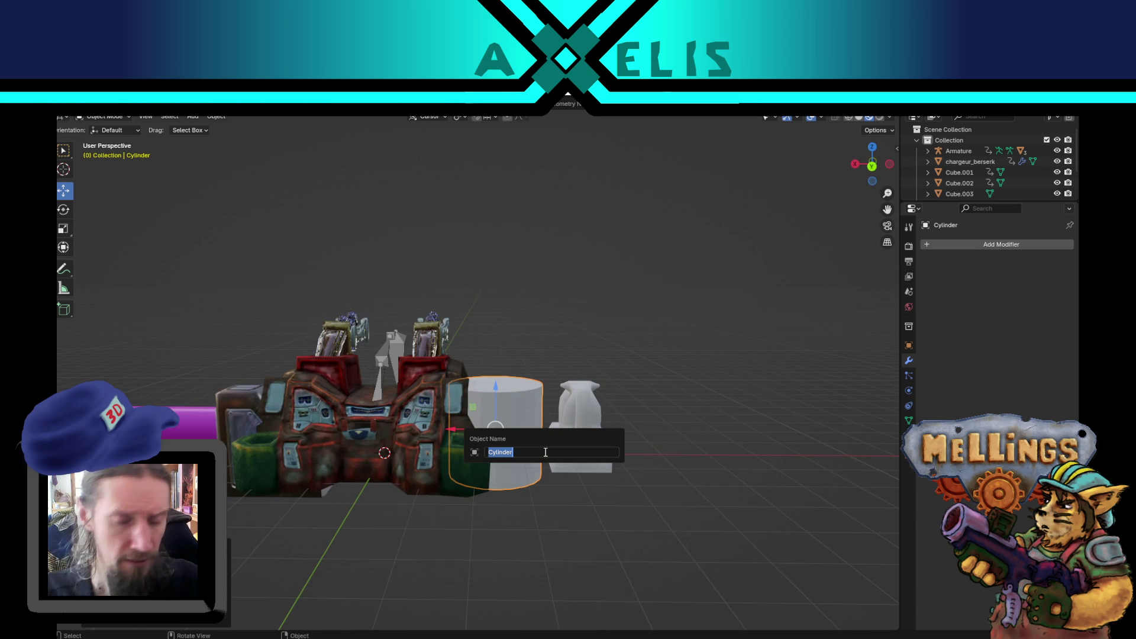
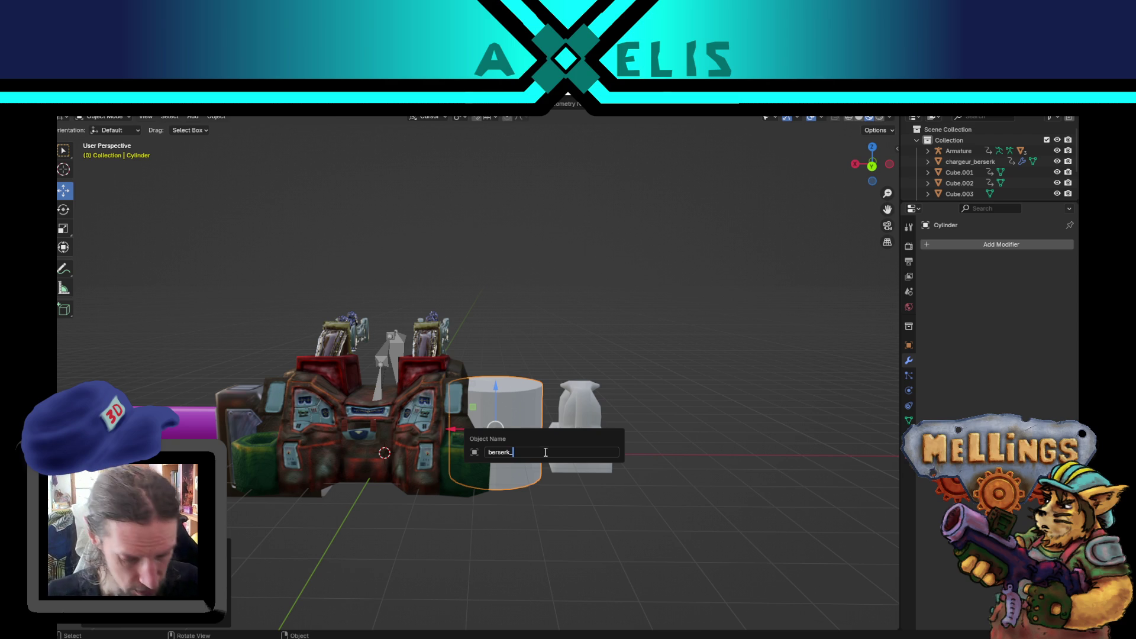
pyautogui.write('chargeur')
# Name the cylinder berserk_chargeur and rotate its mesh 90° about Y onto its side.
pyautogui.press('Return')
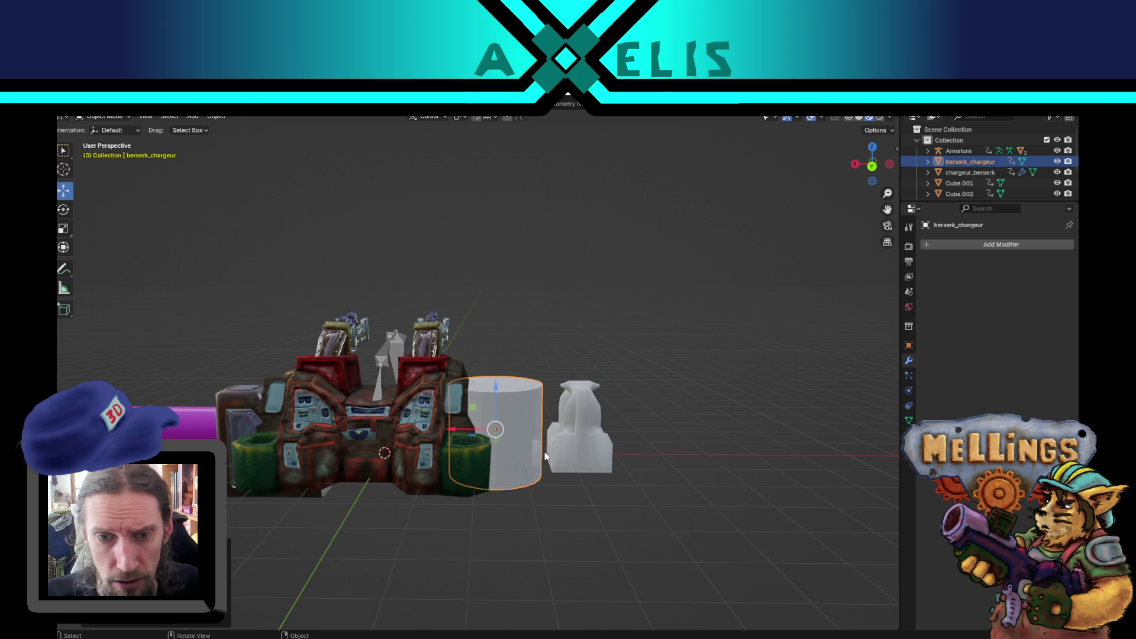
pyautogui.press('Tab')
pyautogui.scroll(1, 562, 449)
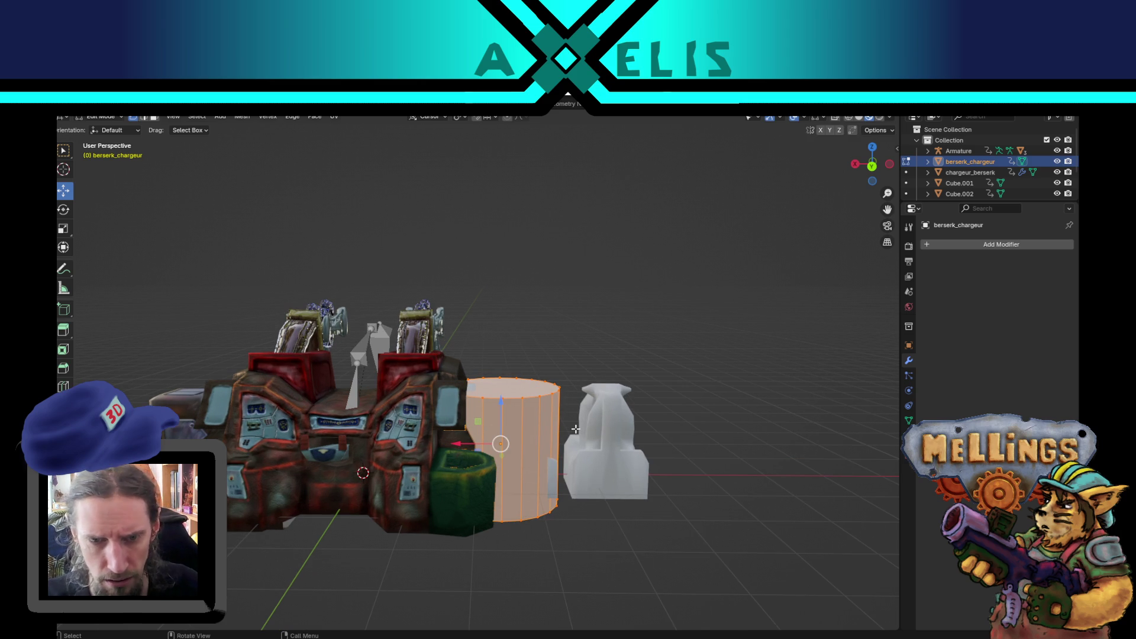
pyautogui.write('r')
pyautogui.write('y90')
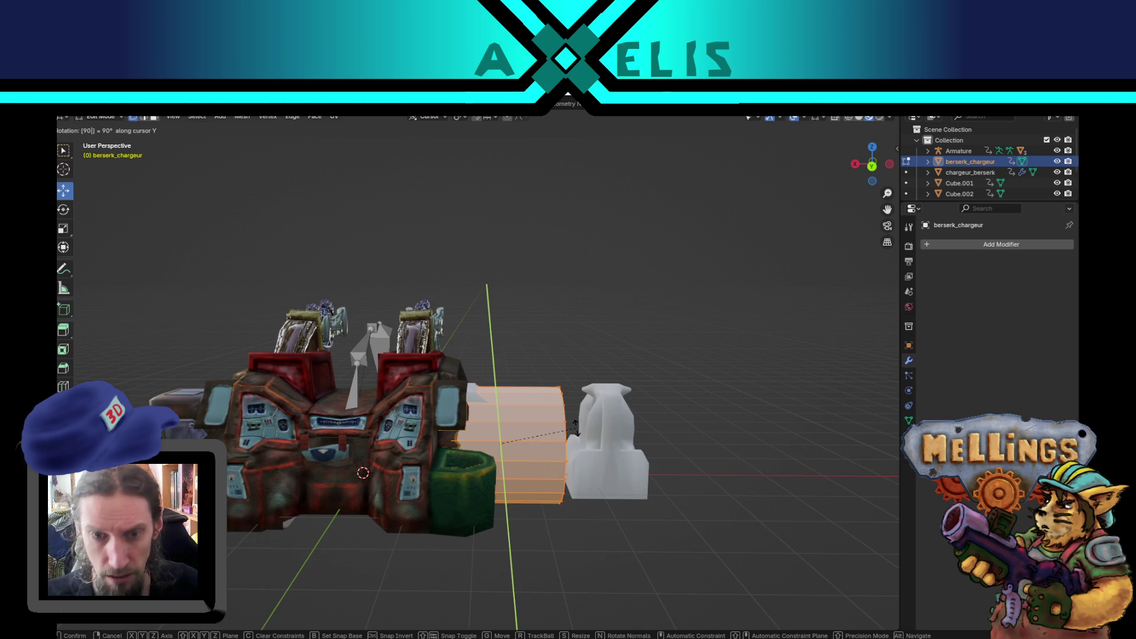
pyautogui.press('Return')
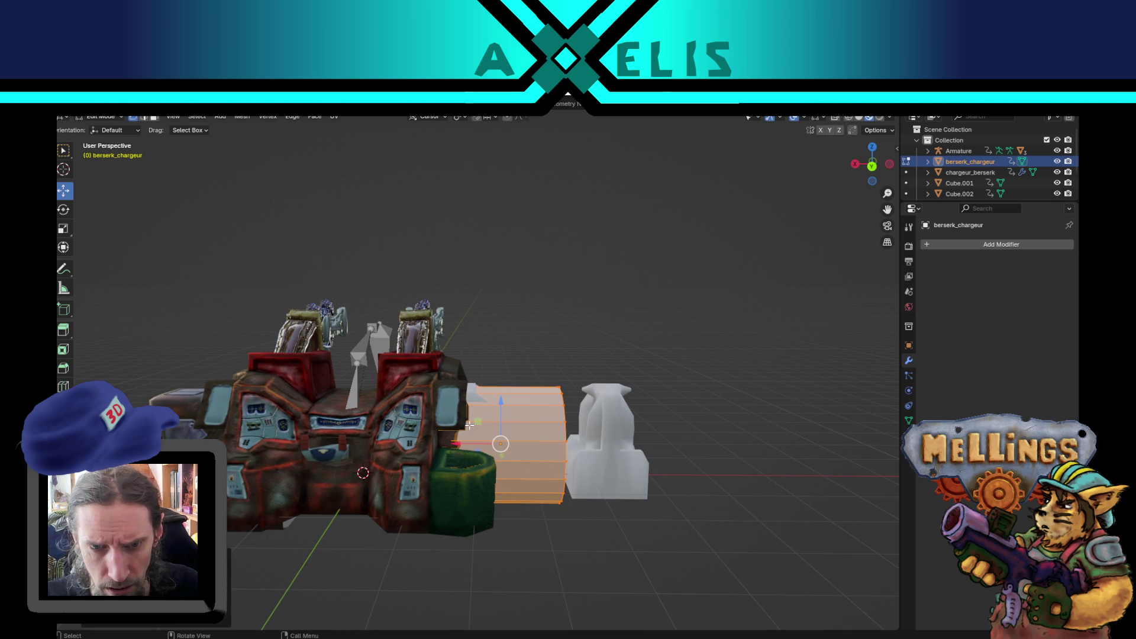
# Shift the cylinder along X, scale it down, and raise it along Z.
pyautogui.press('g')
pyautogui.press('x')
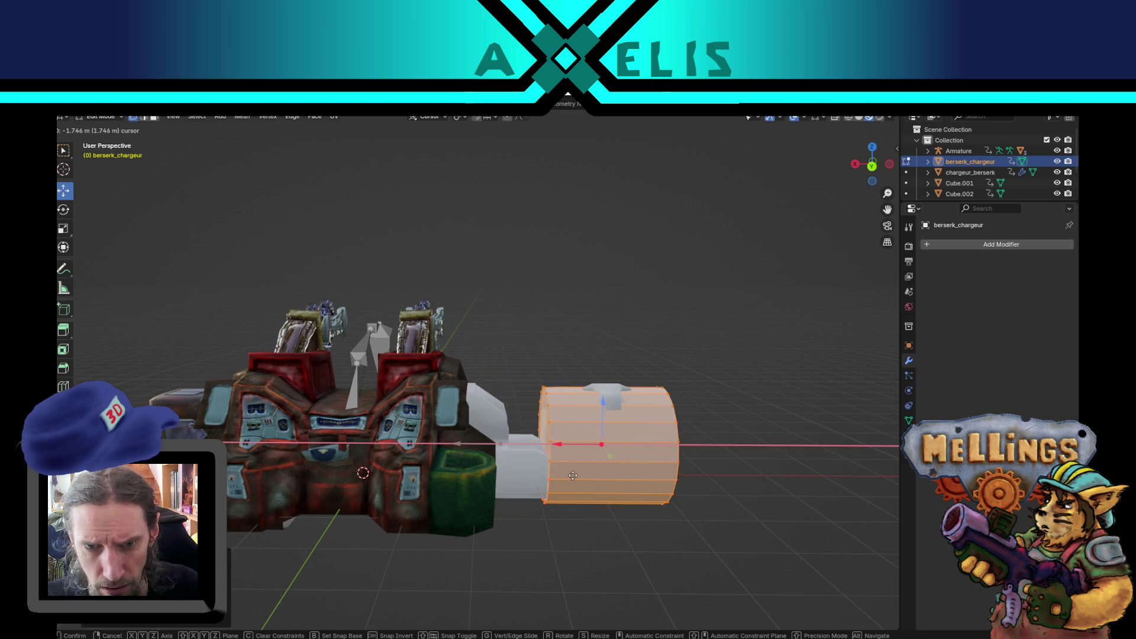
pyautogui.click(631, 485)
pyautogui.press('s')
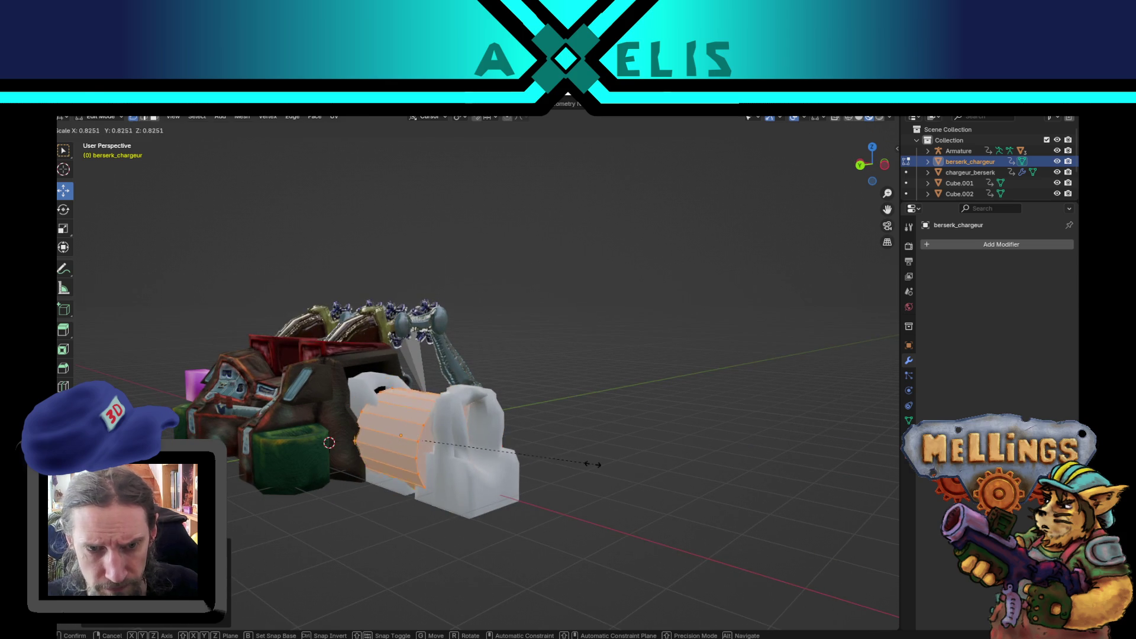
pyautogui.click(502, 468)
pyautogui.scroll(4, 498, 455)
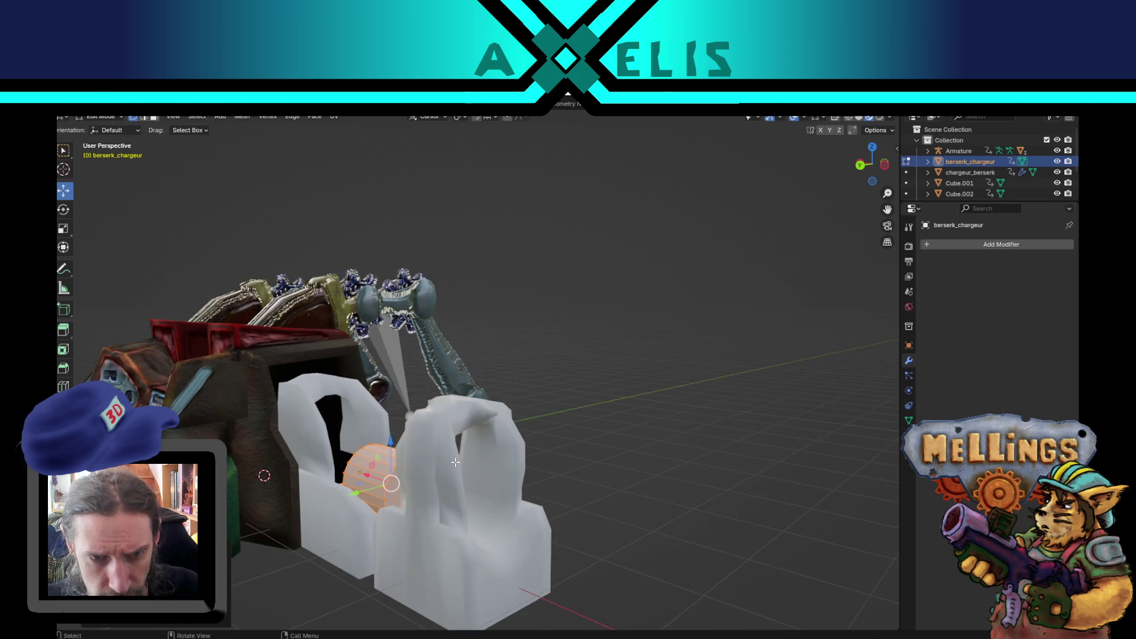
pyautogui.press('g')
pyautogui.press('z')
pyautogui.click(483, 371)
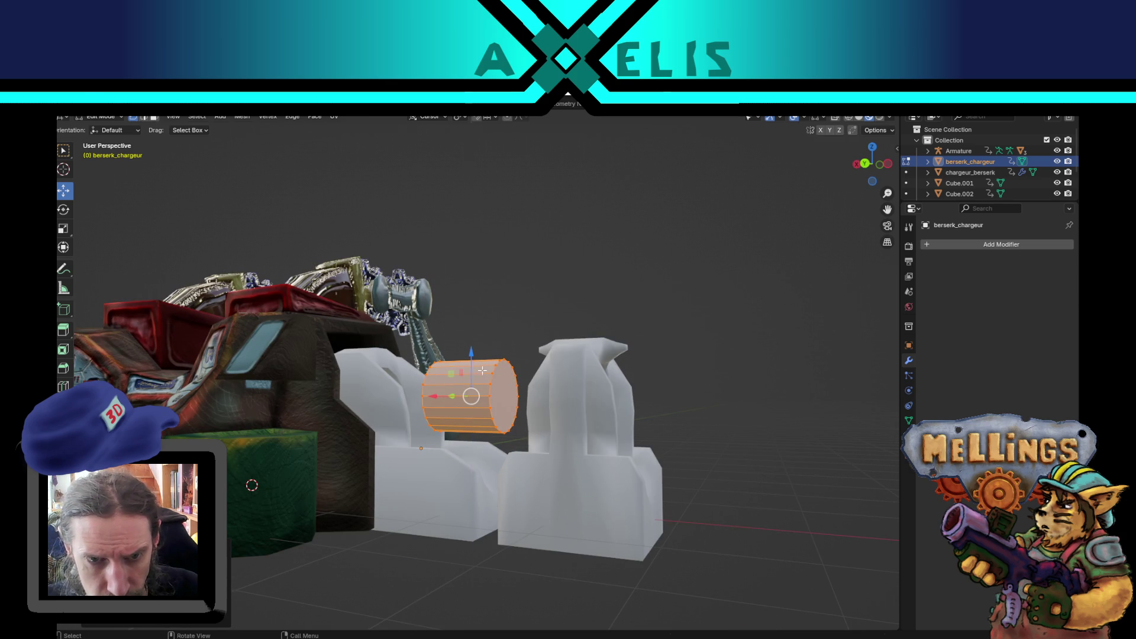
# Select the whole linked cylinder and slide it along X between the two white brackets.
pyautogui.moveTo(447, 397); pyautogui.dragTo(563, 455)
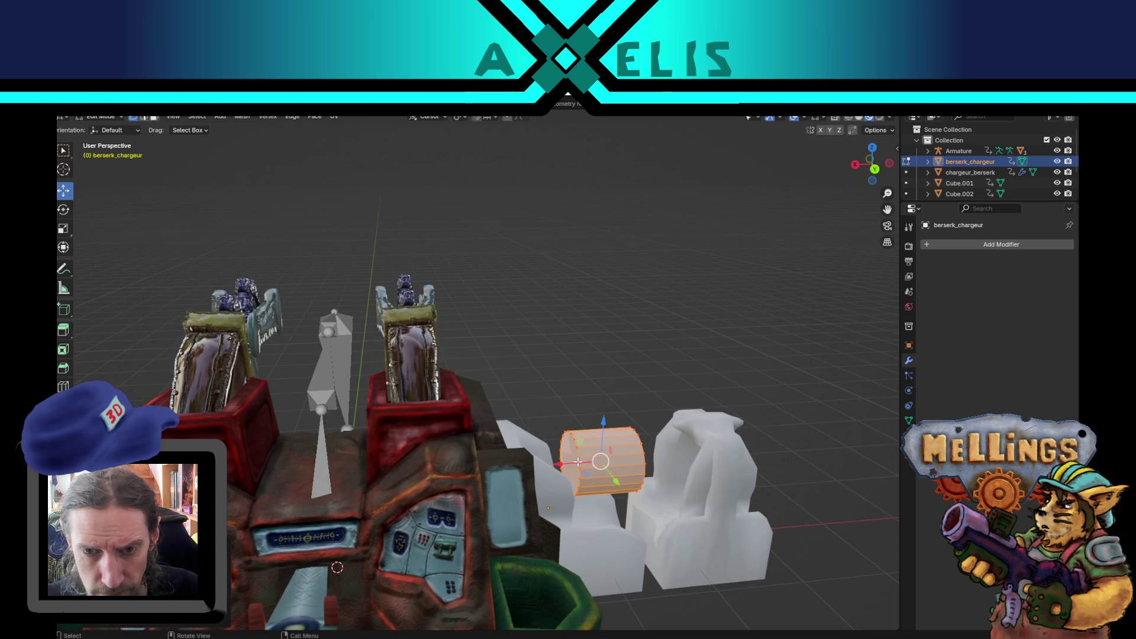
pyautogui.click(570, 463)
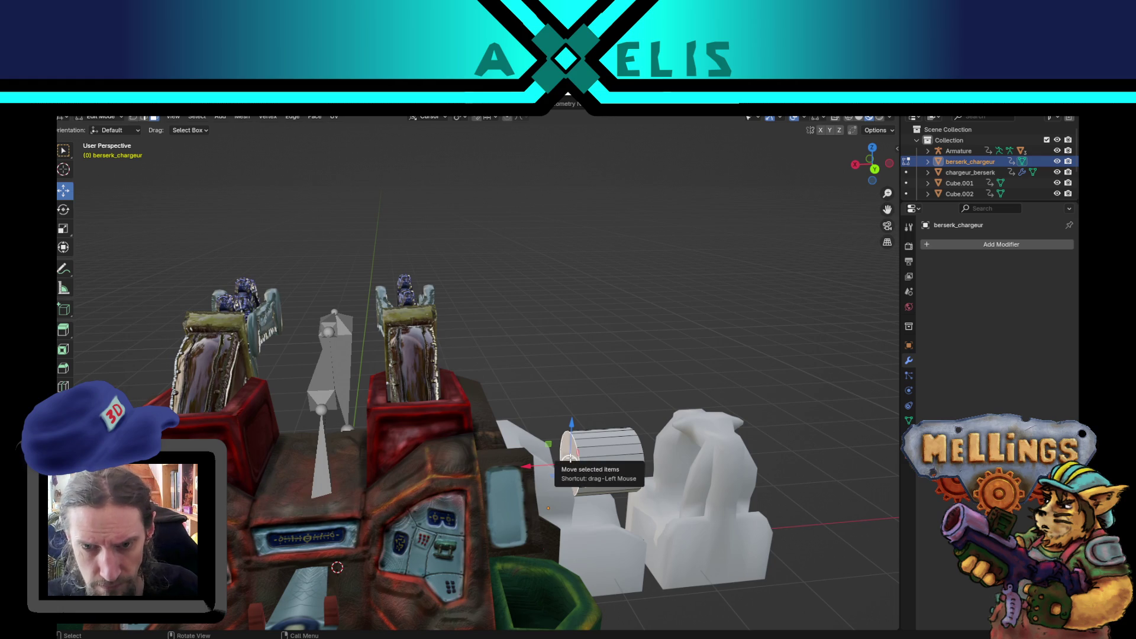
pyautogui.moveTo(629, 426); pyautogui.dragTo(592, 414)
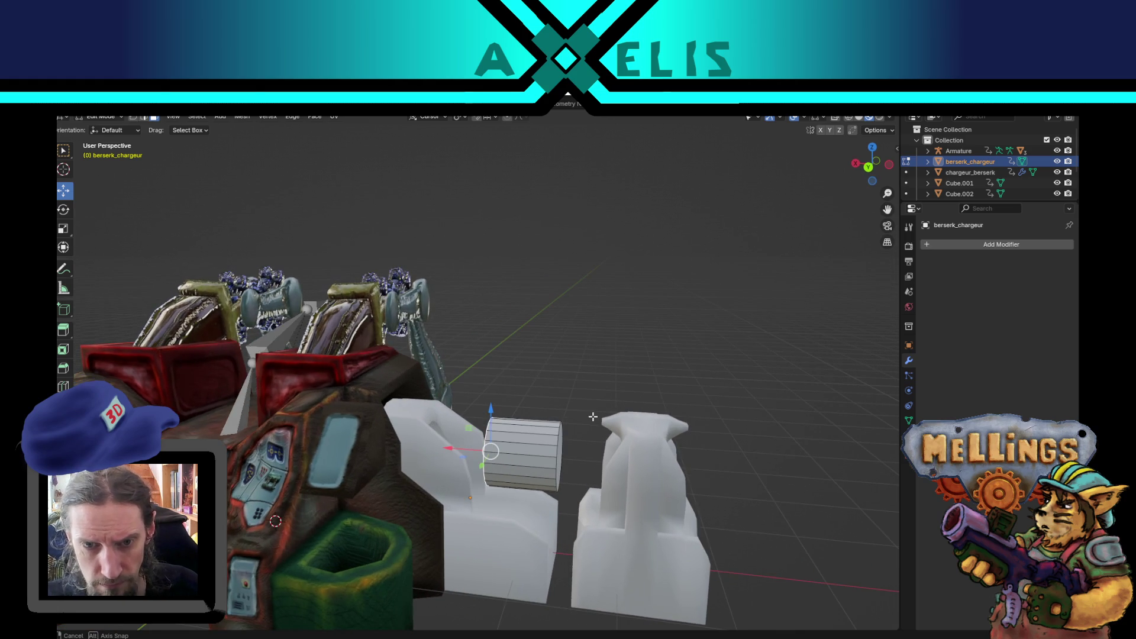
pyautogui.press('l')
pyautogui.press('g')
pyautogui.press('x')
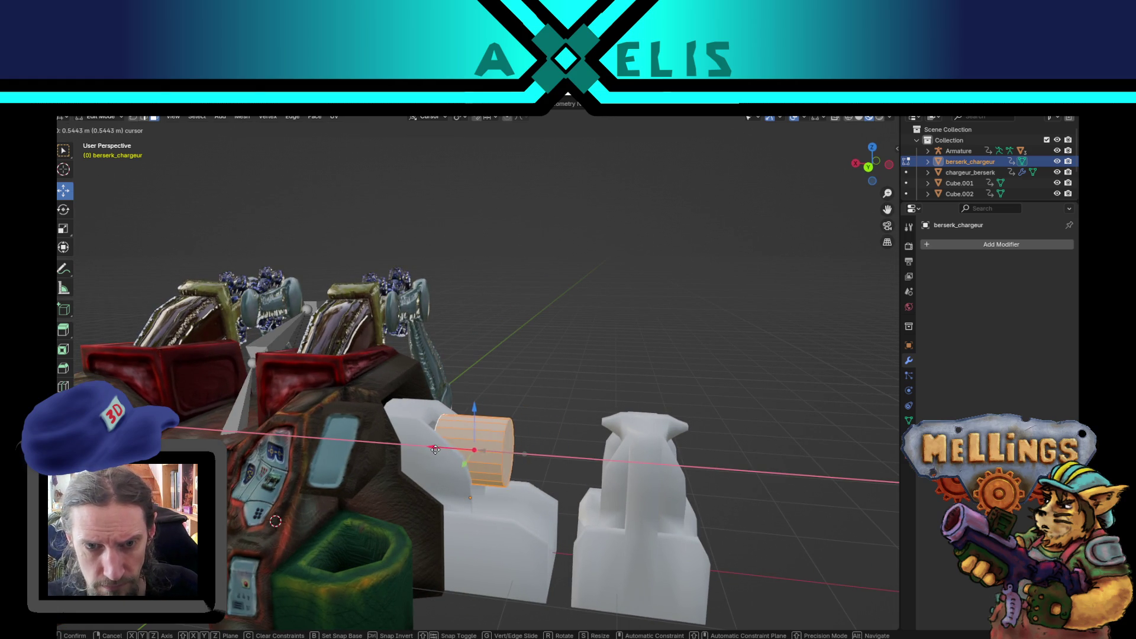
pyautogui.click(420, 446)
pyautogui.moveTo(419, 445)
pyautogui.mouseDown()
pyautogui.moveTo(512, 422)
pyautogui.moveTo(460, 419)
pyautogui.moveTo(486, 420)
pyautogui.moveTo(495, 477)
pyautogui.moveTo(467, 487)
pyautogui.moveTo(454, 509)
pyautogui.moveTo(559, 471)
pyautogui.moveTo(494, 477)
pyautogui.moveTo(485, 457)
pyautogui.moveTo(466, 473)
pyautogui.moveTo(515, 400)
pyautogui.moveTo(550, 396)
pyautogui.moveTo(541, 378)
pyautogui.moveTo(559, 426)
pyautogui.moveTo(533, 387)
pyautogui.moveTo(505, 387)
pyautogui.moveTo(515, 399)
pyautogui.moveTo(505, 403)
pyautogui.moveTo(517, 348)
pyautogui.mouseUp()
# Try Ctrl+1 subdivision smoothing on the cylinder, undo it, and return to Edit Mode.
pyautogui.press('Tab')
pyautogui.hotkey('ctrl', '1')
pyautogui.hotkey('ctrl', 'z')
pyautogui.press('Tab')
pyautogui.scroll(3, 533, 391)
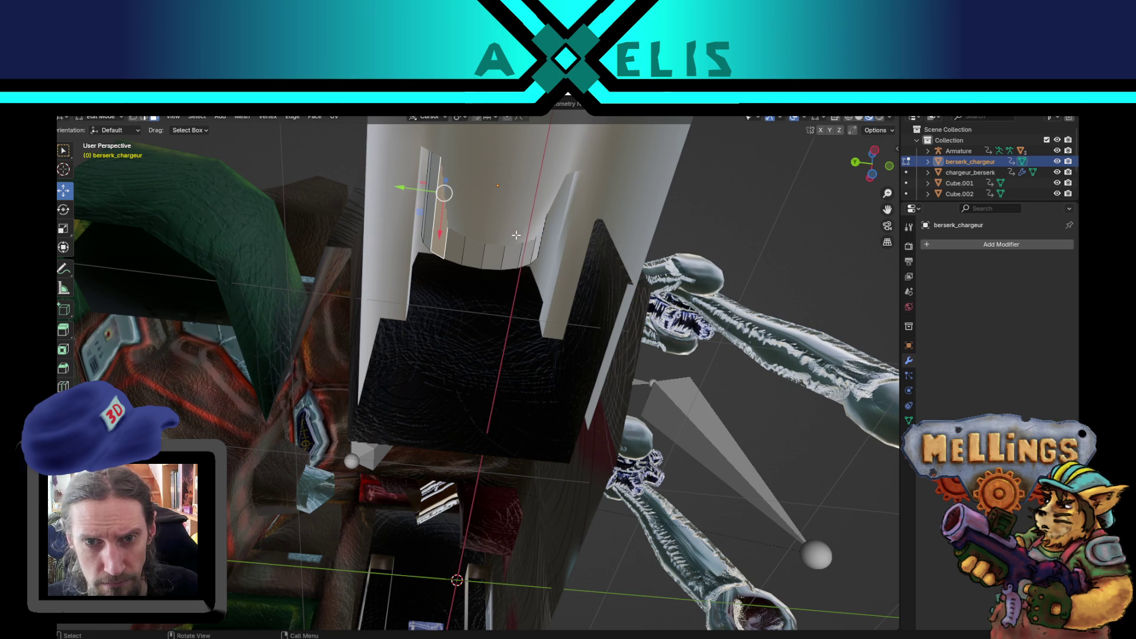
# Extrude the end faces to lengthen the cylinder, then triangulate its front cap face.
pyautogui.keyDown('ctrl'); pyautogui.click(525, 259); pyautogui.keyUp('ctrl')
pyautogui.moveTo(482, 253)
pyautogui.mouseDown()
pyautogui.moveTo(476, 337)
pyautogui.moveTo(539, 309)
pyautogui.mouseUp()
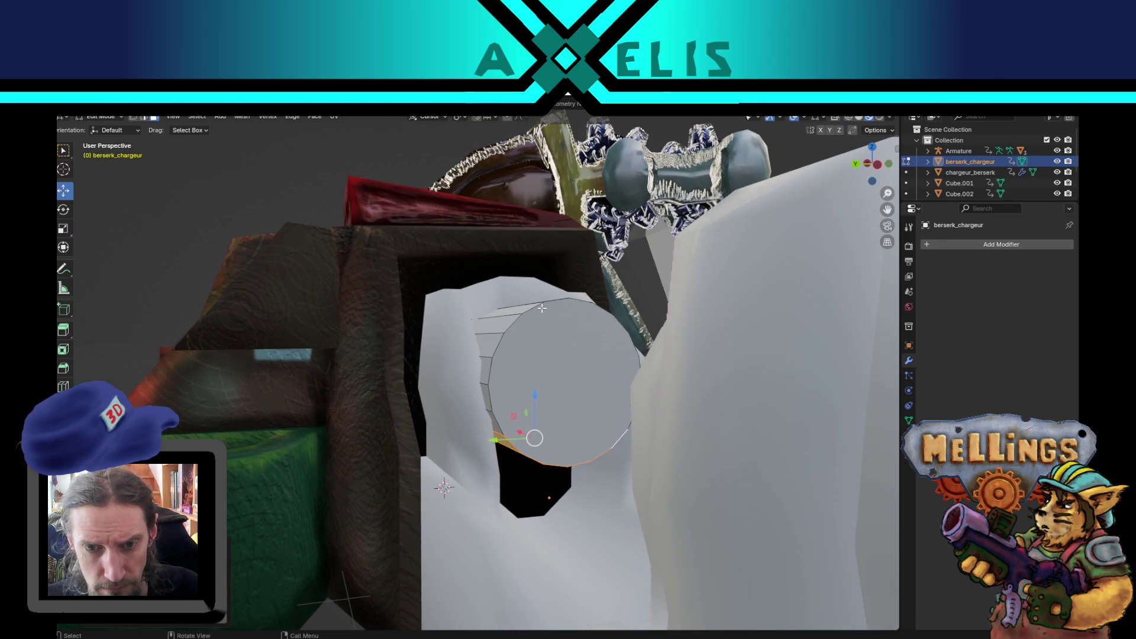
pyautogui.press('g')
pyautogui.press('z')
pyautogui.press('z')
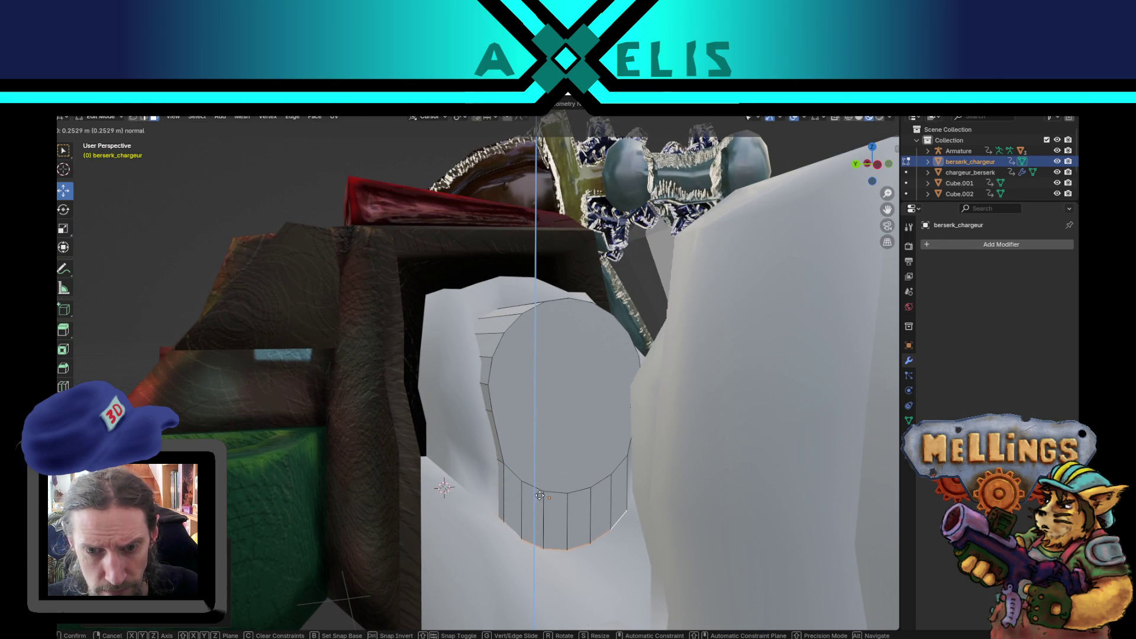
pyautogui.click(539, 518)
pyautogui.moveTo(539, 518); pyautogui.dragTo(559, 505)
pyautogui.click(566, 494)
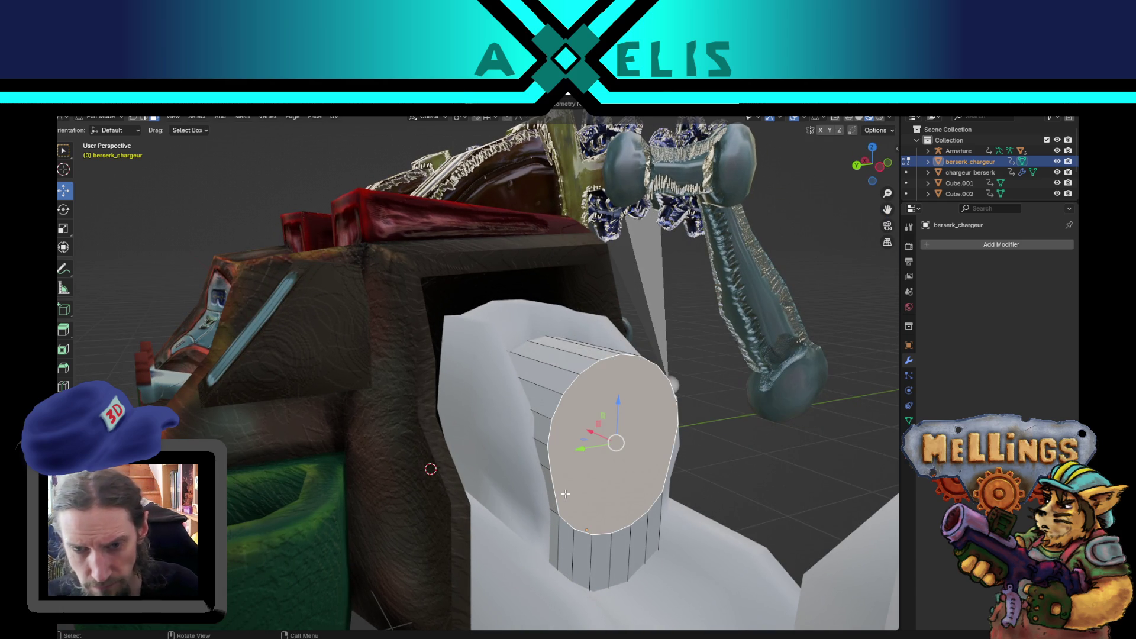
pyautogui.hotkey('ctrl', 't')
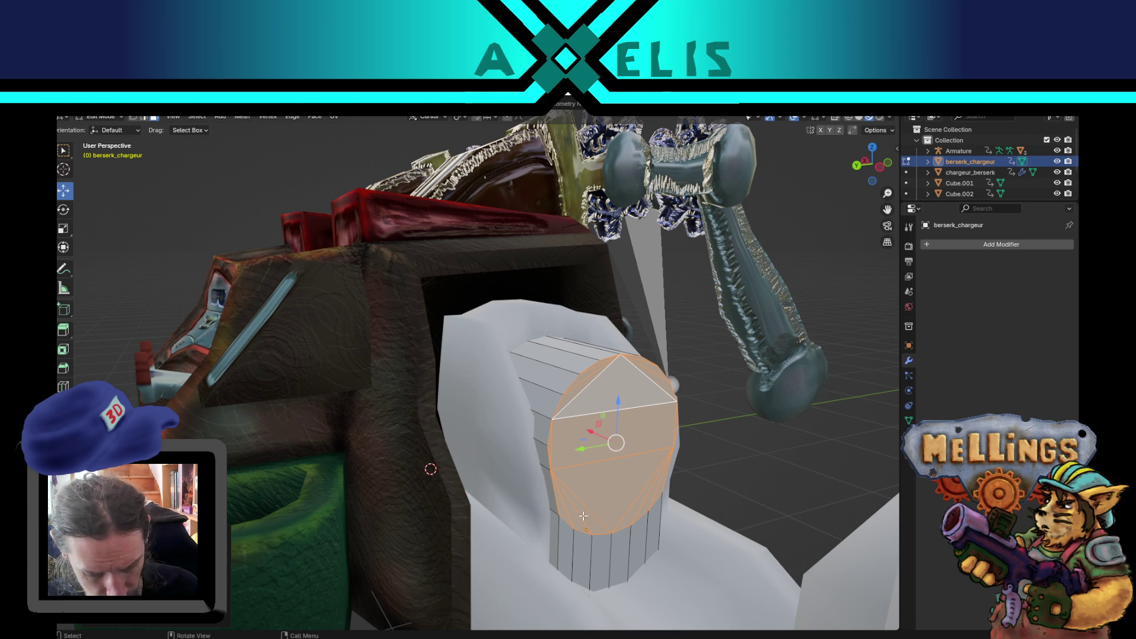
# Undo the cap triangulation and knife a vertical cut splitting the end cap in two.
pyautogui.press('k')
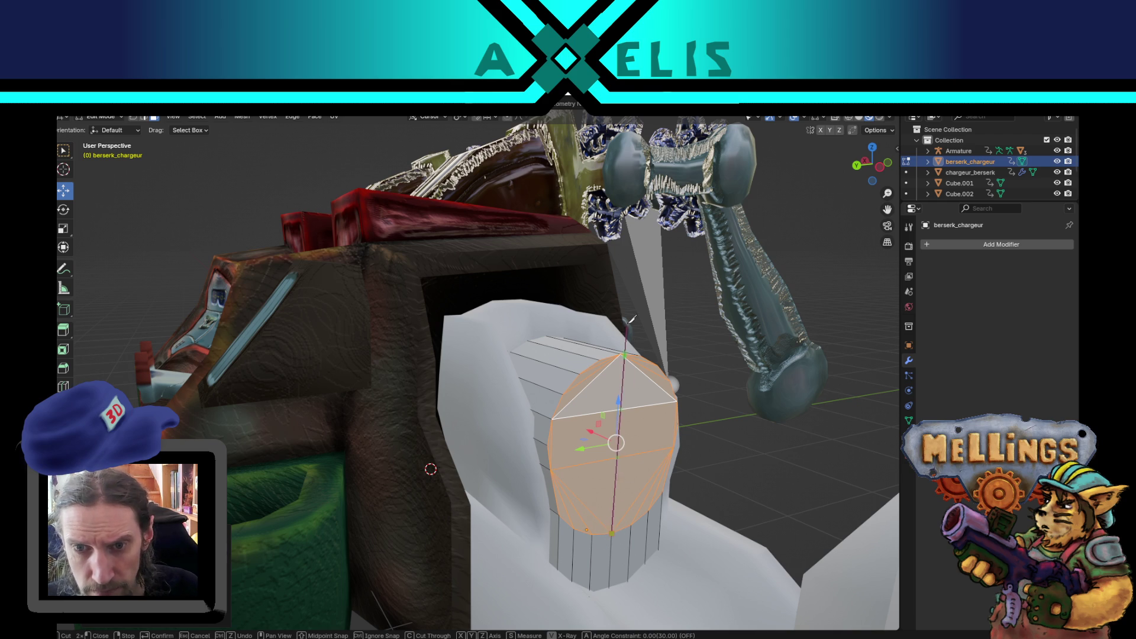
pyautogui.press('Escape')
pyautogui.hotkey('ctrl', 'z')
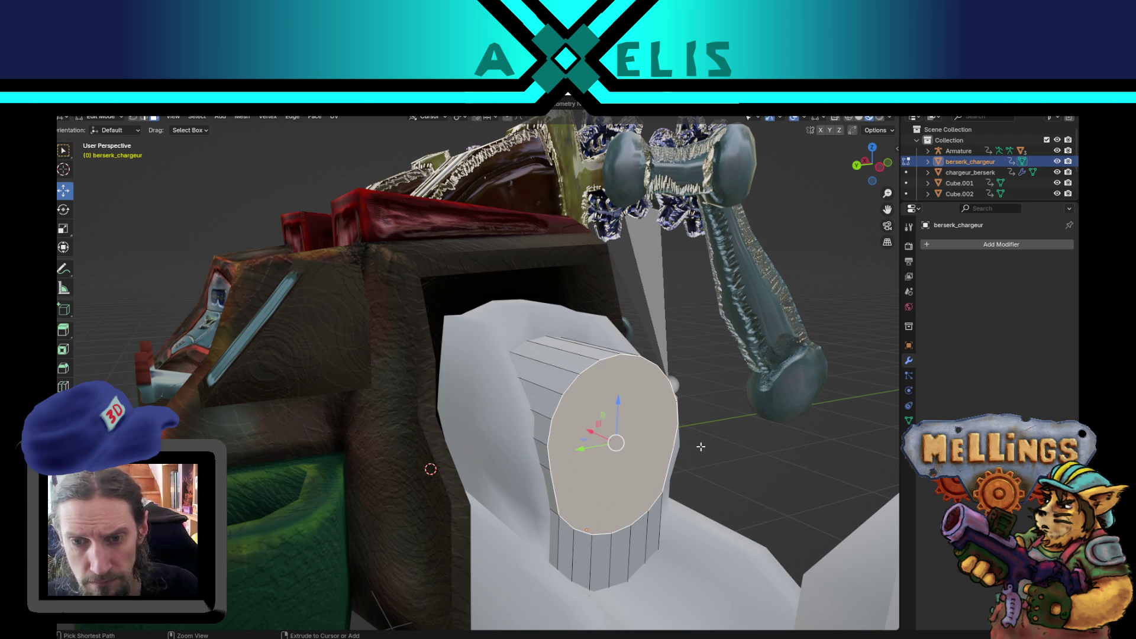
pyautogui.press('k')
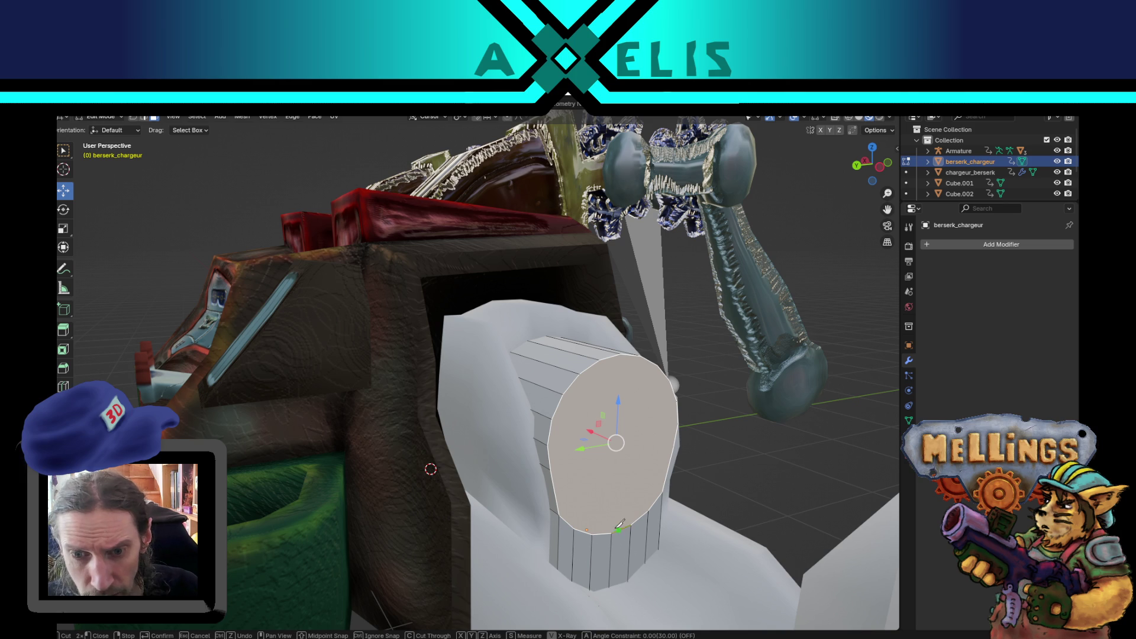
pyautogui.click(613, 533)
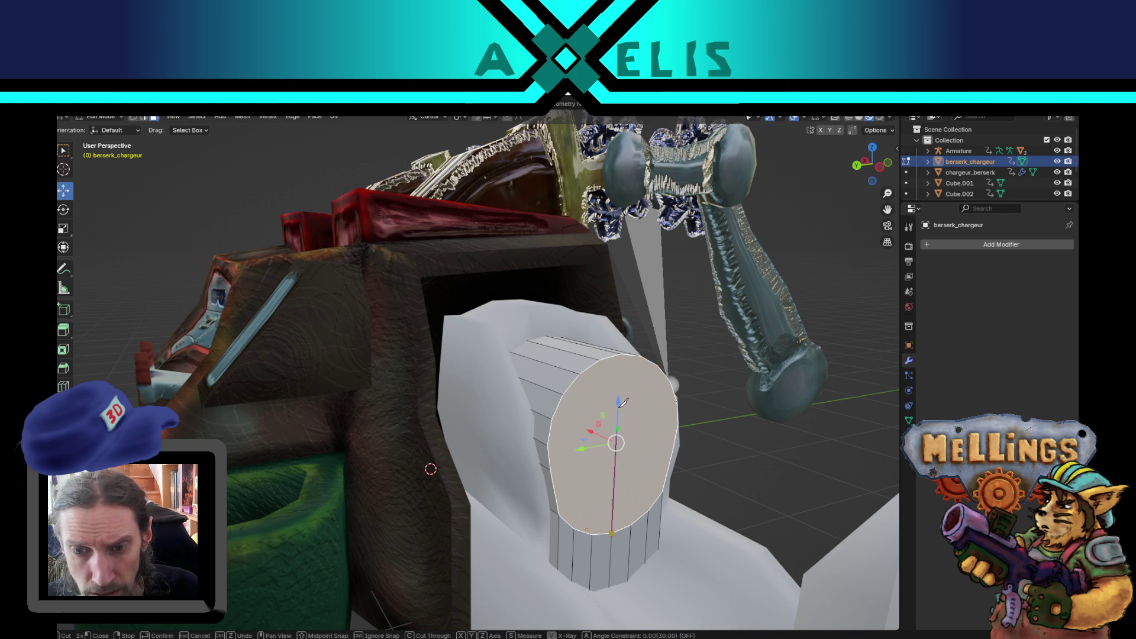
pyautogui.click(622, 353)
pyautogui.press('Return')
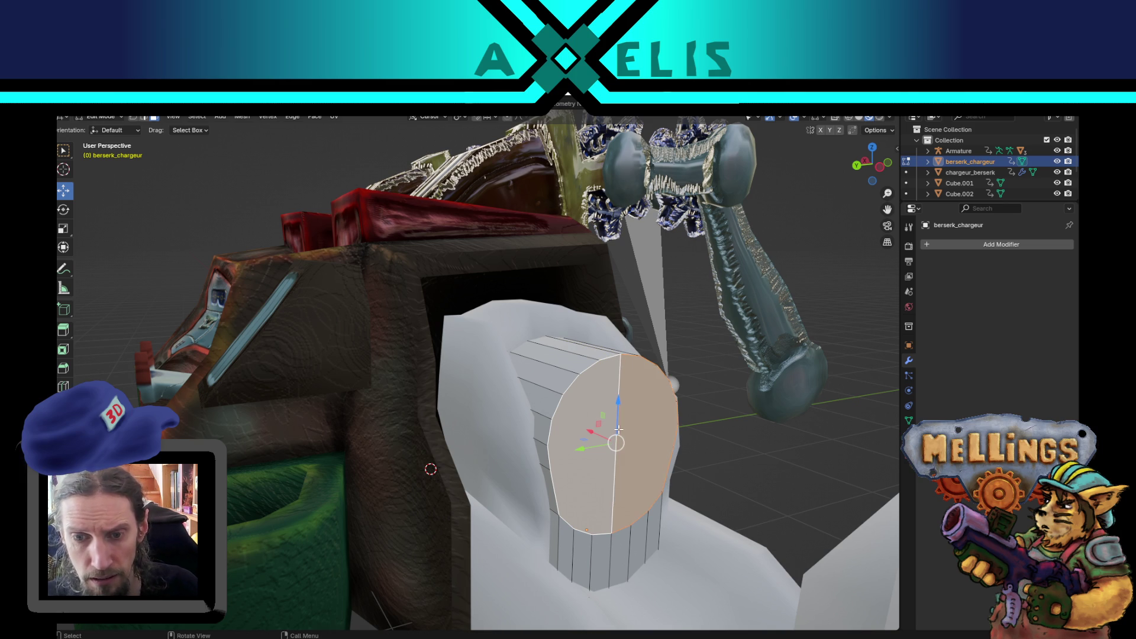
# Try triangulating the split cap, then revert to just the vertical split.
pyautogui.hotkey('ctrl', 't')
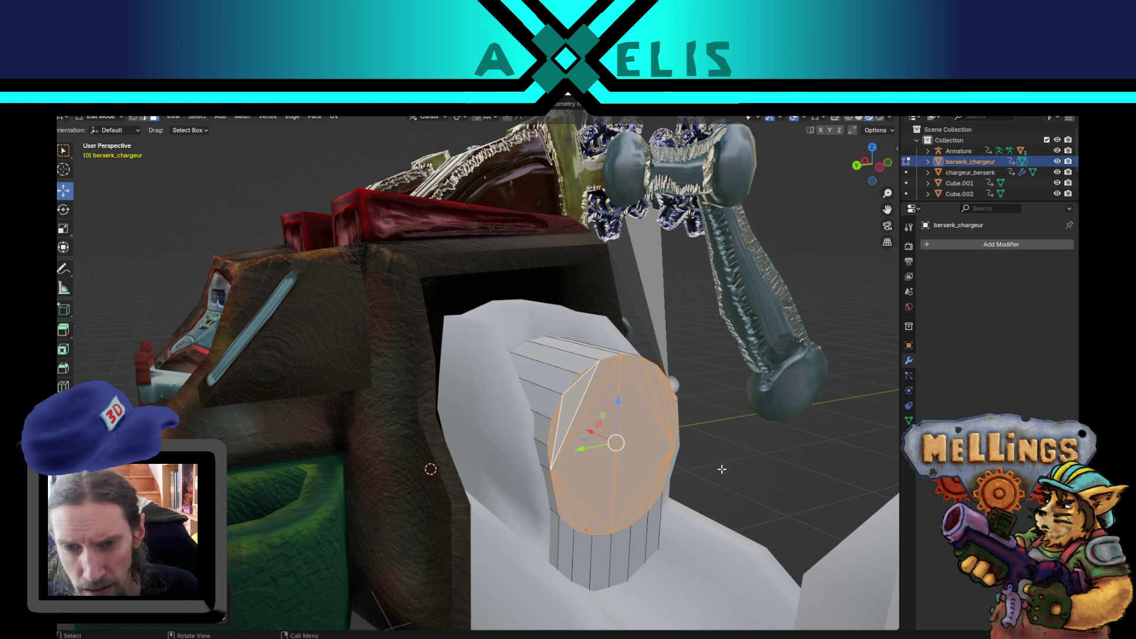
pyautogui.press('alt')
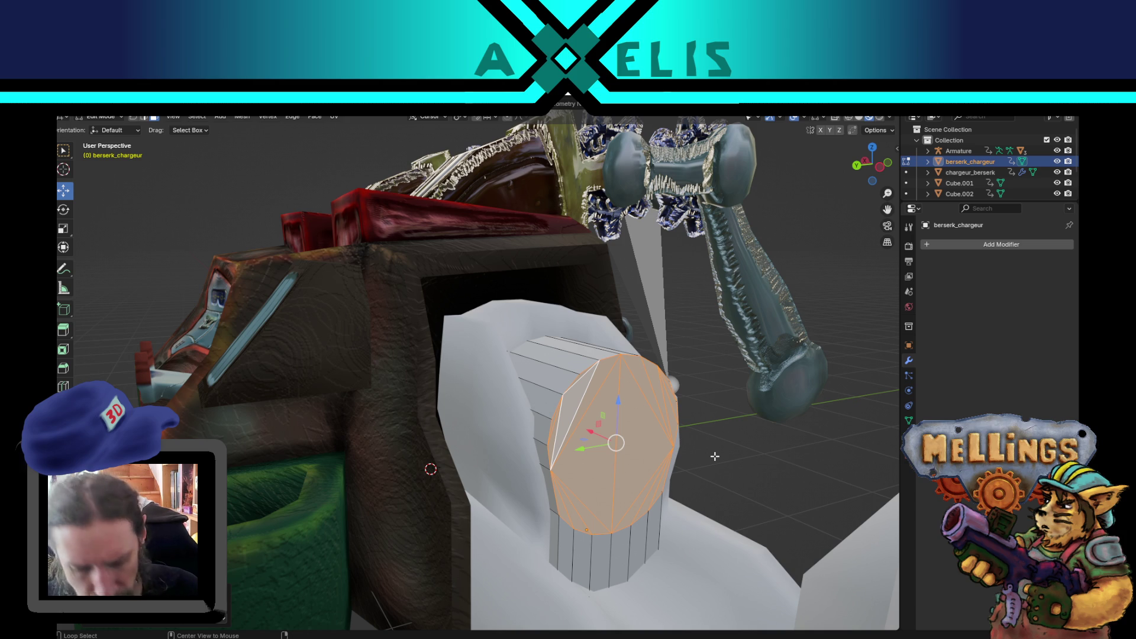
pyautogui.moveTo(750, 440); pyautogui.dragTo(689, 459)
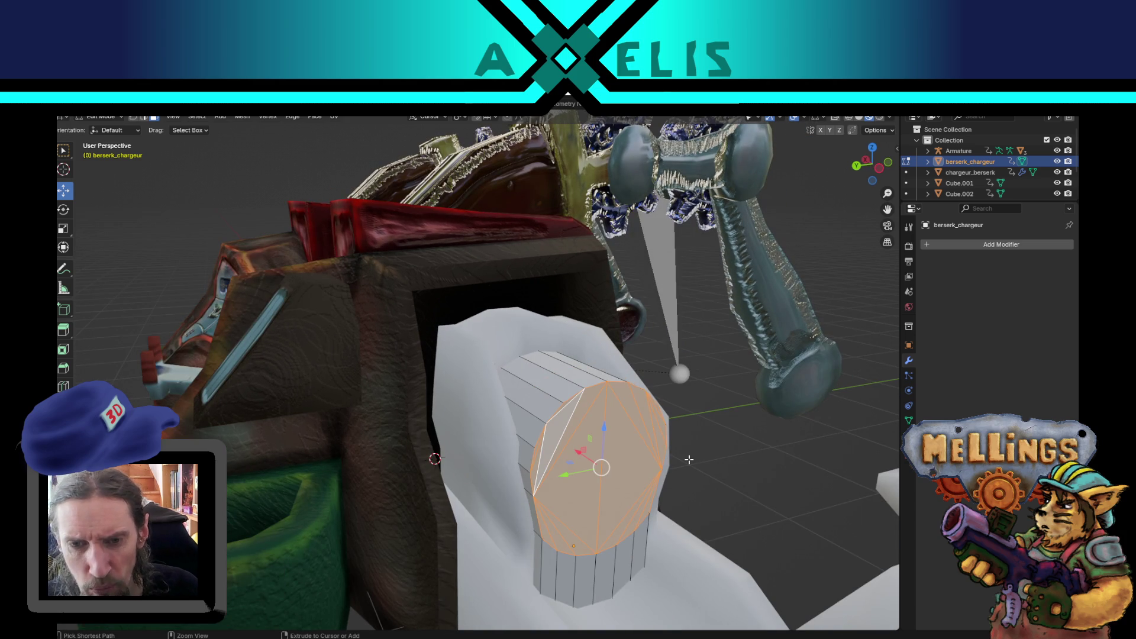
pyautogui.hotkey('ctrl', 'z')
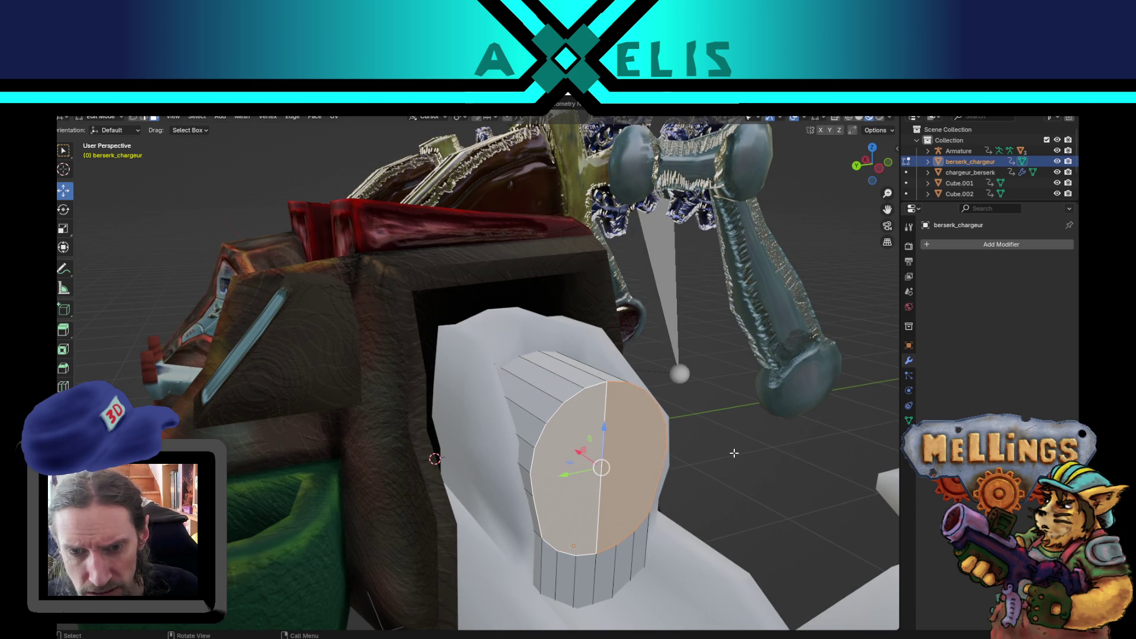
pyautogui.moveTo(734, 453); pyautogui.dragTo(697, 440)
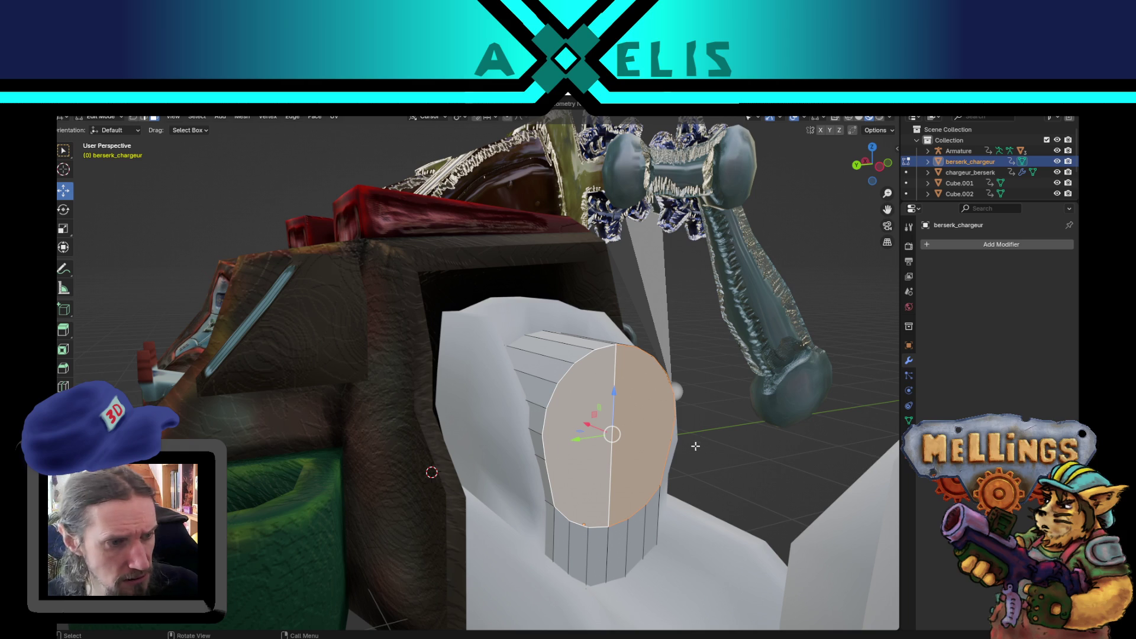
pyautogui.hotkey('ctrl', 'z')
pyautogui.hotkey('ctrl', 'shift', 'z')
pyautogui.moveTo(675, 473); pyautogui.dragTo(666, 480)
pyautogui.scroll(2, 659, 484)
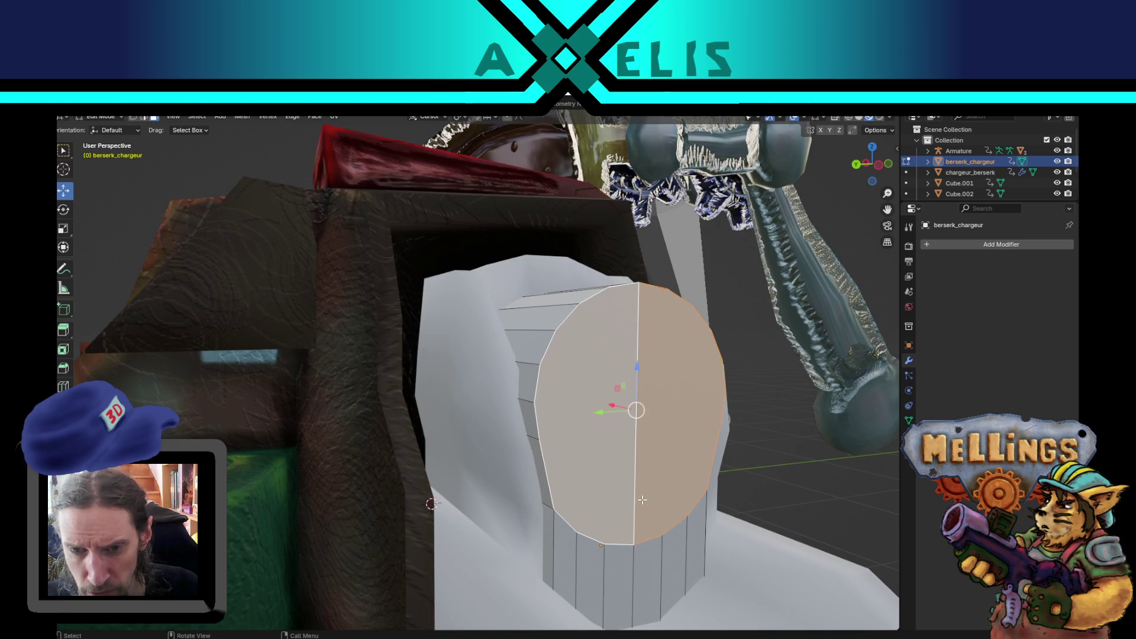
# Start a new knife cut anchored at the end face's left vertex.
pyautogui.press('k')
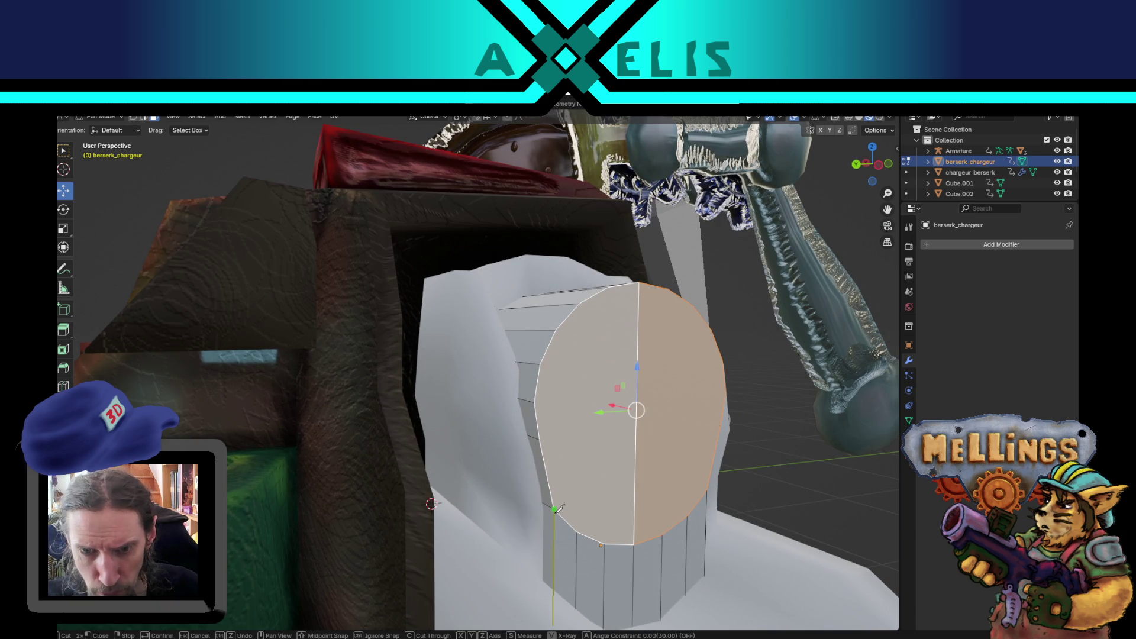
pyautogui.click(555, 508)
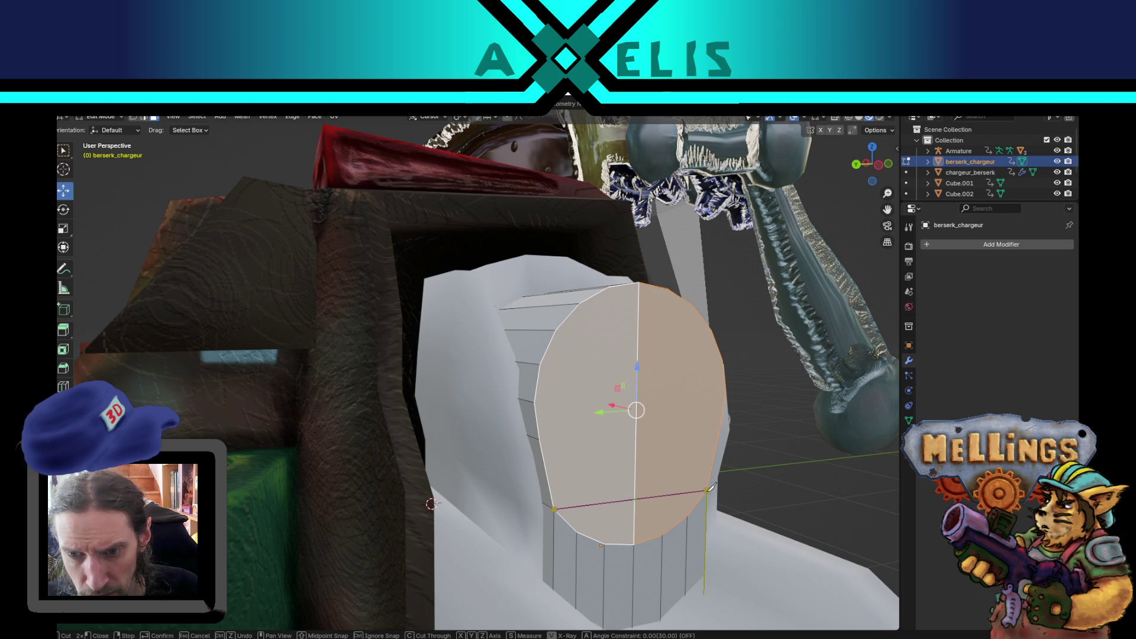
pyautogui.moveTo(710, 487)
pyautogui.mouseDown()
pyautogui.moveTo(459, 495)
pyautogui.moveTo(677, 515)
pyautogui.moveTo(675, 502)
pyautogui.moveTo(251, 457)
pyautogui.mouseUp()
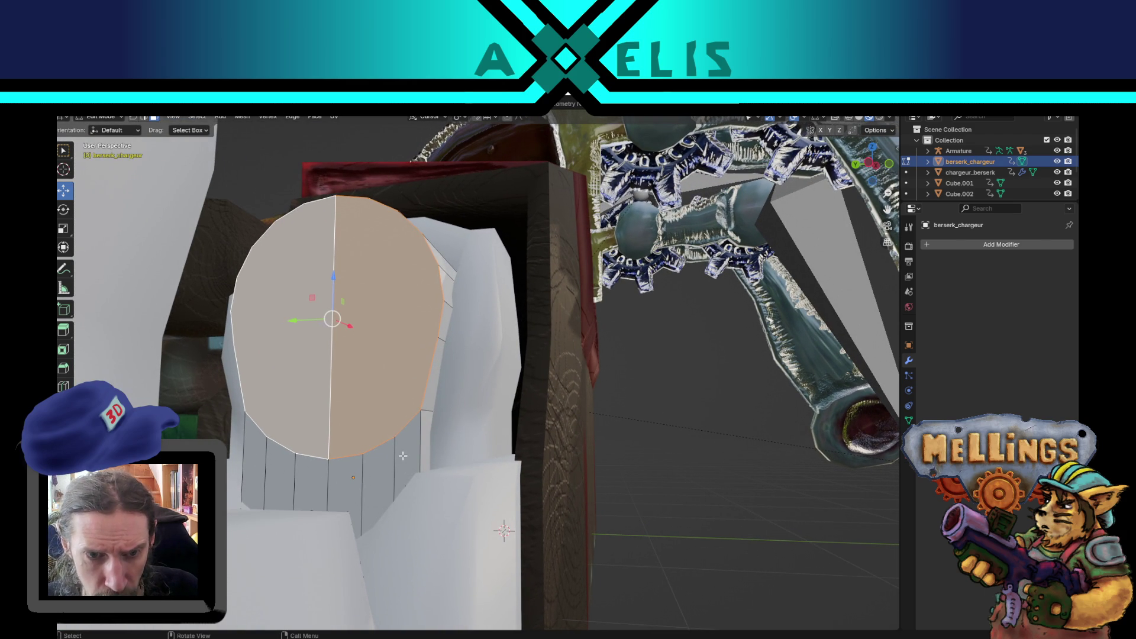
# Knife four horizontal cuts across the end face, each from left edge to right edge.
pyautogui.press('k')
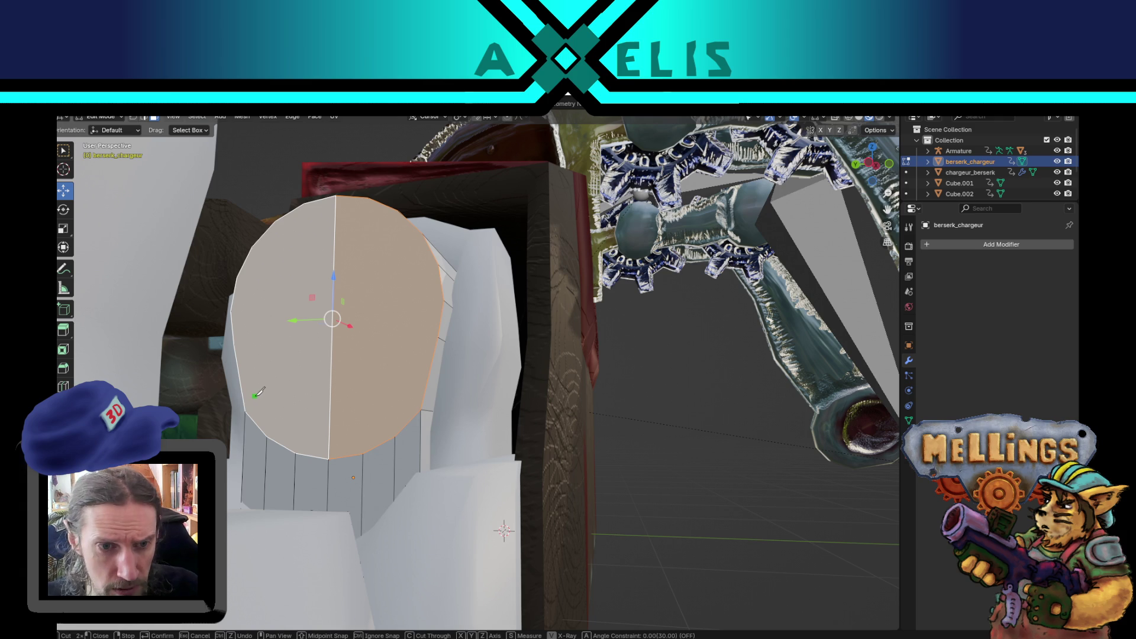
pyautogui.click(246, 411)
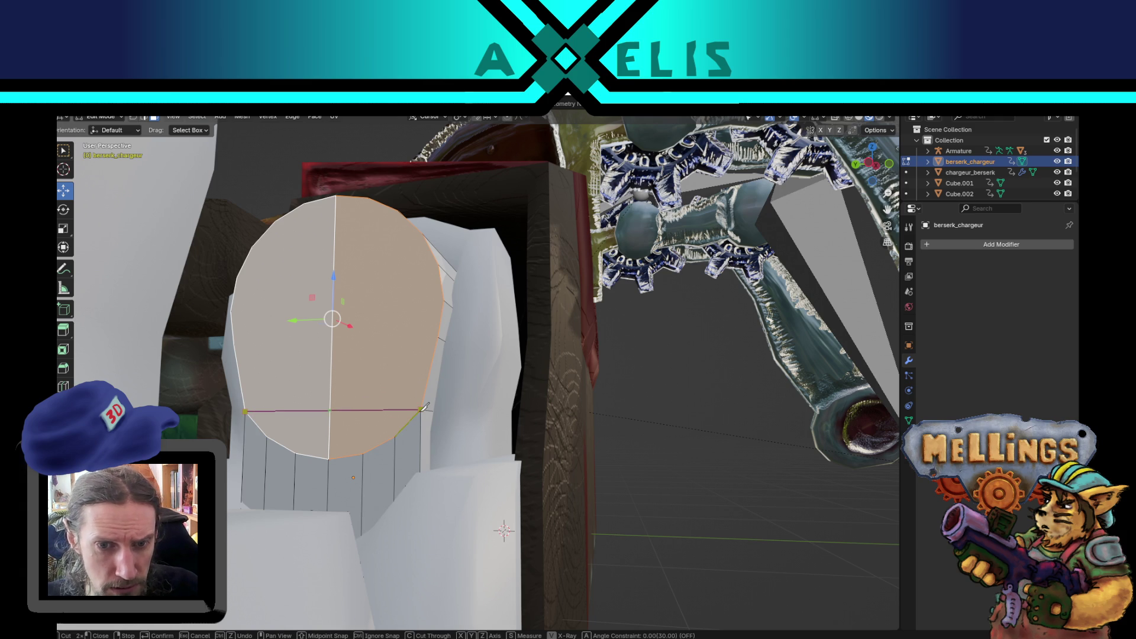
pyautogui.click(424, 408)
pyautogui.press('Return')
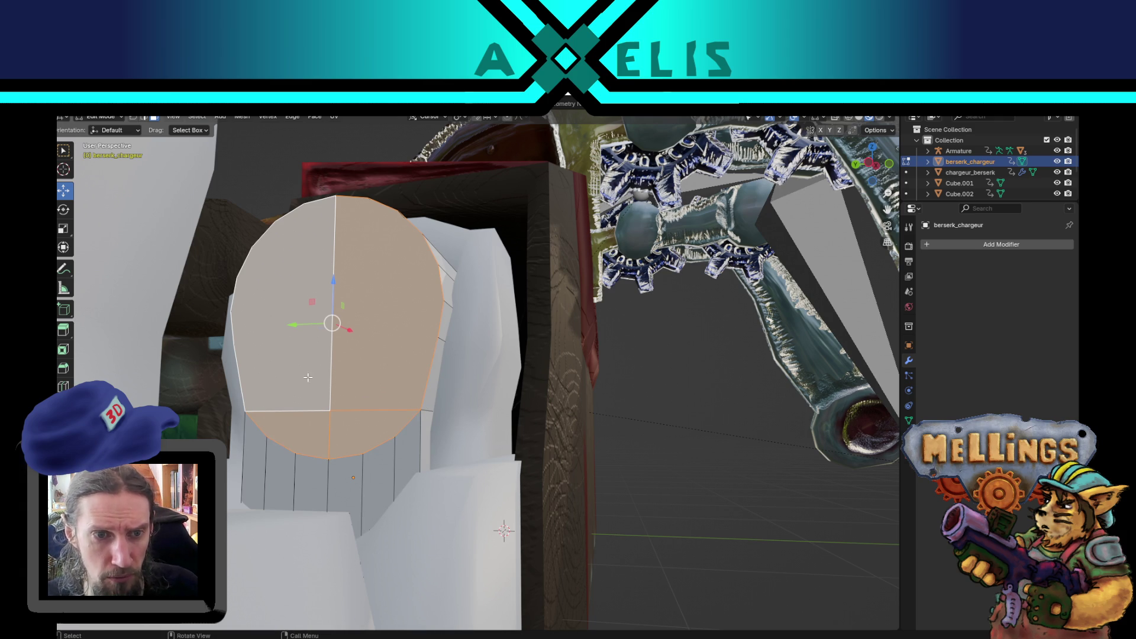
pyautogui.moveTo(281, 341); pyautogui.dragTo(406, 424)
pyautogui.press('k')
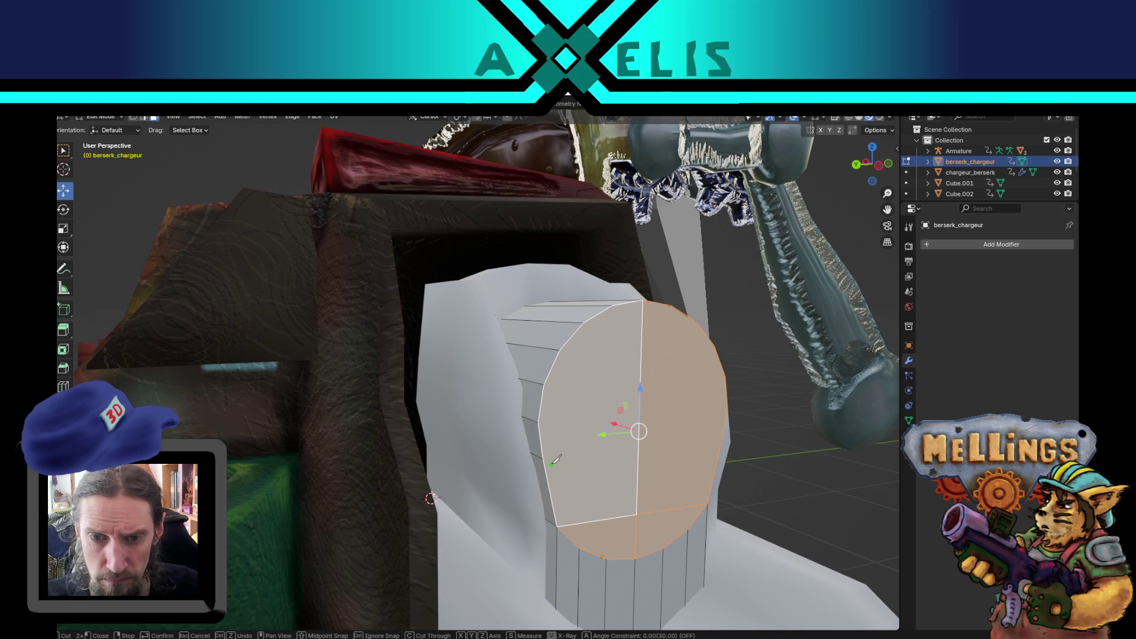
pyautogui.click(544, 458)
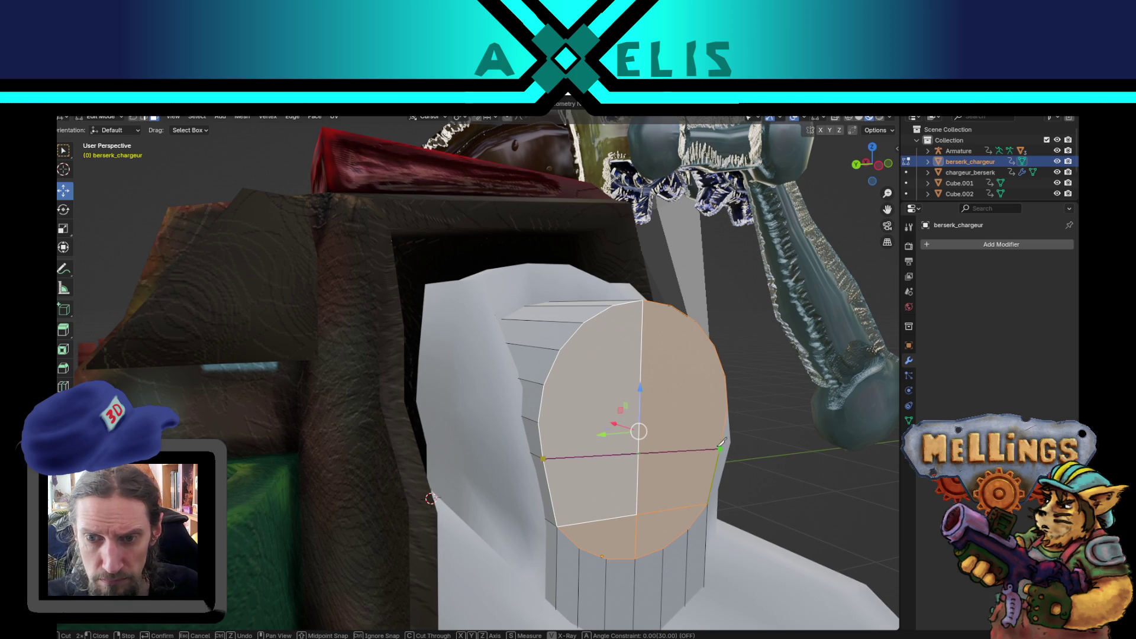
pyautogui.click(724, 440)
pyautogui.press('Return')
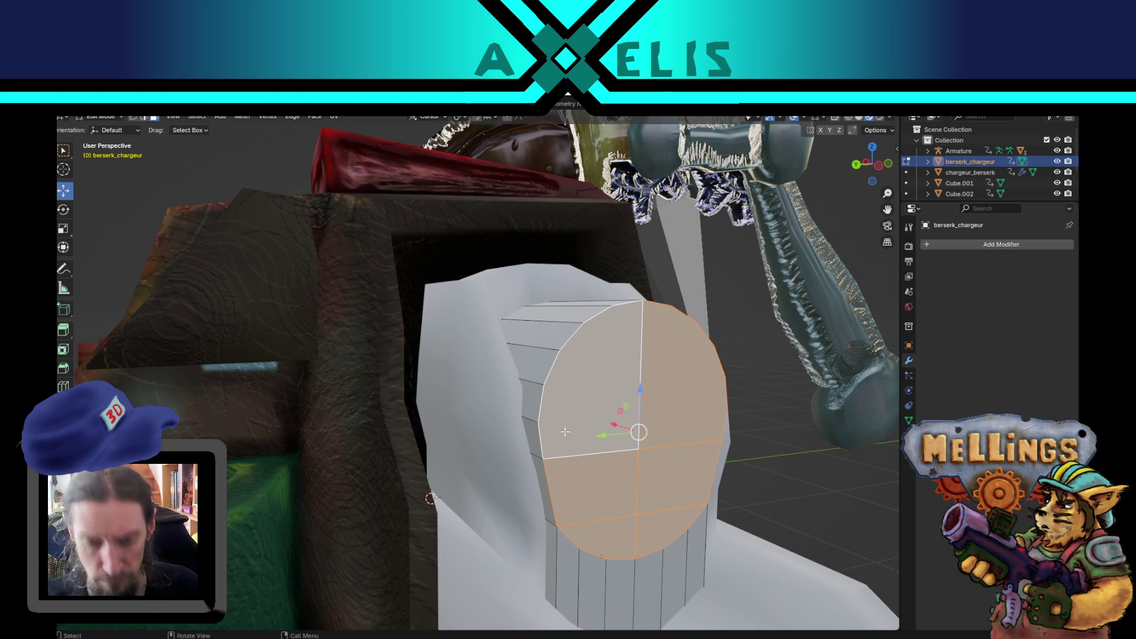
pyautogui.press('k')
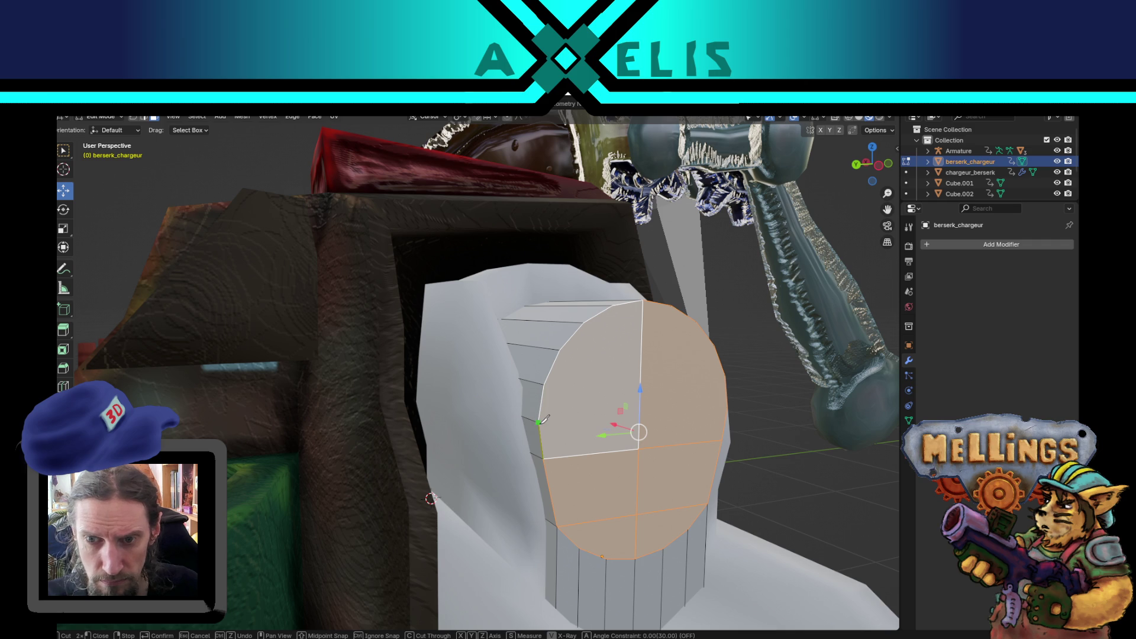
pyautogui.click(538, 422)
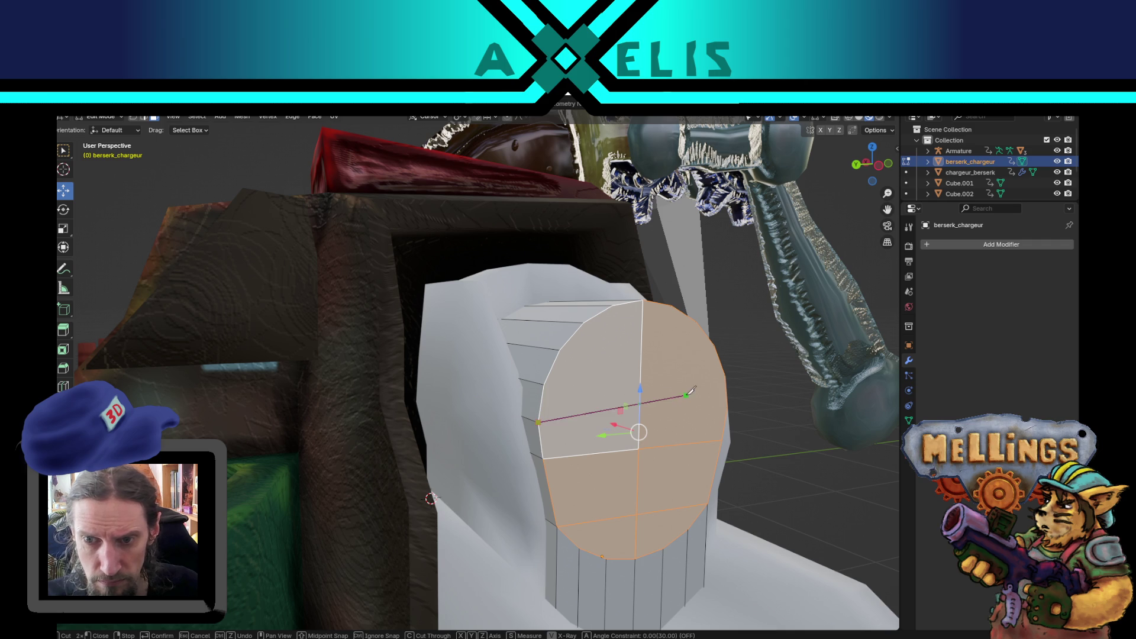
pyautogui.click(729, 407)
pyautogui.press('Return')
pyautogui.press('k')
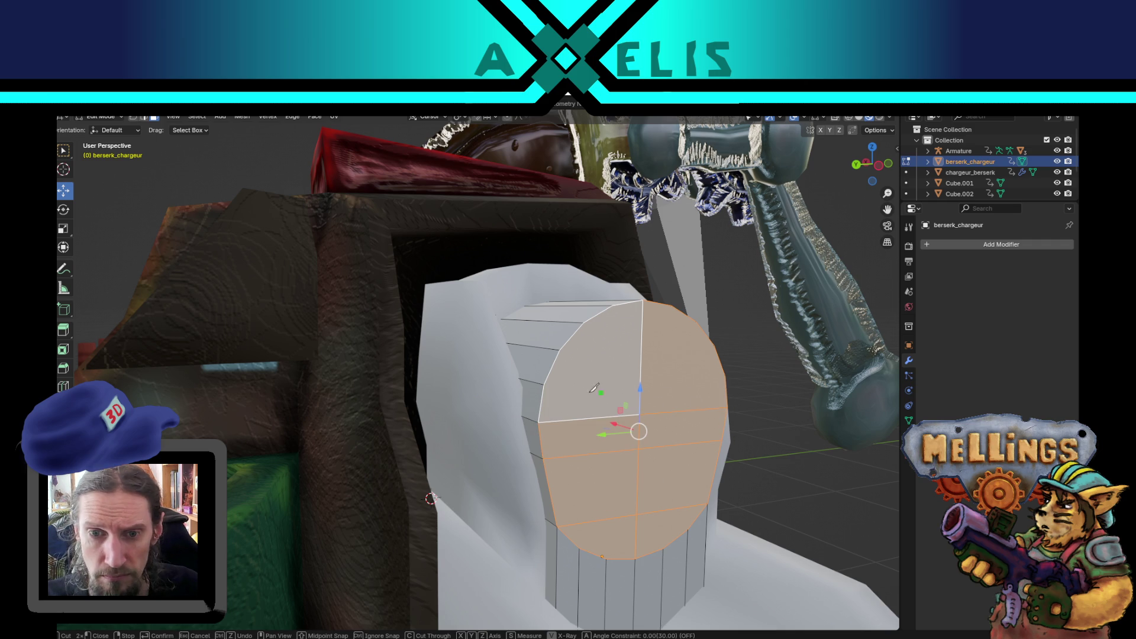
pyautogui.click(544, 385)
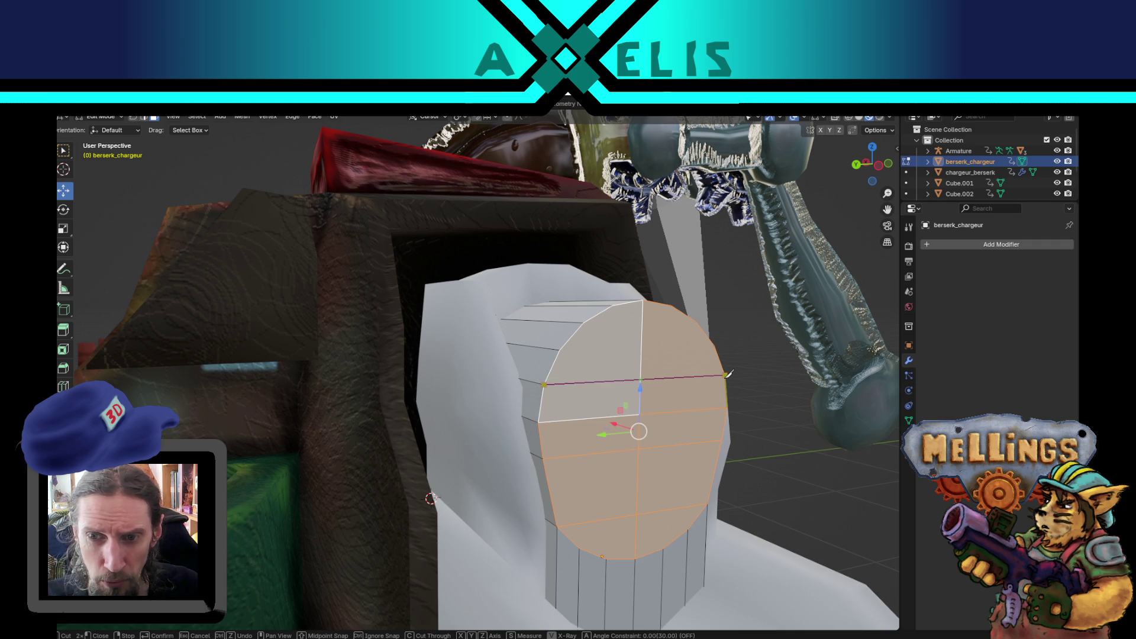
pyautogui.click(715, 373)
pyautogui.press('Return')
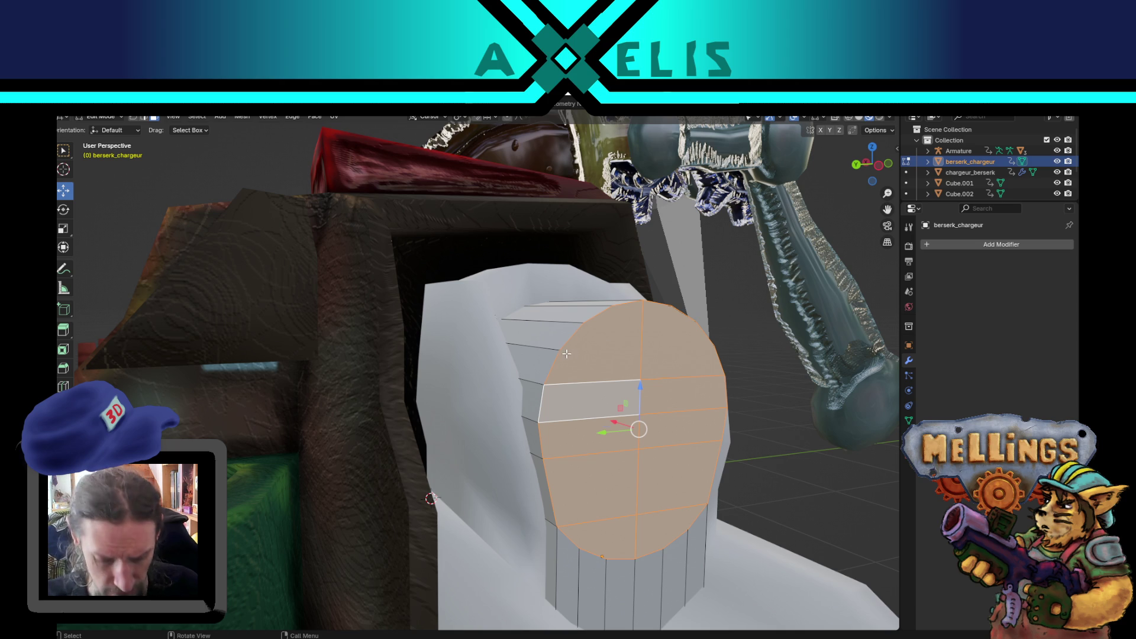
# Add horizontal knife cuts near the top and bottom of the end face.
pyautogui.press('k')
pyautogui.click(560, 351)
pyautogui.click(715, 346)
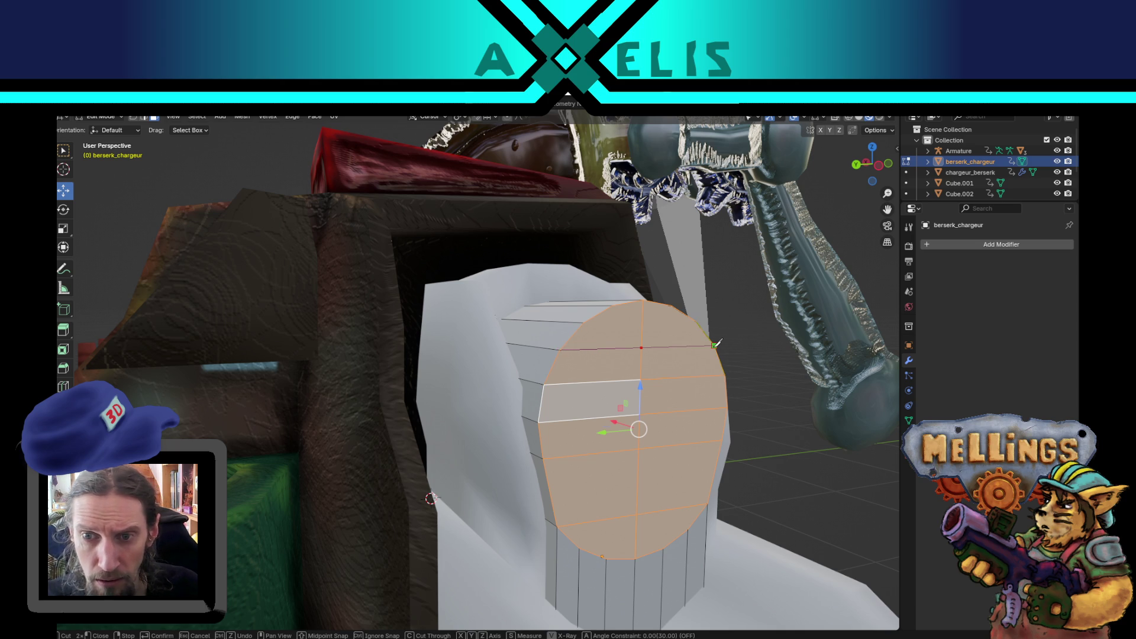
pyautogui.press('Return')
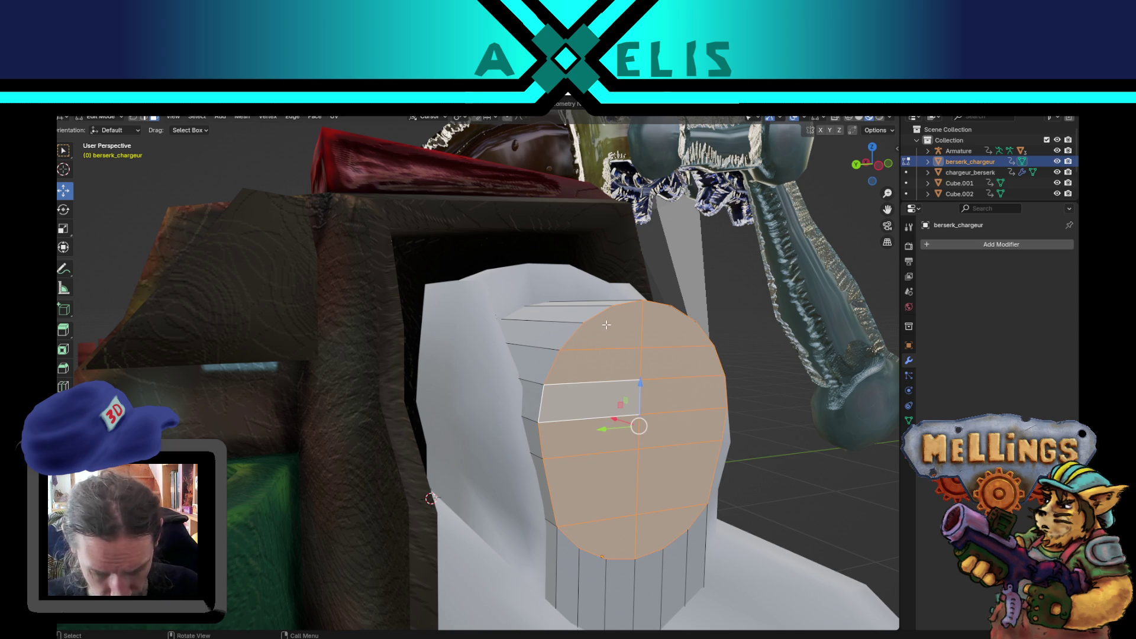
pyautogui.press('k')
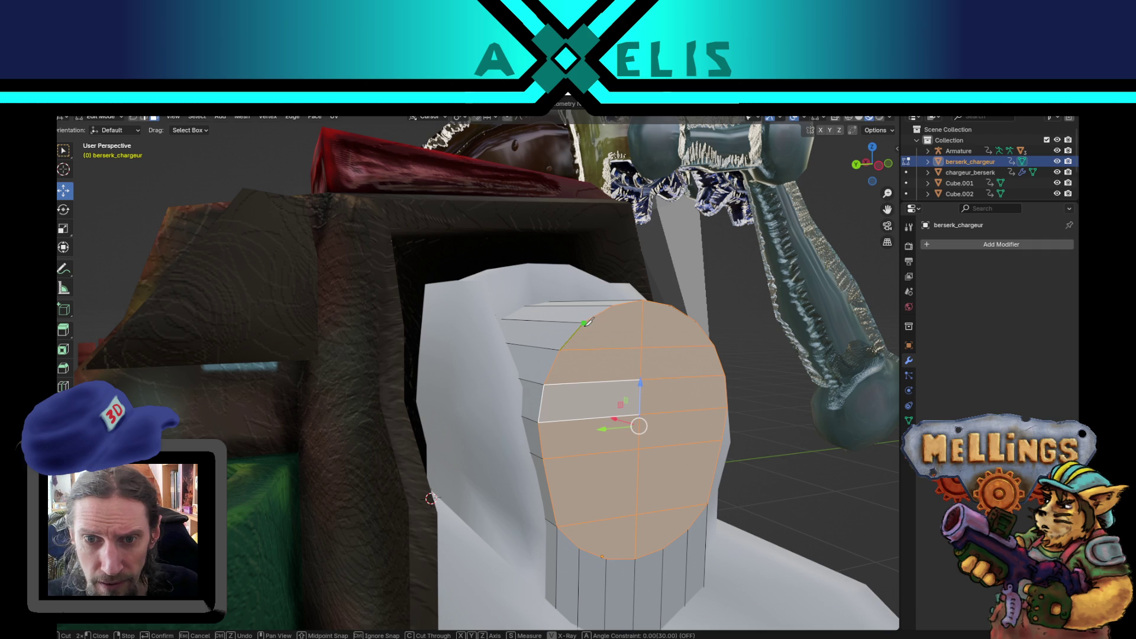
pyautogui.click(586, 322)
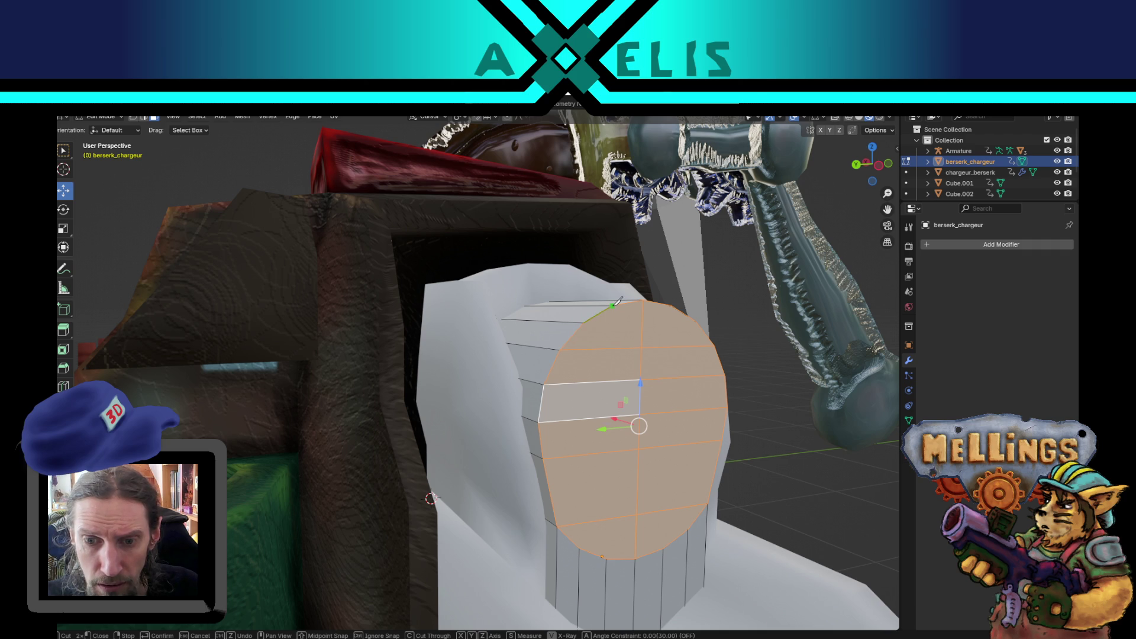
pyautogui.click(614, 305)
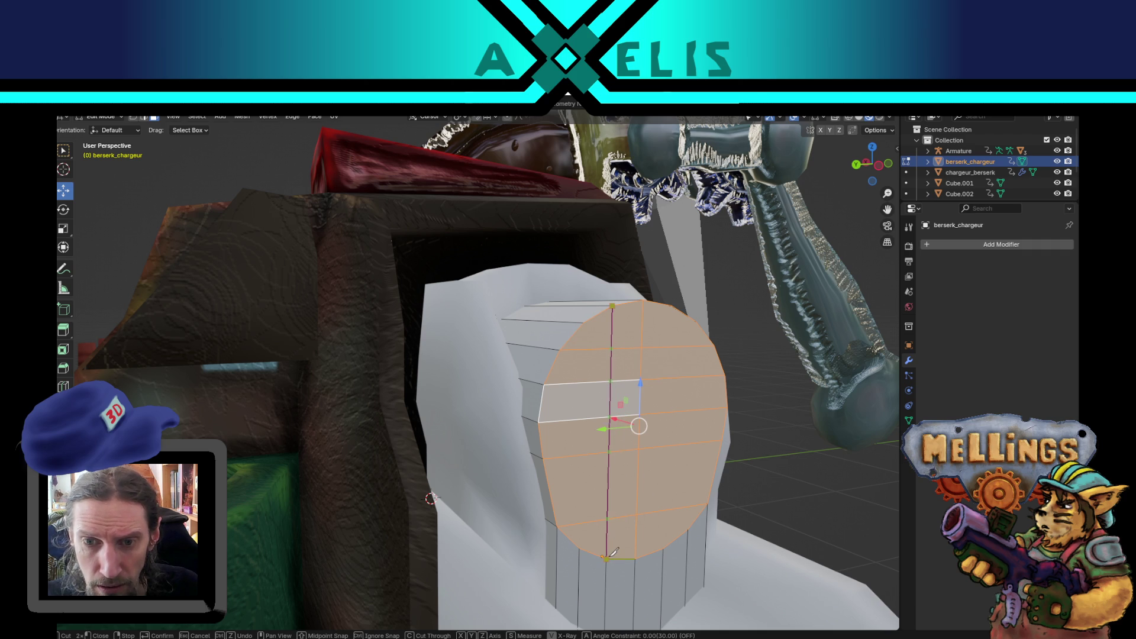
pyautogui.press('Return')
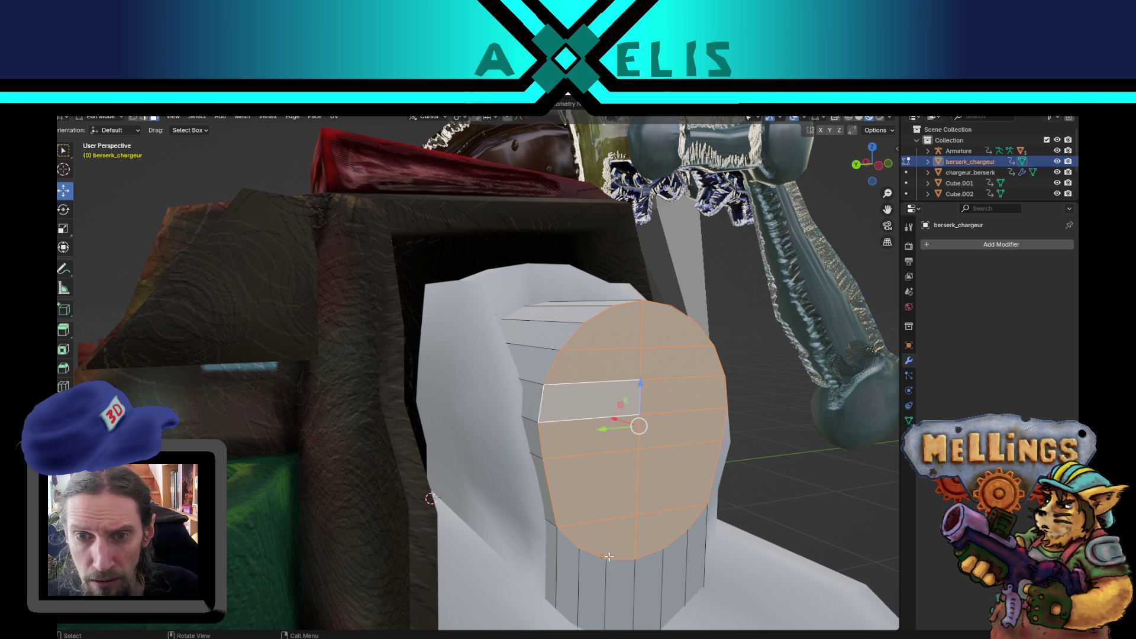
pyautogui.press('k')
pyautogui.click(584, 323)
pyautogui.click(696, 319)
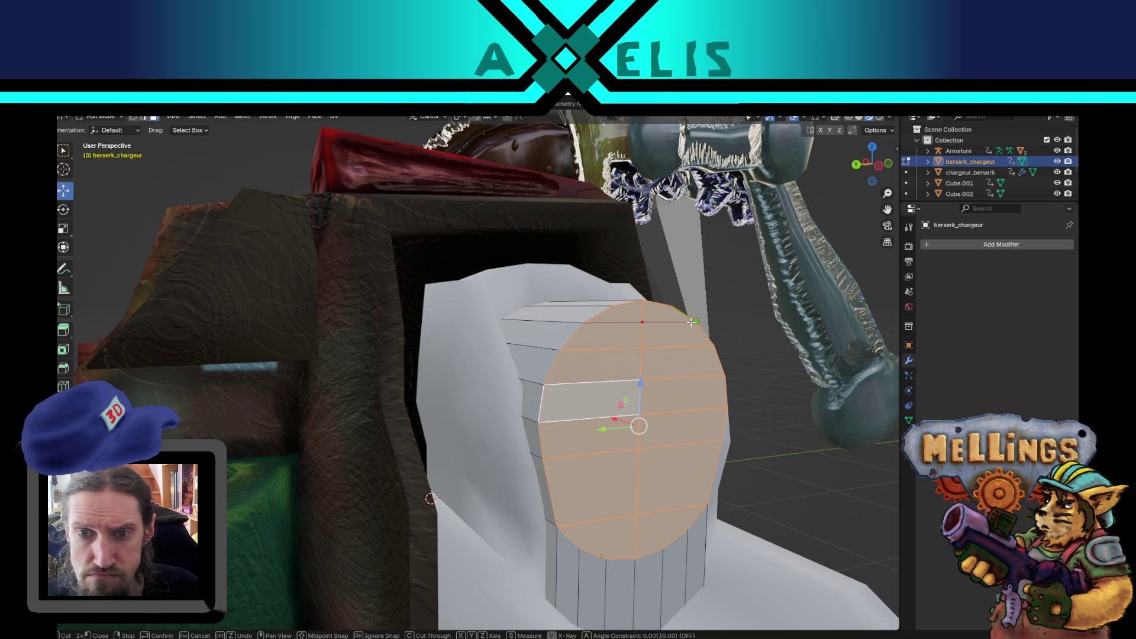
pyautogui.press('Return')
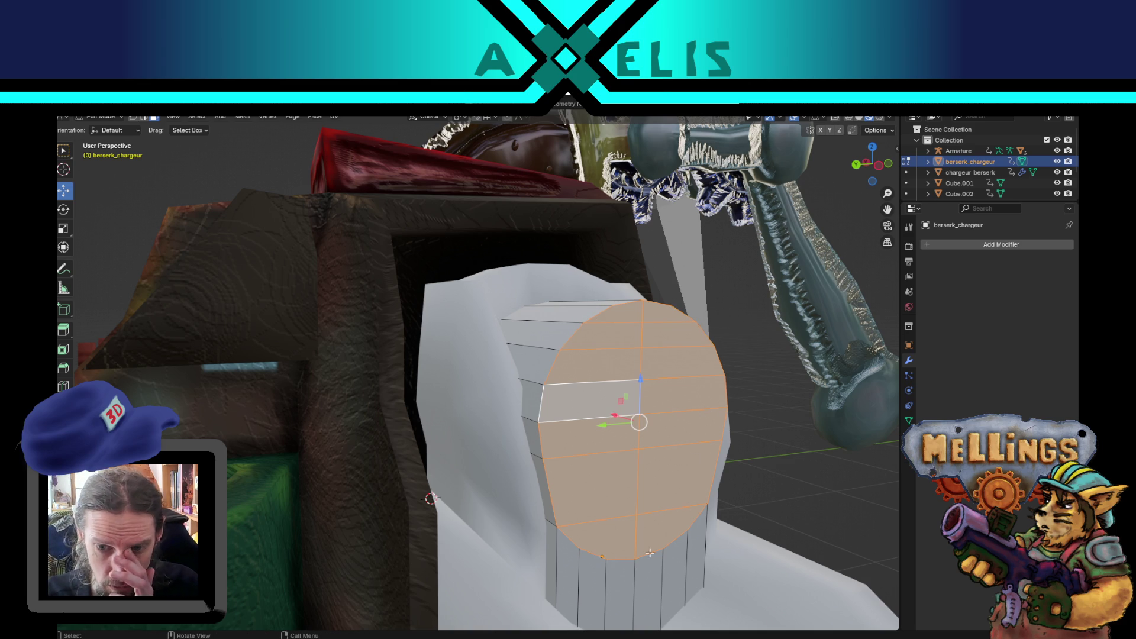
pyautogui.press('k')
pyautogui.click(581, 548)
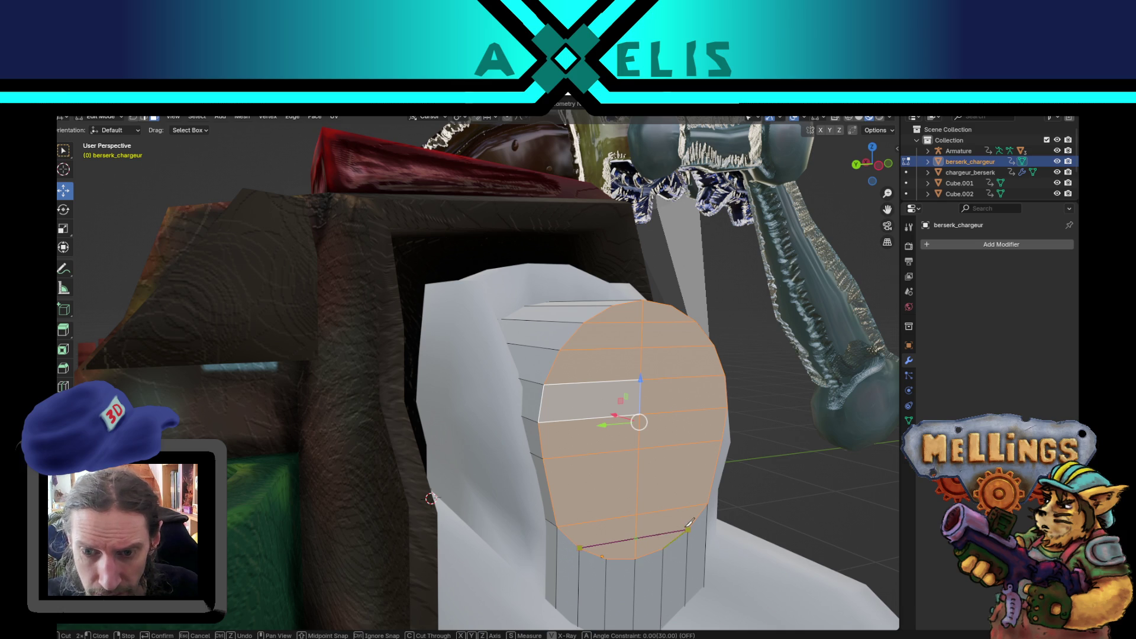
pyautogui.click(688, 529)
pyautogui.press('Return')
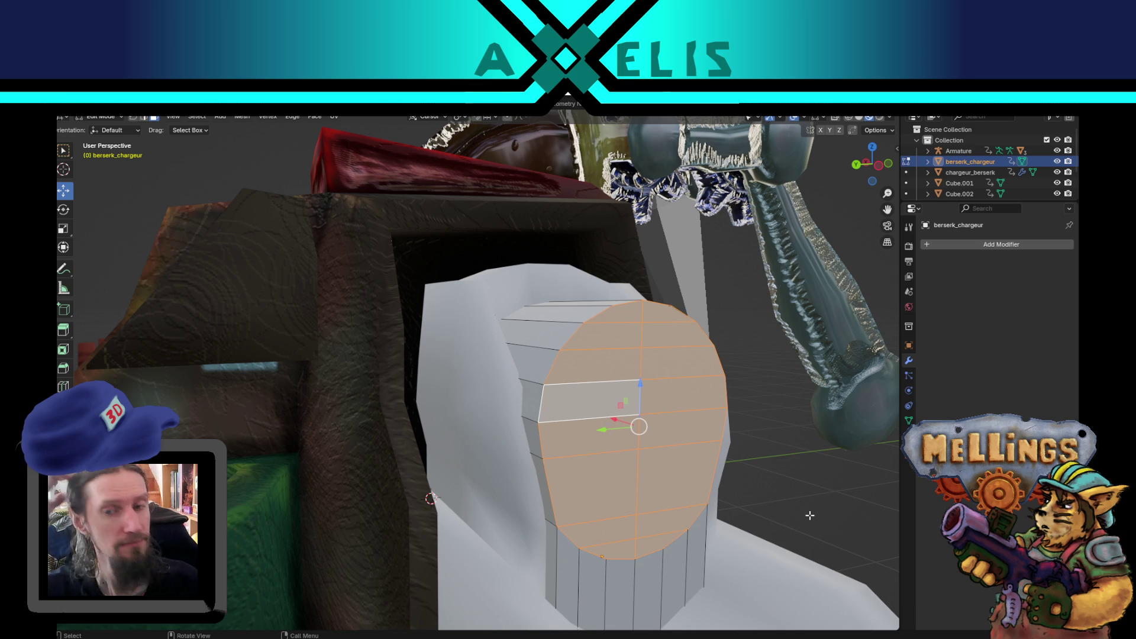
pyautogui.moveTo(791, 511)
pyautogui.mouseDown()
pyautogui.moveTo(621, 509)
pyautogui.moveTo(638, 429)
pyautogui.moveTo(621, 444)
pyautogui.mouseUp()
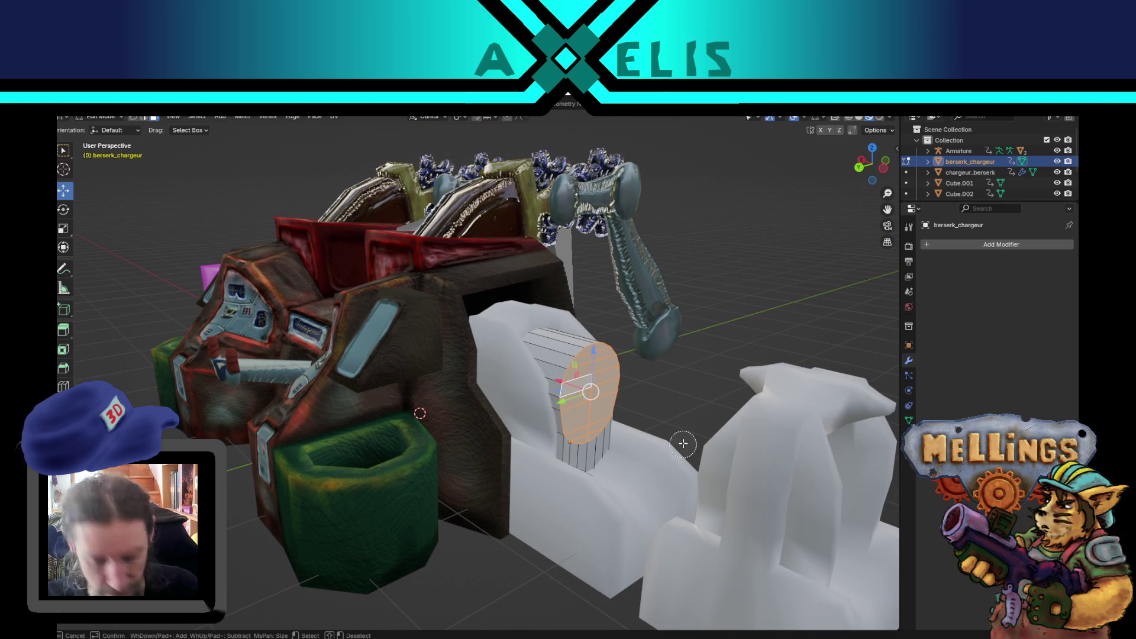
# Circle-select the lower end faces and stretch them outward.
pyautogui.press('c')
pyautogui.moveTo(601, 438)
pyautogui.mouseDown()
pyautogui.moveTo(577, 453)
pyautogui.moveTo(580, 467)
pyautogui.moveTo(534, 359)
pyautogui.moveTo(586, 426)
pyautogui.moveTo(561, 414)
pyautogui.moveTo(834, 515)
pyautogui.mouseUp()
pyautogui.rightClick(590, 439)
pyautogui.scroll(-5, 651, 487)
pyautogui.moveTo(652, 487)
pyautogui.mouseDown()
pyautogui.moveTo(552, 398)
pyautogui.moveTo(615, 403)
pyautogui.moveTo(664, 423)
pyautogui.mouseUp()
pyautogui.scroll(4, 561, 382)
pyautogui.moveTo(664, 423)
pyautogui.mouseDown()
pyautogui.moveTo(689, 389)
pyautogui.moveTo(676, 412)
pyautogui.moveTo(711, 427)
pyautogui.moveTo(592, 355)
pyautogui.mouseUp()
pyautogui.scroll(-5, 592, 355)
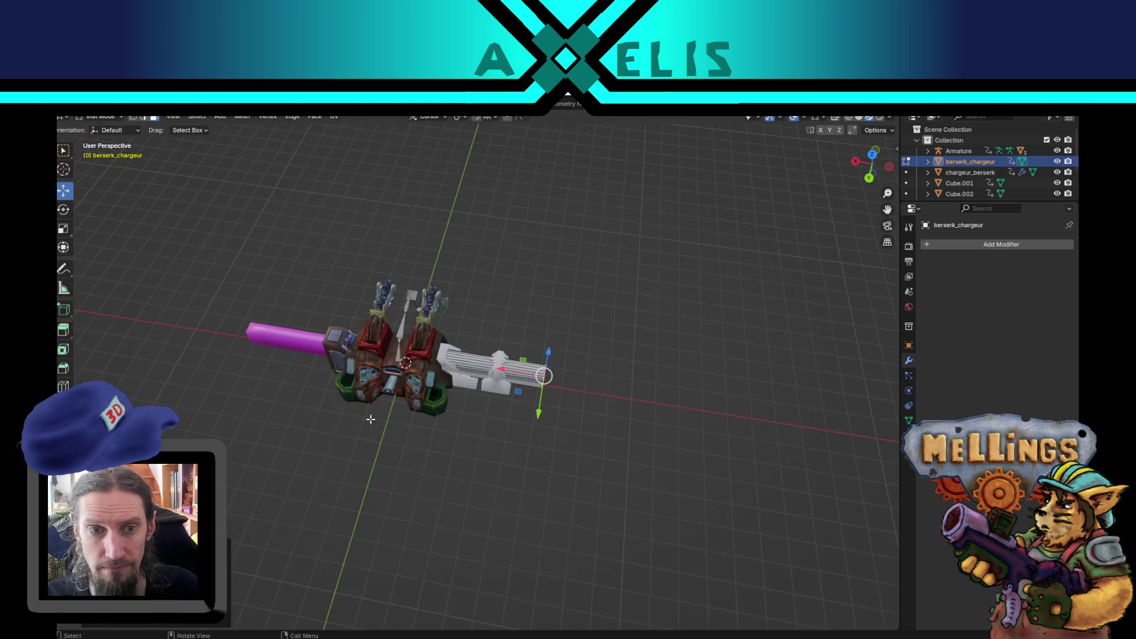
# Check the barrel in Object Mode, re-enter Edit Mode, then leave it again.
pyautogui.press('Tab')
pyautogui.scroll(1, 496, 407)
pyautogui.moveTo(518, 394)
pyautogui.mouseDown()
pyautogui.moveTo(543, 391)
pyautogui.moveTo(520, 364)
pyautogui.moveTo(237, 417)
pyautogui.moveTo(260, 422)
pyautogui.moveTo(408, 267)
pyautogui.moveTo(370, 379)
pyautogui.mouseUp()
pyautogui.press('Tab')
pyautogui.scroll(1, 283, 400)
pyautogui.press('Tab')
# Isolate Cube.001, switch editing to berserk_chargeur, cancel an X move, and unhide everything.
pyautogui.click(201, 325)
pyautogui.hotkey('shift', 'h')
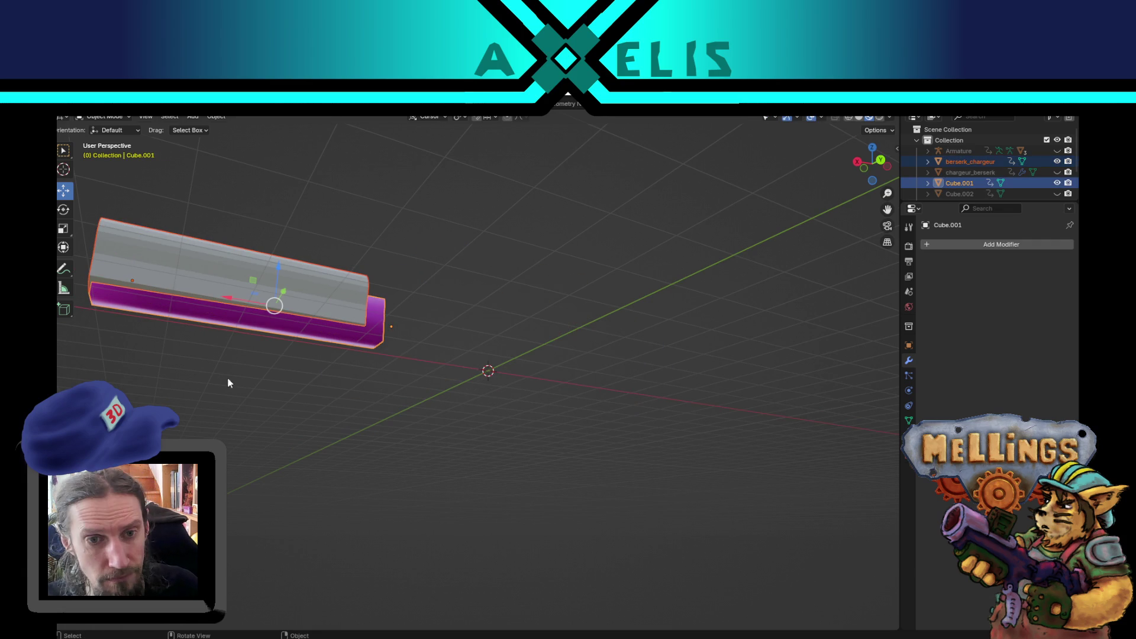
pyautogui.press('Tab')
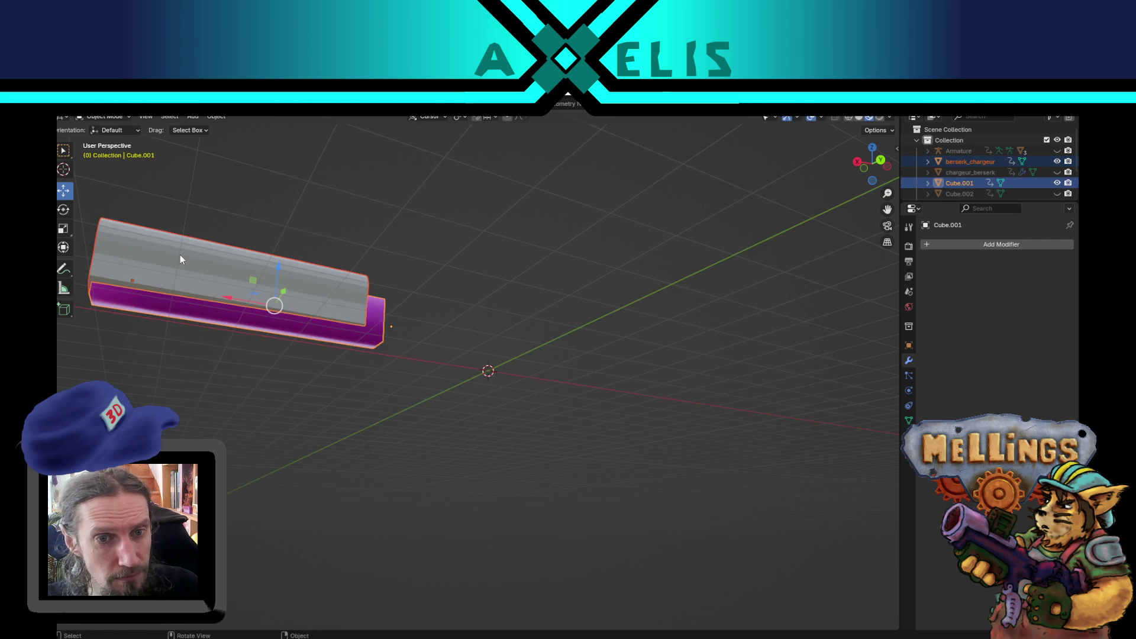
pyautogui.hotkey('alt', 'q')
pyautogui.moveTo(180, 254); pyautogui.dragTo(350, 312)
pyautogui.click(351, 312)
pyautogui.moveTo(264, 426); pyautogui.dragTo(320, 358)
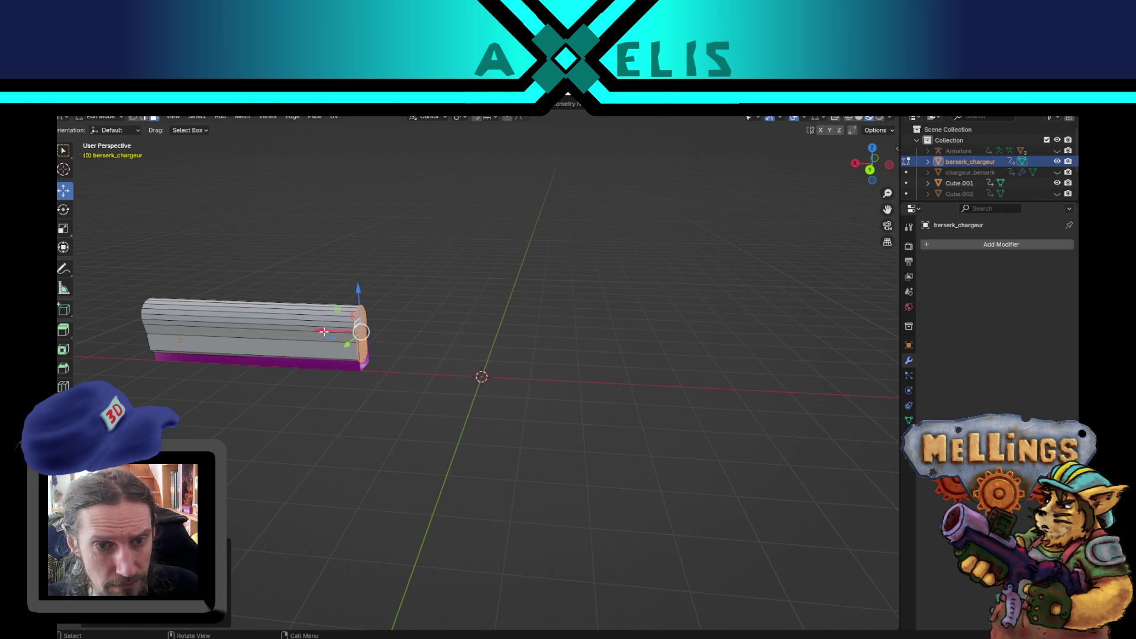
pyautogui.press('g')
pyautogui.press('x')
pyautogui.press('Escape')
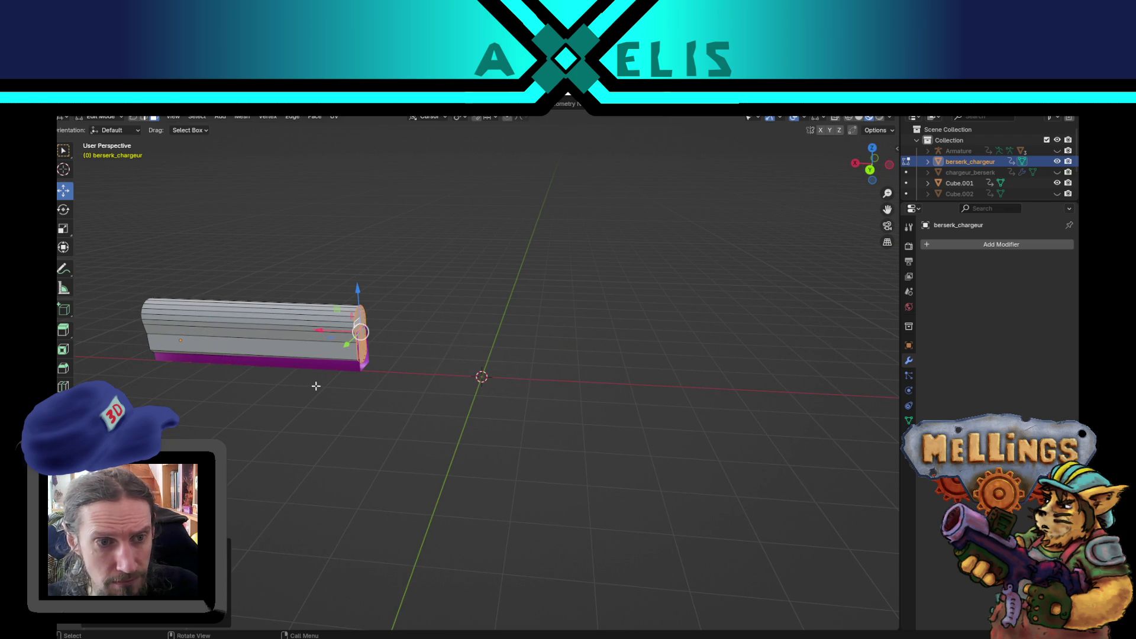
pyautogui.press('Tab')
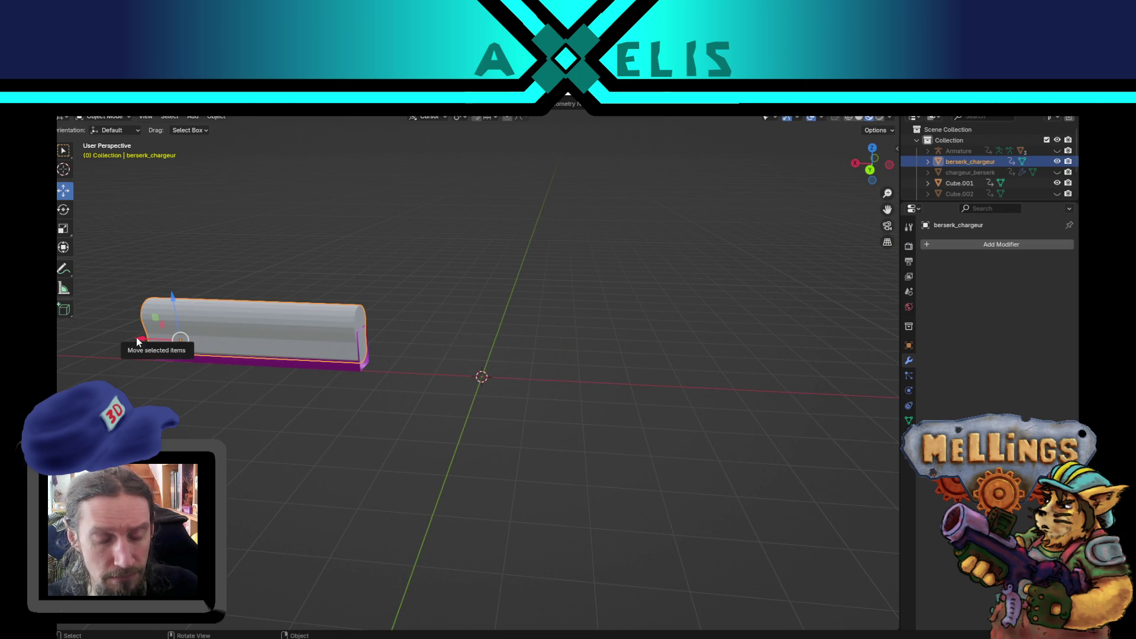
pyautogui.hotkey('alt', 'h')
# Slide the grey berserk_chargeur barrel along X onto the cannon mount.
pyautogui.click(172, 338)
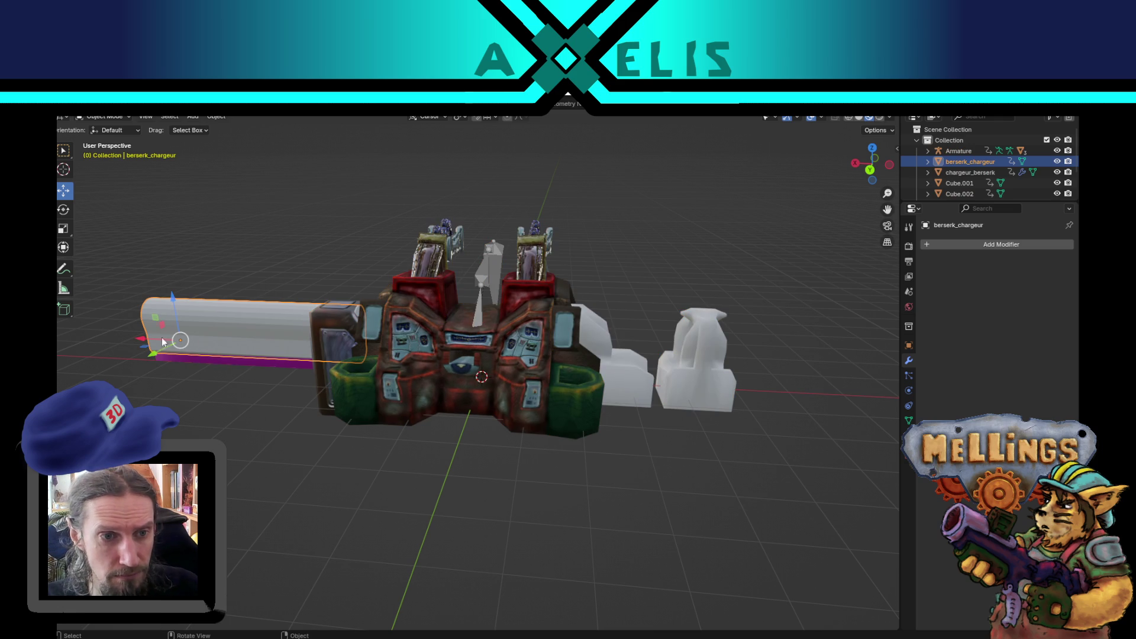
pyautogui.press('g')
pyautogui.press('x')
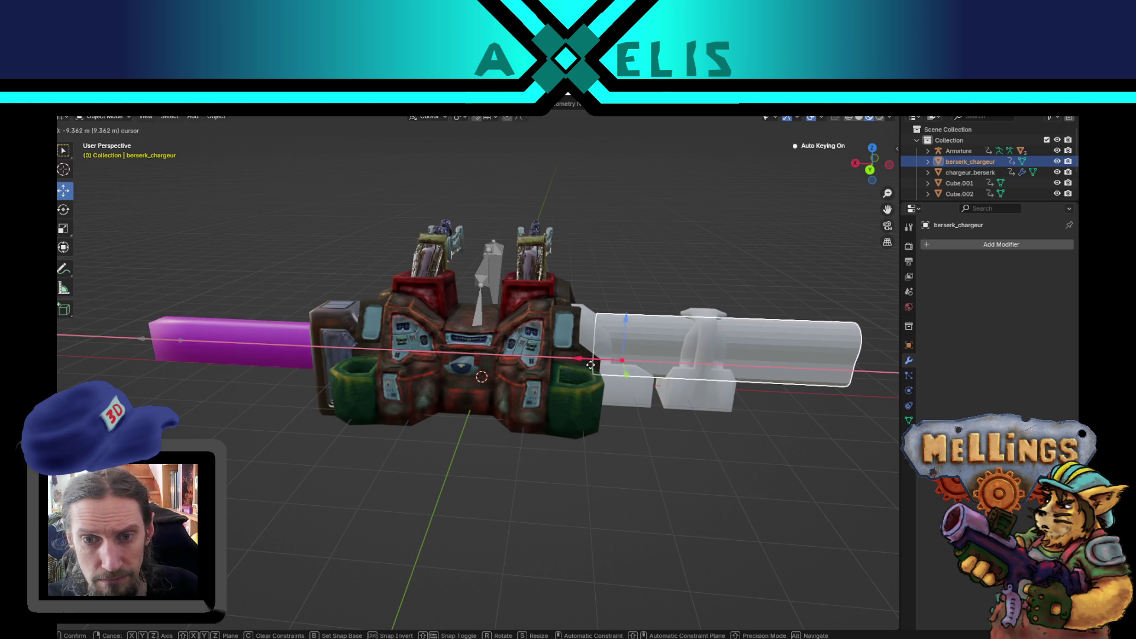
pyautogui.click(573, 365)
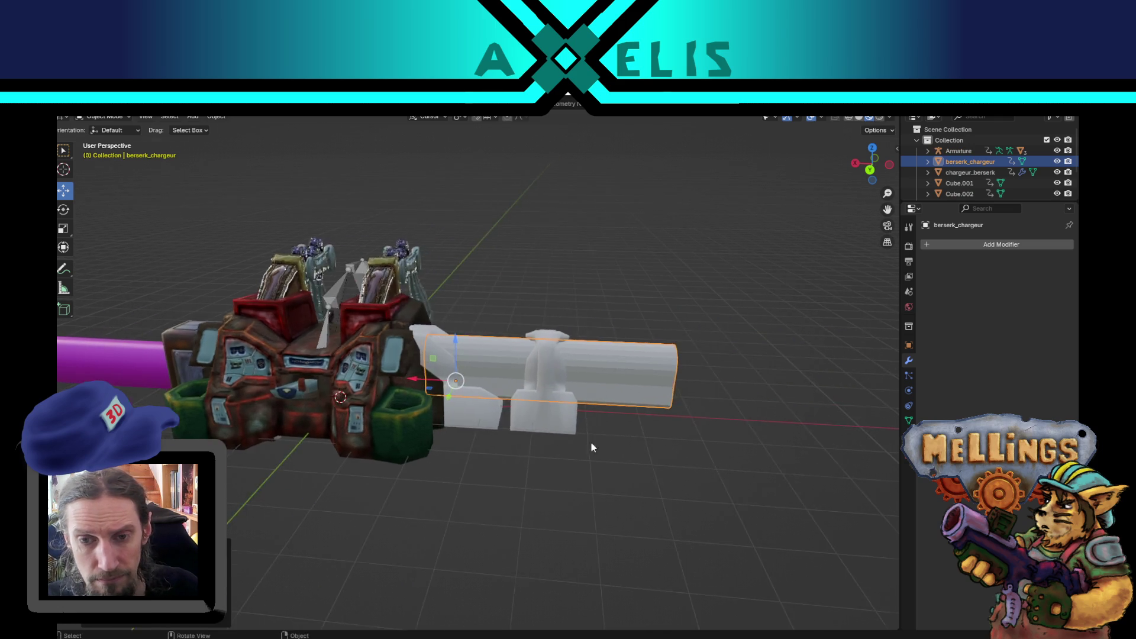
# Save excavatrice_poste_central.blend and re-enter Edit Mode on berserk_chargeur.
pyautogui.hotkey('ctrl', 's')
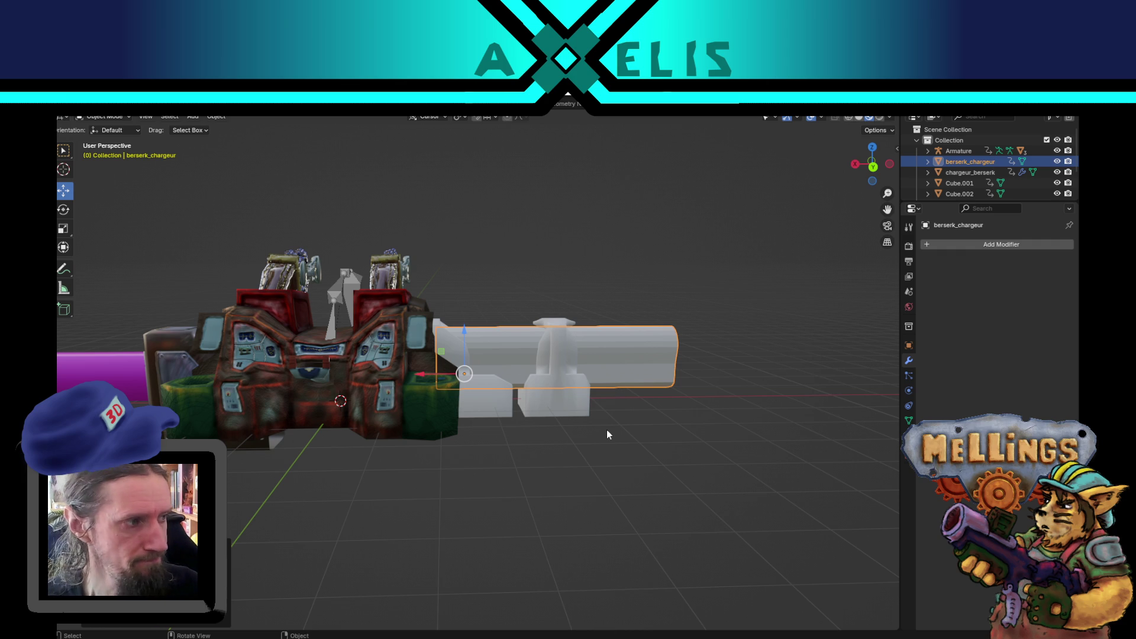
pyautogui.moveTo(607, 431)
pyautogui.mouseDown()
pyautogui.moveTo(584, 406)
pyautogui.moveTo(585, 421)
pyautogui.moveTo(486, 473)
pyautogui.moveTo(498, 487)
pyautogui.moveTo(511, 479)
pyautogui.mouseUp()
pyautogui.scroll(2, 585, 421)
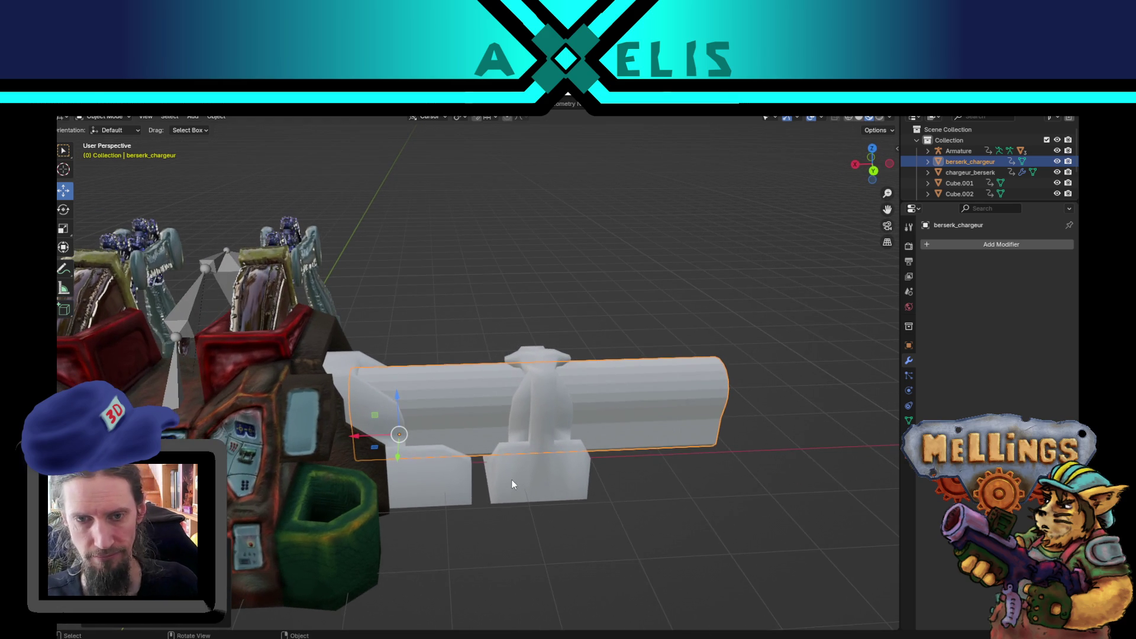
pyautogui.press('Tab')
# Shade all barrel faces smooth, return to Object Mode, and save the blend file.
pyautogui.press('a')
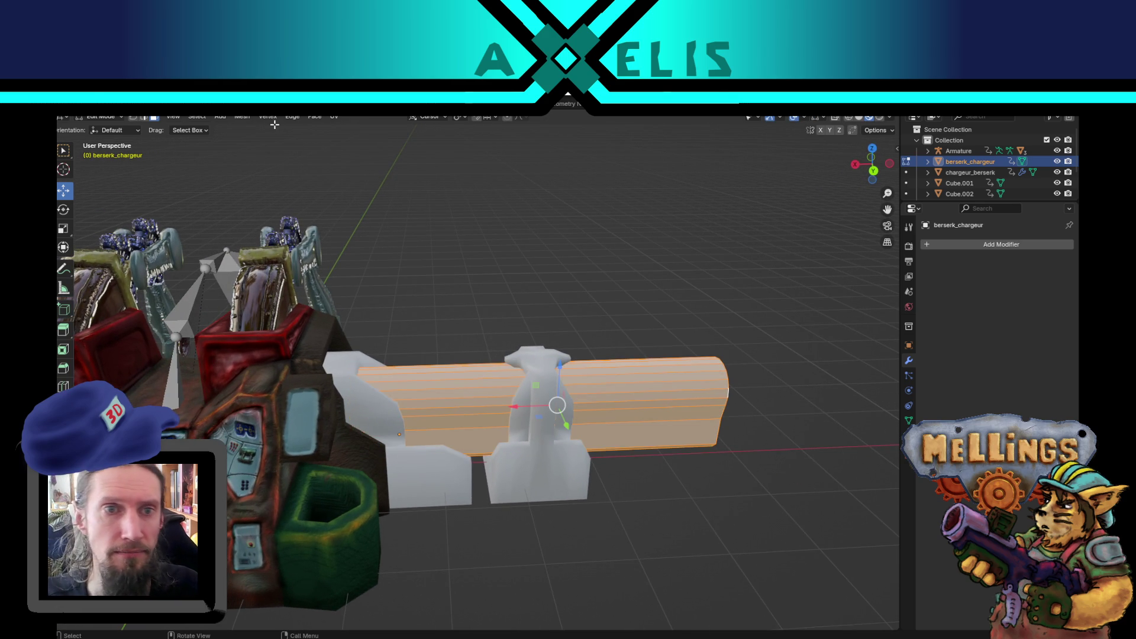
pyautogui.click(242, 117)
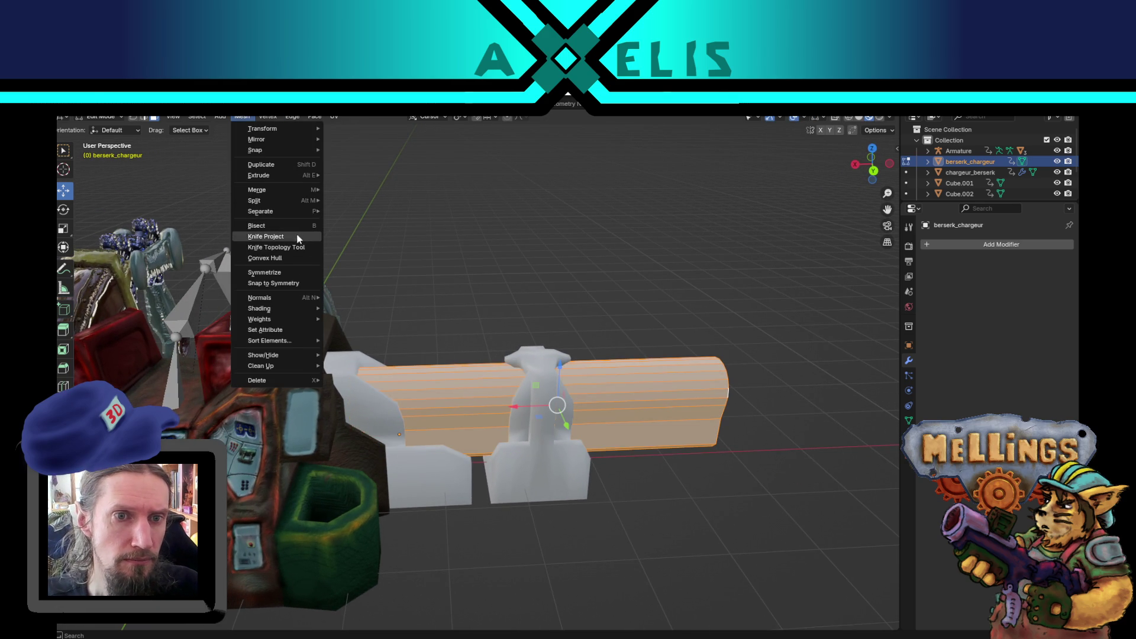
pyautogui.moveTo(292, 307)
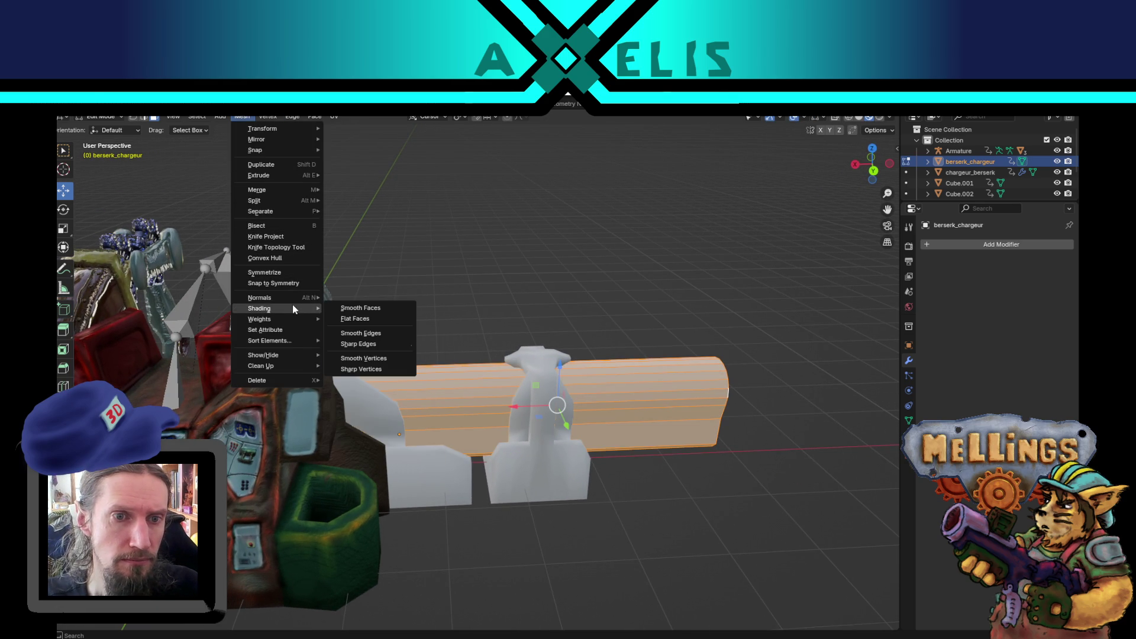
pyautogui.click(344, 309)
pyautogui.press('Tab')
pyautogui.scroll(-3, 569, 246)
pyautogui.hotkey('ctrl', 's')
# Set the FBX export to Mesh objects only, then close the export window.
pyautogui.hotkey('ctrl', 'shift', 'e')
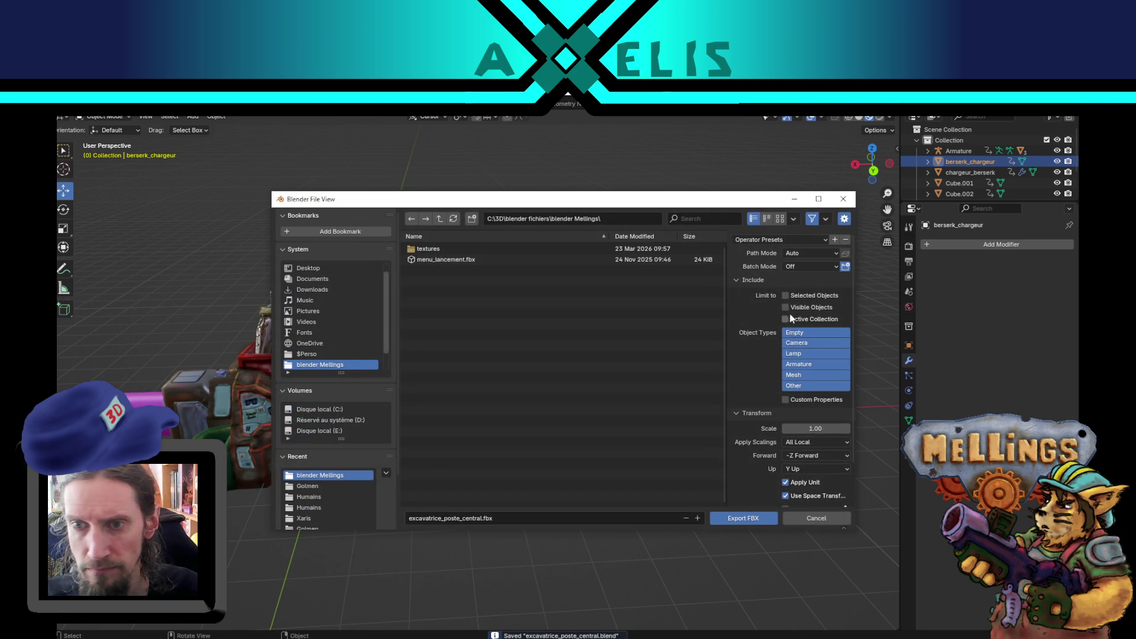
pyautogui.click(801, 374)
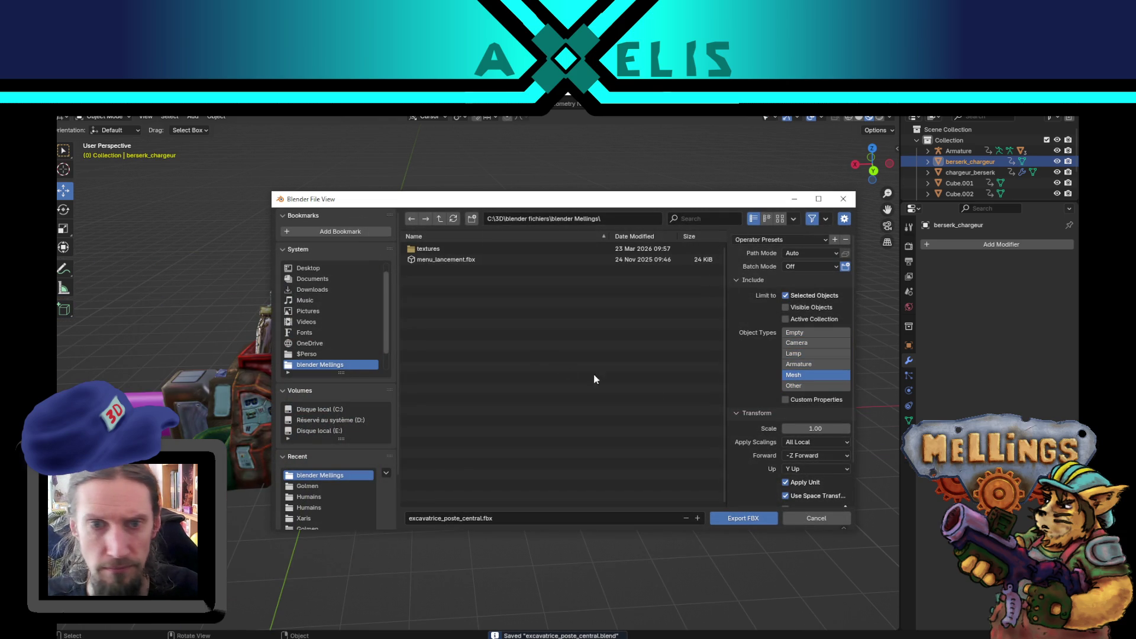
pyautogui.scroll(-3, 328, 488)
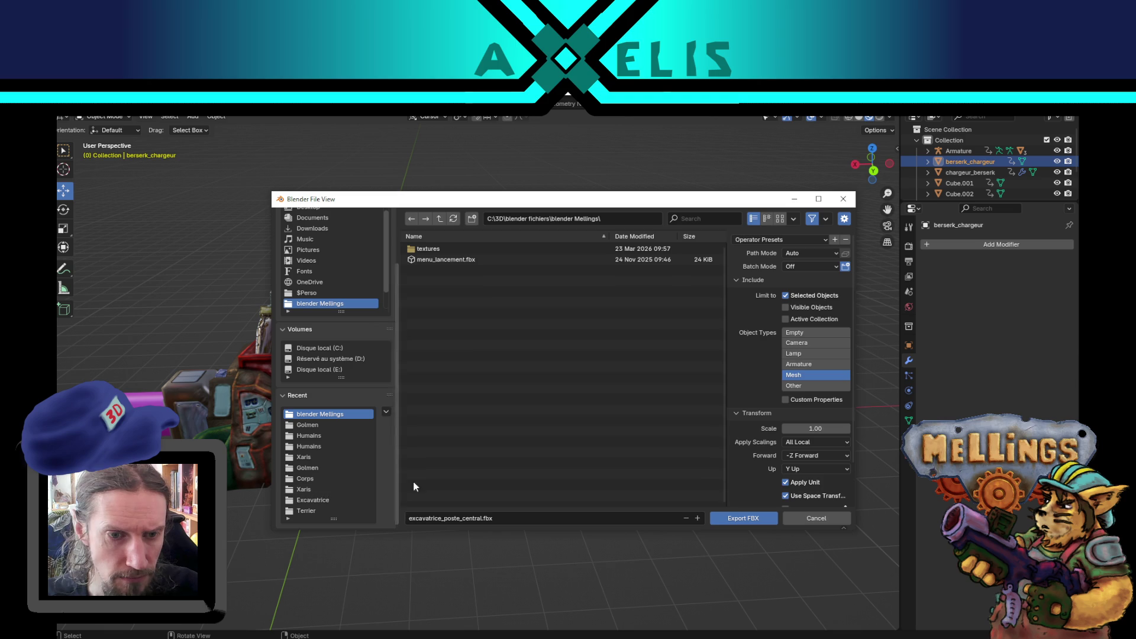
pyautogui.click(817, 519)
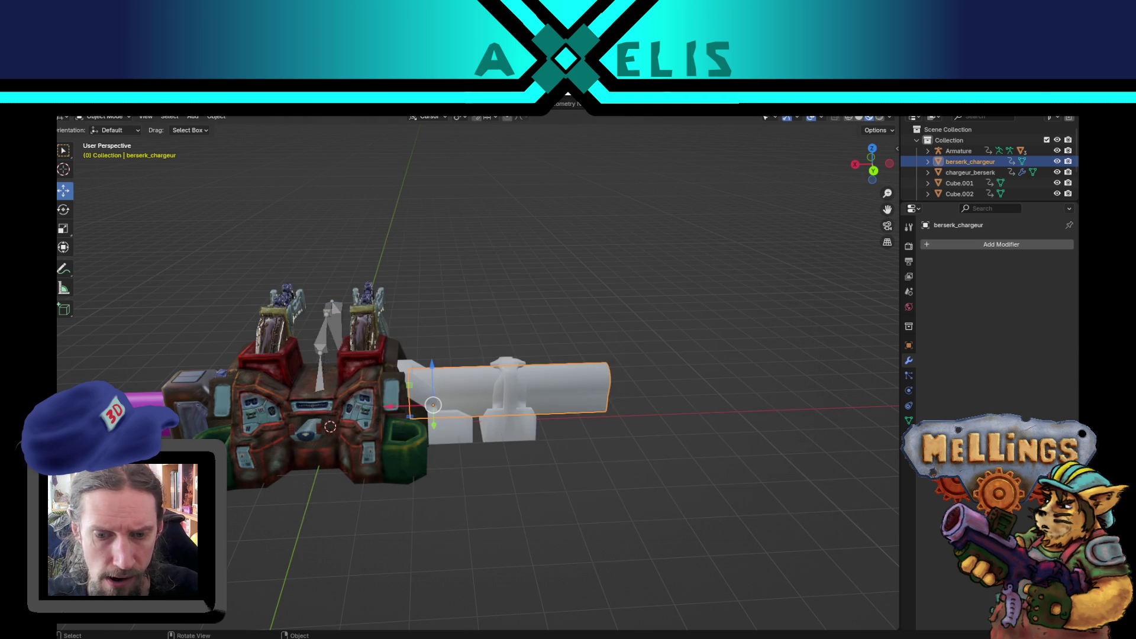
pyautogui.hotkey('alt', 'Tab')
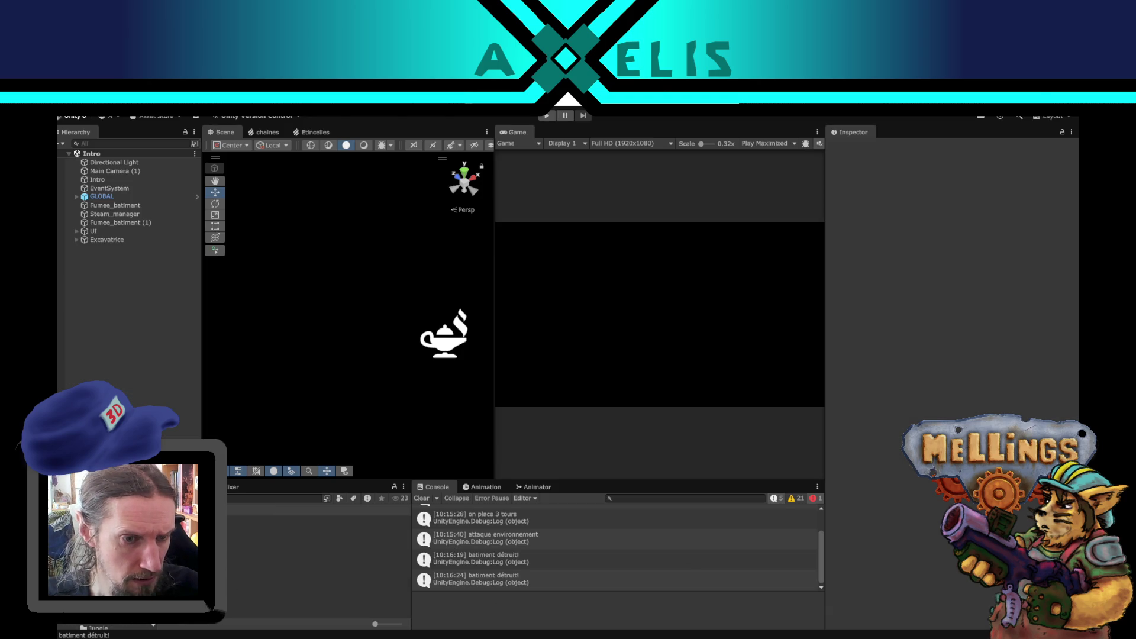
# Open the Bataille scene, frame the Excavatrice, and disable the Armee object.
pyautogui.click(266, 546)
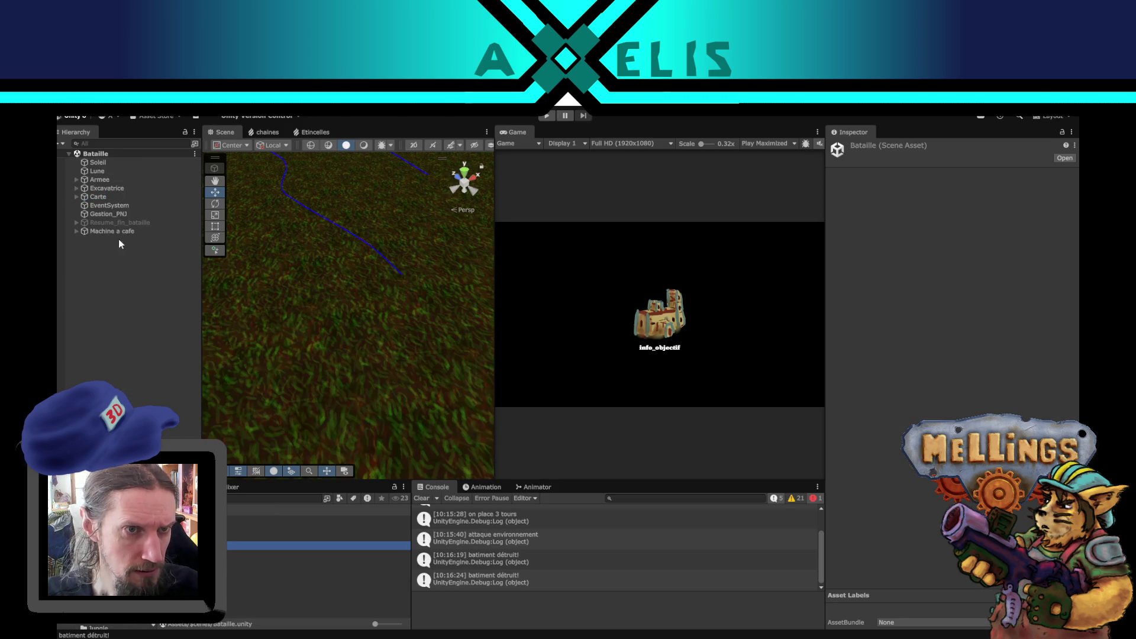
pyautogui.click(104, 187)
pyautogui.doubleClick(104, 187)
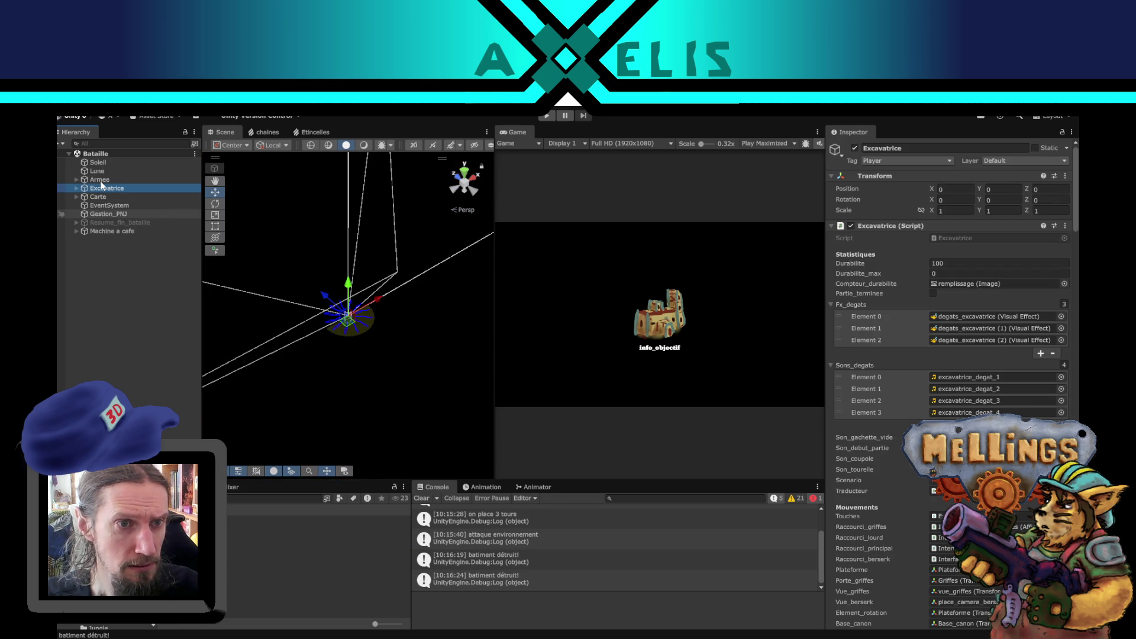
pyautogui.click(98, 179)
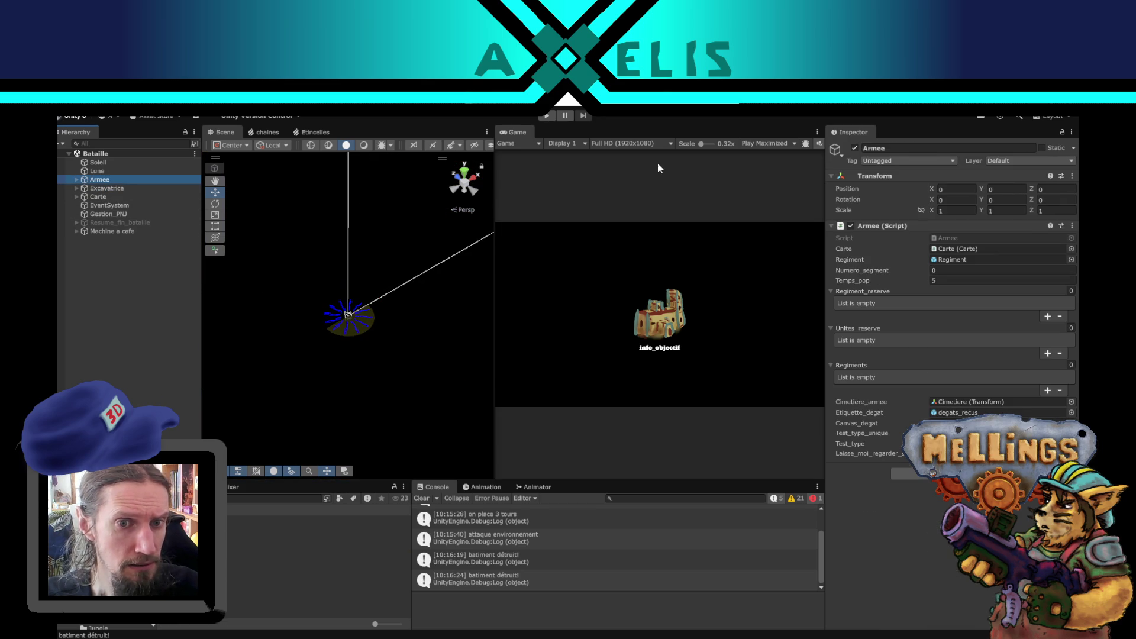
pyautogui.click(854, 149)
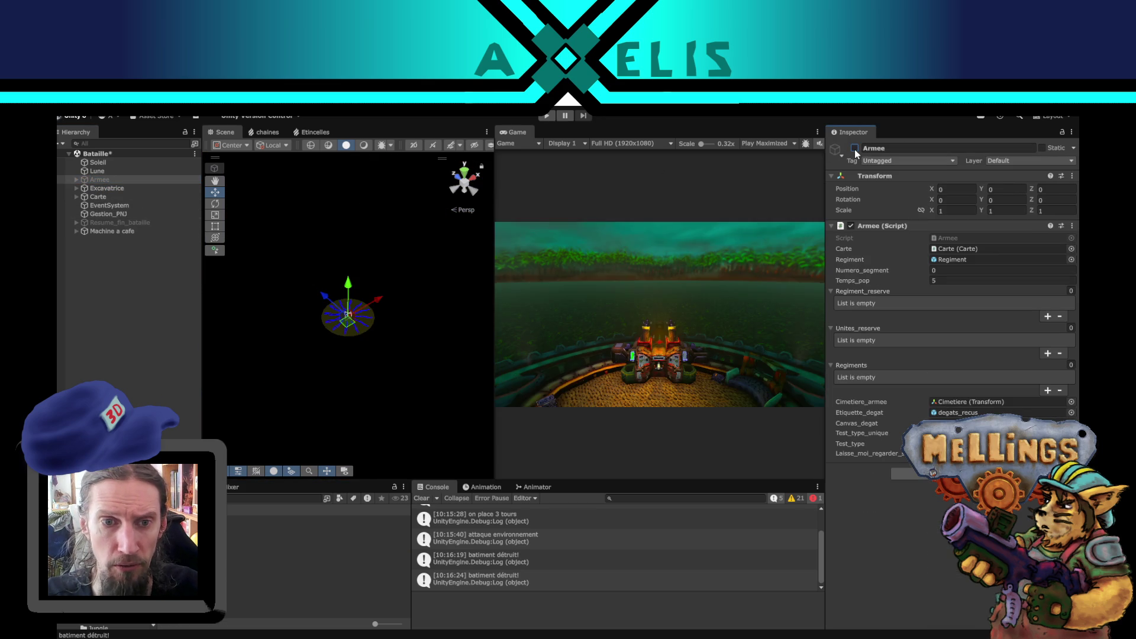
# Expand Excavatrice in the Hierarchy and select its Tourelle child.
pyautogui.click(98, 187)
pyautogui.click(102, 189)
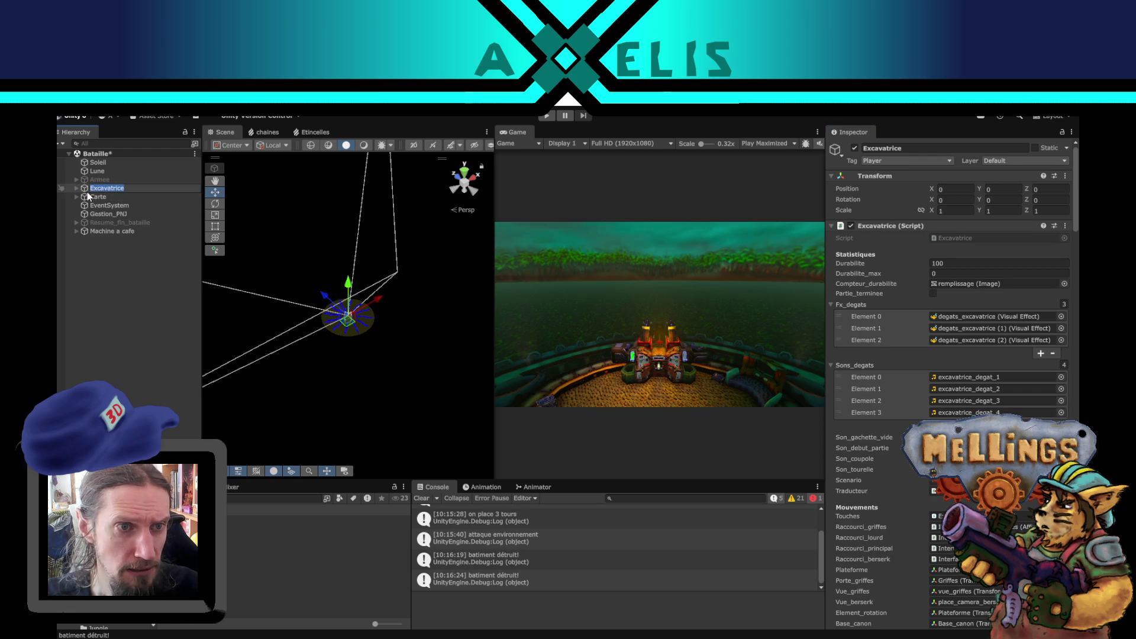
pyautogui.click(76, 188)
pyautogui.click(76, 187)
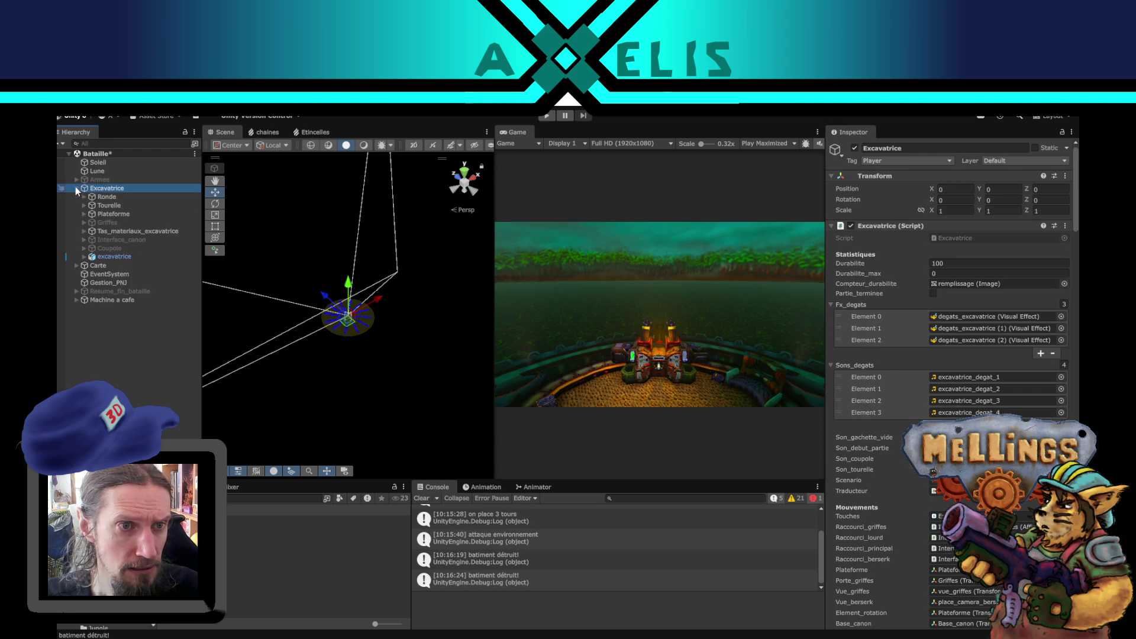
pyautogui.click(108, 206)
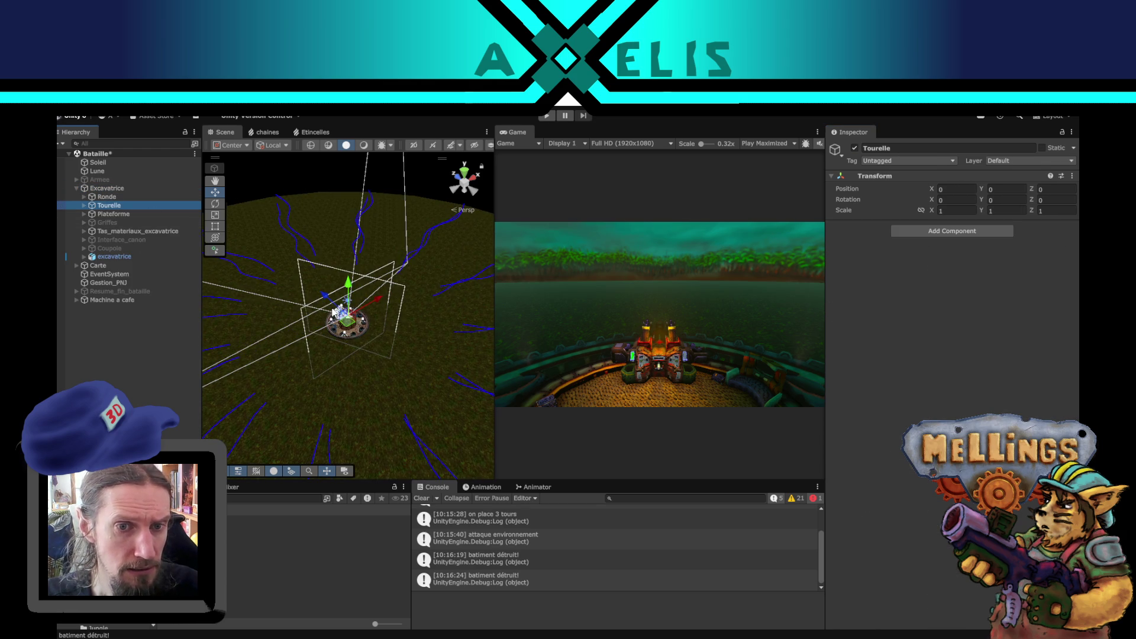
# Inspect the poste_lourd heavy gun post on the platform and its model asset.
pyautogui.scroll(5, 364, 364)
pyautogui.moveTo(364, 364)
pyautogui.mouseDown()
pyautogui.moveTo(579, 299)
pyautogui.moveTo(517, 150)
pyautogui.moveTo(685, 150)
pyautogui.mouseUp()
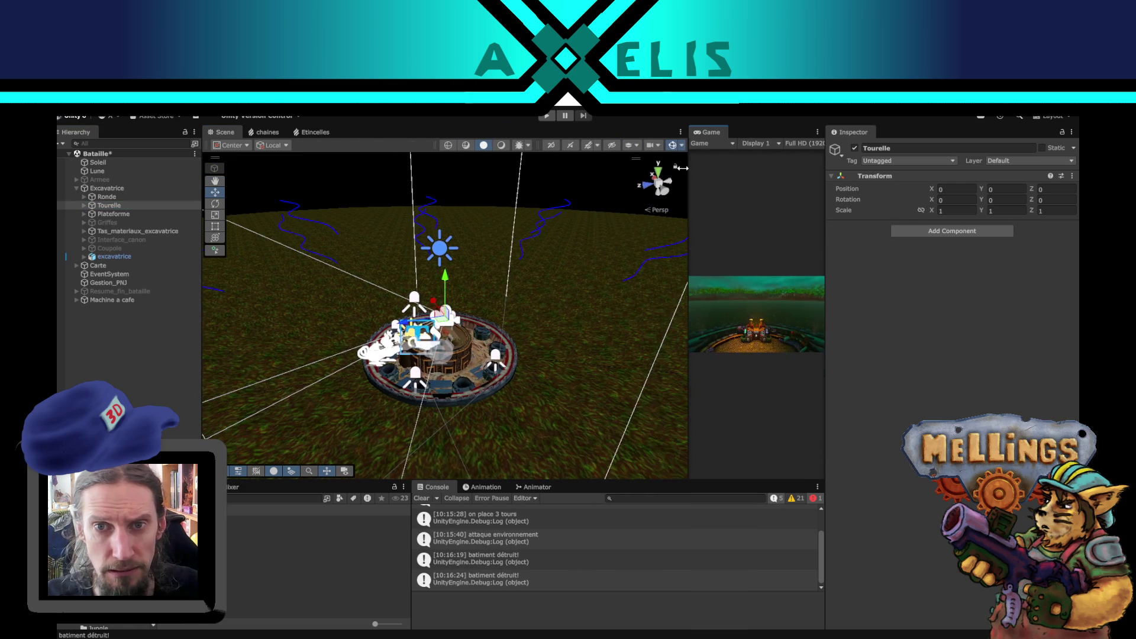
pyautogui.click(667, 146)
pyautogui.scroll(5, 450, 357)
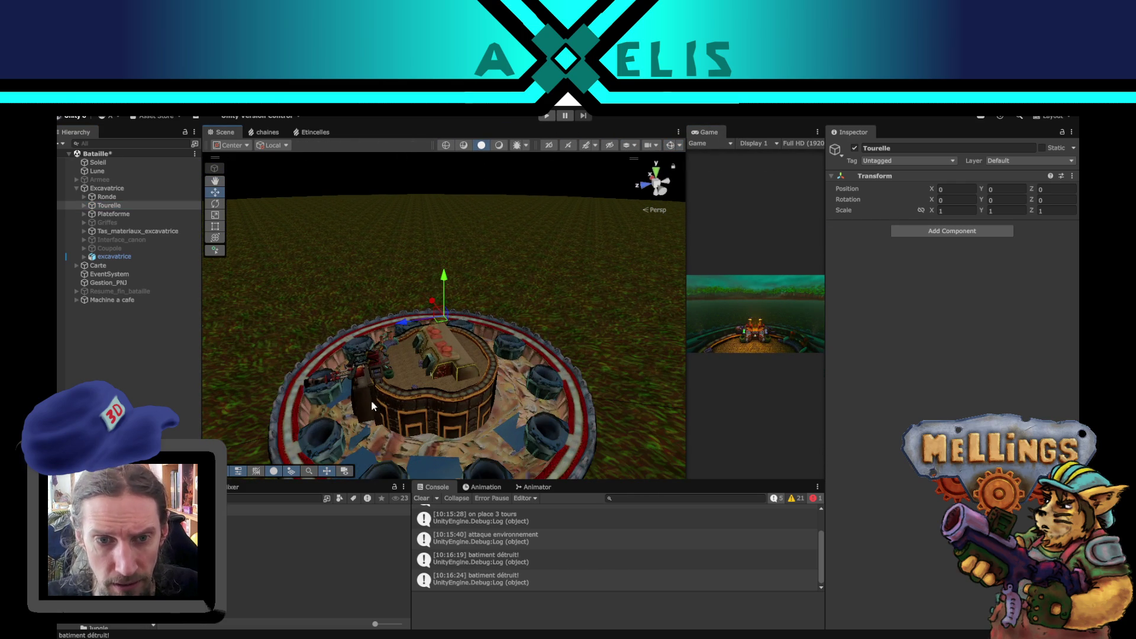
pyautogui.click(370, 373)
pyautogui.scroll(5, 485, 343)
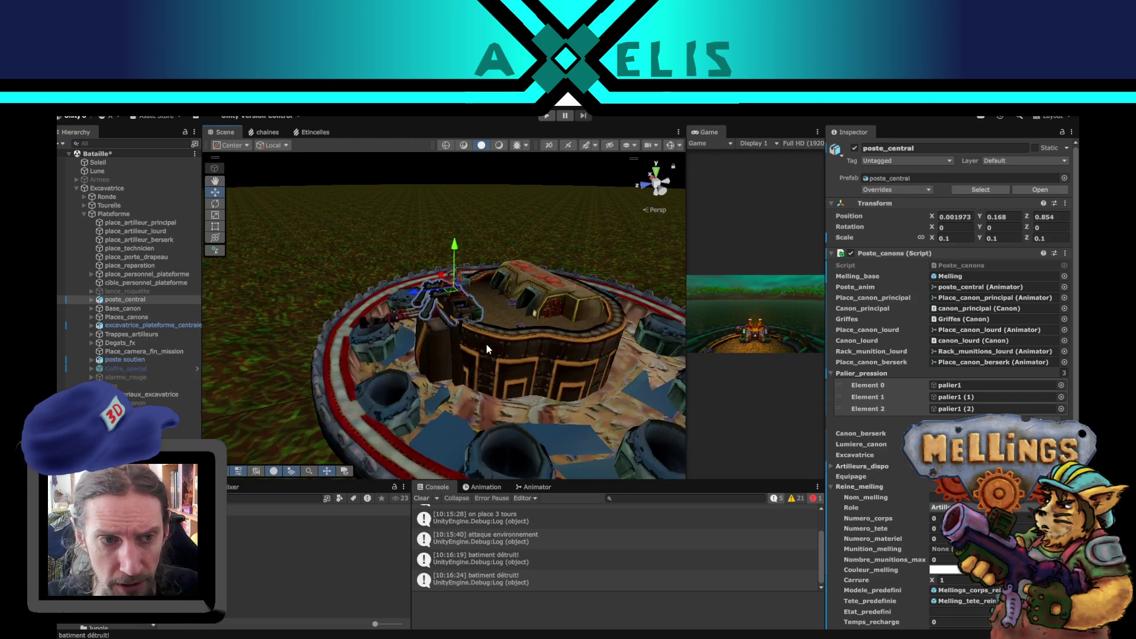
pyautogui.moveTo(486, 343)
pyautogui.mouseDown()
pyautogui.moveTo(503, 384)
pyautogui.moveTo(663, 423)
pyautogui.moveTo(299, 385)
pyautogui.moveTo(294, 316)
pyautogui.moveTo(453, 300)
pyautogui.moveTo(378, 303)
pyautogui.mouseUp()
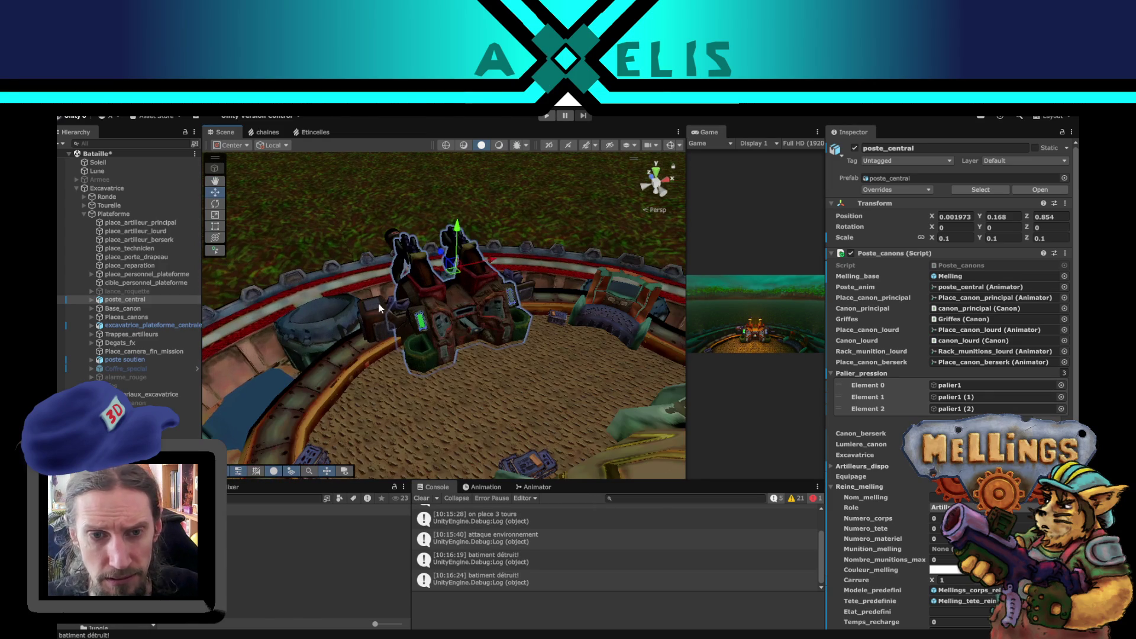
pyautogui.click(392, 315)
pyautogui.moveTo(476, 337); pyautogui.dragTo(498, 335)
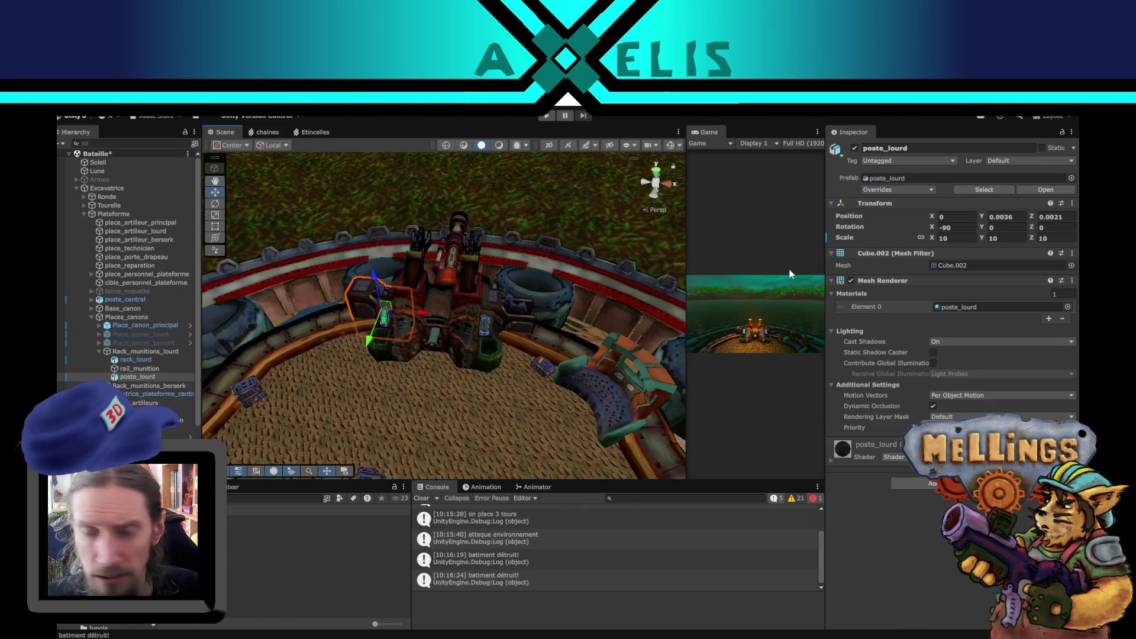
pyautogui.click(882, 180)
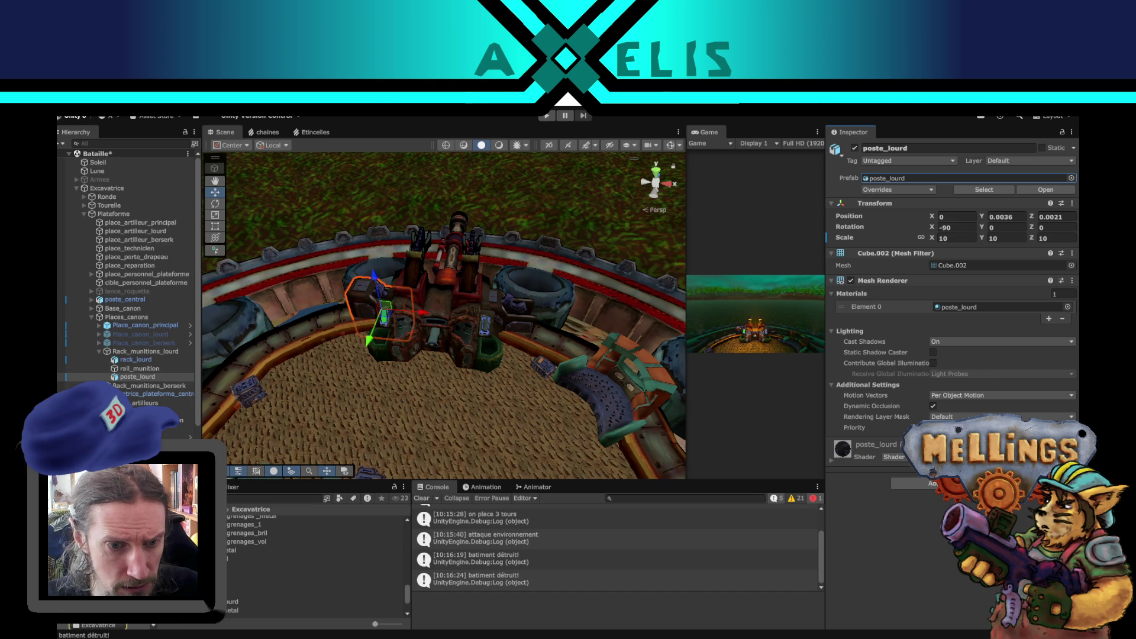
pyautogui.click(267, 567)
pyautogui.moveTo(859, 571)
pyautogui.mouseDown()
pyautogui.moveTo(938, 565)
pyautogui.moveTo(927, 548)
pyautogui.moveTo(982, 552)
pyautogui.moveTo(832, 518)
pyautogui.moveTo(872, 531)
pyautogui.mouseUp()
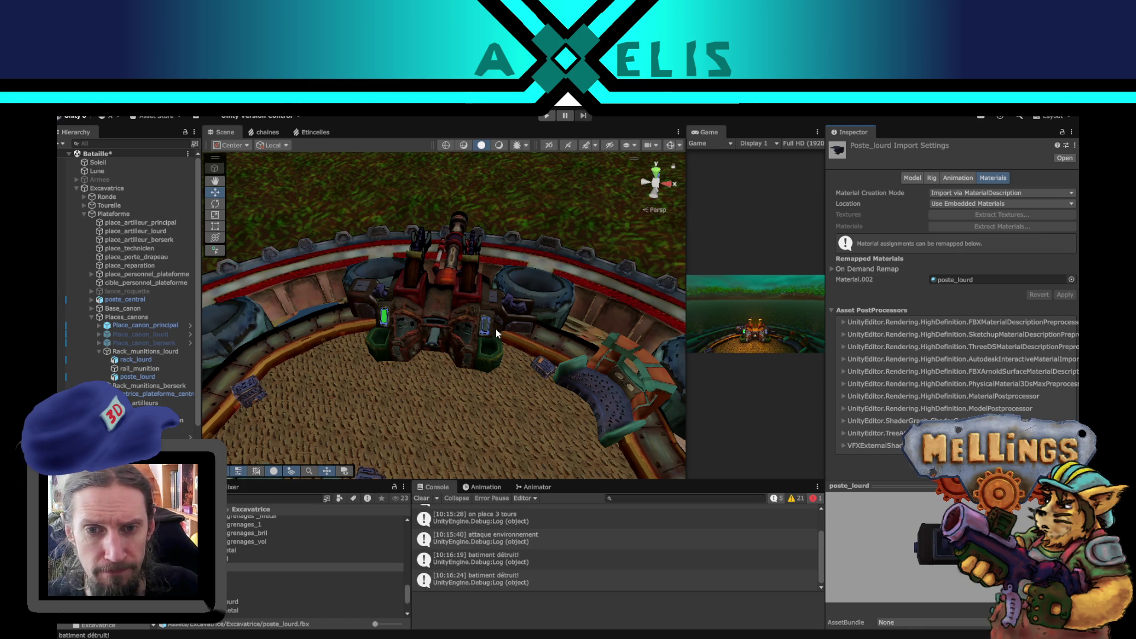
# Select the ammunition rail and inspect it from several angles around the platform.
pyautogui.moveTo(503, 322)
pyautogui.mouseDown()
pyautogui.moveTo(449, 347)
pyautogui.moveTo(474, 379)
pyautogui.moveTo(435, 356)
pyautogui.mouseUp()
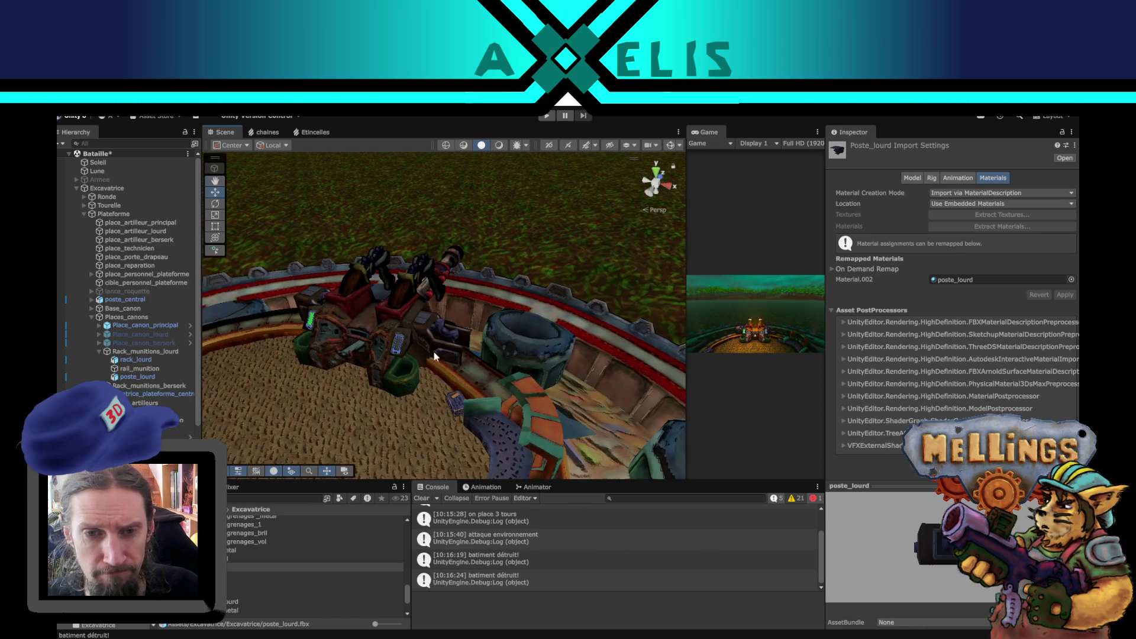
pyautogui.click(440, 359)
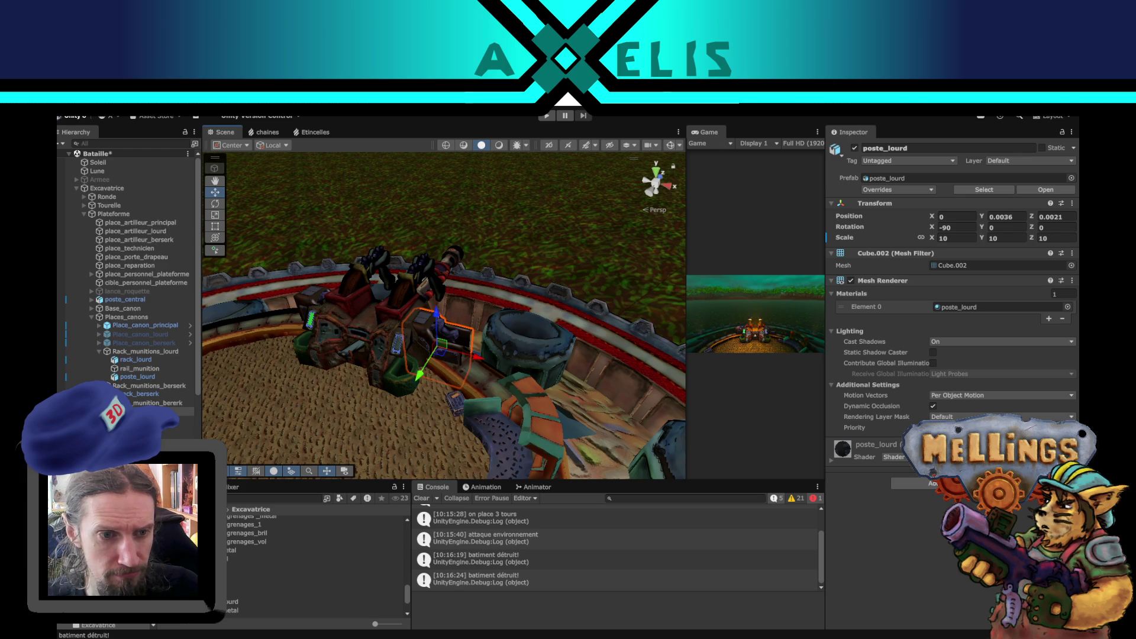
pyautogui.click(157, 403)
pyautogui.scroll(3, 475, 361)
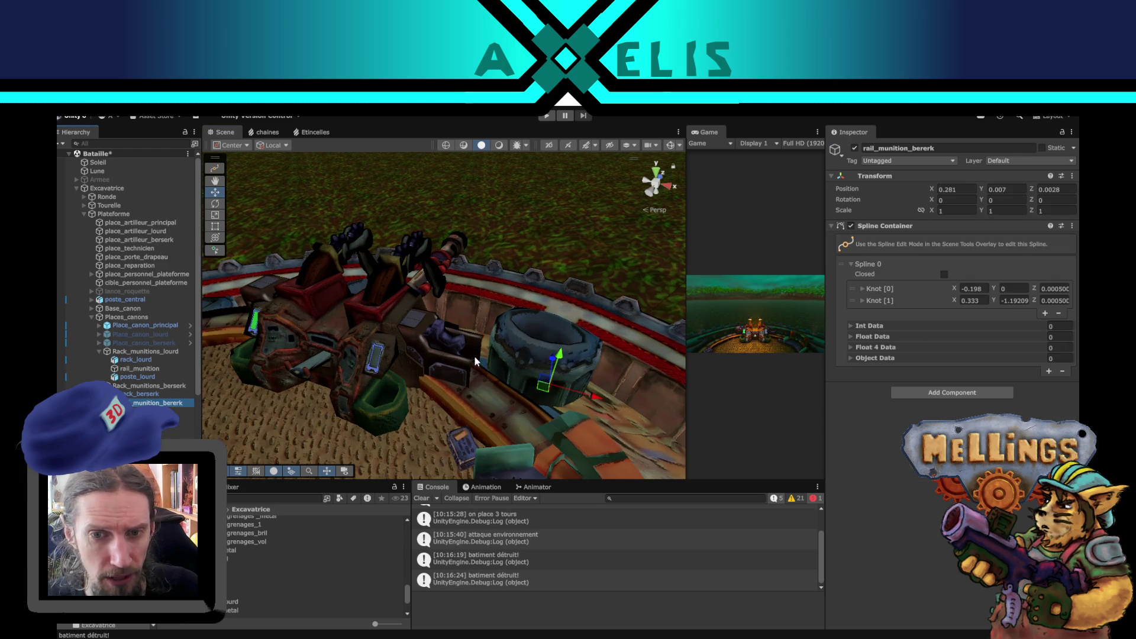
pyautogui.moveTo(299, 403)
pyautogui.mouseDown()
pyautogui.moveTo(467, 385)
pyautogui.moveTo(185, 419)
pyautogui.mouseUp()
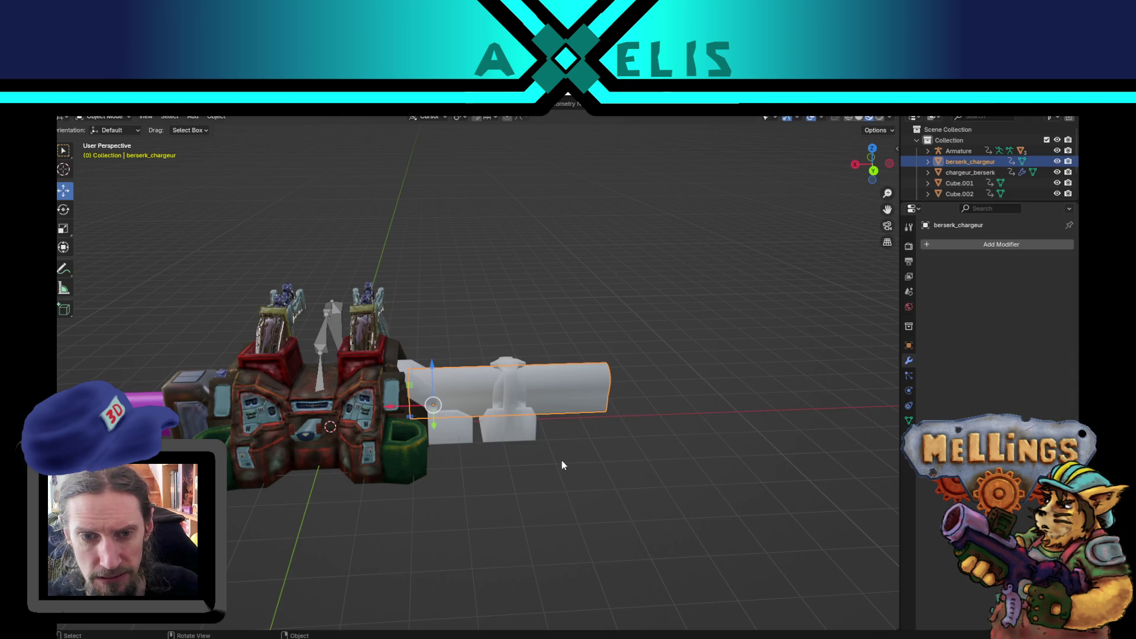
pyautogui.moveTo(563, 461)
pyautogui.mouseDown()
pyautogui.moveTo(441, 477)
pyautogui.moveTo(491, 473)
pyautogui.moveTo(477, 480)
pyautogui.mouseUp()
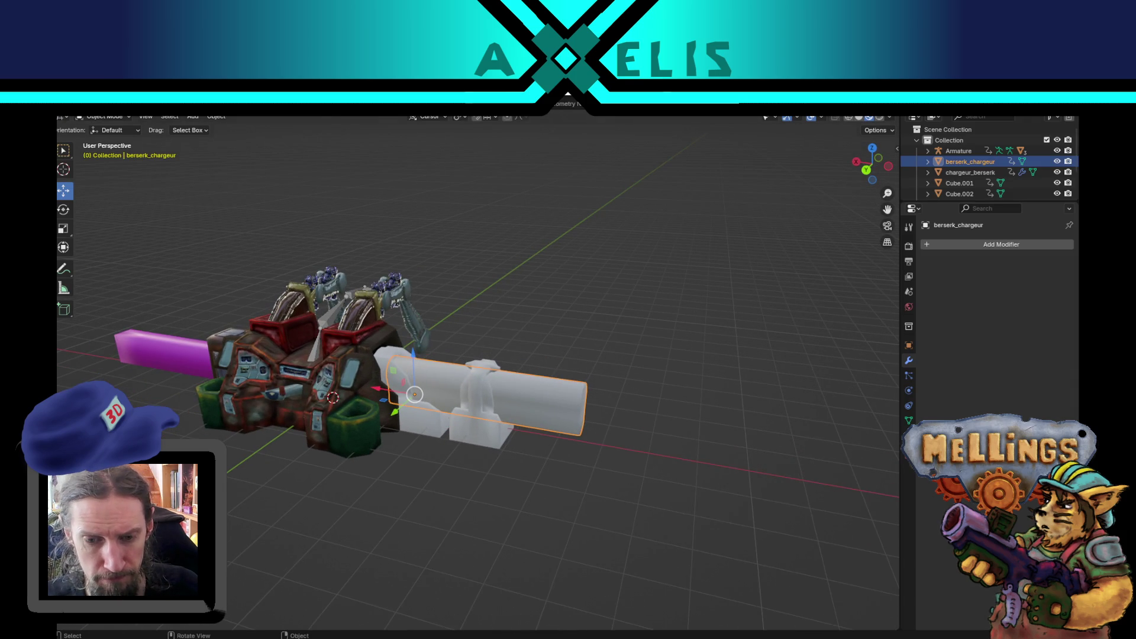
# Check rack_berserk's placement front-on, then bring up Blender's FBX export dialog.
pyautogui.hotkey('alt', 'Tab')
pyautogui.click(143, 393)
pyautogui.moveTo(362, 362)
pyautogui.mouseDown()
pyautogui.moveTo(470, 389)
pyautogui.moveTo(428, 351)
pyautogui.mouseUp()
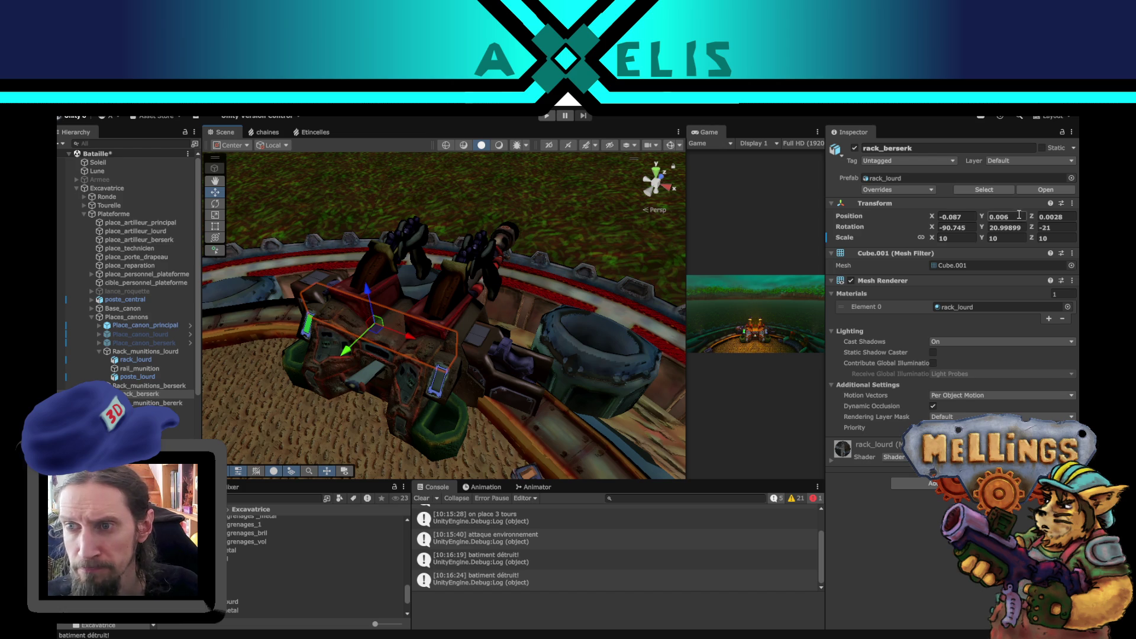
pyautogui.moveTo(486, 318)
pyautogui.mouseDown()
pyautogui.moveTo(589, 264)
pyautogui.moveTo(568, 349)
pyautogui.moveTo(534, 407)
pyautogui.mouseUp()
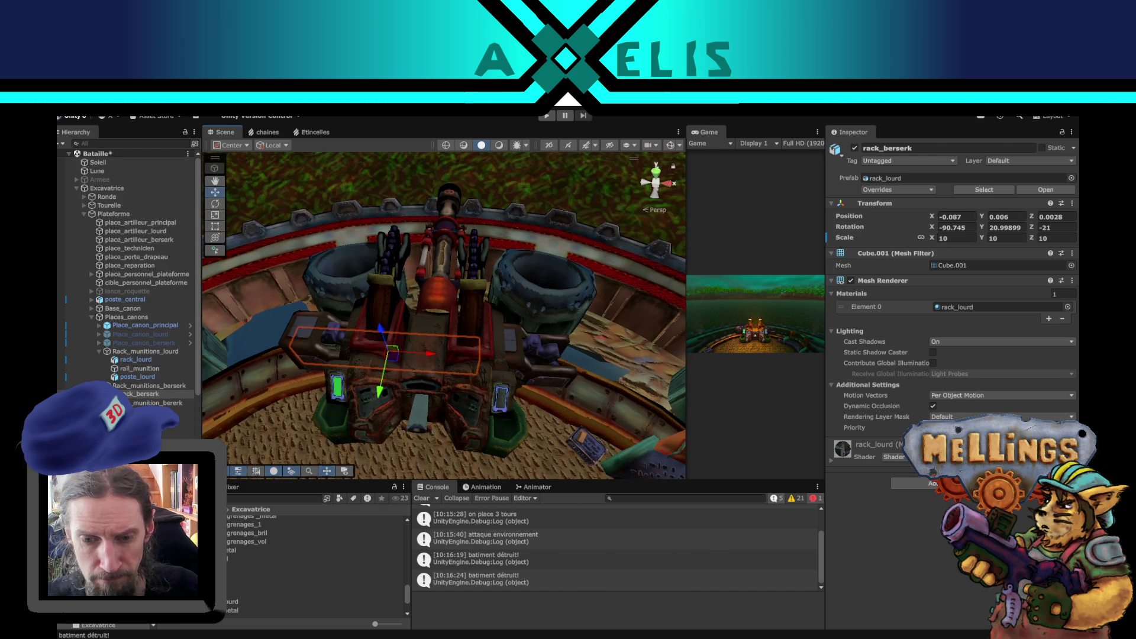
pyautogui.hotkey('alt', 'Tab')
pyautogui.hotkey('shift', 'r')
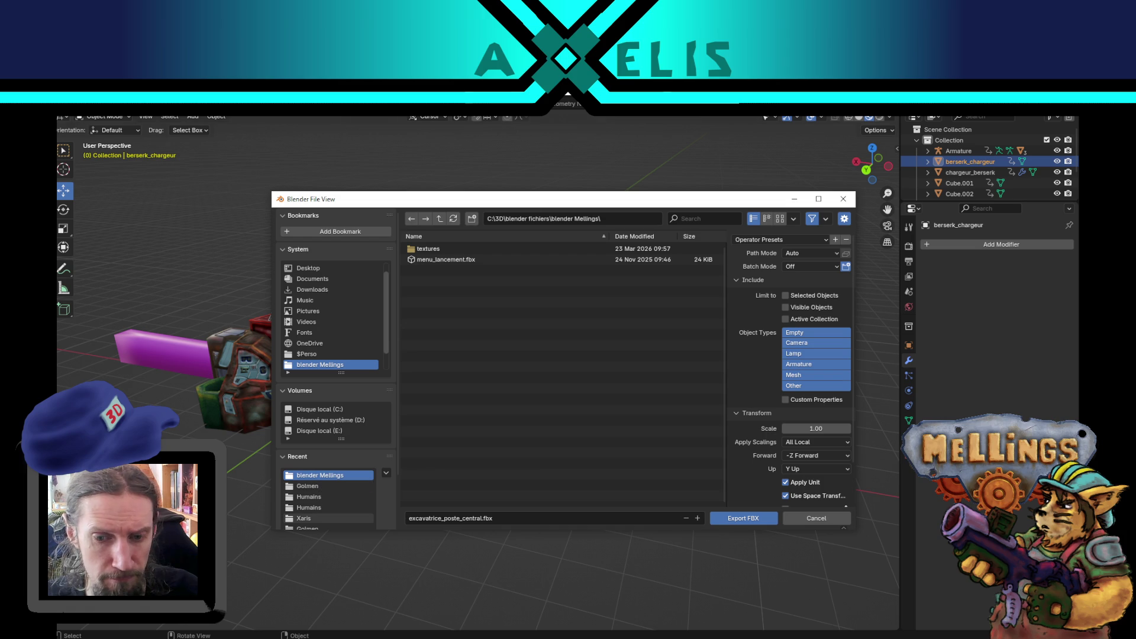
# Check the rack asset names in Unity's Project window.
pyautogui.hotkey('alt', 'Tab')
pyautogui.click(897, 177)
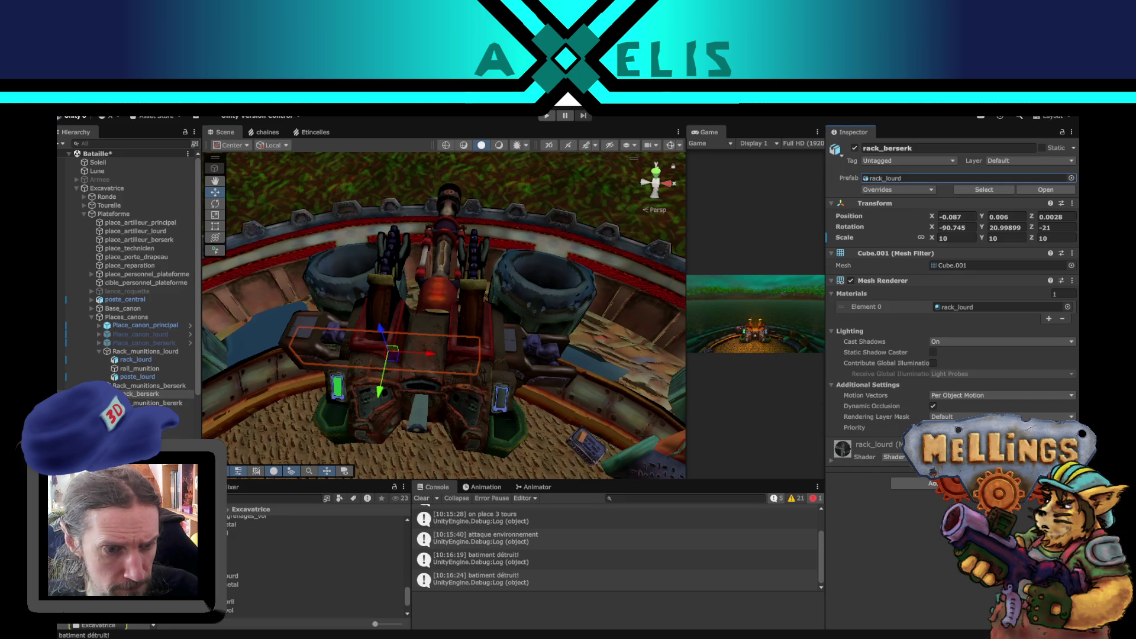
pyautogui.moveTo(559, 636)
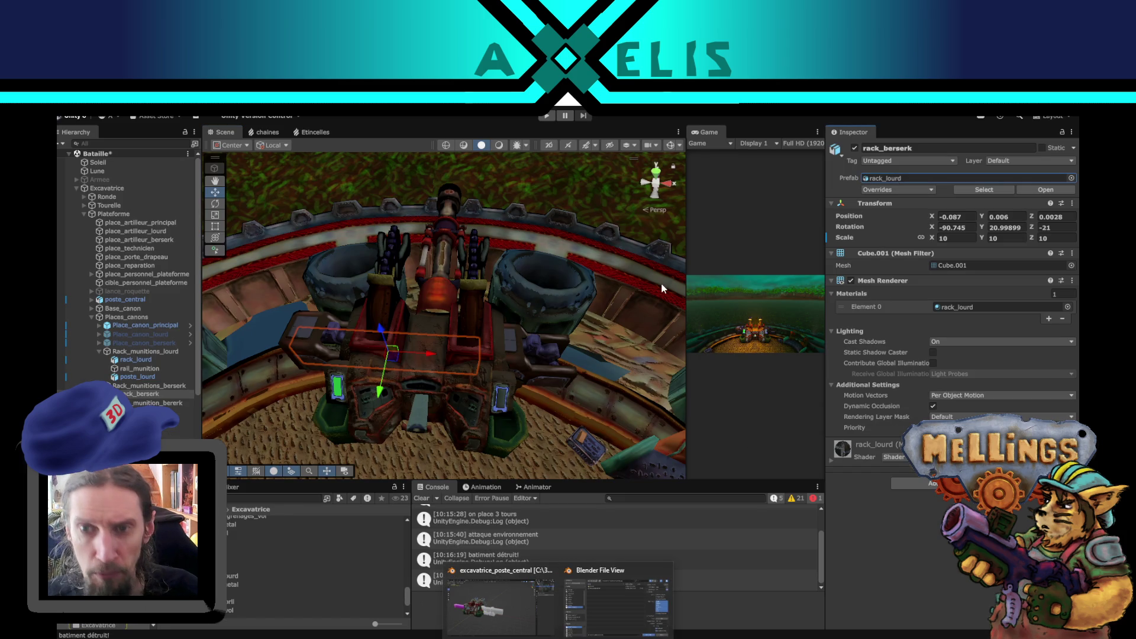
pyautogui.click(595, 632)
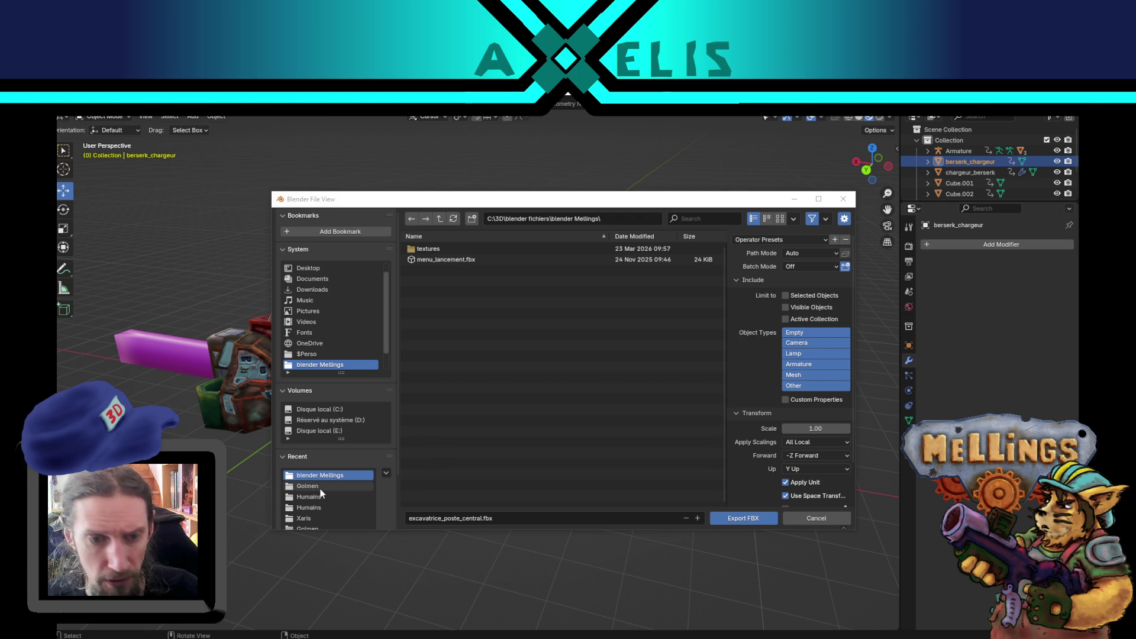
# Export rack_berserk.fbx to the Excavatrice folder, limited to selected mesh objects.
pyautogui.scroll(-3, 319, 487)
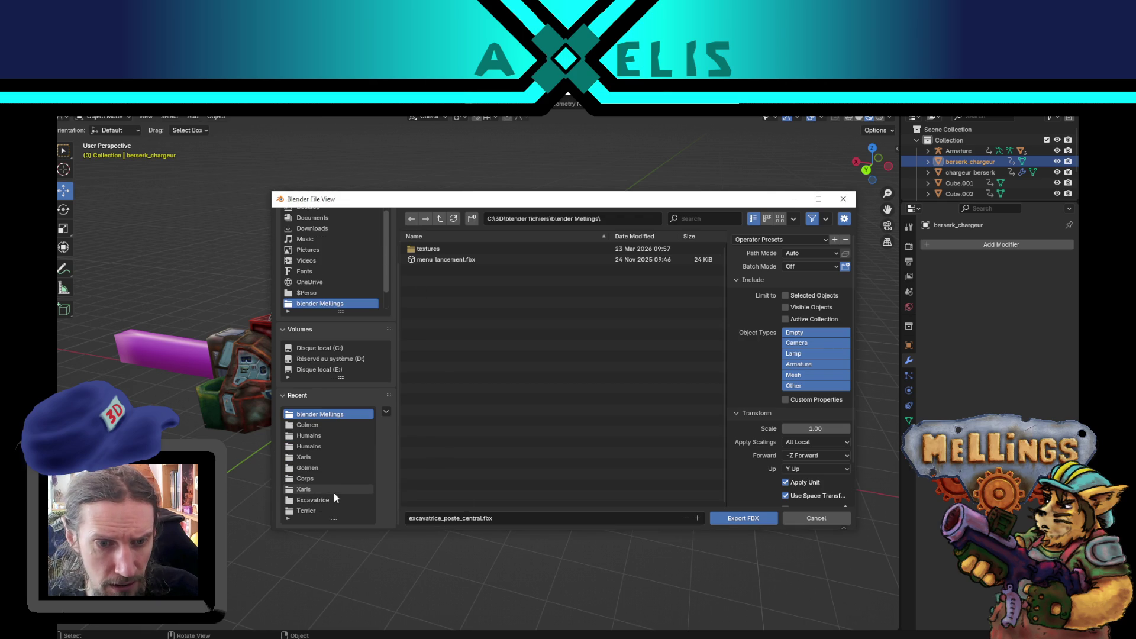
pyautogui.click(331, 497)
pyautogui.click(478, 518)
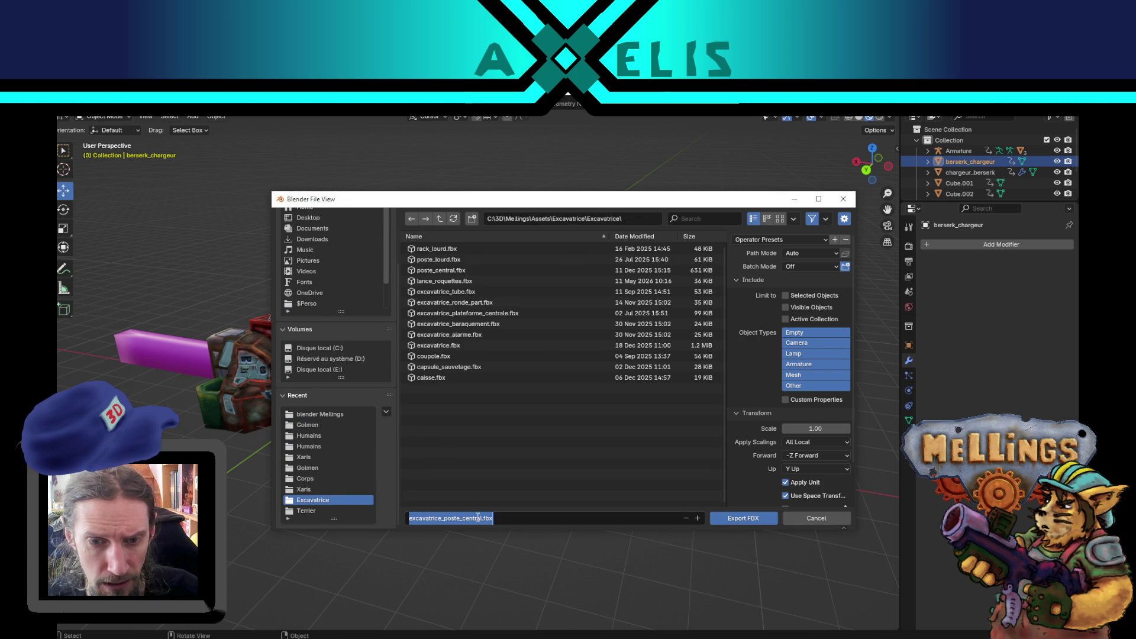
pyautogui.moveTo(484, 518); pyautogui.dragTo(331, 521)
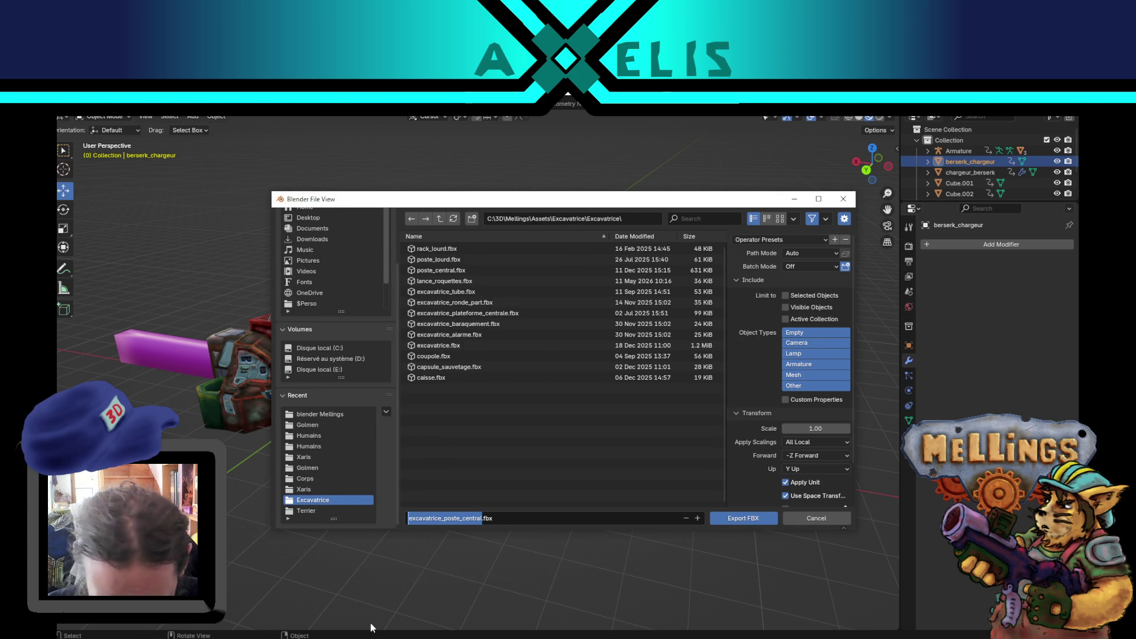
pyautogui.press('BackSpace')
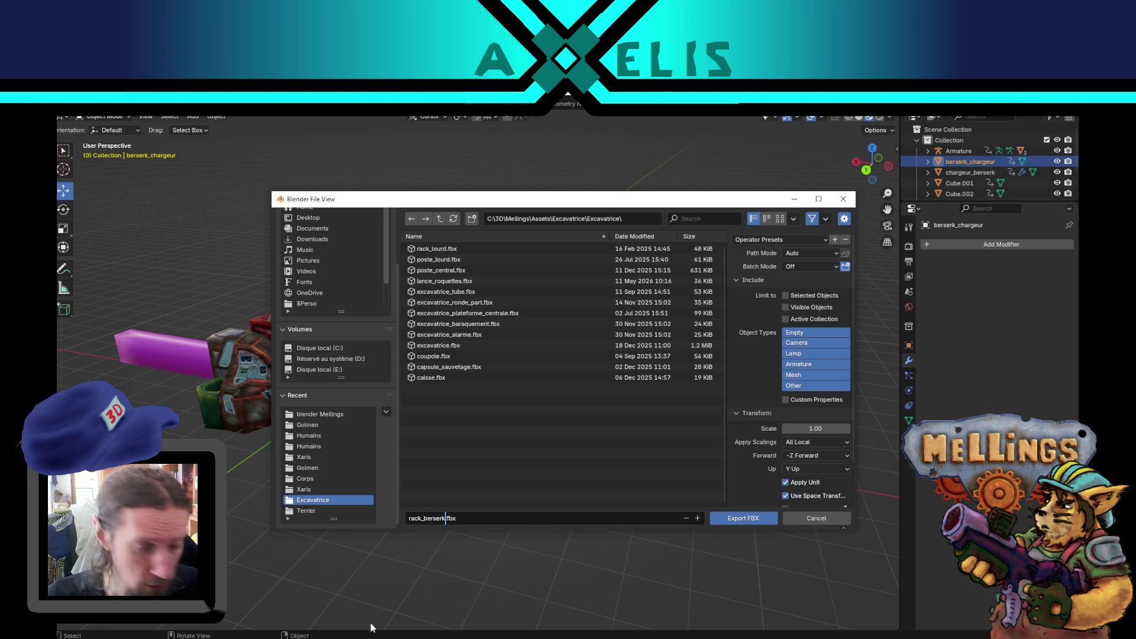
pyautogui.write('rack_berserk')
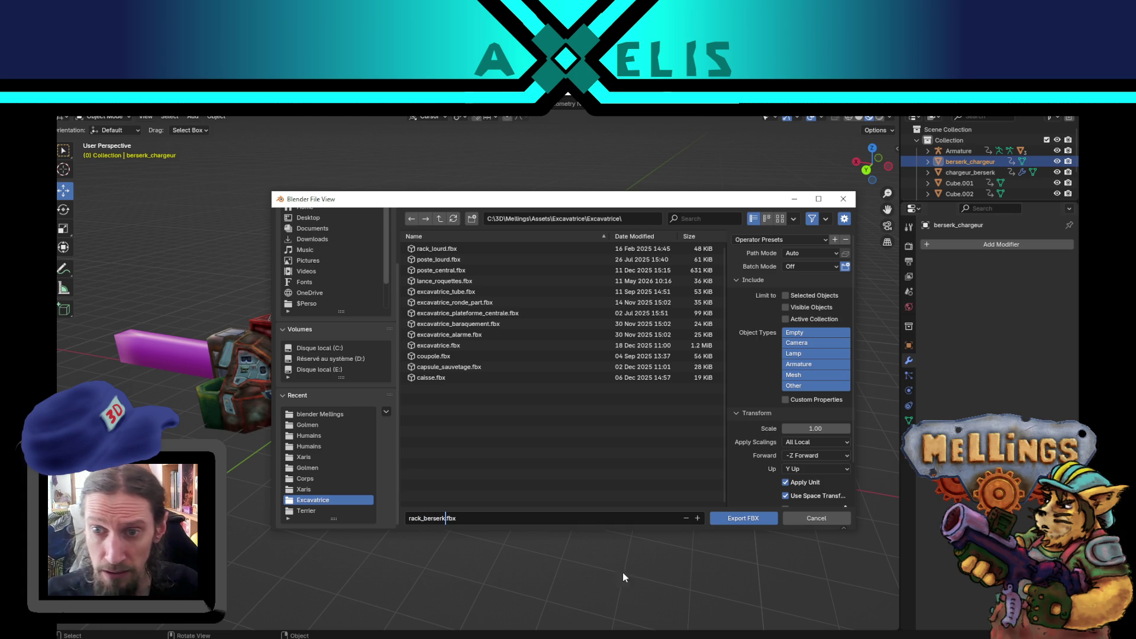
pyautogui.click(817, 373)
pyautogui.click(816, 373)
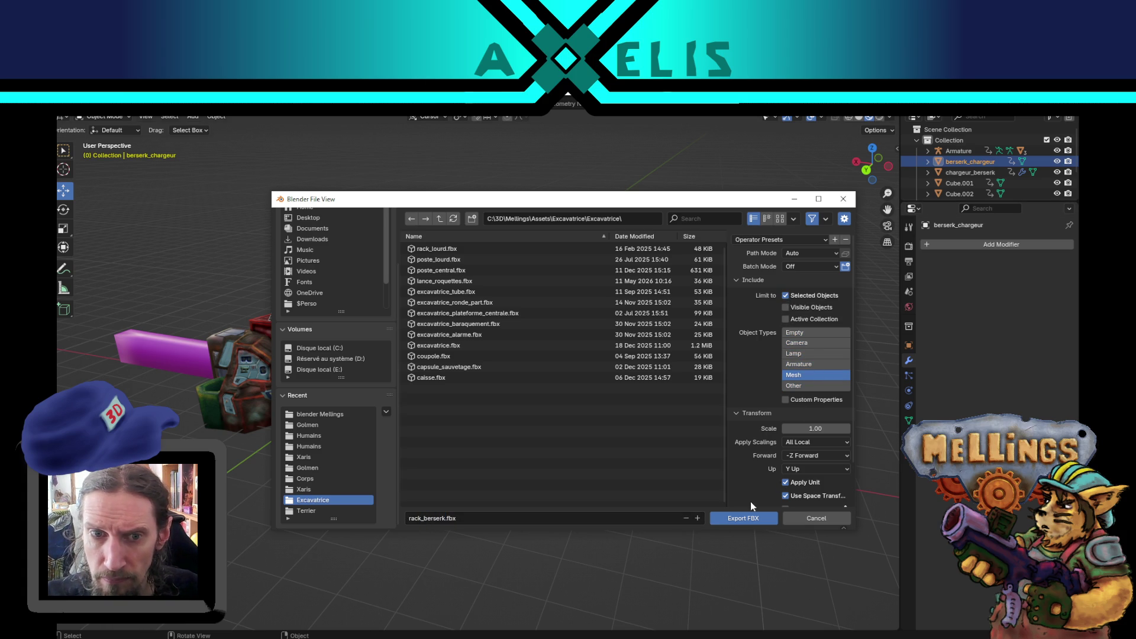
pyautogui.click(748, 518)
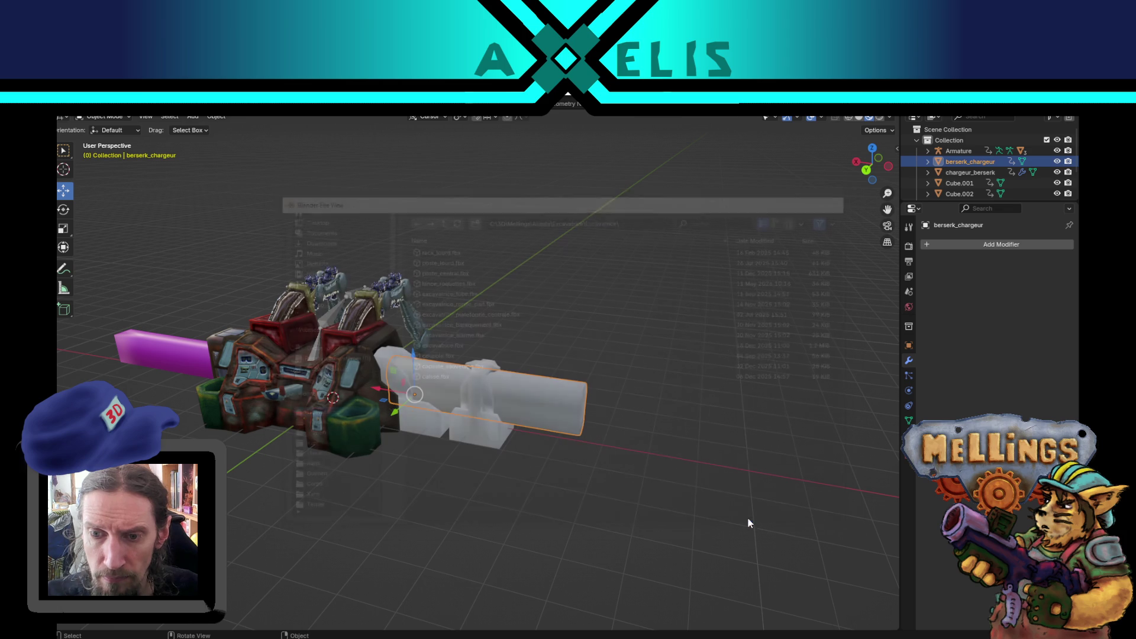
pyautogui.click(416, 428)
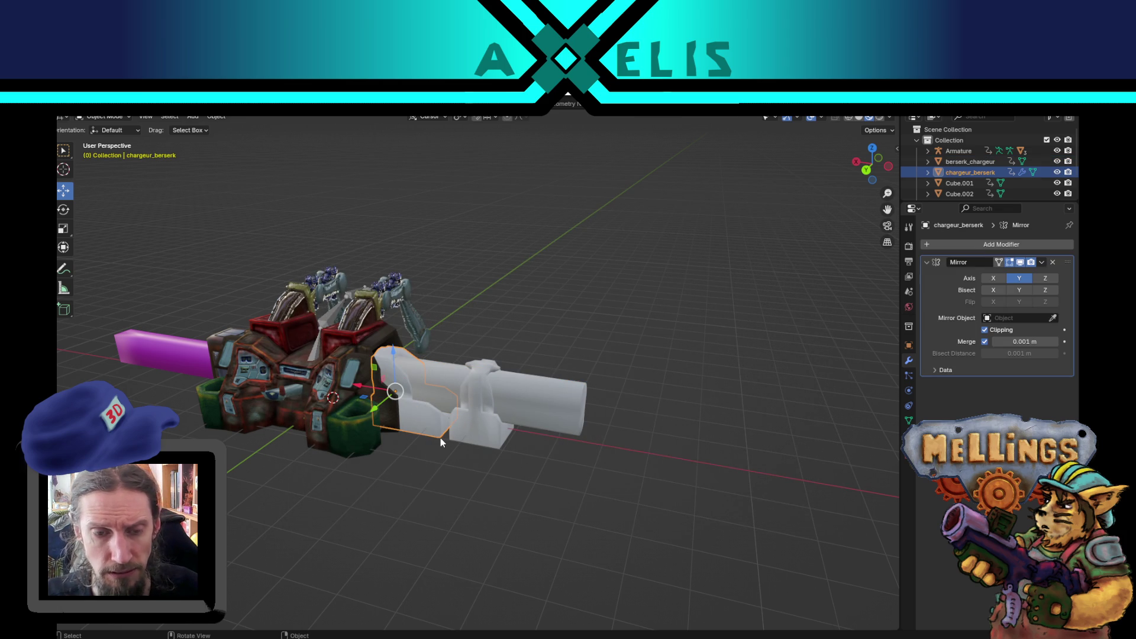
# Export chargeur_berserk as poste_berserk.fbx.
pyautogui.hotkey('shift', 'r')
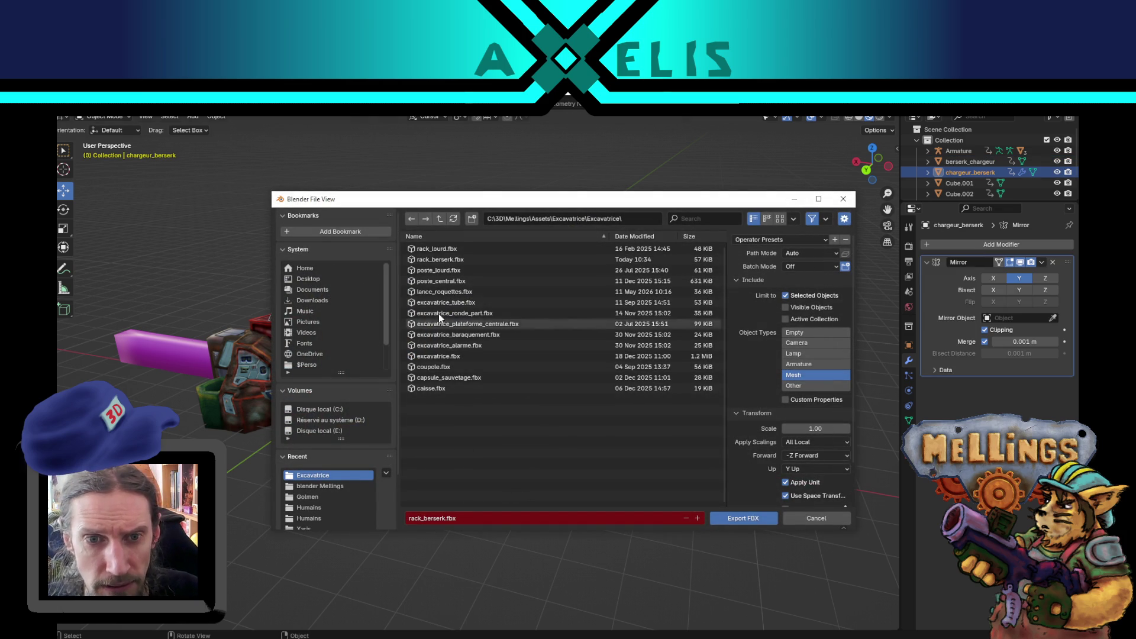
pyautogui.click(437, 519)
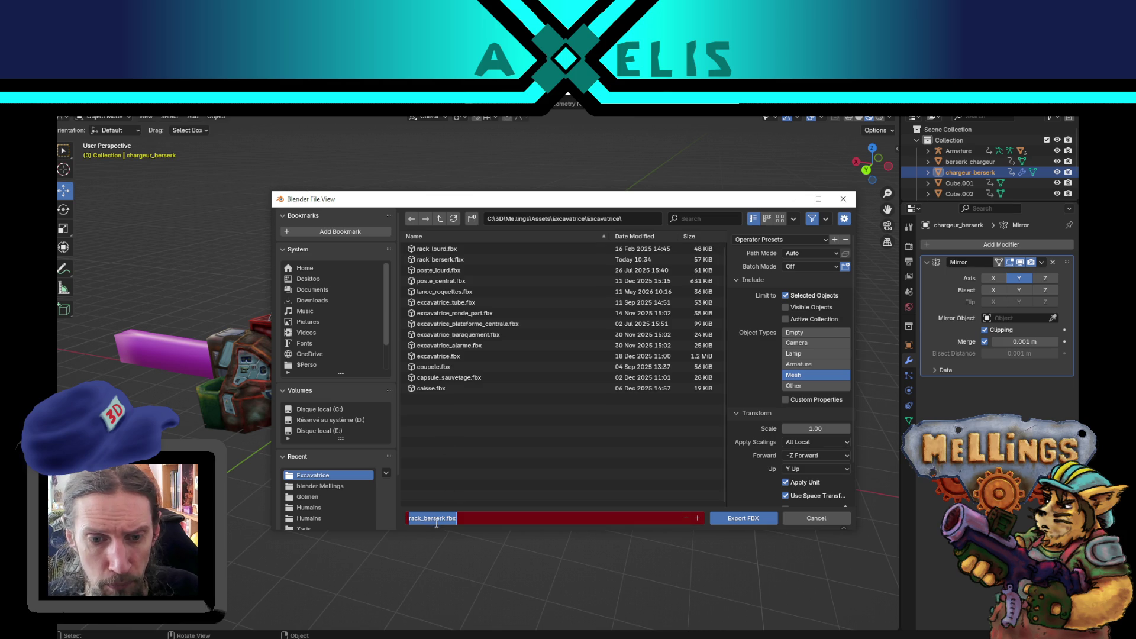
pyautogui.moveTo(418, 518); pyautogui.dragTo(366, 493)
pyautogui.press('Delete')
pyautogui.press('Delete')
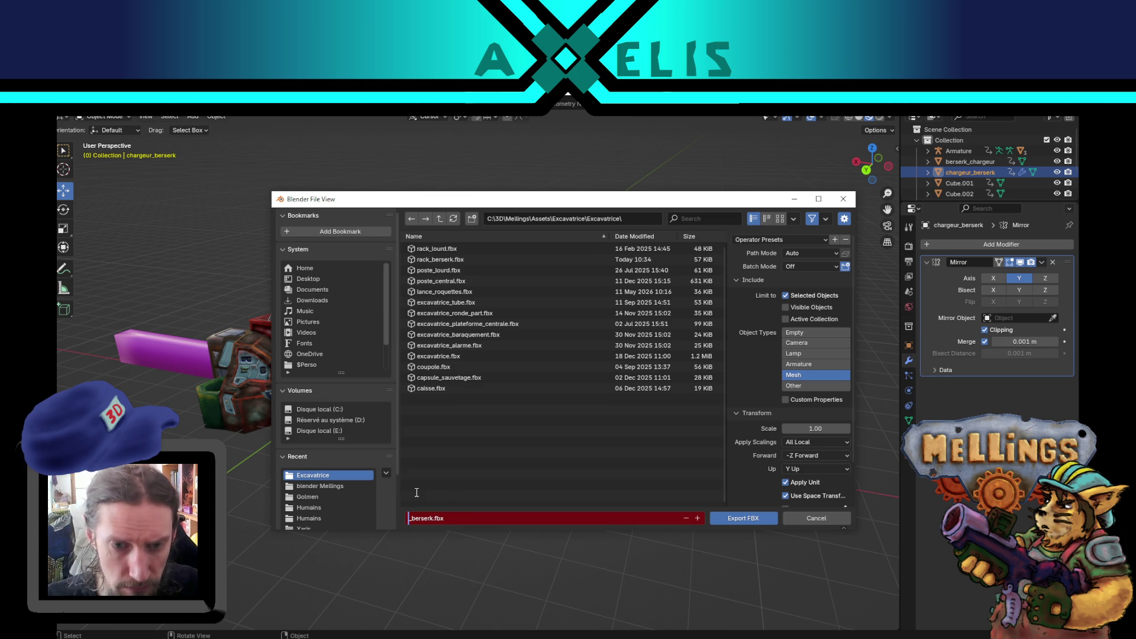
pyautogui.write('poste')
pyautogui.press('Return')
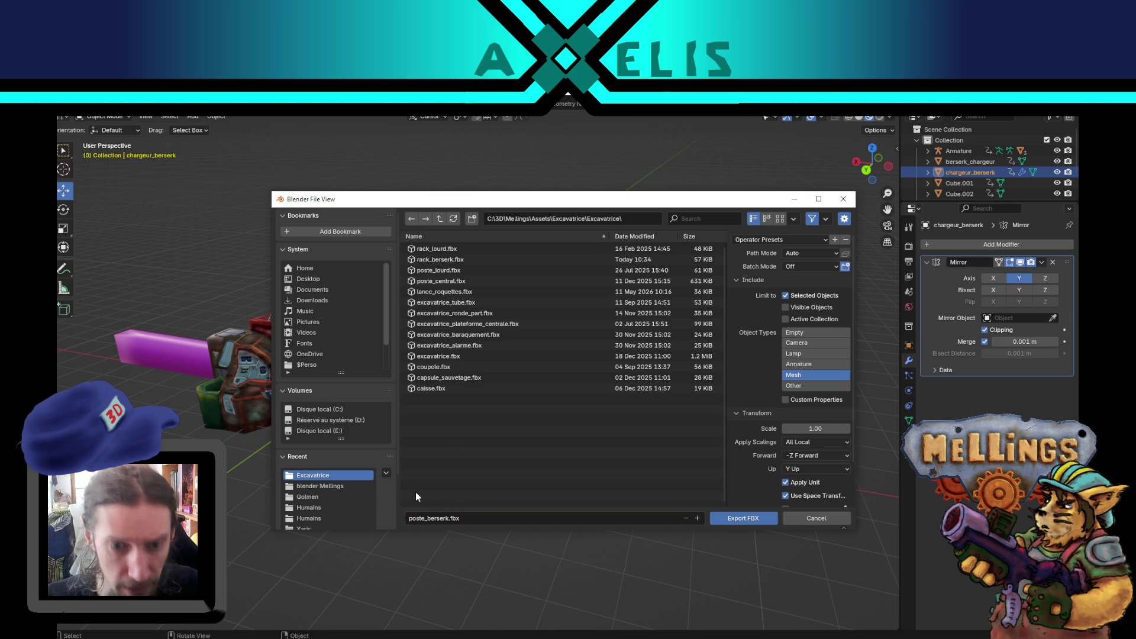
pyautogui.click(736, 519)
# Export niveau_pression_berserk as palier_berserk.fbx into the Excavatrice assets folder.
pyautogui.click(485, 427)
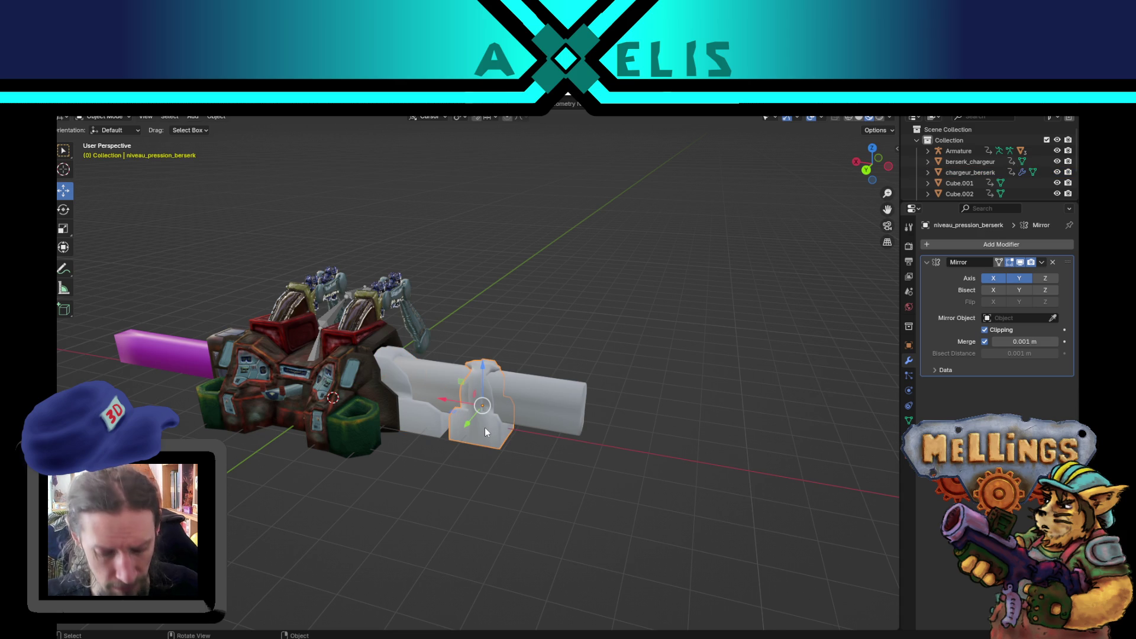
pyautogui.hotkey('shift', 'r')
pyautogui.click(438, 519)
pyautogui.click(426, 519)
pyautogui.press('BackSpace')
pyautogui.press('BackSpace')
pyautogui.press('BackSpace')
pyautogui.write('alier')
pyautogui.press('Return')
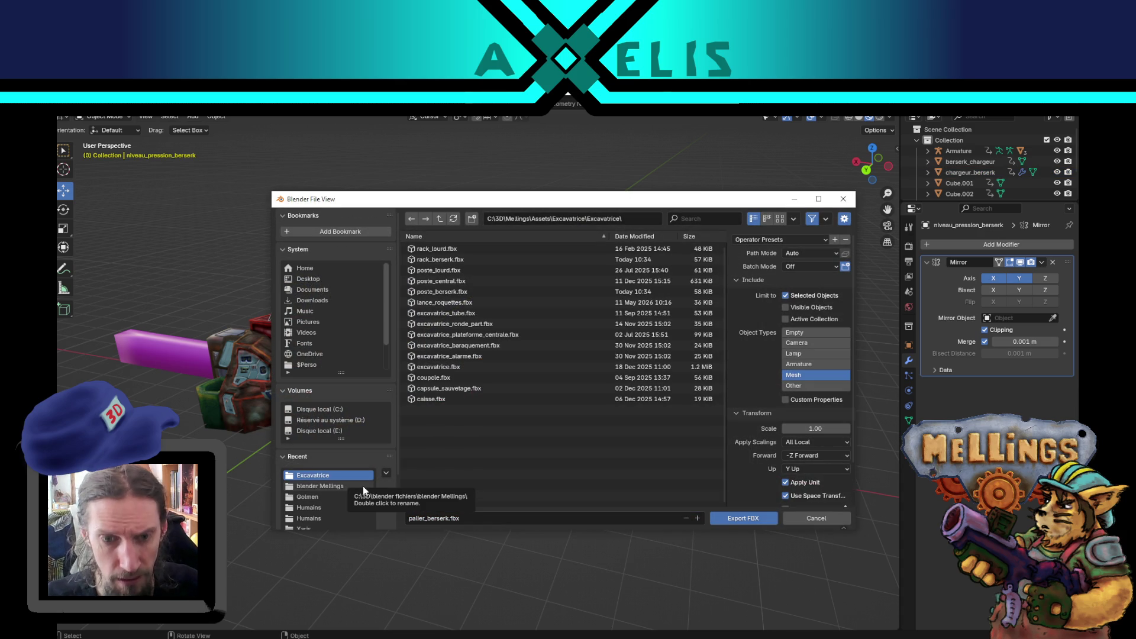
pyautogui.click(363, 487)
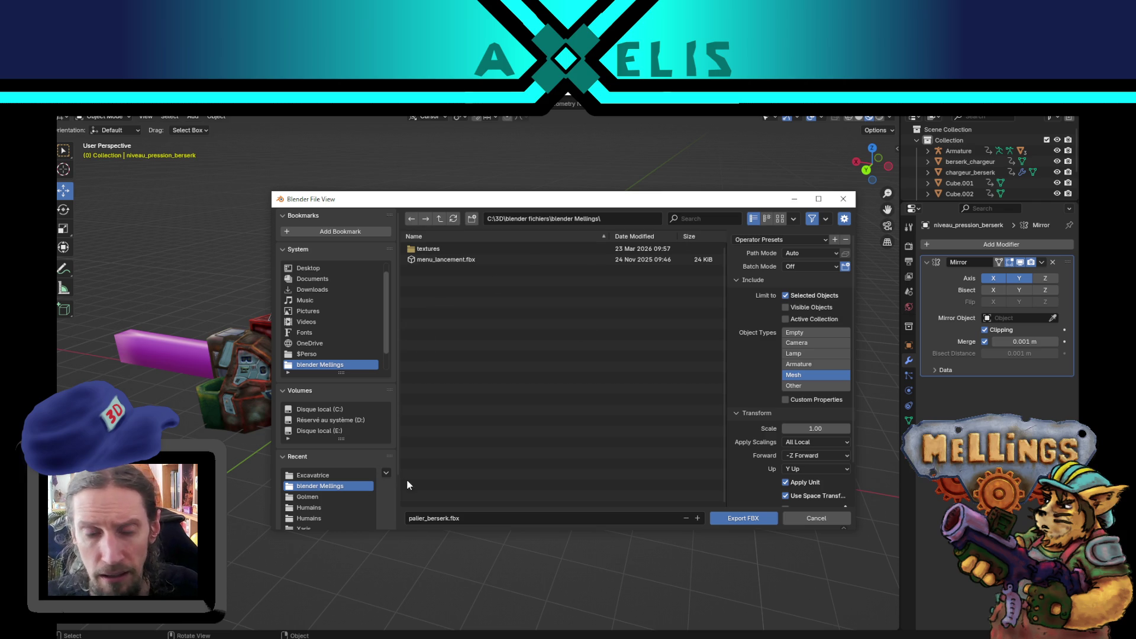
pyautogui.click(330, 475)
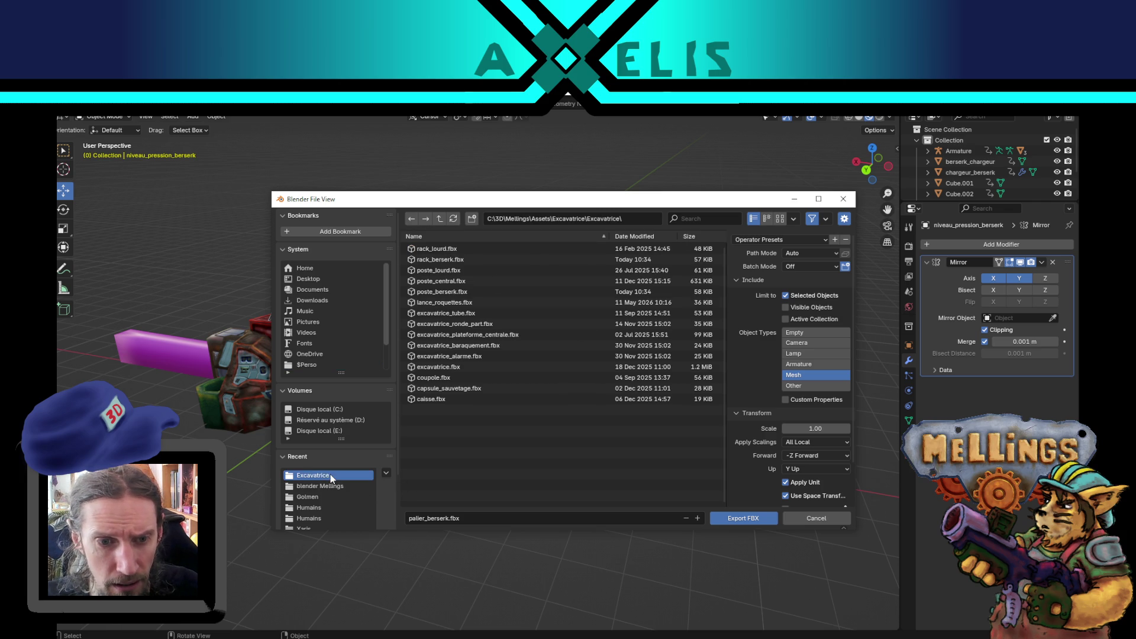
pyautogui.click(759, 518)
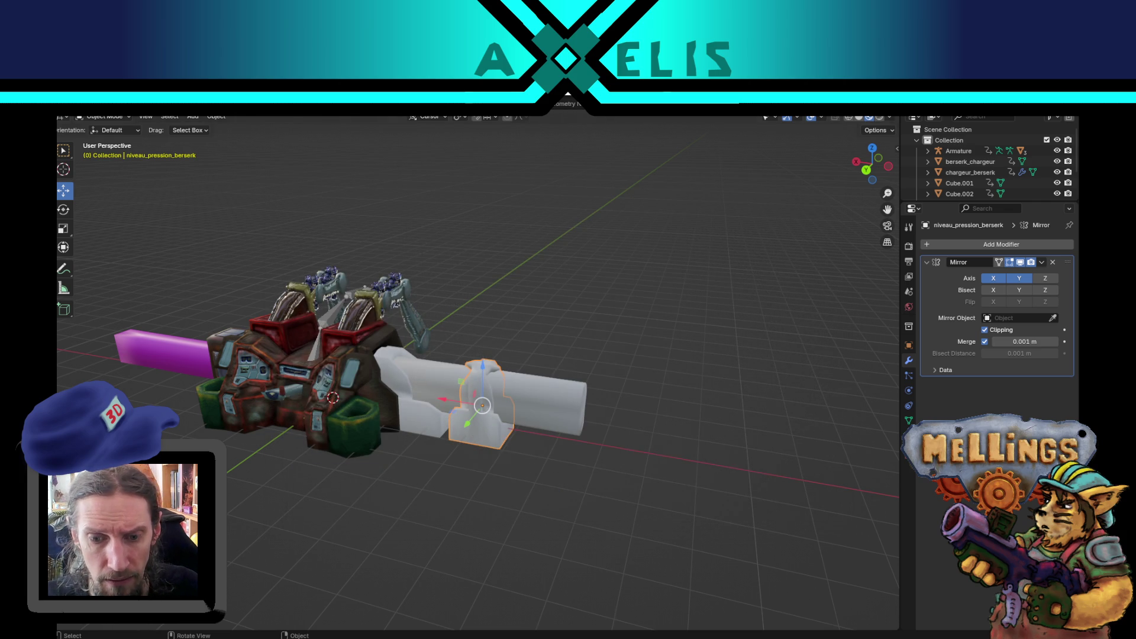
pyautogui.hotkey('alt', 'Tab')
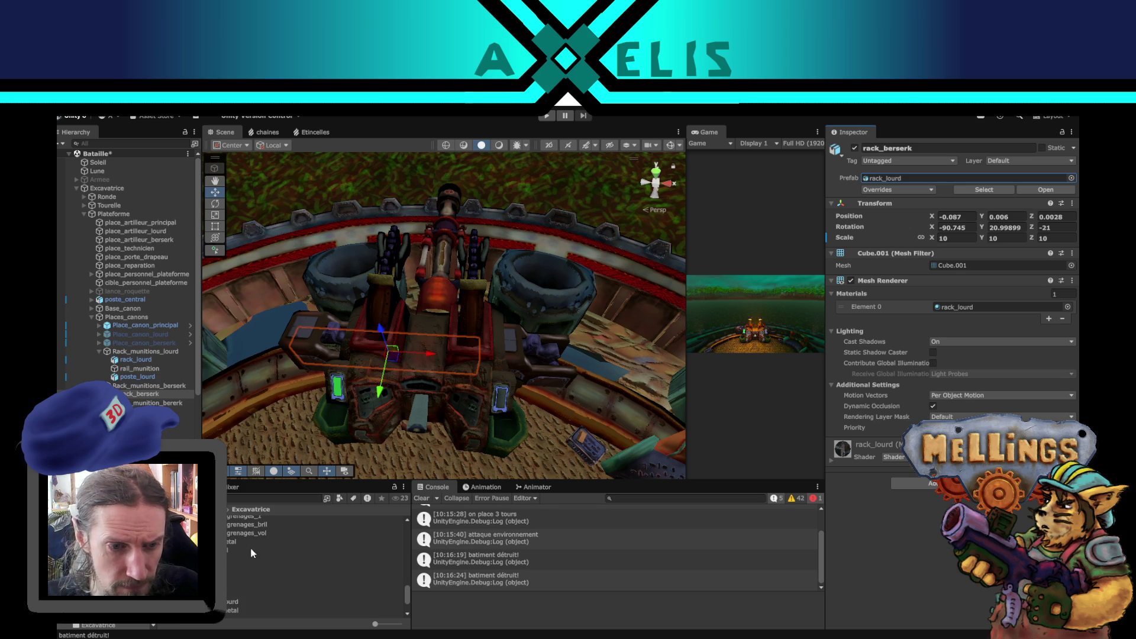
# Place the imported rack_berserk under Rack_munitions_berserk and set its uniform scale to 10.
pyautogui.click(231, 575)
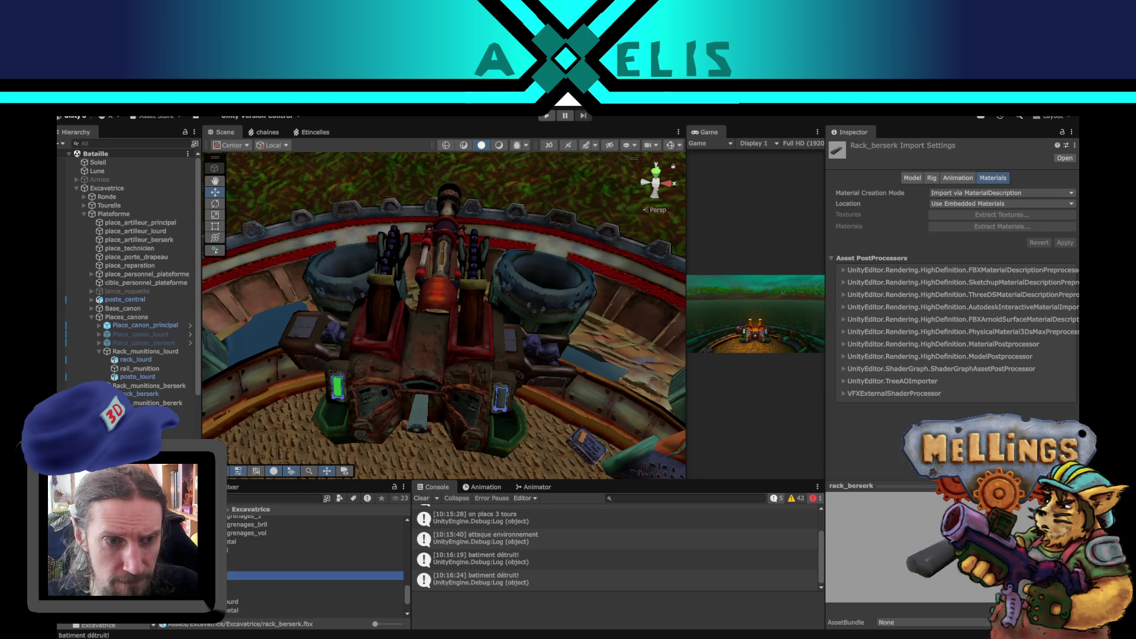
pyautogui.moveTo(231, 575)
pyautogui.mouseDown()
pyautogui.moveTo(155, 540)
pyautogui.moveTo(131, 397)
pyautogui.mouseUp()
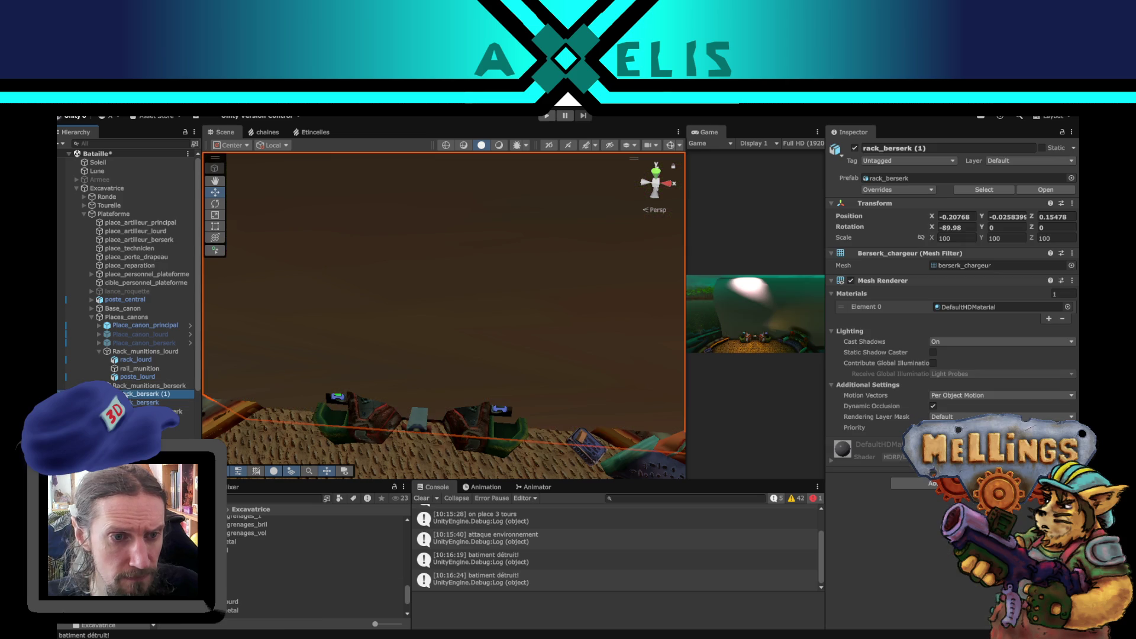
pyautogui.click(921, 237)
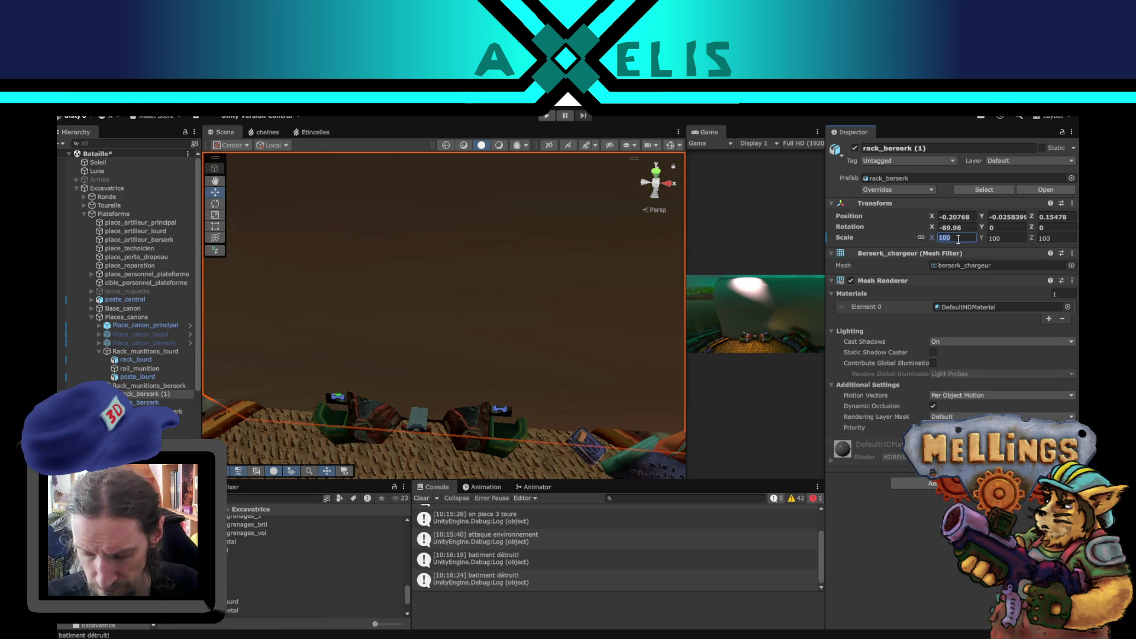
pyautogui.write('10')
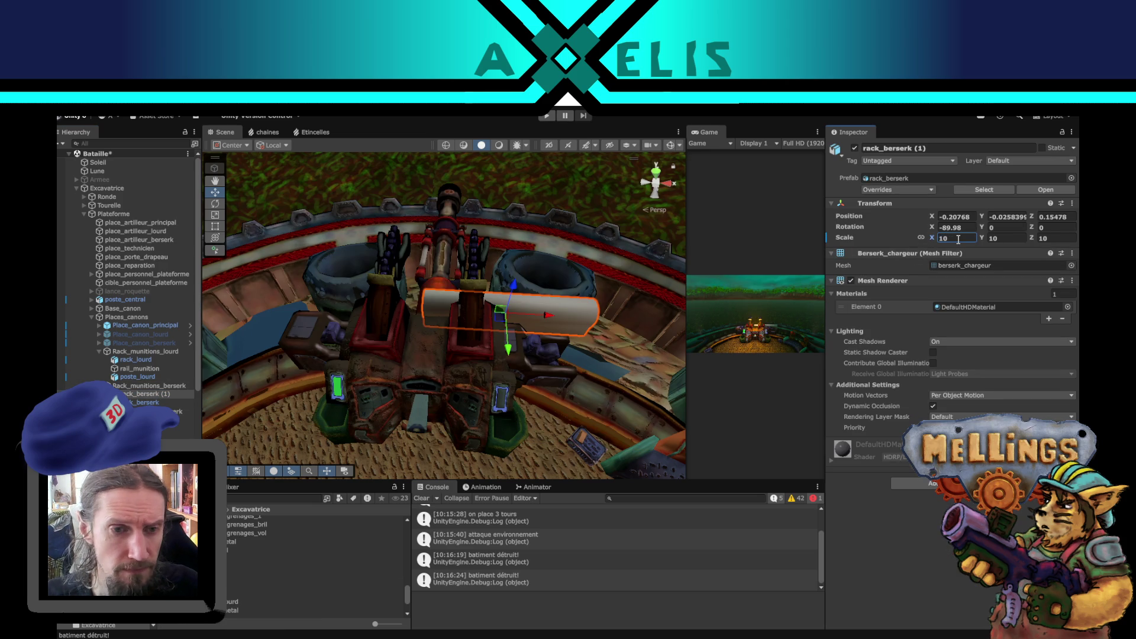
pyautogui.moveTo(545, 337)
pyautogui.mouseDown()
pyautogui.moveTo(300, 361)
pyautogui.moveTo(340, 387)
pyautogui.mouseUp()
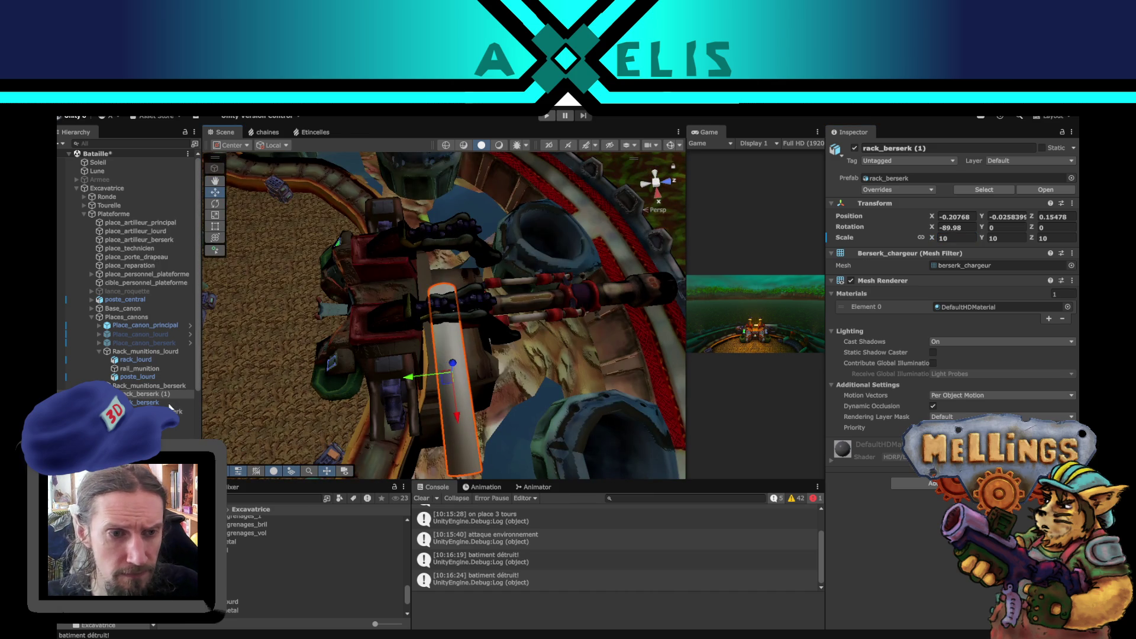
pyautogui.click(345, 376)
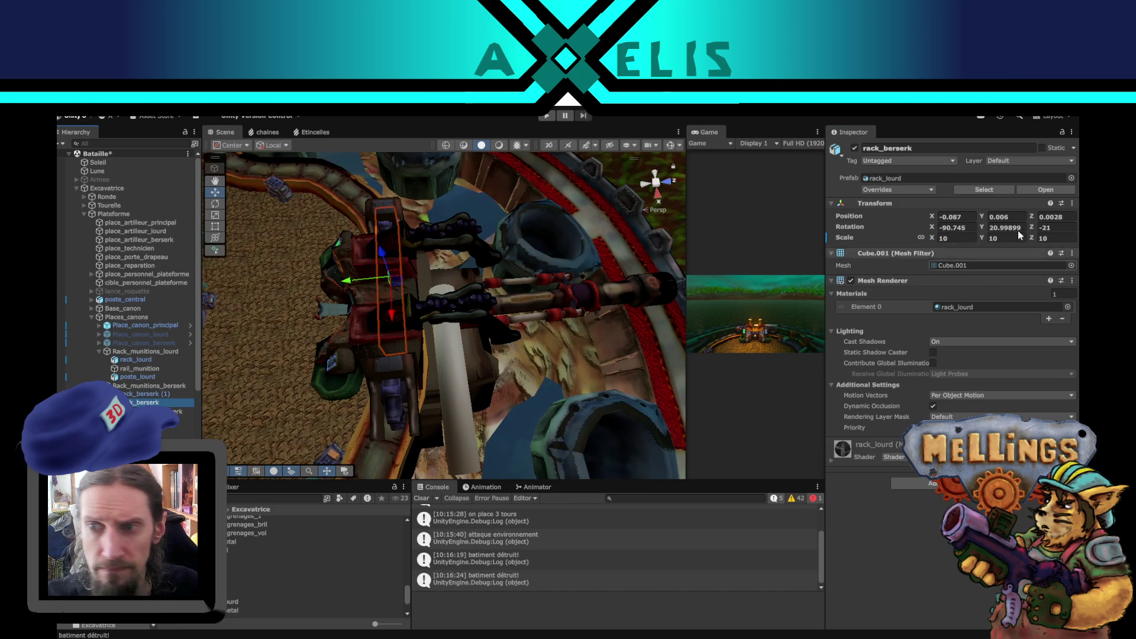
# Copy rack_berserk's world transform, paste it onto the ammo rail by mistake, and undo.
pyautogui.click(1071, 204)
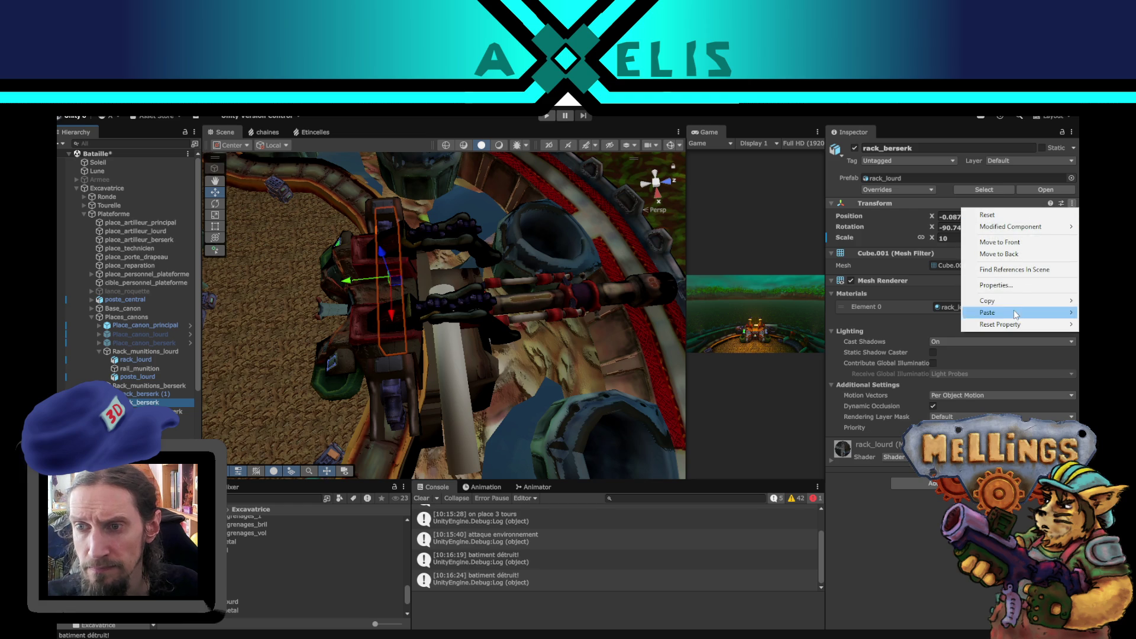
pyautogui.moveTo(1015, 301)
pyautogui.click(897, 342)
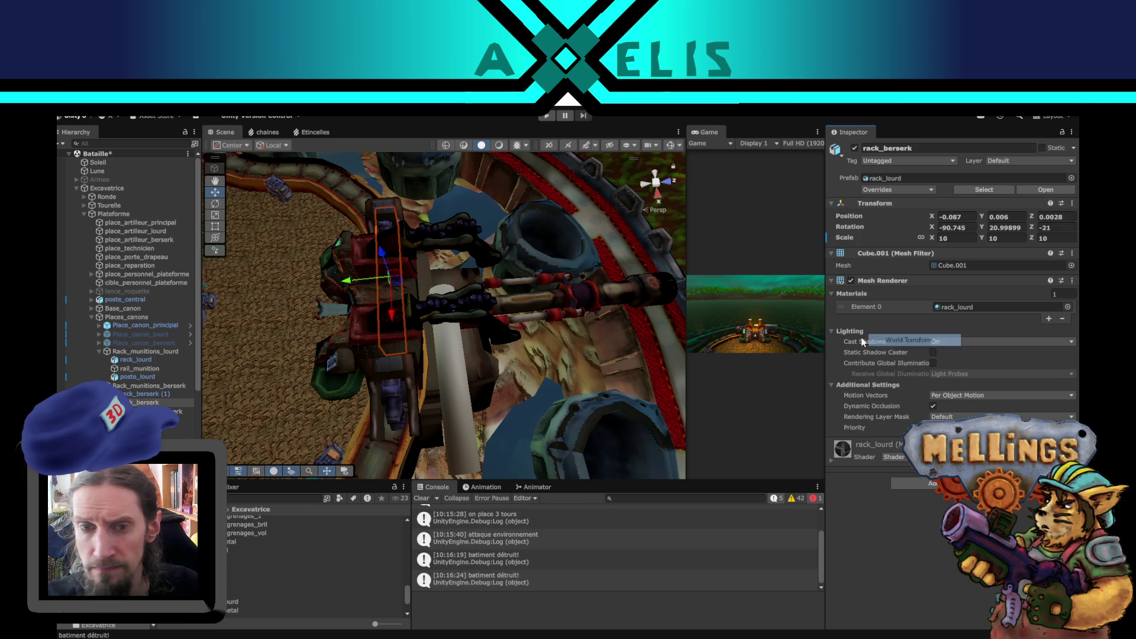
pyautogui.click(177, 412)
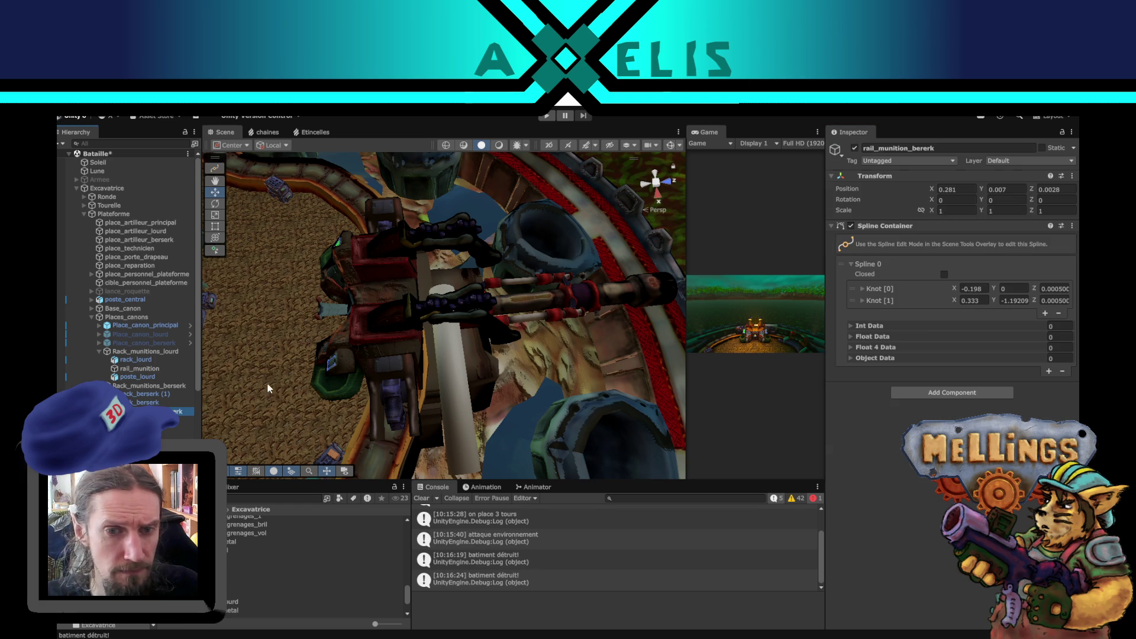
pyautogui.click(1072, 177)
pyautogui.moveTo(1035, 271)
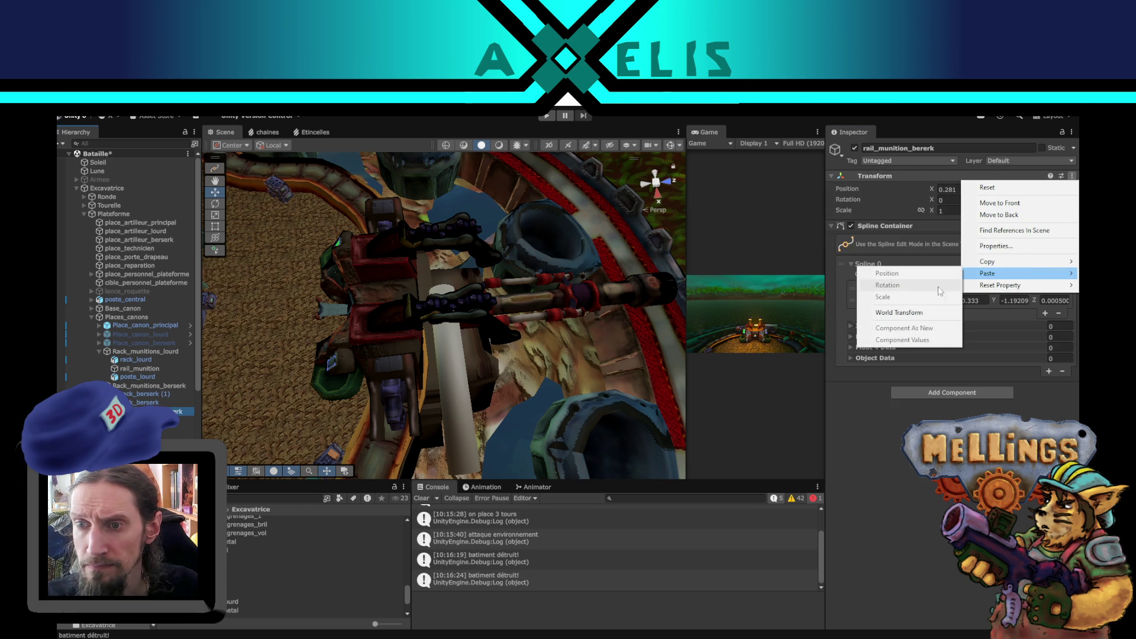
pyautogui.click(896, 313)
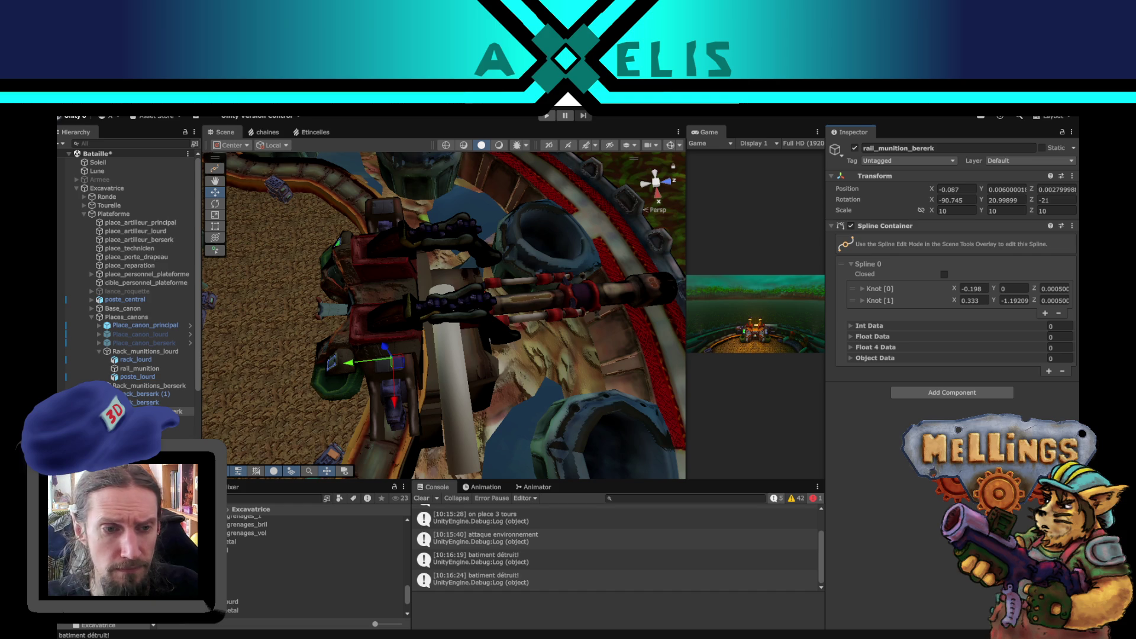
pyautogui.hotkey('ctrl', 'z')
# Copy rack_berserk's world transform again and paste it onto rack_berserk (1).
pyautogui.click(160, 403)
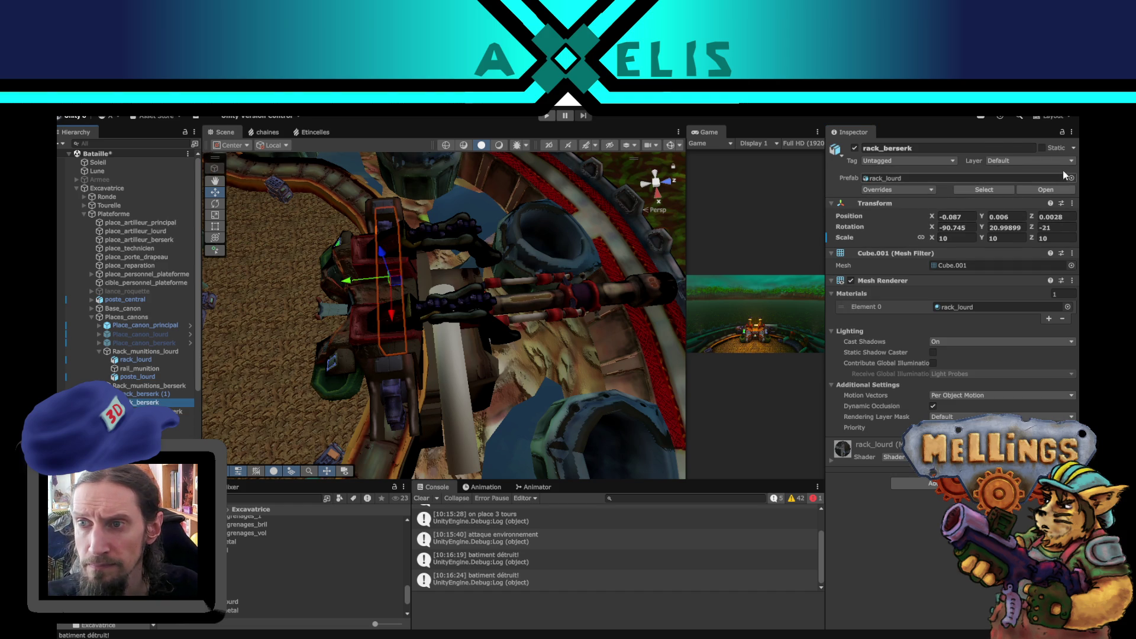
pyautogui.click(1072, 203)
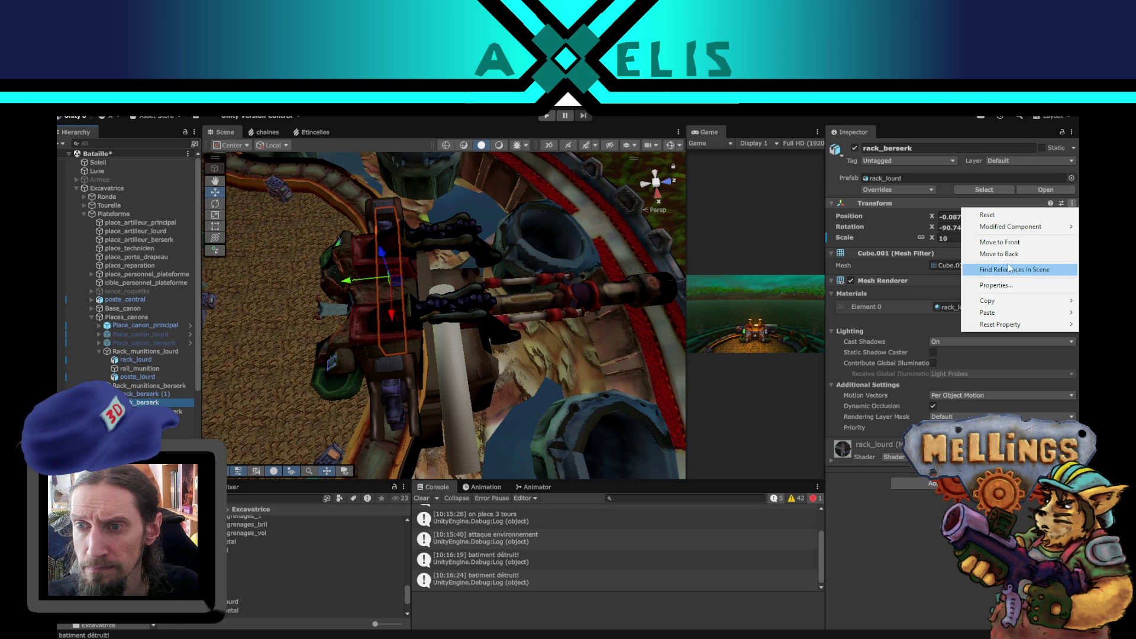
pyautogui.moveTo(1020, 303)
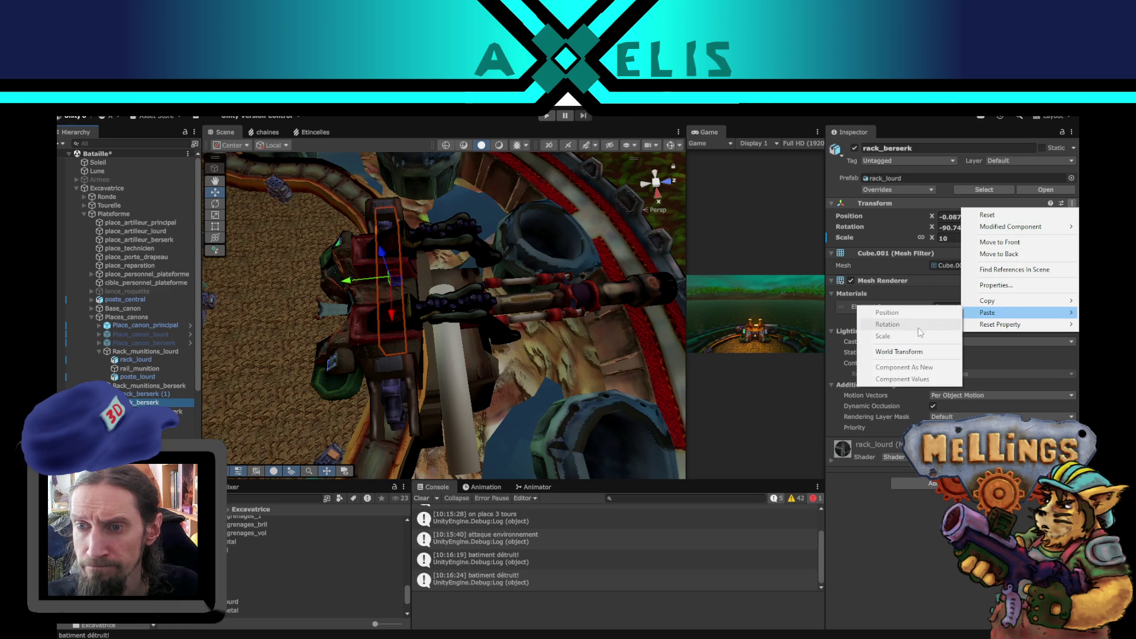
pyautogui.click(905, 351)
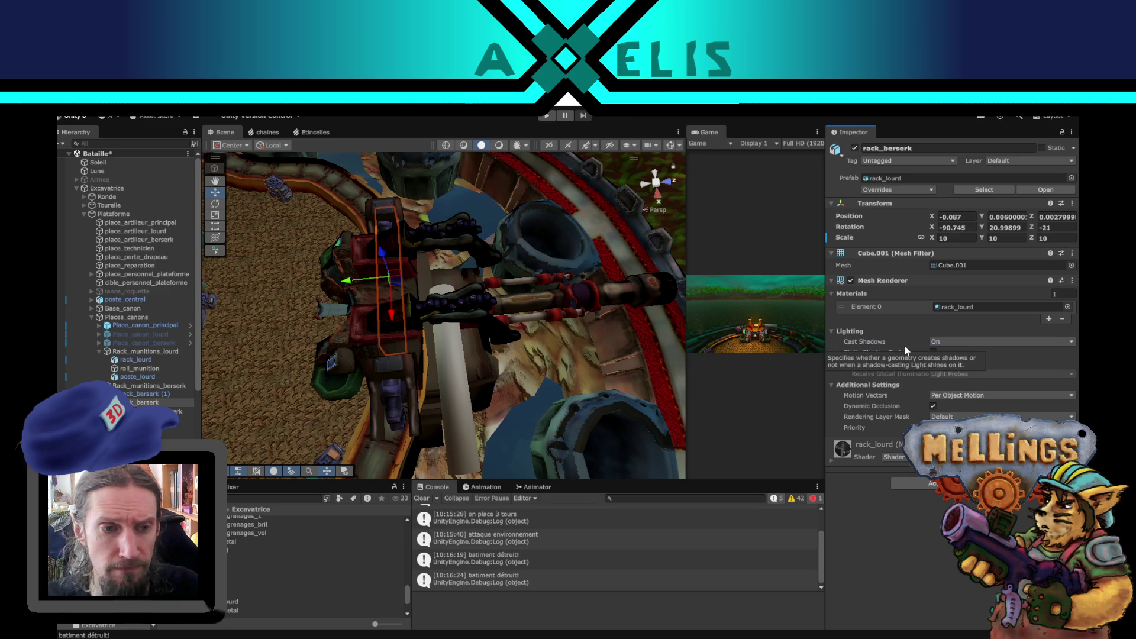
pyautogui.click(150, 392)
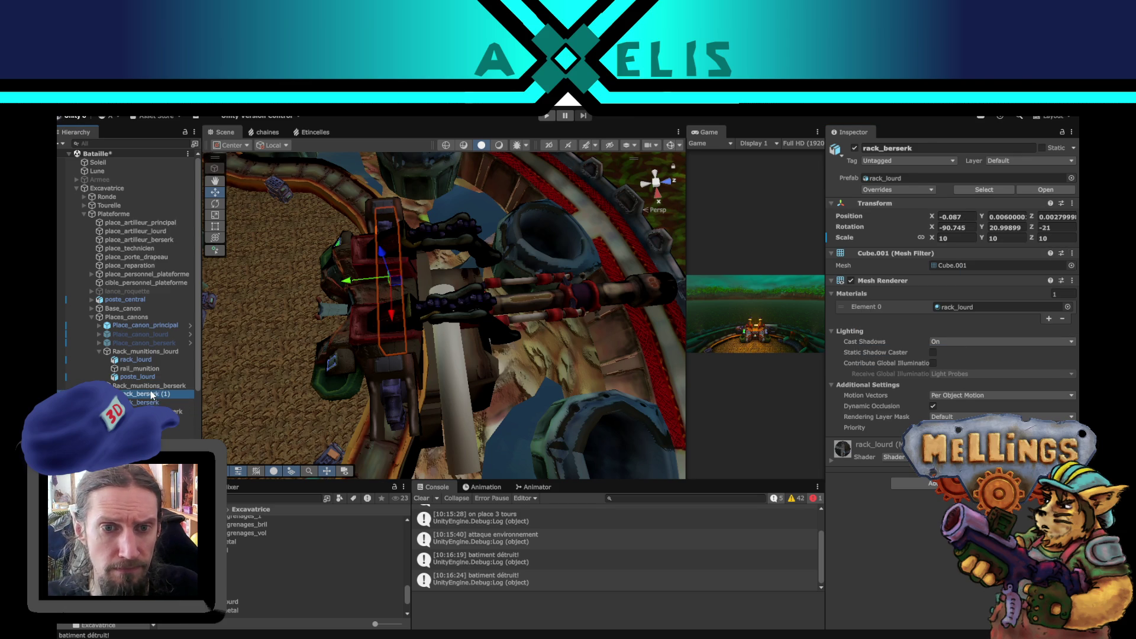
pyautogui.click(161, 403)
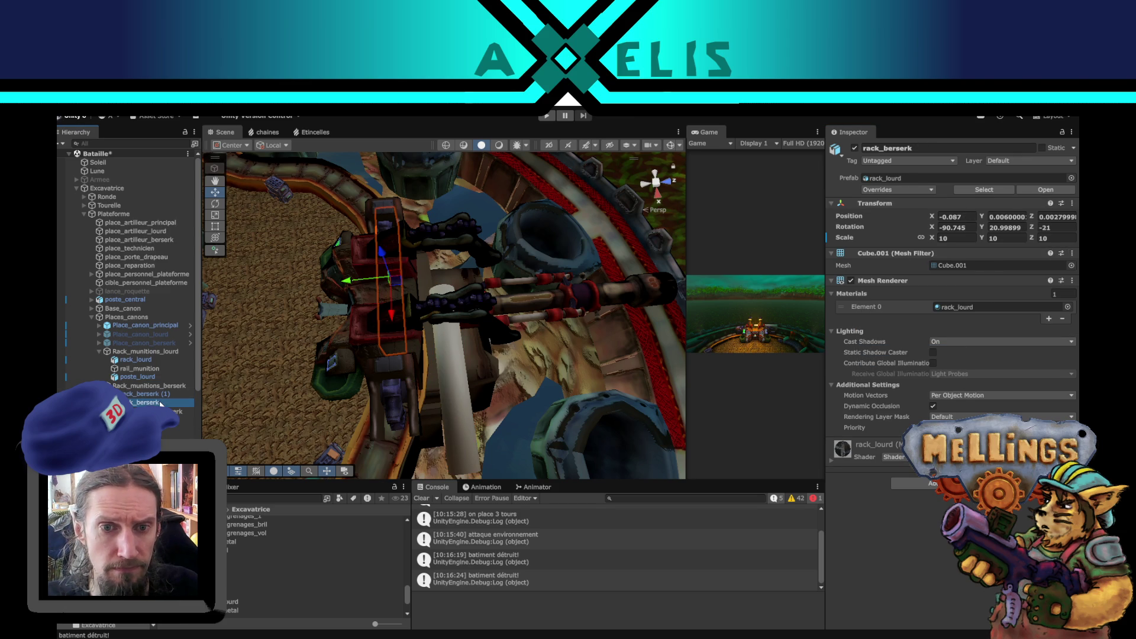
pyautogui.click(168, 392)
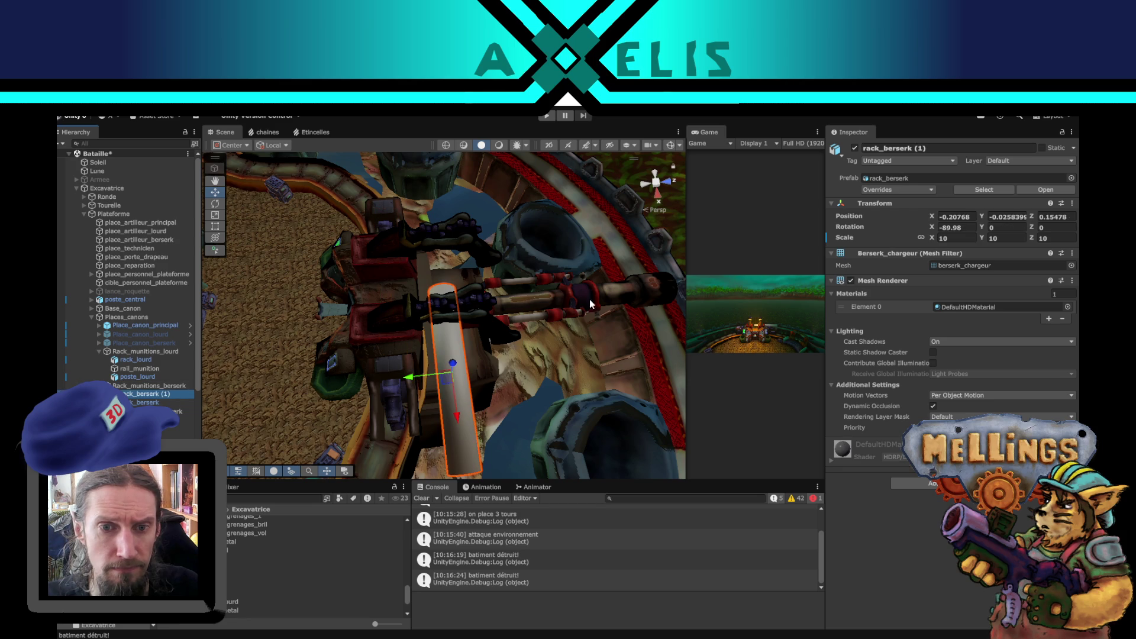
pyautogui.click(1073, 204)
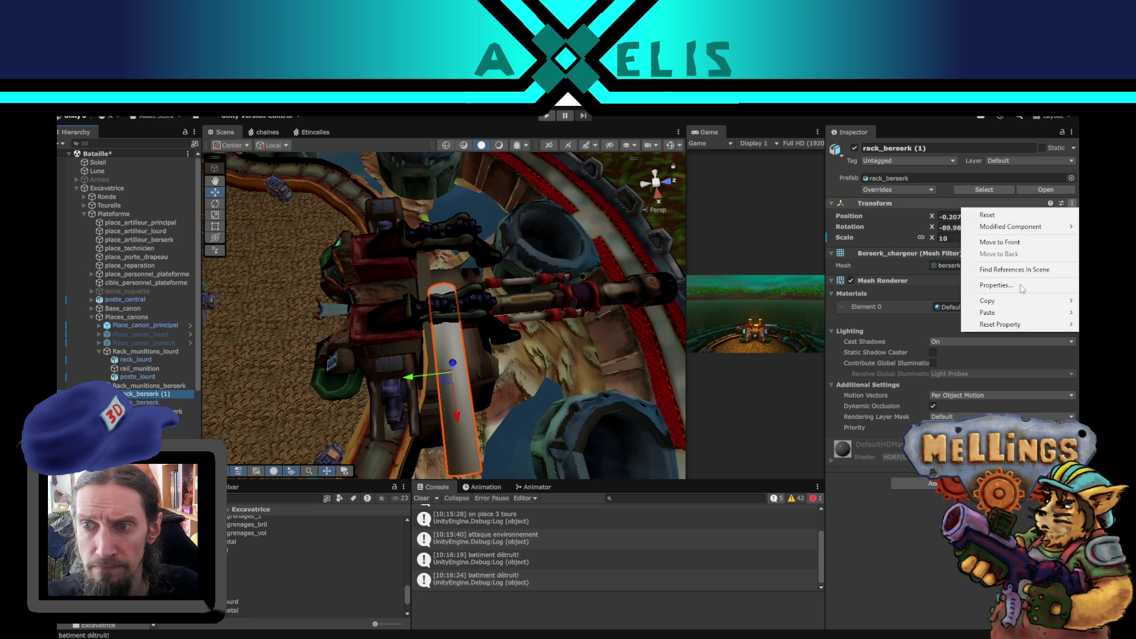
pyautogui.moveTo(983, 315)
pyautogui.click(896, 353)
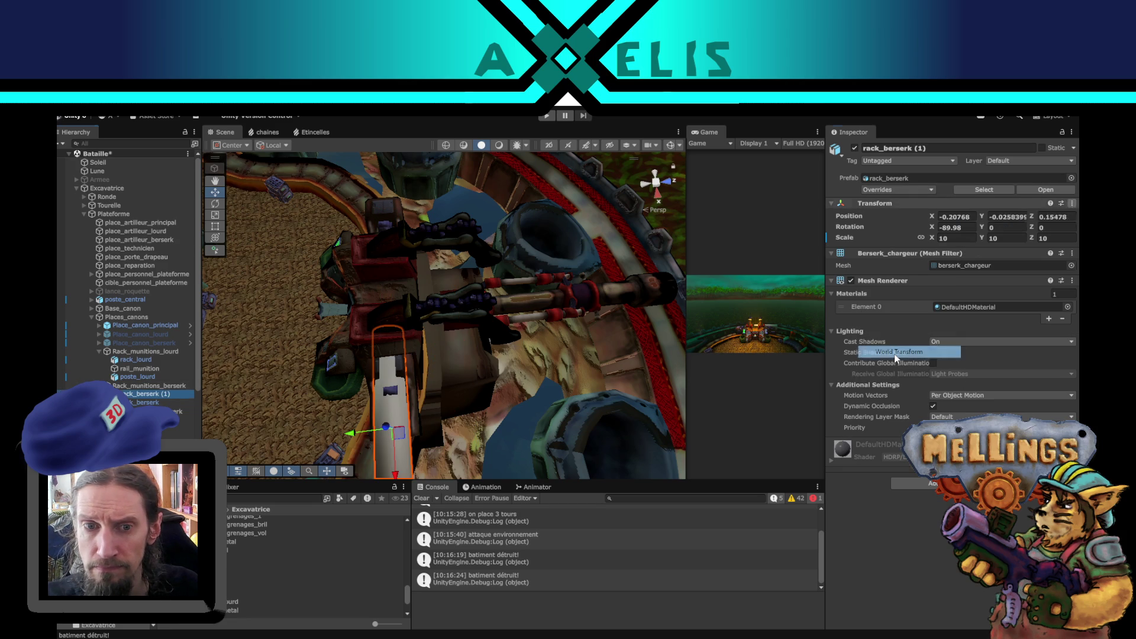
pyautogui.moveTo(310, 318); pyautogui.dragTo(313, 369)
pyautogui.click(153, 400)
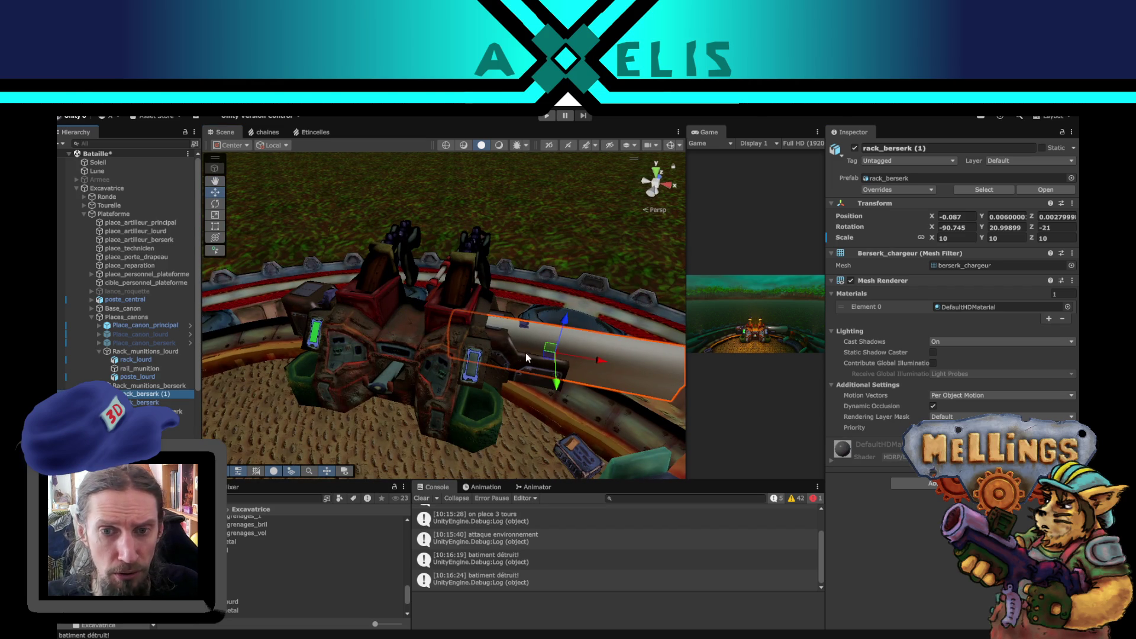
# Slide rack_berserk (1) along X to about -0.401, check from above, then view Blender's cannon.
pyautogui.moveTo(596, 360)
pyautogui.mouseDown()
pyautogui.moveTo(456, 337)
pyautogui.moveTo(379, 344)
pyautogui.moveTo(254, 311)
pyautogui.moveTo(482, 404)
pyautogui.moveTo(418, 453)
pyautogui.mouseUp()
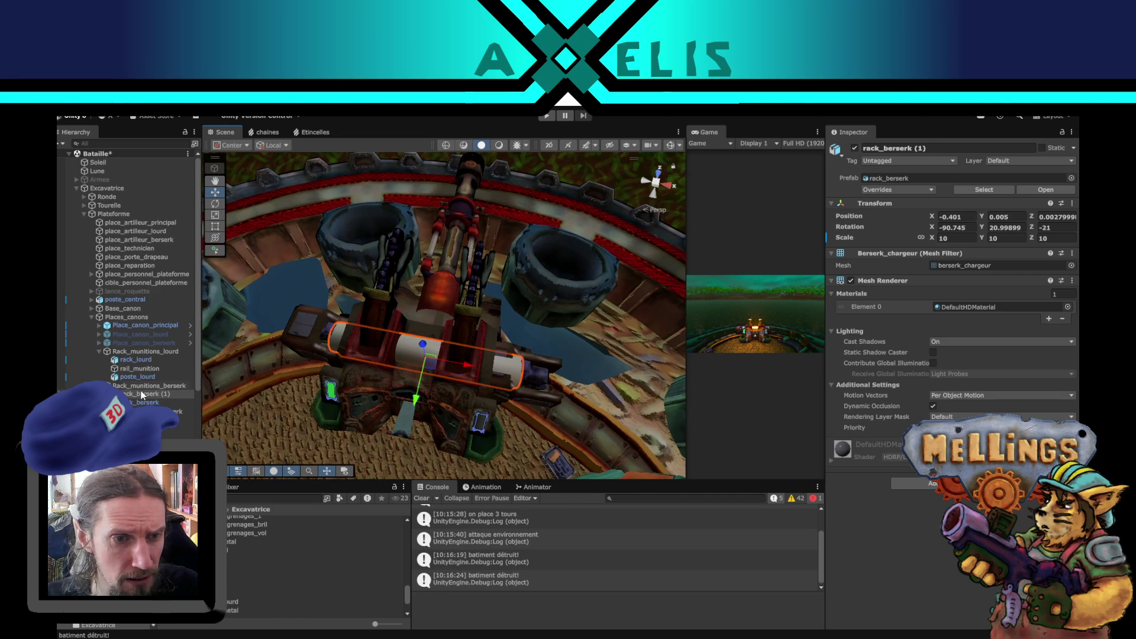
pyautogui.scroll(3, 426, 381)
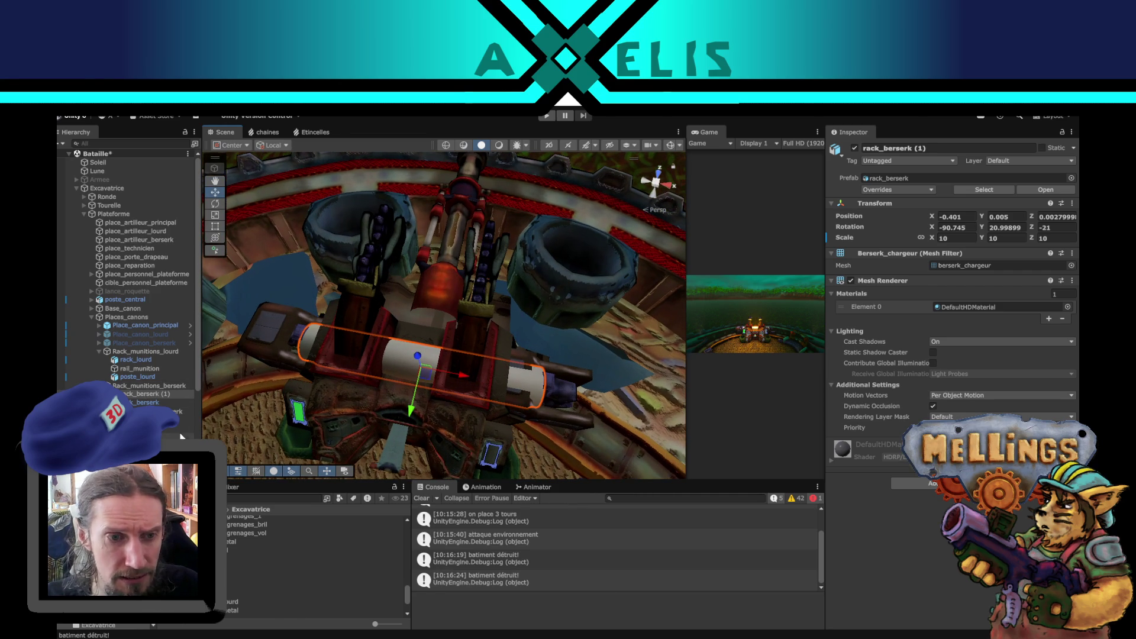
pyautogui.moveTo(468, 416)
pyautogui.mouseDown()
pyautogui.moveTo(403, 349)
pyautogui.moveTo(346, 335)
pyautogui.moveTo(278, 278)
pyautogui.moveTo(562, 293)
pyautogui.mouseUp()
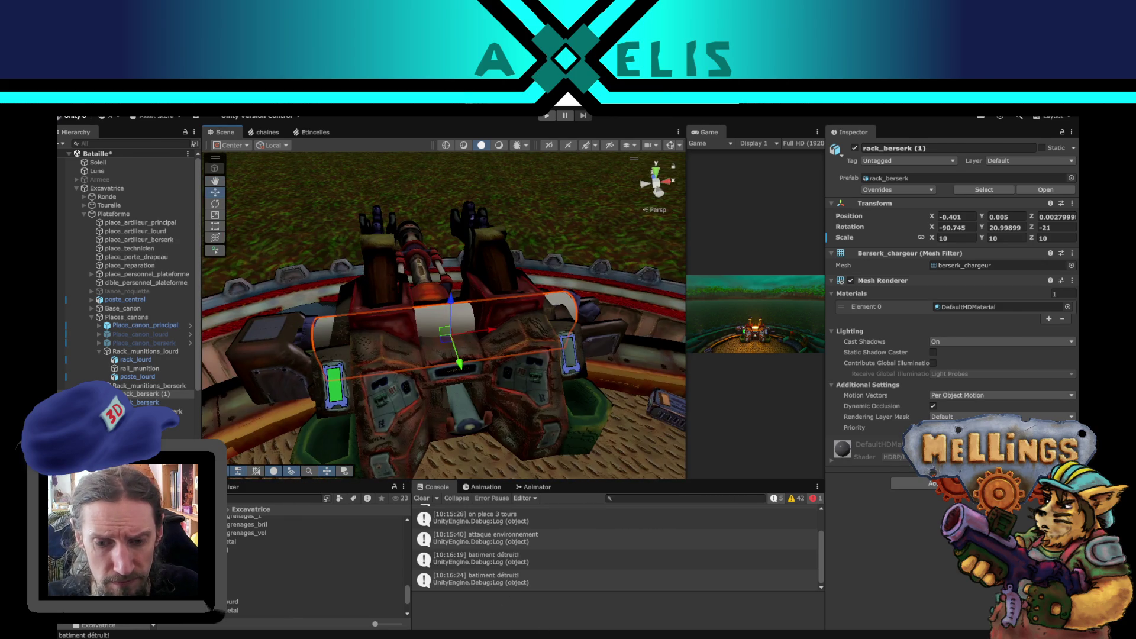
pyautogui.hotkey('alt', 'Tab')
pyautogui.moveTo(462, 386)
pyautogui.mouseDown()
pyautogui.moveTo(453, 350)
pyautogui.moveTo(332, 406)
pyautogui.moveTo(502, 413)
pyautogui.mouseUp()
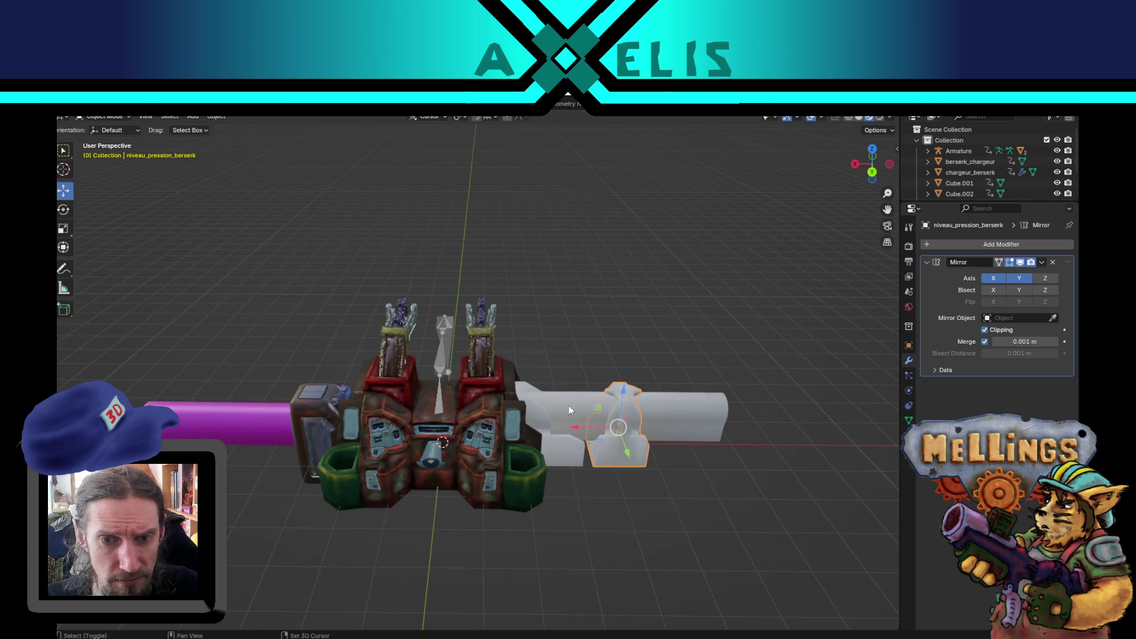
# Move berserk_chargeur sideways with an X-constrained grab, then stretch the cannon barrel longer.
pyautogui.click(686, 401)
pyautogui.press('g')
pyautogui.press('x')
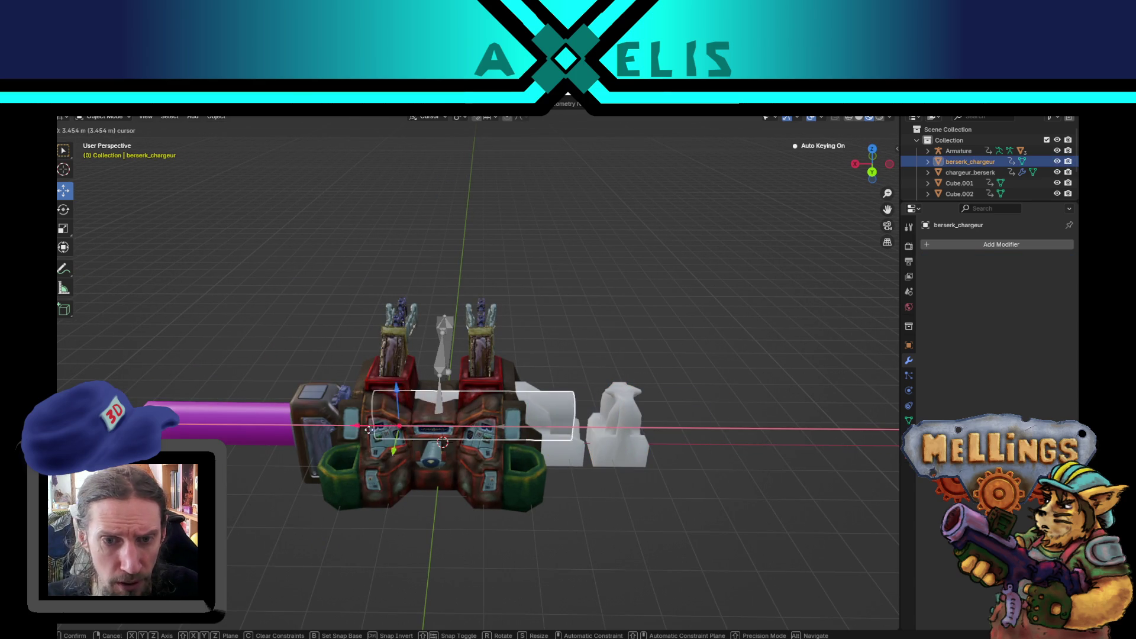
pyautogui.click(400, 454)
pyautogui.scroll(3, 415, 462)
pyautogui.moveTo(387, 534)
pyautogui.mouseDown()
pyautogui.moveTo(516, 428)
pyautogui.moveTo(517, 446)
pyautogui.moveTo(555, 452)
pyautogui.mouseUp()
pyautogui.moveTo(553, 447)
pyautogui.mouseDown()
pyautogui.moveTo(571, 462)
pyautogui.moveTo(539, 400)
pyautogui.moveTo(513, 409)
pyautogui.moveTo(517, 422)
pyautogui.moveTo(581, 447)
pyautogui.moveTo(581, 471)
pyautogui.moveTo(575, 422)
pyautogui.moveTo(332, 417)
pyautogui.moveTo(435, 455)
pyautogui.moveTo(423, 491)
pyautogui.moveTo(372, 474)
pyautogui.moveTo(421, 493)
pyautogui.moveTo(445, 483)
pyautogui.moveTo(418, 469)
pyautogui.mouseUp()
pyautogui.scroll(5, 538, 400)
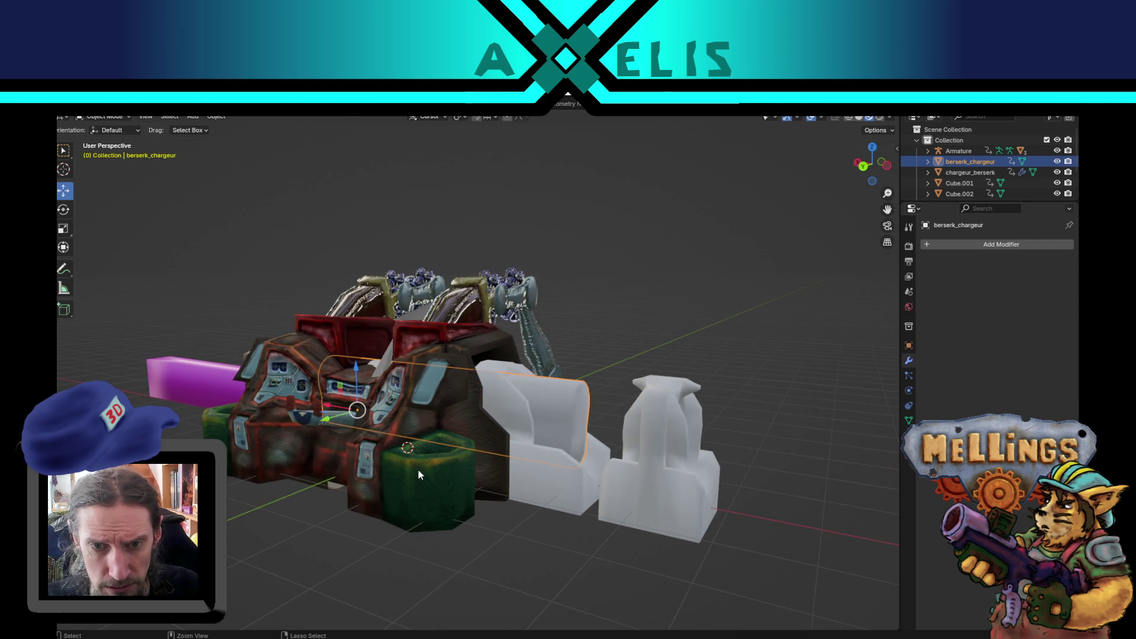
pyautogui.hotkey('ctrl', 'z')
pyautogui.click(495, 509)
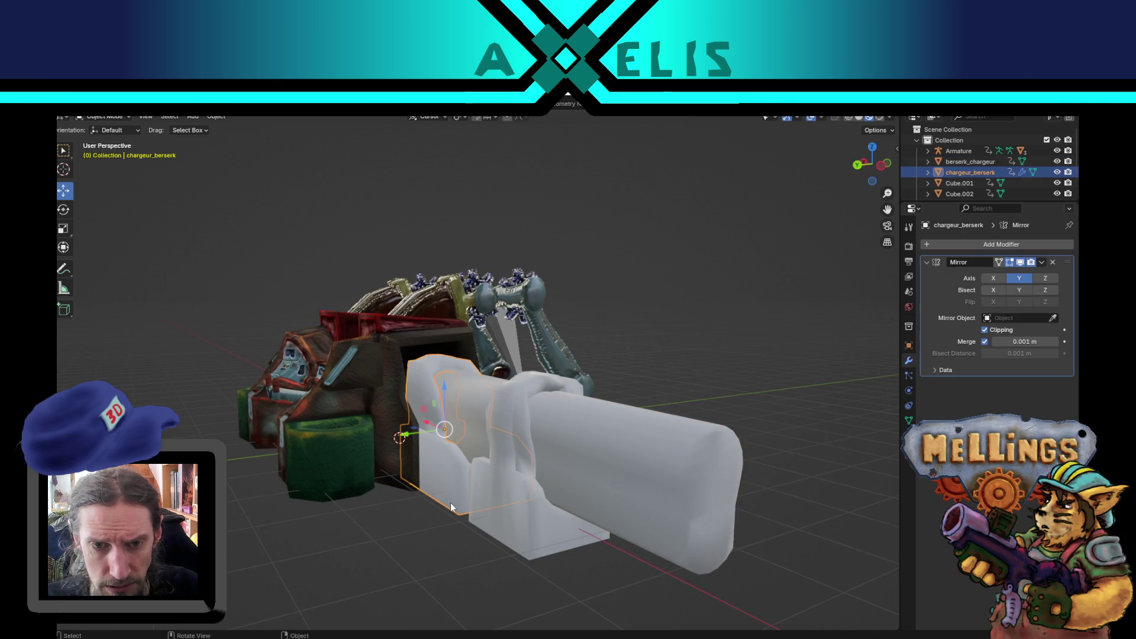
# Shorten niveau_pression_berserk by raising its bottom edge loops, then lower the mesh along Z.
pyautogui.press('Tab')
pyautogui.moveTo(559, 484)
pyautogui.mouseDown()
pyautogui.moveTo(600, 442)
pyautogui.moveTo(646, 347)
pyautogui.mouseUp()
pyautogui.press('2')
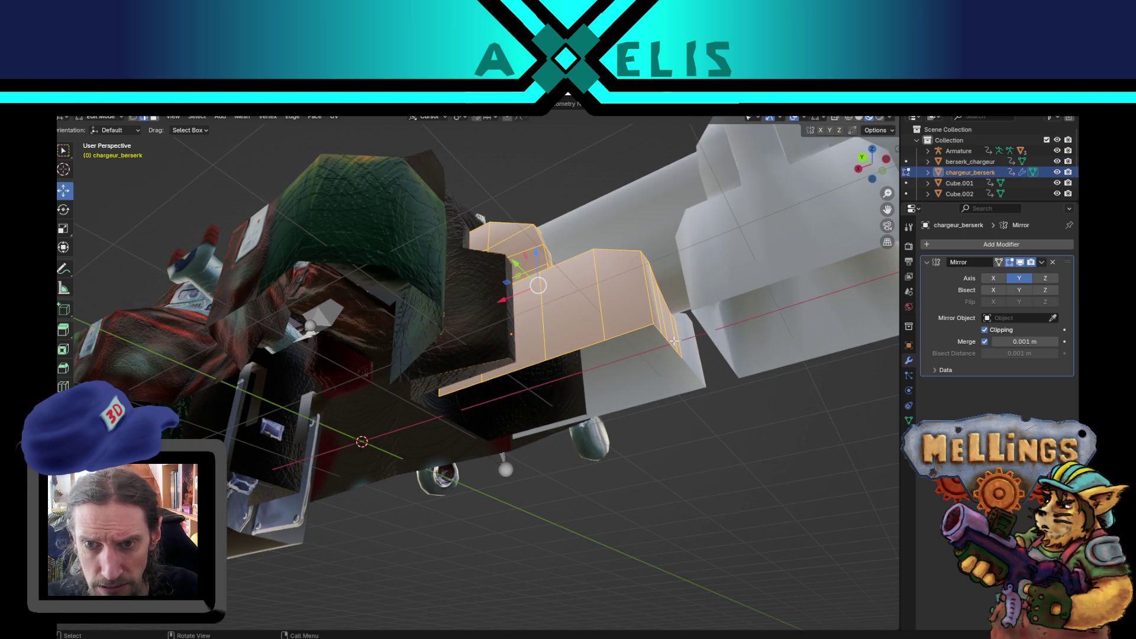
pyautogui.hotkey('alt', 'q')
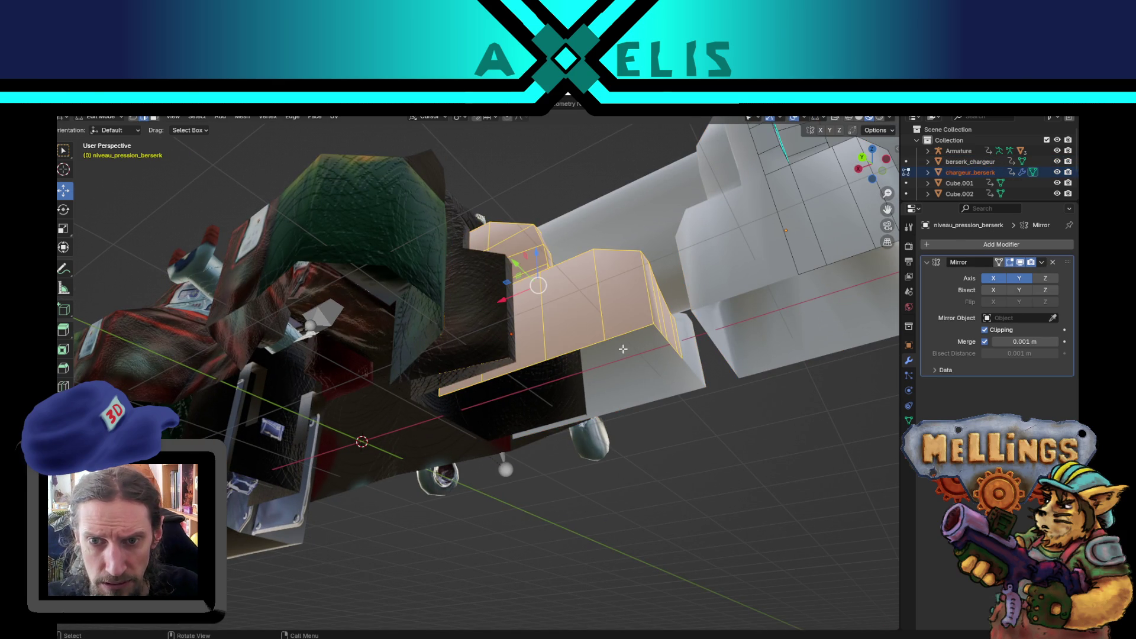
pyautogui.keyDown('alt'); pyautogui.click(619, 340); pyautogui.keyUp('alt')
pyautogui.keyDown('alt'); pyautogui.keyDown('shift'); pyautogui.click(773, 282); pyautogui.keyUp('shift'); pyautogui.keyUp('alt')
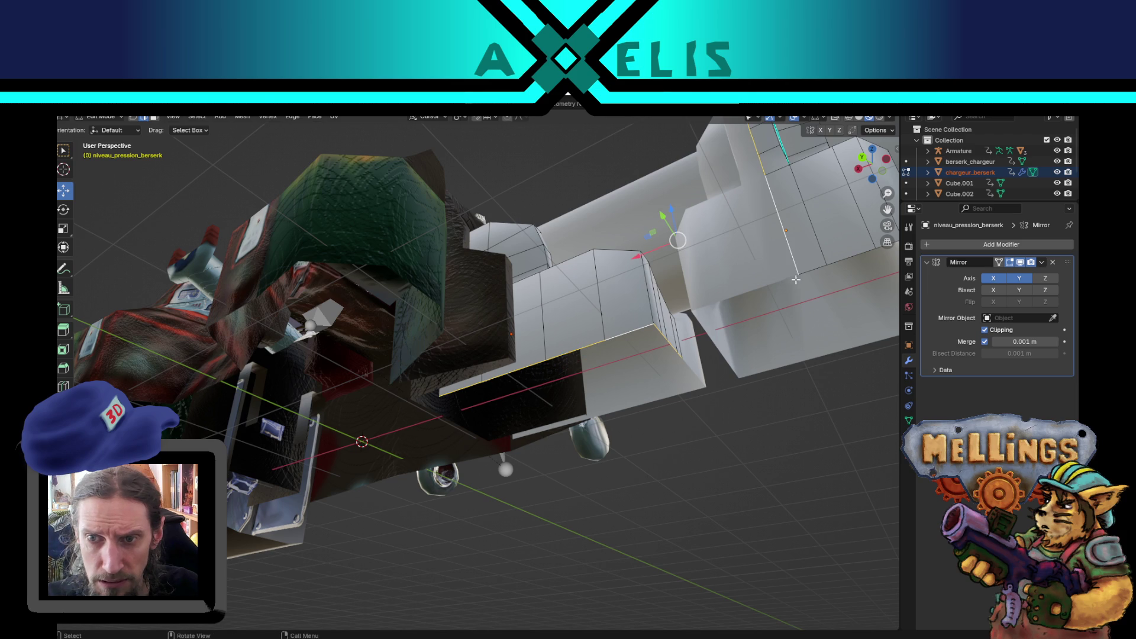
pyautogui.scroll(-3, 631, 327)
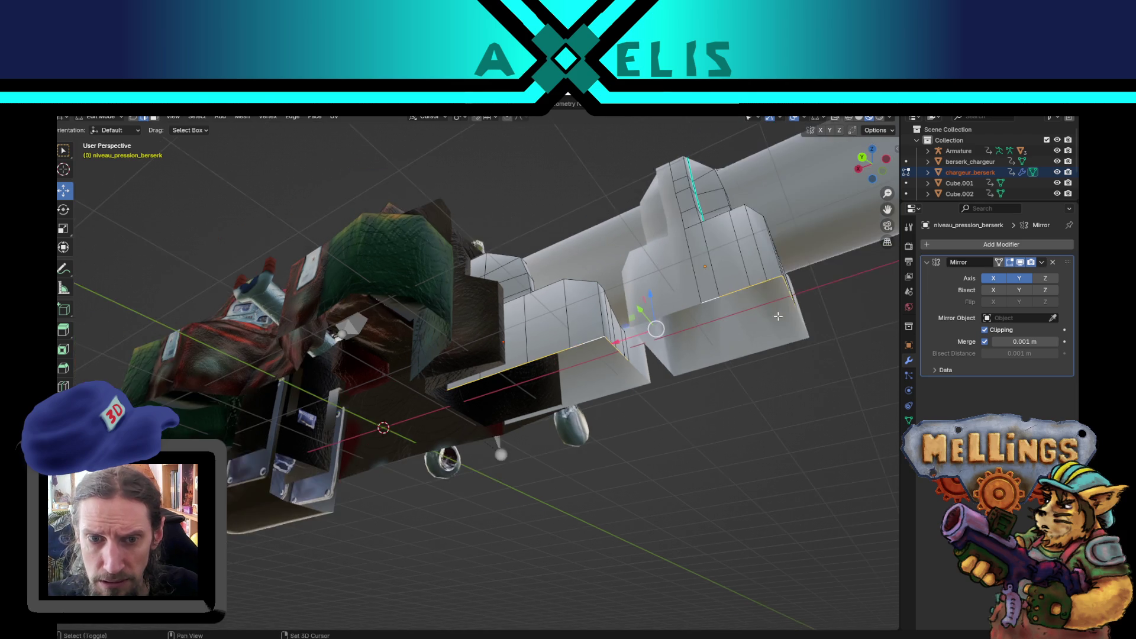
pyautogui.moveTo(631, 327)
pyautogui.mouseDown()
pyautogui.moveTo(609, 399)
pyautogui.moveTo(579, 382)
pyautogui.mouseUp()
pyautogui.press('a')
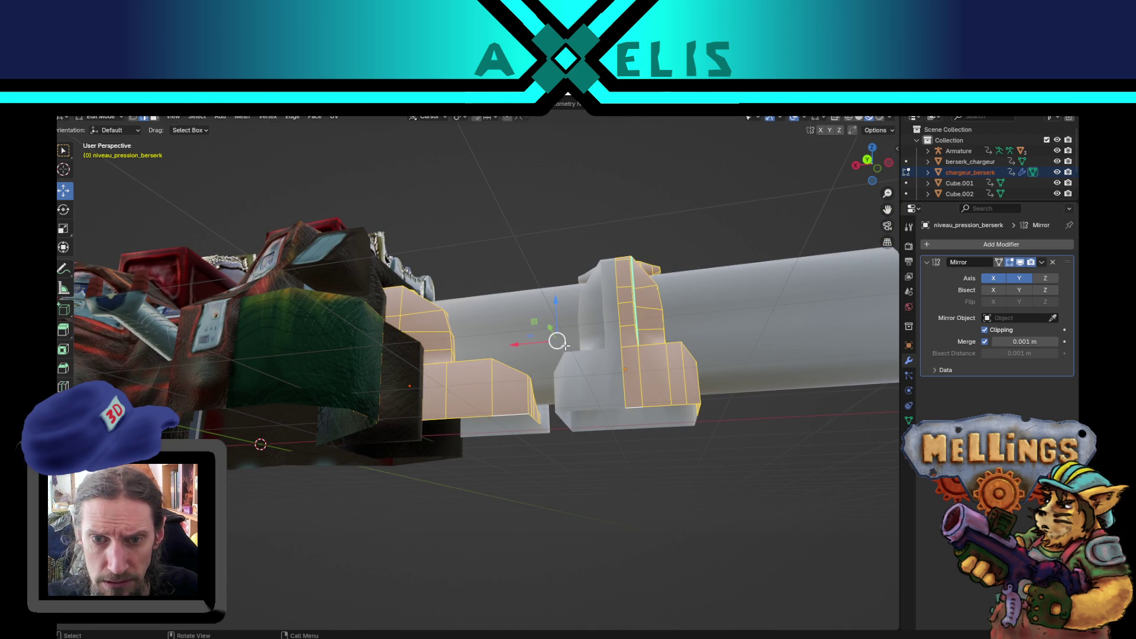
pyautogui.moveTo(555, 307)
pyautogui.mouseDown()
pyautogui.moveTo(561, 328)
pyautogui.moveTo(545, 369)
pyautogui.mouseUp()
pyautogui.press('Tab')
# Squash berserk_chargeur's geometry vertically and lower it along Z in Edit Mode.
pyautogui.click(637, 519)
pyautogui.moveTo(637, 520); pyautogui.dragTo(665, 497)
pyautogui.press('Tab')
pyautogui.press('a')
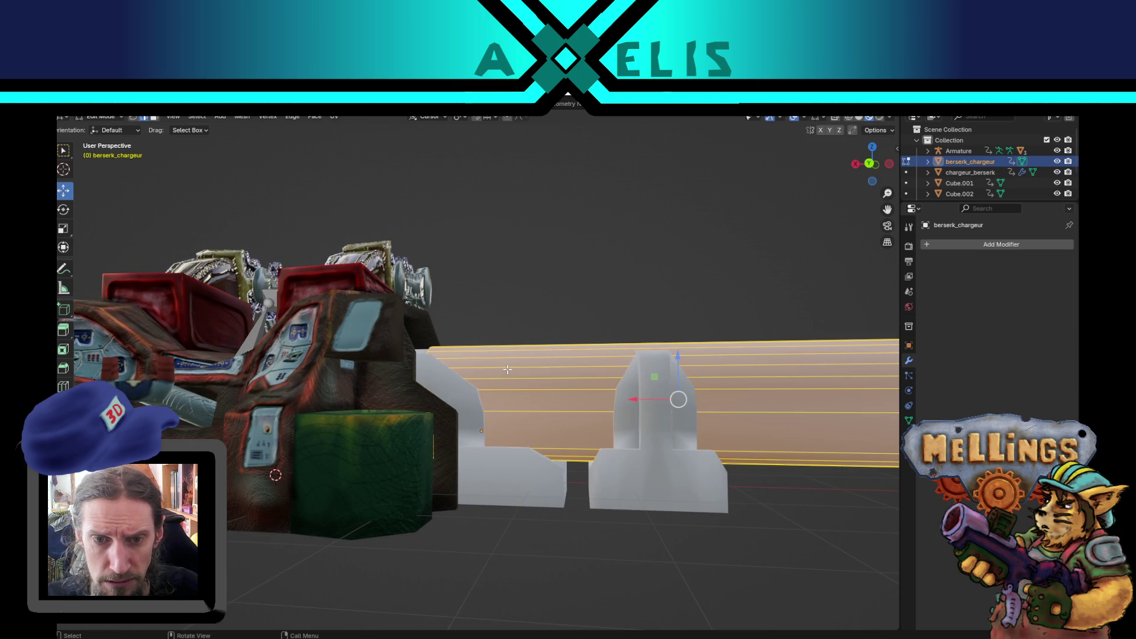
pyautogui.click(677, 362)
pyautogui.moveTo(677, 362)
pyautogui.mouseDown()
pyautogui.moveTo(632, 399)
pyautogui.moveTo(719, 430)
pyautogui.mouseUp()
pyautogui.press('s')
pyautogui.press('z')
pyautogui.click(712, 430)
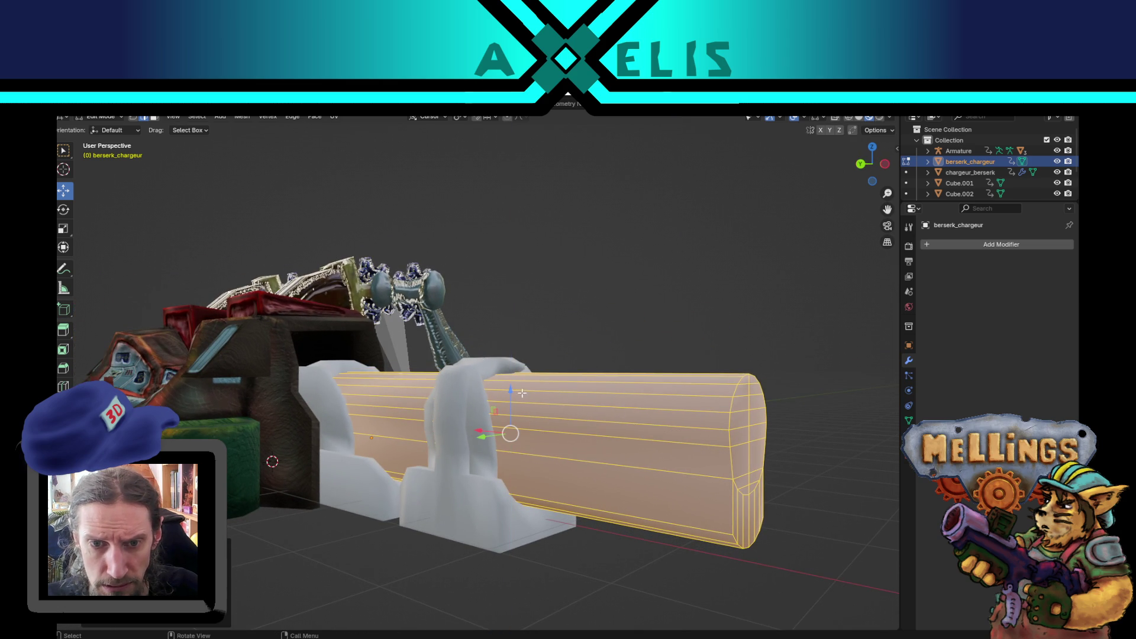
pyautogui.moveTo(512, 403); pyautogui.dragTo(569, 521)
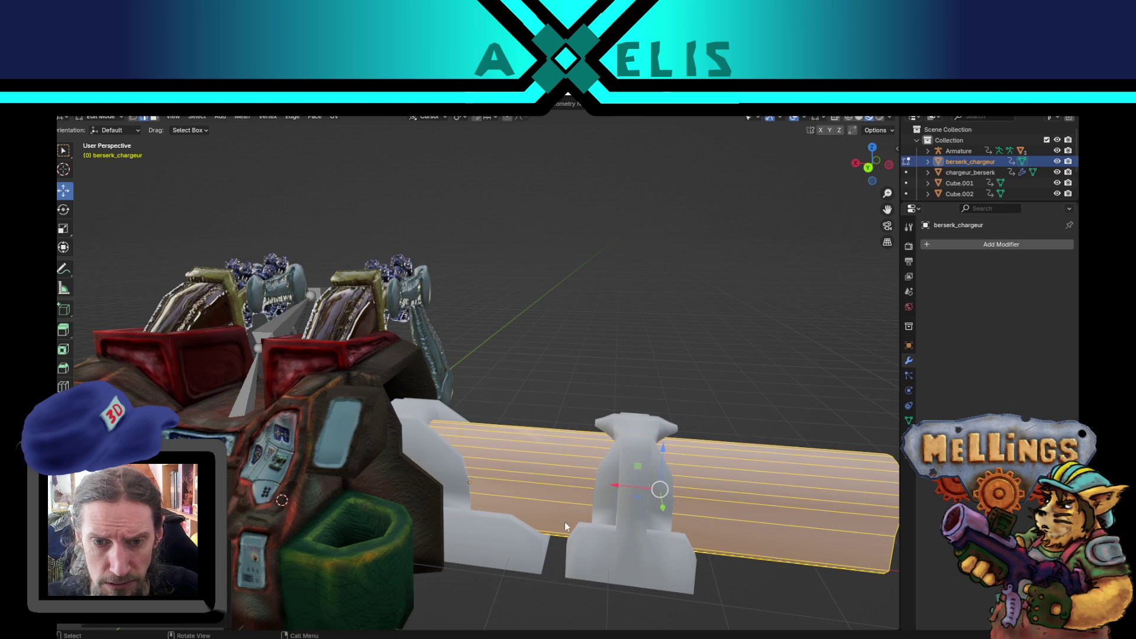
pyautogui.press('Tab')
# Slide berserk_chargeur along X into the tank model.
pyautogui.scroll(-4, 570, 521)
pyautogui.moveTo(468, 433); pyautogui.dragTo(279, 431)
pyautogui.moveTo(538, 290); pyautogui.dragTo(559, 347)
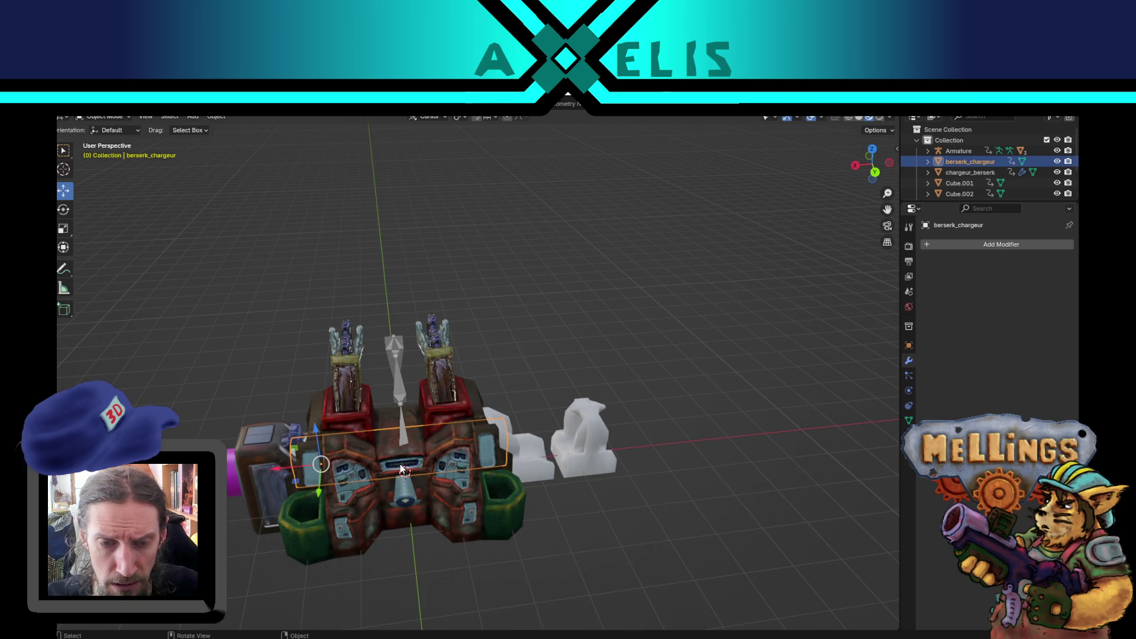
# Shift berserk_chargeur further along X and save the excavatrice_poste_central Blender file.
pyautogui.moveTo(276, 469); pyautogui.dragTo(482, 452)
pyautogui.hotkey('ctrl', 's')
pyautogui.moveTo(687, 365)
pyautogui.mouseDown()
pyautogui.moveTo(663, 361)
pyautogui.moveTo(451, 476)
pyautogui.mouseUp()
pyautogui.hotkey('ctrl', 'z')
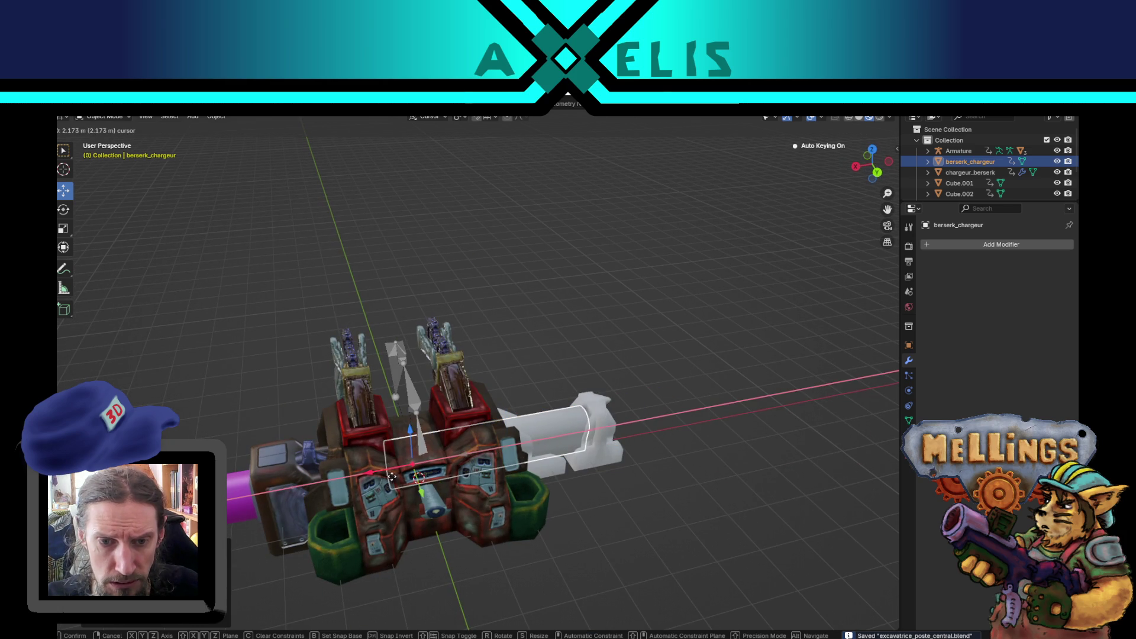
pyautogui.hotkey('ctrl', 'shift', 'z')
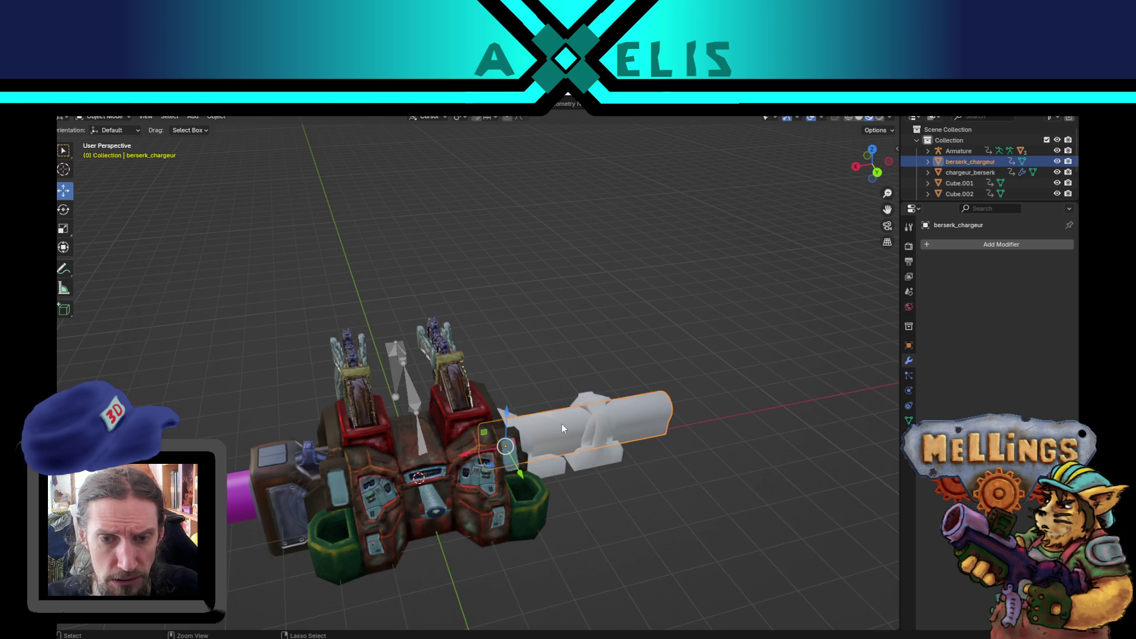
# Export niveau_pression_berserk as palier_berserk.fbx.
pyautogui.hotkey('shift', 'r')
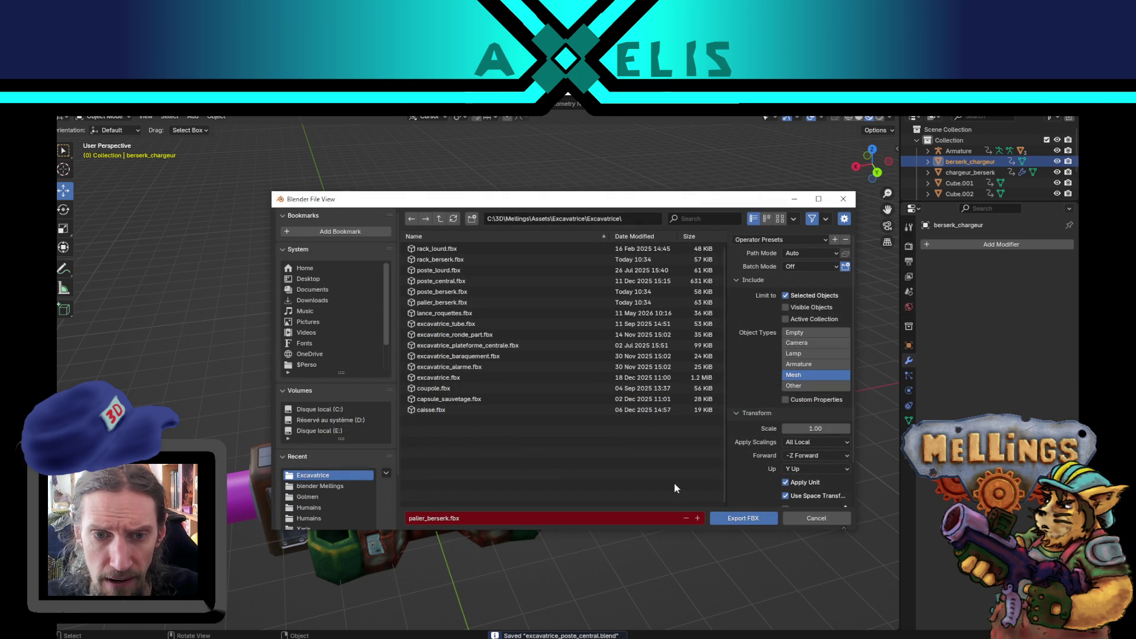
pyautogui.click(818, 519)
pyautogui.click(607, 460)
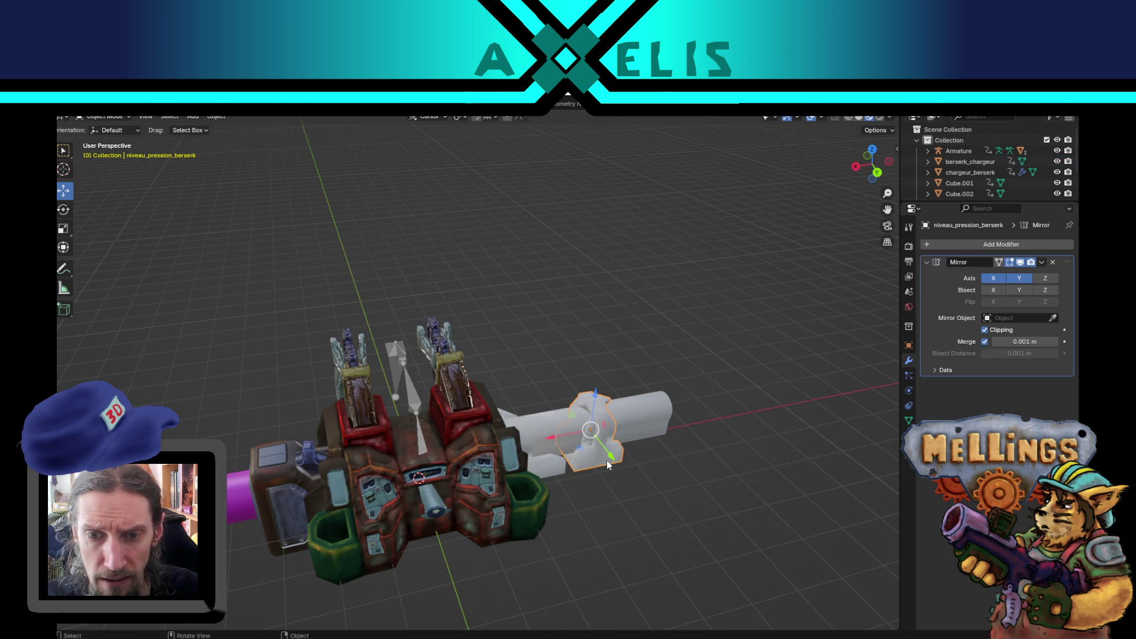
pyautogui.hotkey('shift', 'r')
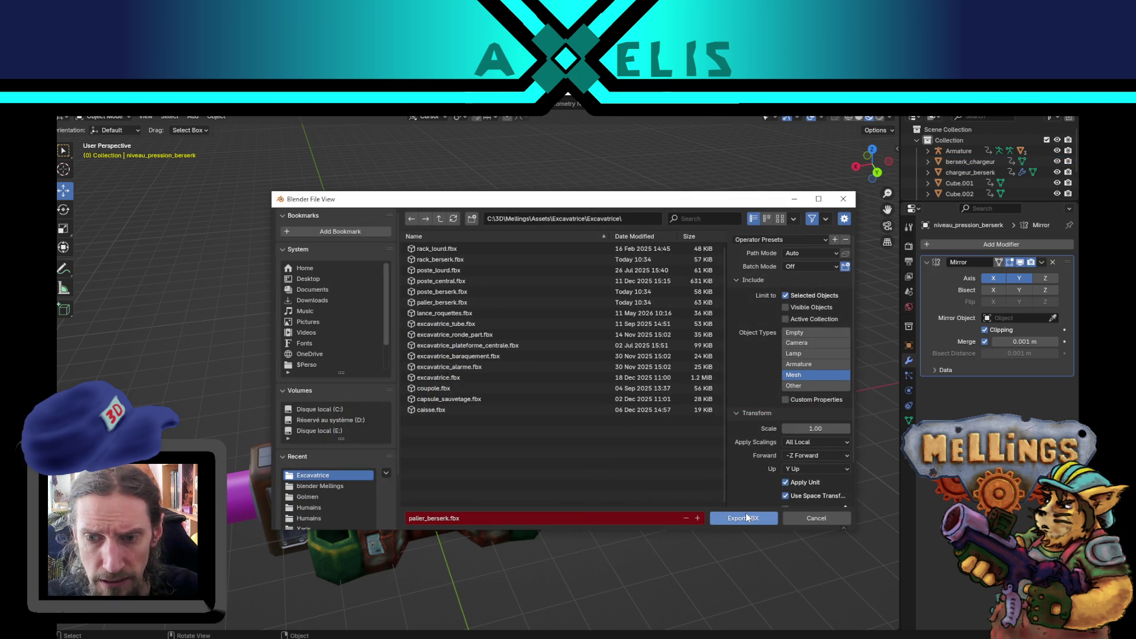
pyautogui.click(739, 519)
# Overwrite rack_berserk.fbx with berserk_chargeur and return to the Unity scene.
pyautogui.click(641, 421)
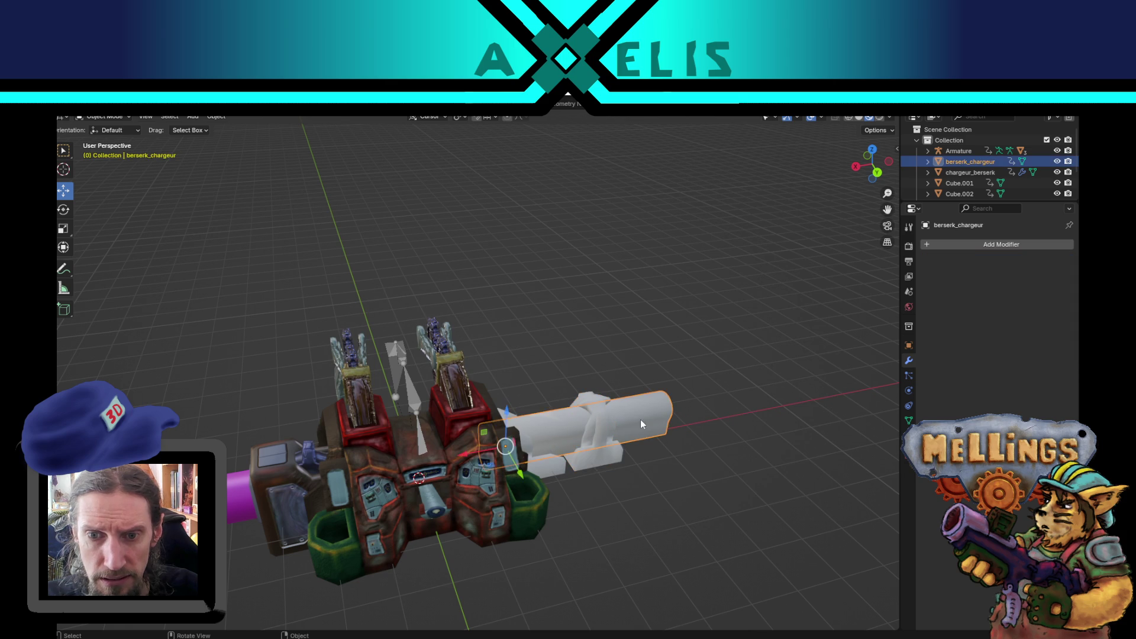
pyautogui.hotkey('shift', 'r')
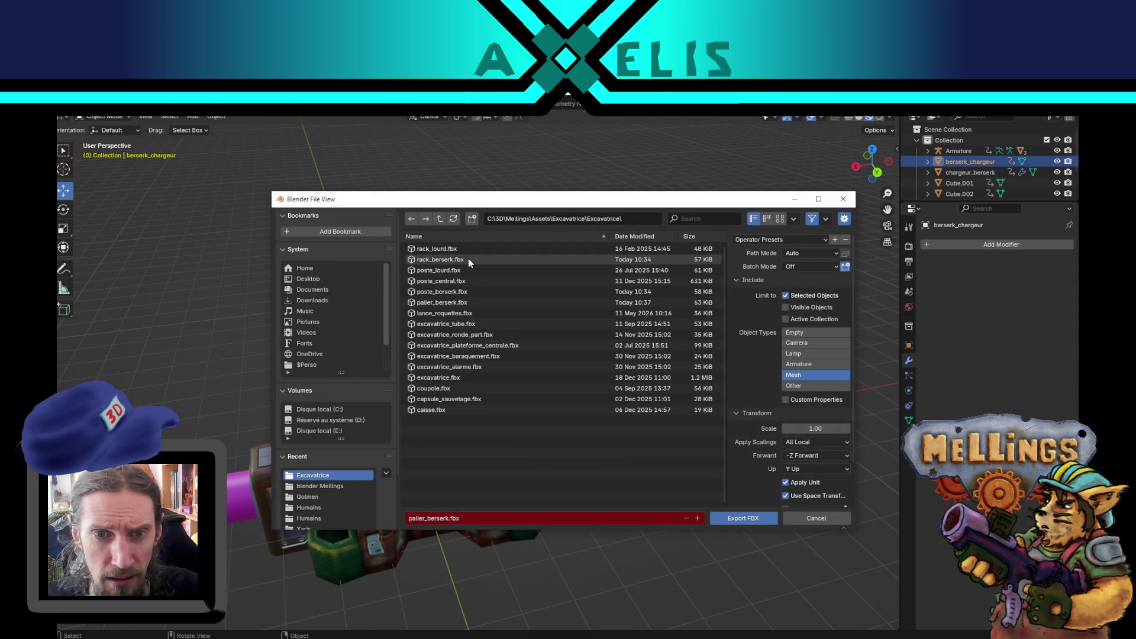
pyautogui.doubleClick(468, 258)
pyautogui.click(555, 470)
pyautogui.hotkey('shift', 'r')
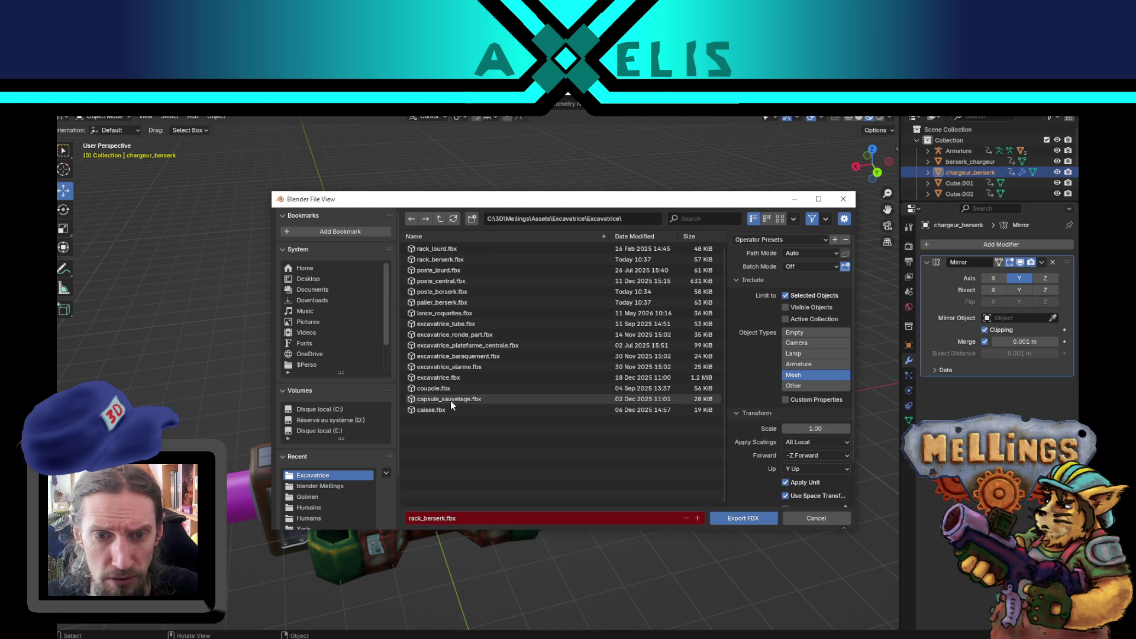
pyautogui.hotkey('alt', 'Tab')
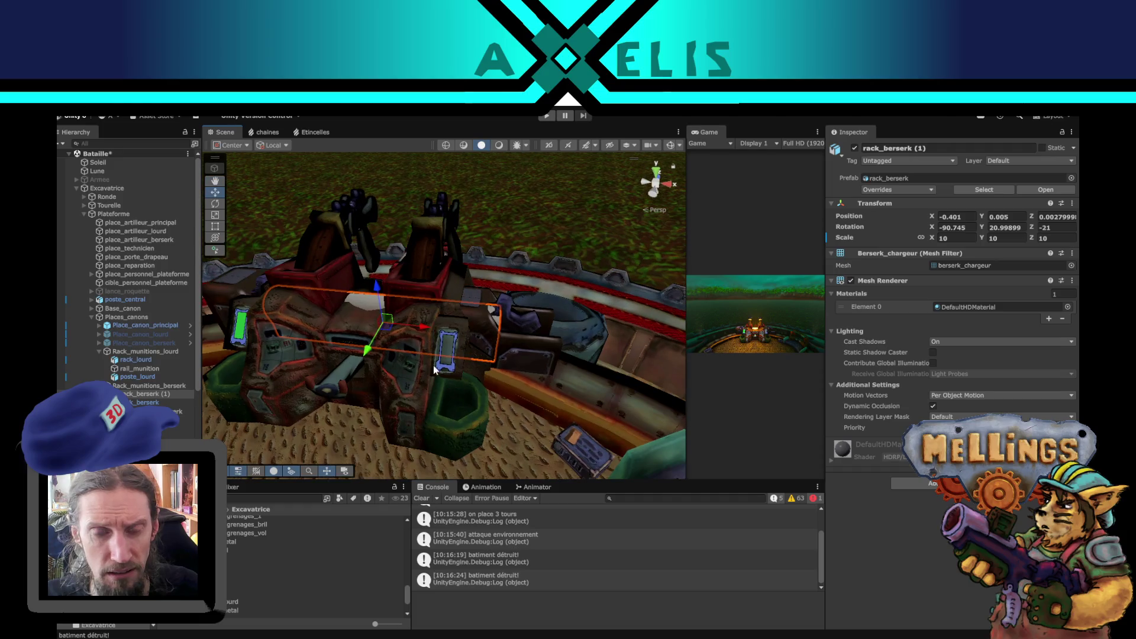
pyautogui.moveTo(387, 346)
pyautogui.mouseDown()
pyautogui.moveTo(308, 355)
pyautogui.moveTo(386, 349)
pyautogui.moveTo(459, 324)
pyautogui.moveTo(569, 253)
pyautogui.moveTo(598, 302)
pyautogui.mouseUp()
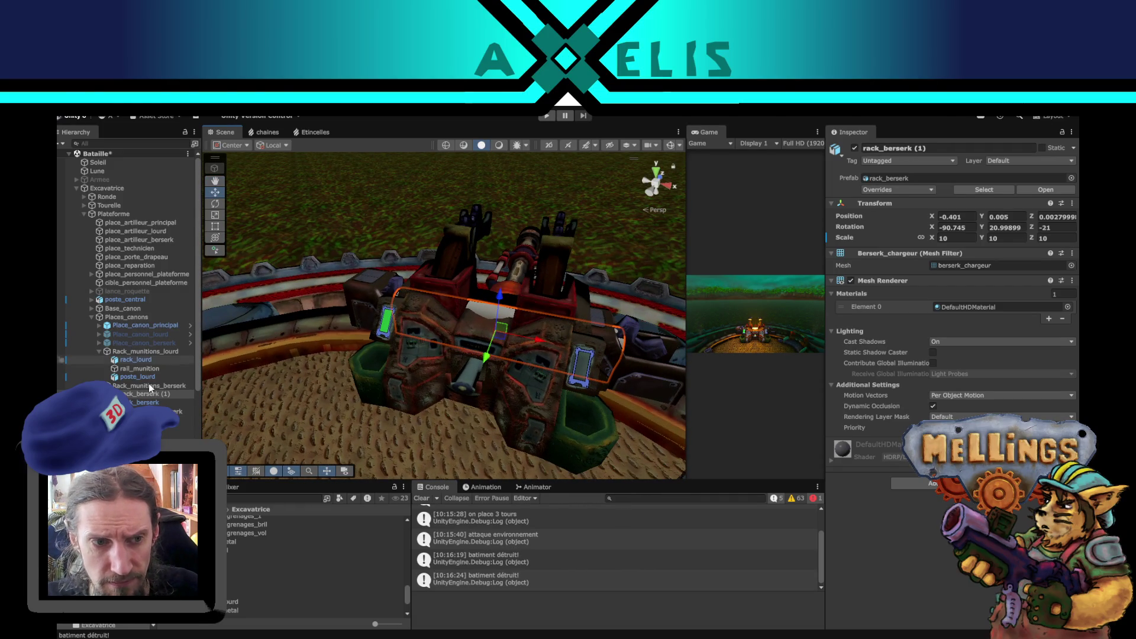
pyautogui.click(410, 357)
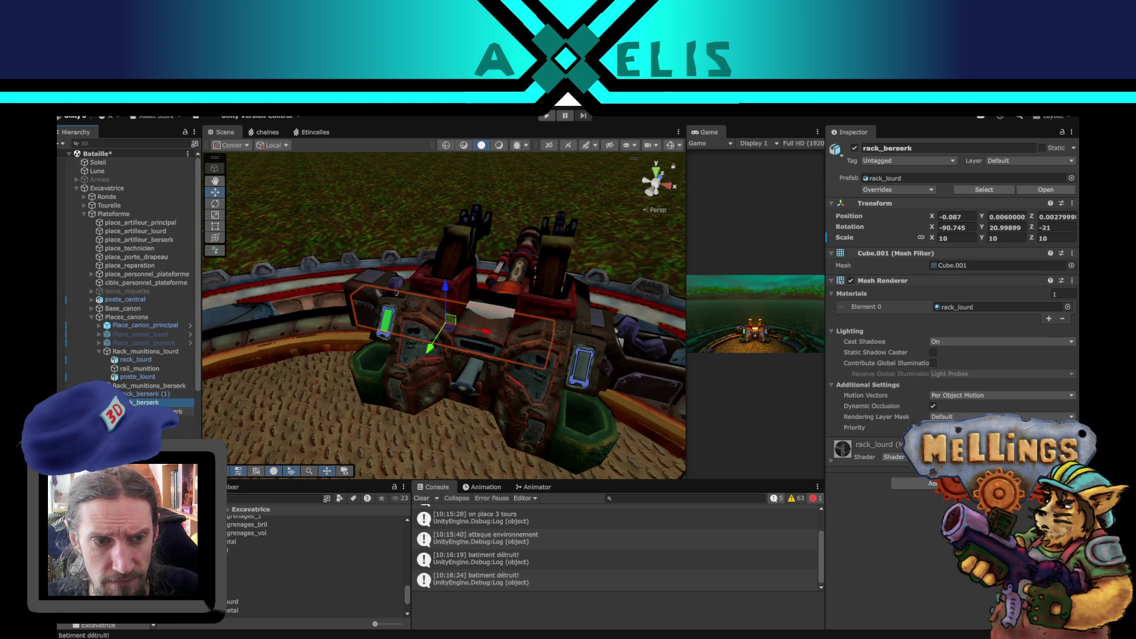
pyautogui.moveTo(409, 357)
pyautogui.mouseDown()
pyautogui.moveTo(459, 352)
pyautogui.moveTo(464, 394)
pyautogui.moveTo(527, 348)
pyautogui.moveTo(566, 355)
pyautogui.mouseUp()
pyautogui.scroll(-3, 459, 353)
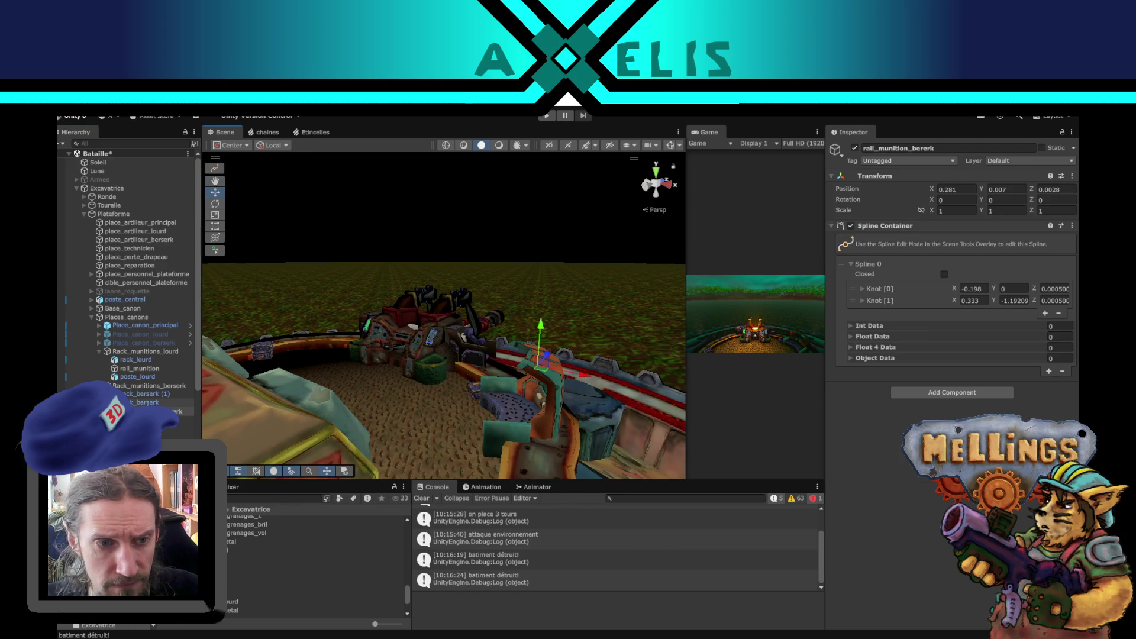
pyautogui.click(148, 402)
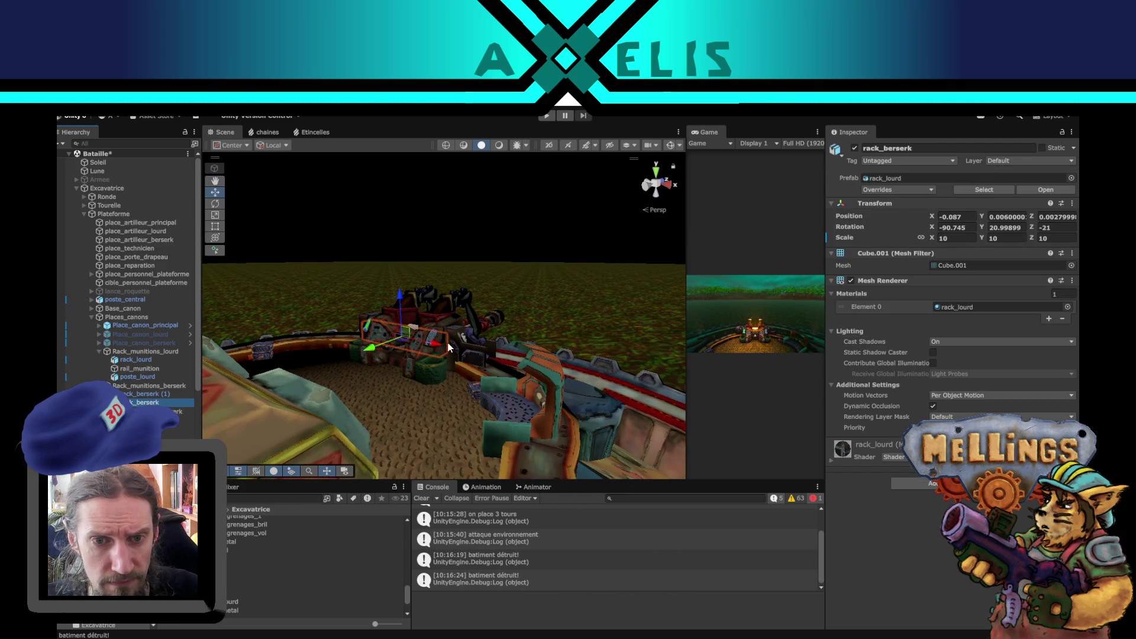
pyautogui.press('f')
pyautogui.moveTo(414, 349); pyautogui.dragTo(541, 389)
pyautogui.hotkey('ctrl', 'z')
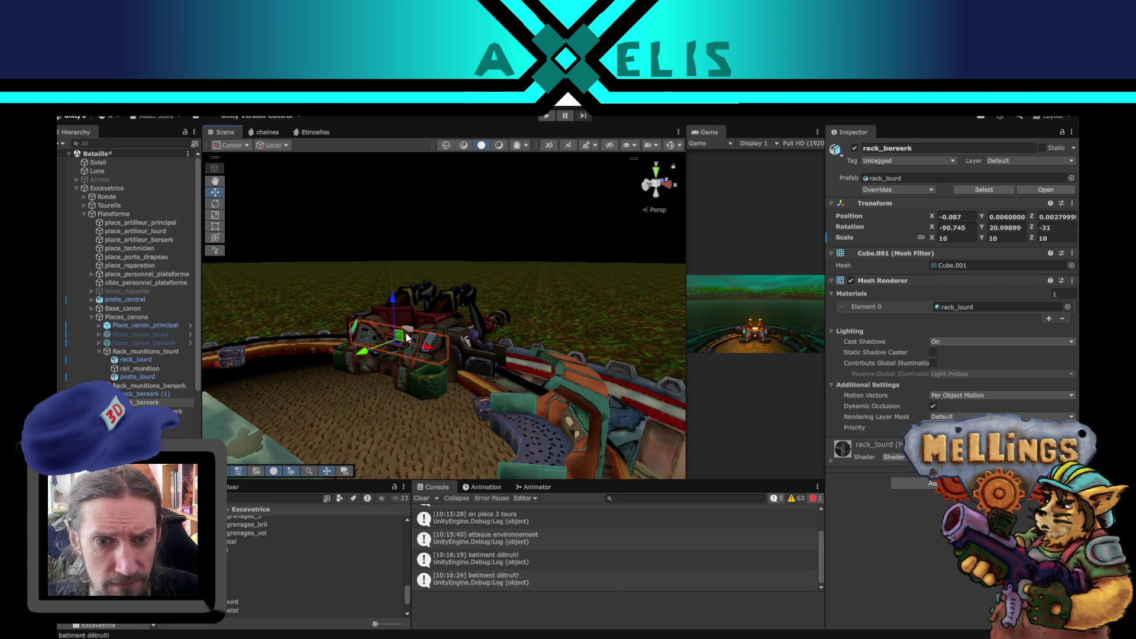
pyautogui.press('f')
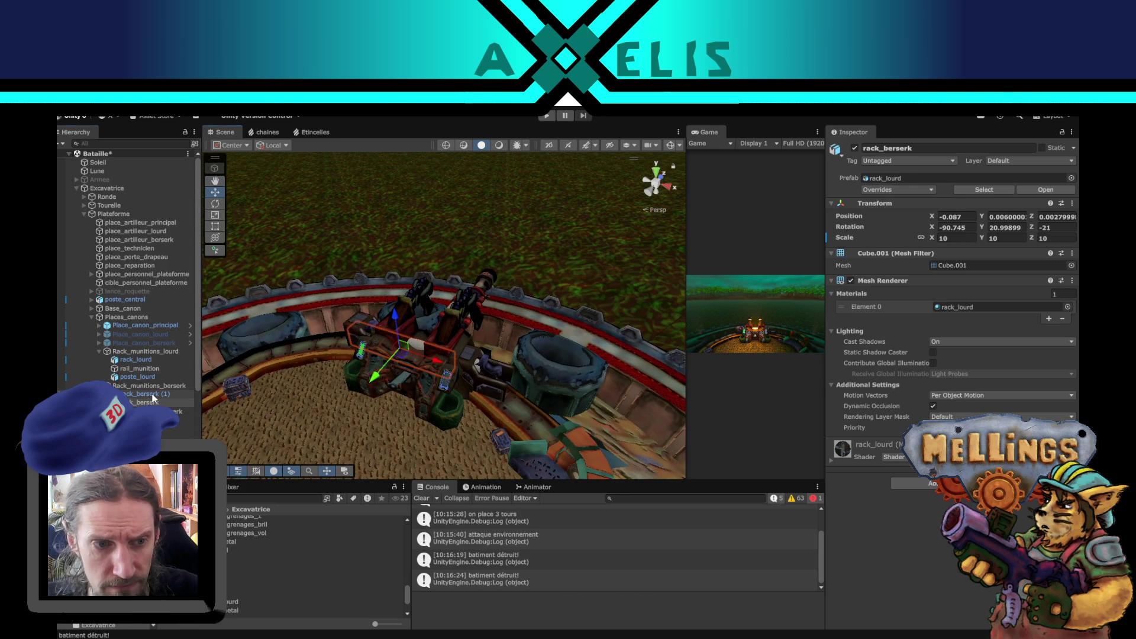
pyautogui.click(152, 395)
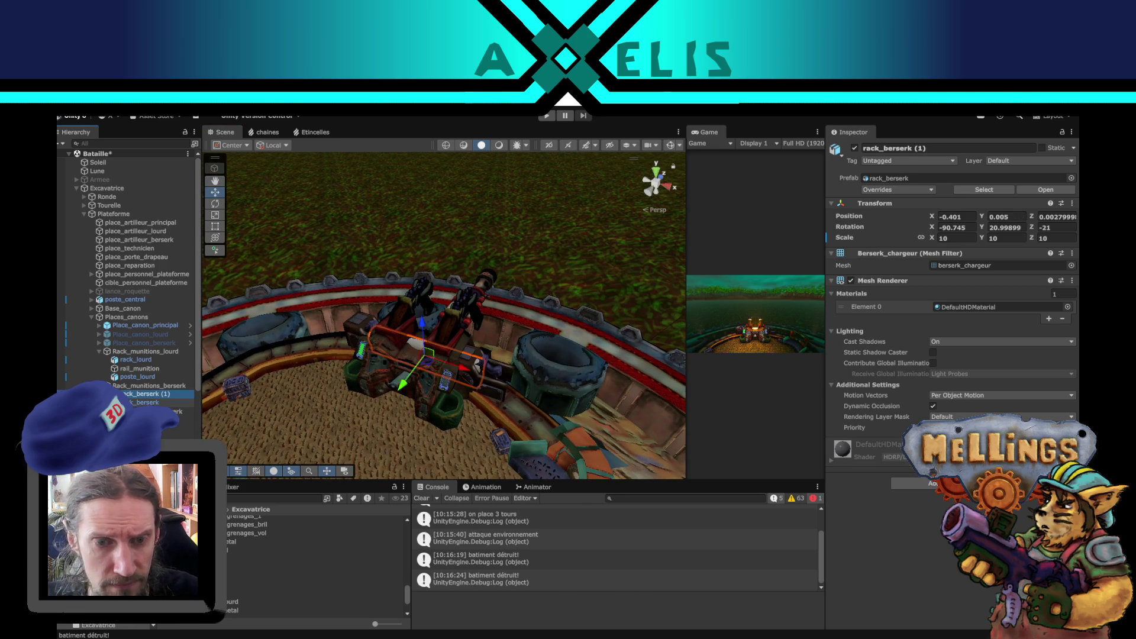
# Delete the spare berserk rack object and compare rack_berserk (1) with rack_lourd.
pyautogui.press('Delete')
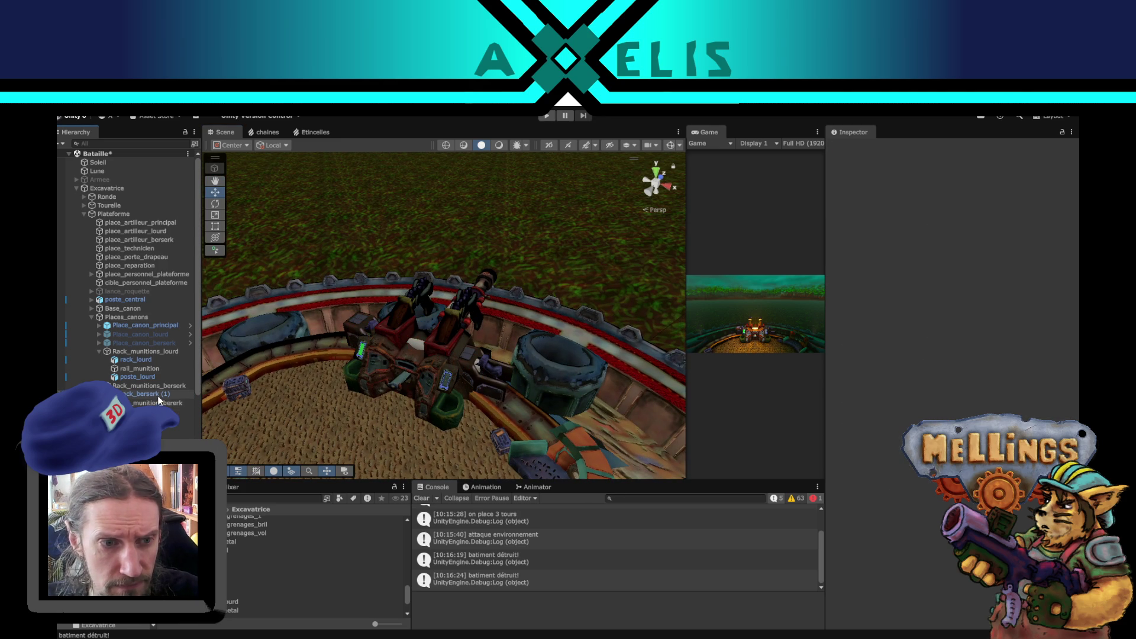
pyautogui.click(155, 394)
pyautogui.moveTo(508, 325)
pyautogui.mouseDown()
pyautogui.moveTo(484, 346)
pyautogui.moveTo(514, 395)
pyautogui.moveTo(452, 426)
pyautogui.mouseUp()
pyautogui.click(452, 427)
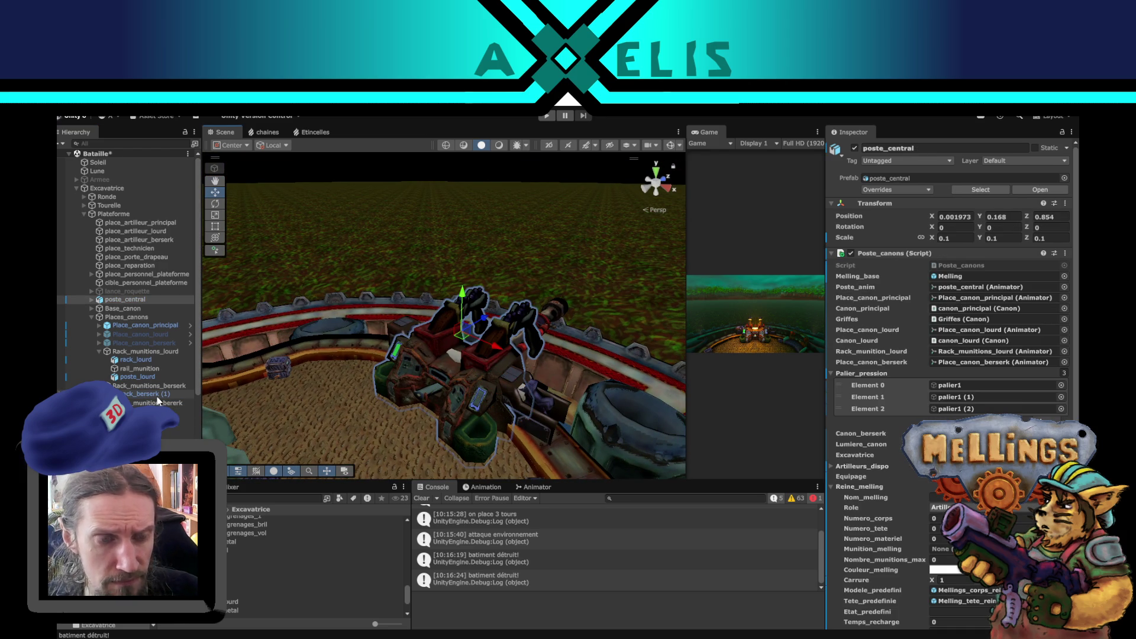
pyautogui.click(165, 357)
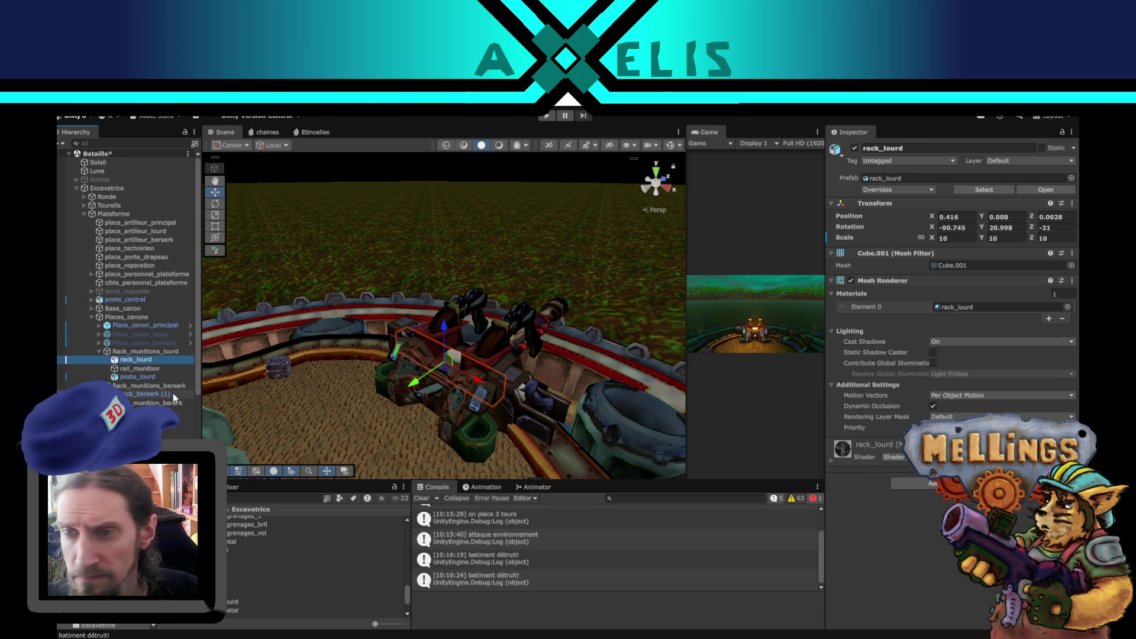
# Slide rack_berserk (1) right along X to Position X -0.225.
pyautogui.click(173, 393)
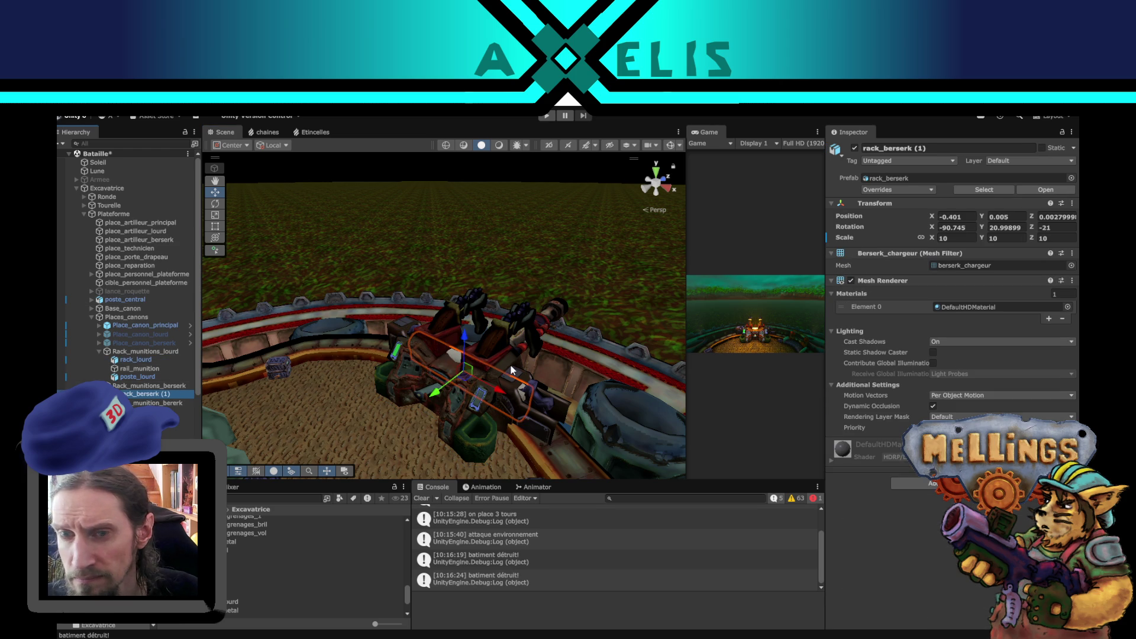
pyautogui.moveTo(510, 364); pyautogui.dragTo(555, 320)
pyautogui.moveTo(489, 373); pyautogui.dragTo(564, 390)
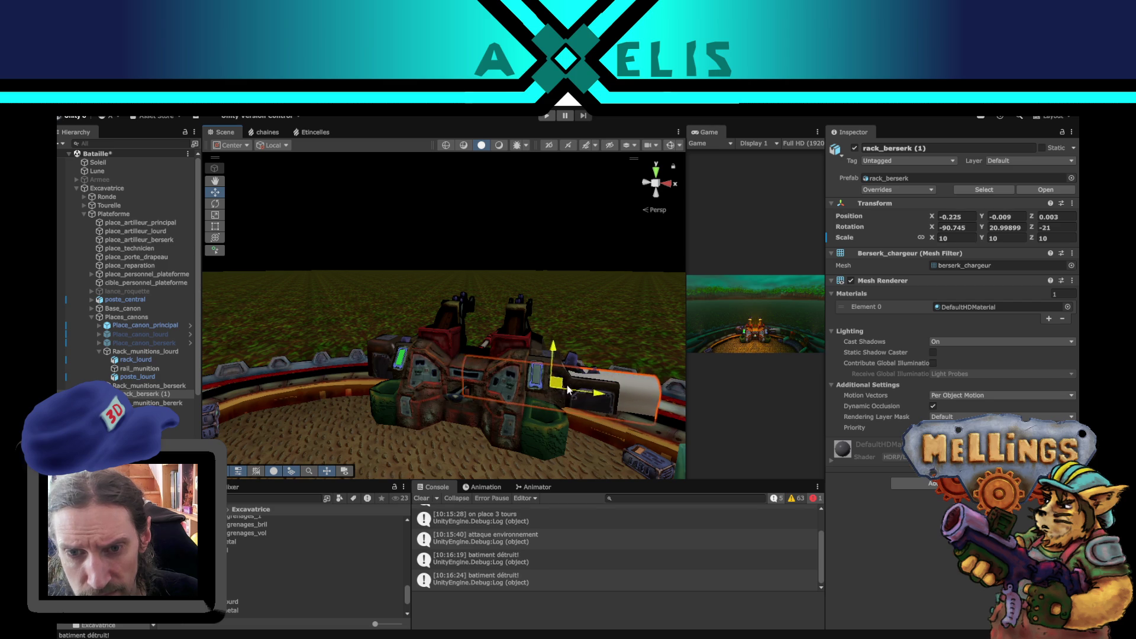
pyautogui.click(571, 380)
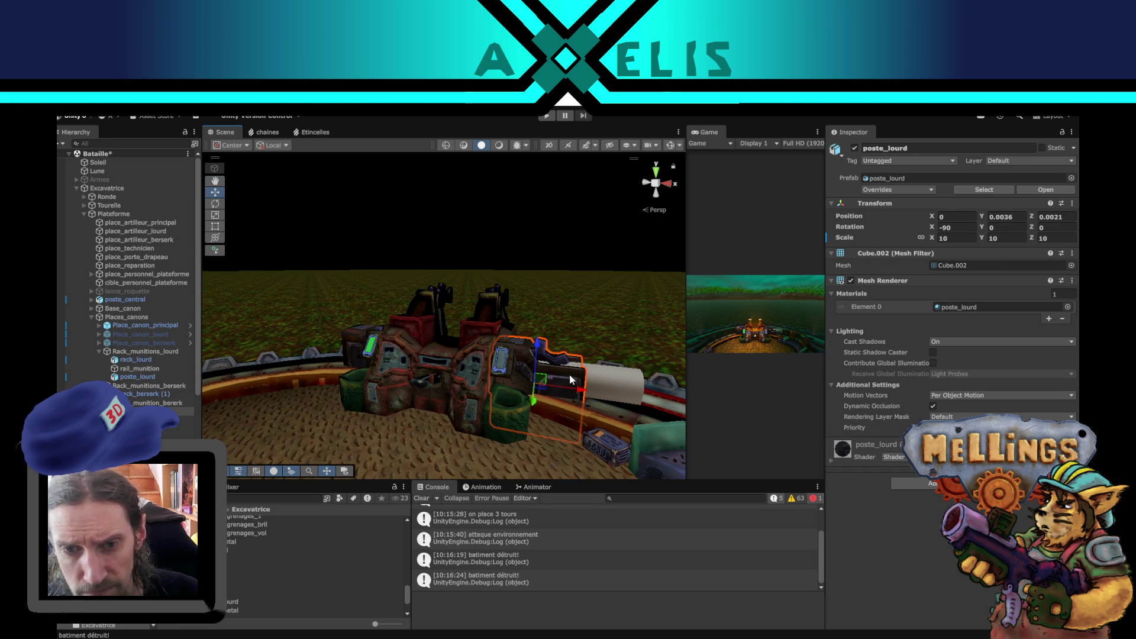
# Delete poste_lourd from the scene and select palier1.
pyautogui.press('Delete')
pyautogui.moveTo(559, 408); pyautogui.dragTo(431, 399)
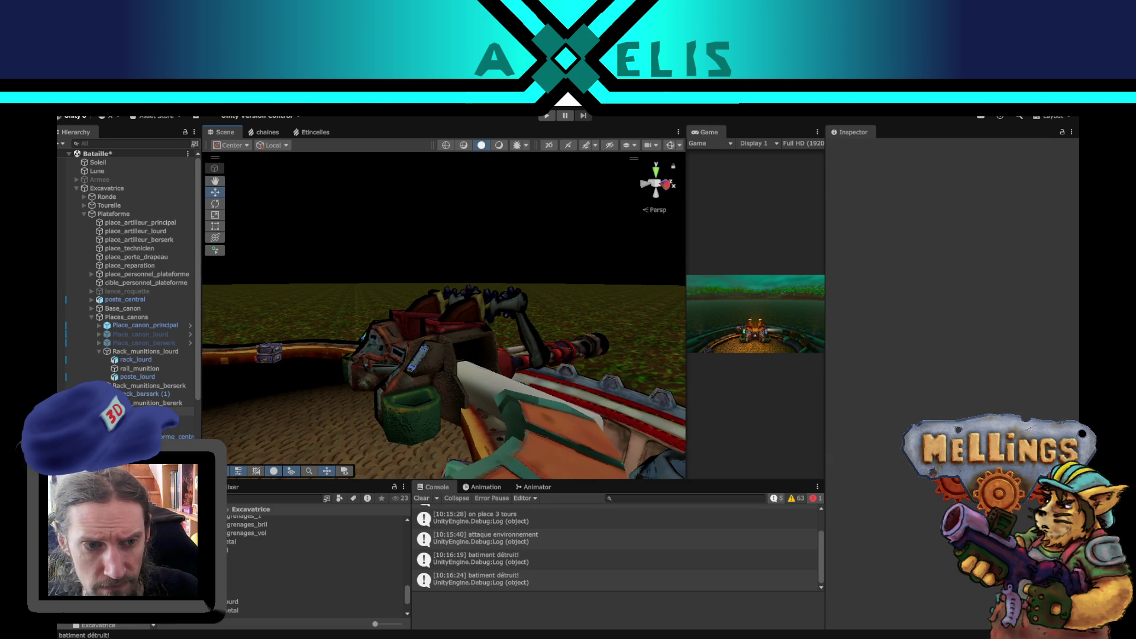
pyautogui.click(142, 411)
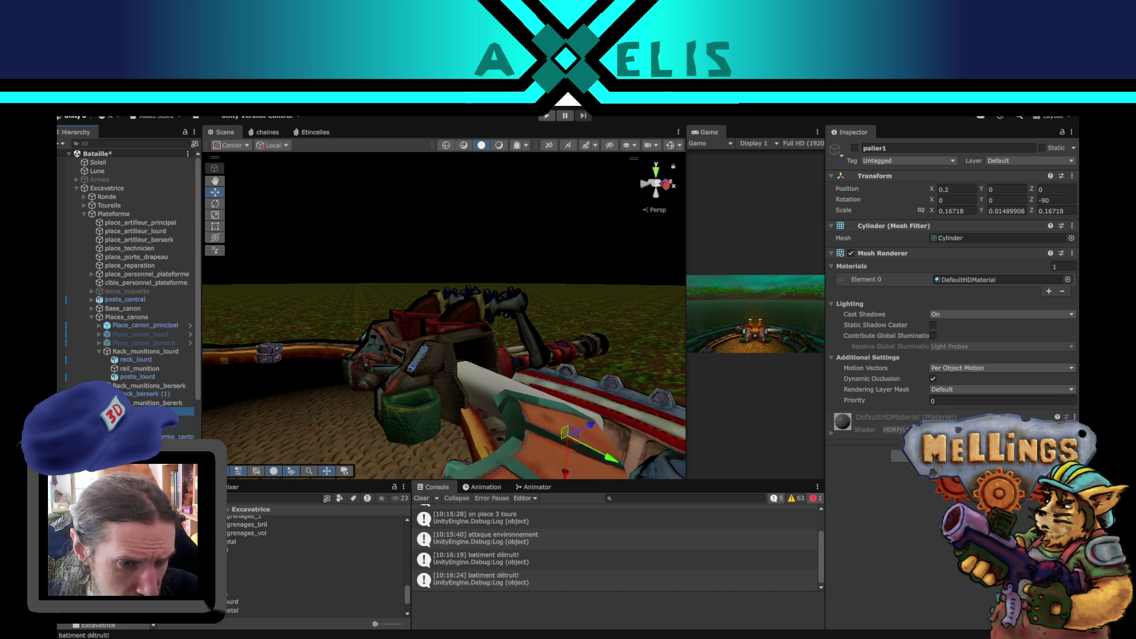
# Scroll the Hierarchy and frame the oversized palier_berserk part in the Scene view.
pyautogui.scroll(-3, 250, 546)
pyautogui.scroll(5, 314, 556)
pyautogui.scroll(3, 314, 556)
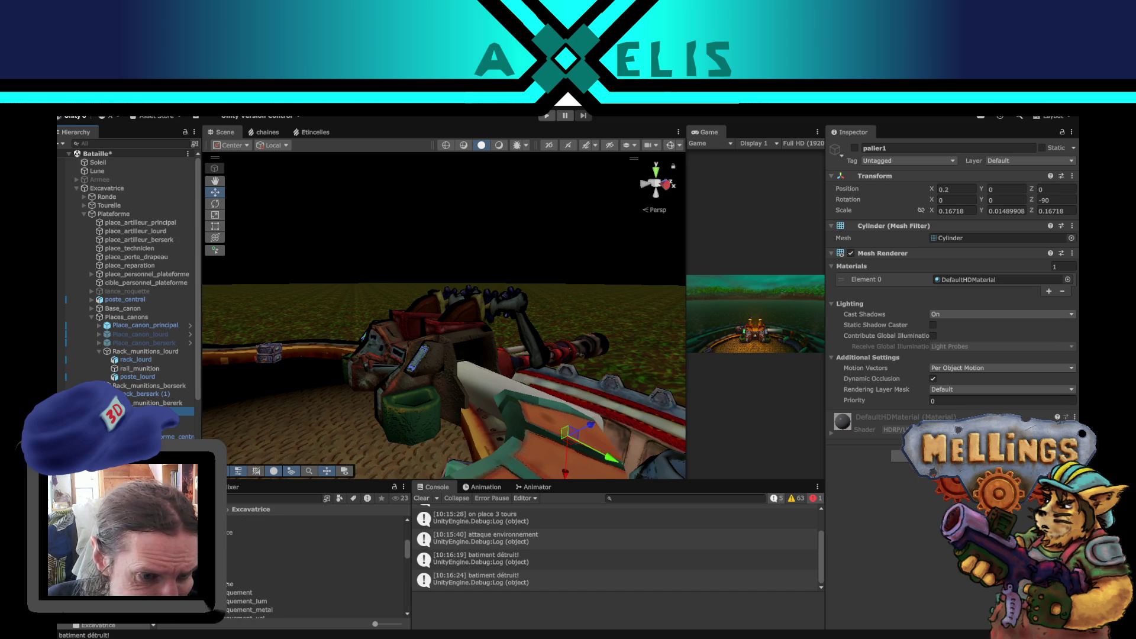
pyautogui.scroll(2, 314, 556)
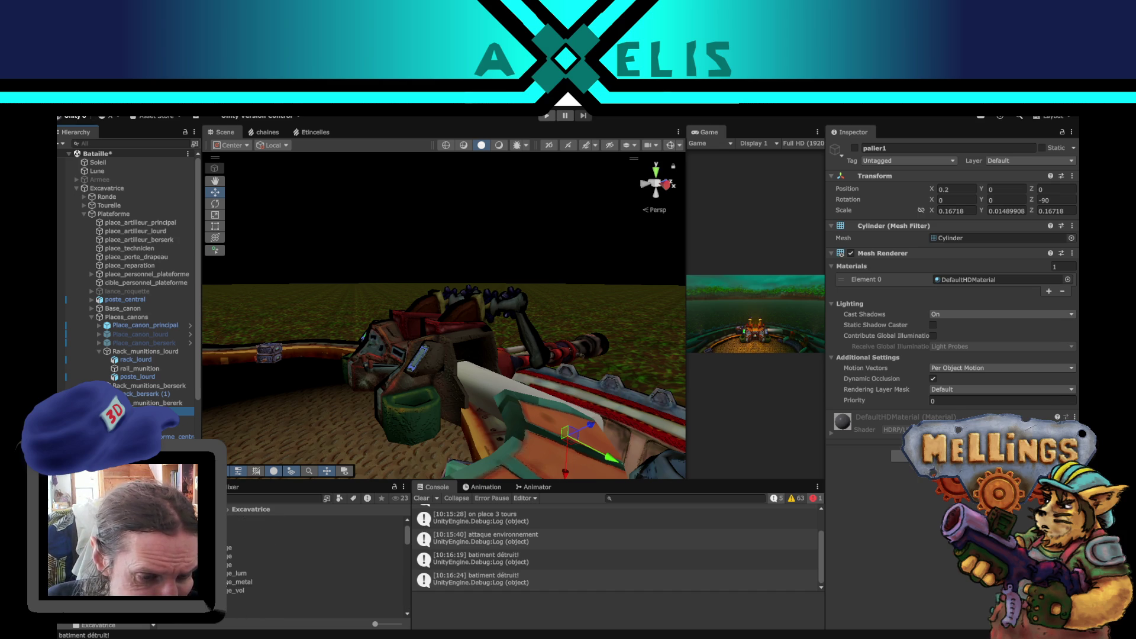
pyautogui.scroll(-2, 314, 563)
pyautogui.scroll(-3, 227, 584)
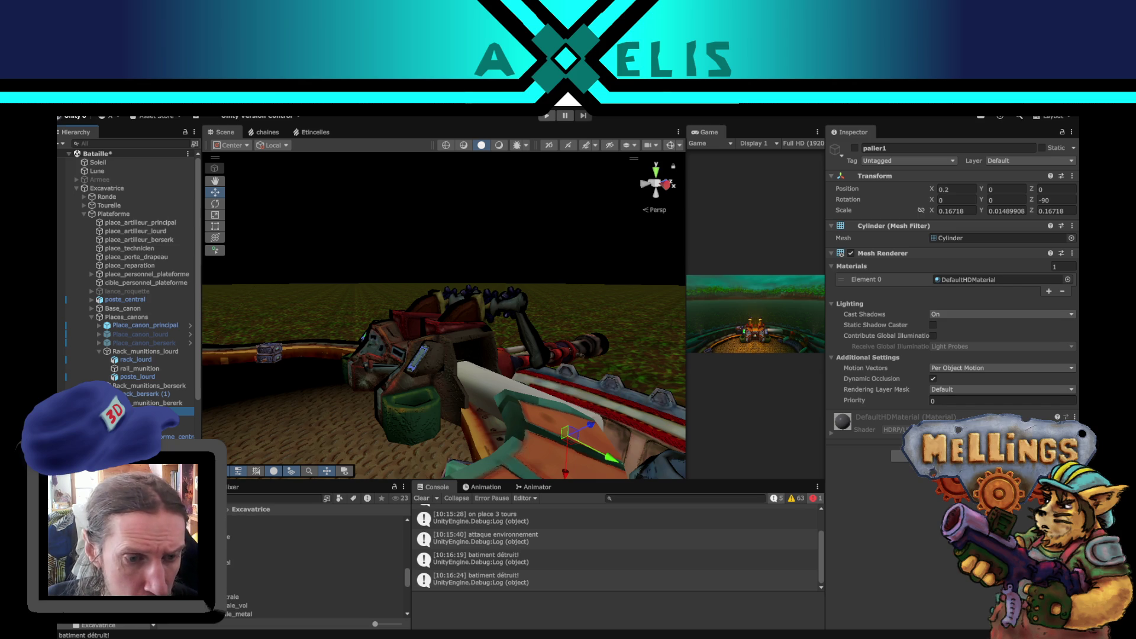
pyautogui.doubleClick(172, 410)
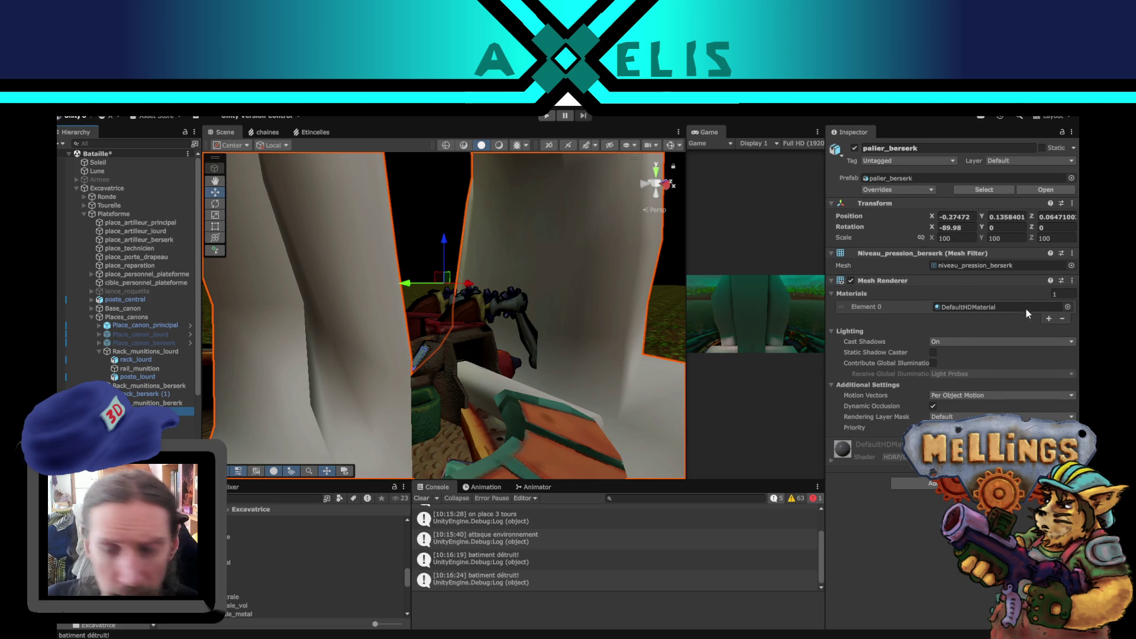
# Set palier_berserk's scale to 10 and frame the palier1 placeholder cylinder.
pyautogui.click(956, 239)
pyautogui.write('10')
pyautogui.moveTo(366, 332); pyautogui.dragTo(410, 393)
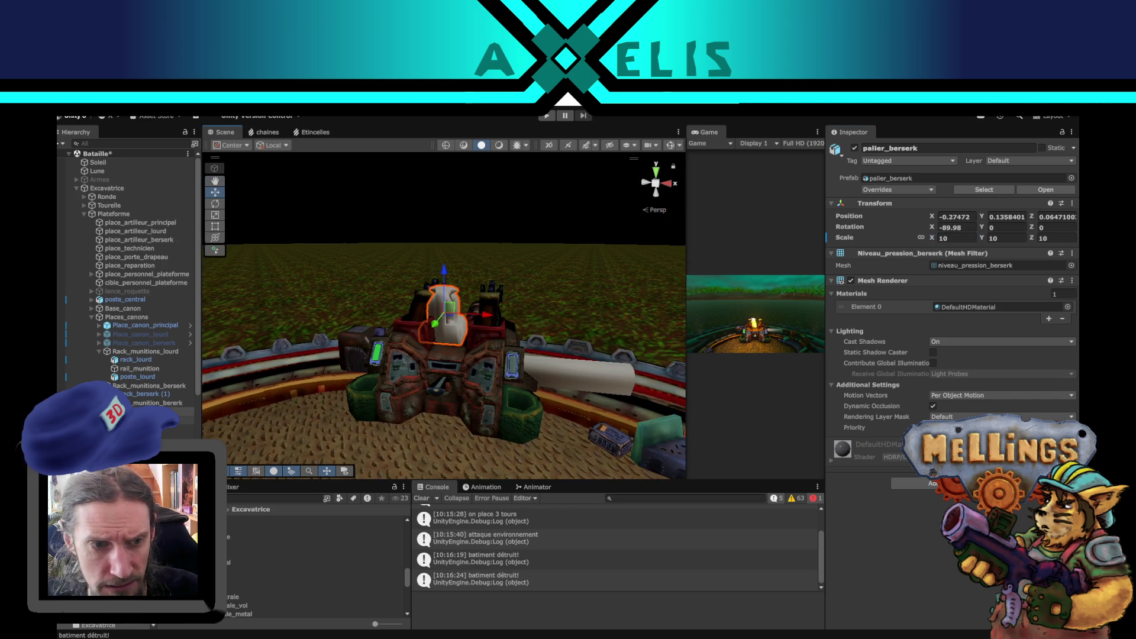
pyautogui.click(167, 420)
pyautogui.keyDown('shift'); pyautogui.click(163, 437); pyautogui.keyUp('shift')
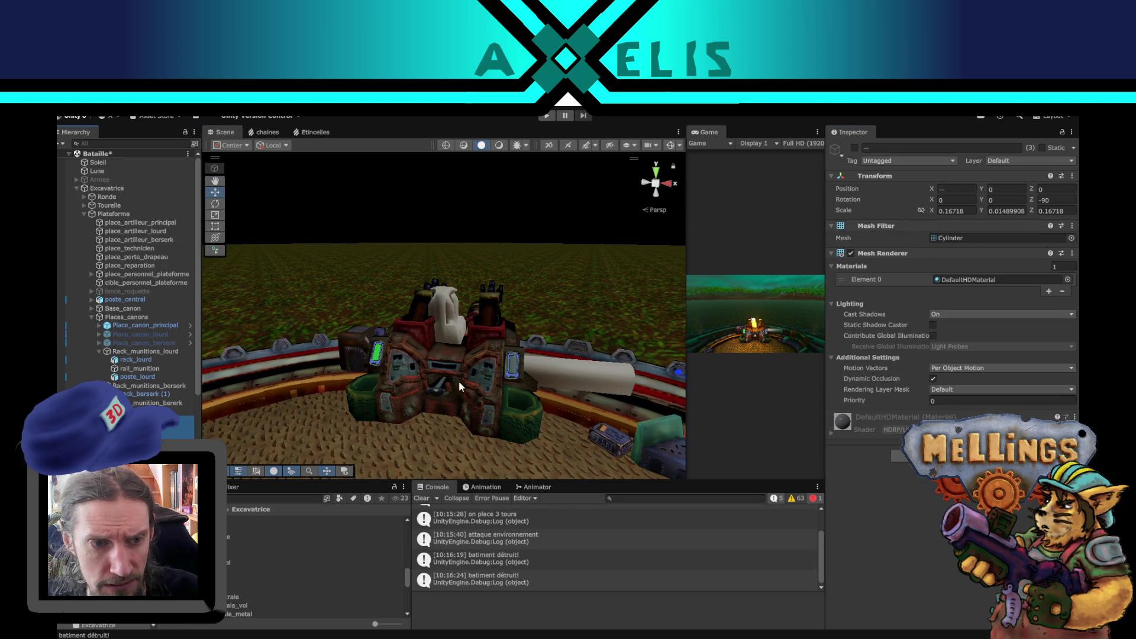
pyautogui.moveTo(563, 344)
pyautogui.mouseDown()
pyautogui.moveTo(422, 344)
pyautogui.moveTo(466, 372)
pyautogui.moveTo(373, 287)
pyautogui.mouseUp()
pyautogui.click(388, 296)
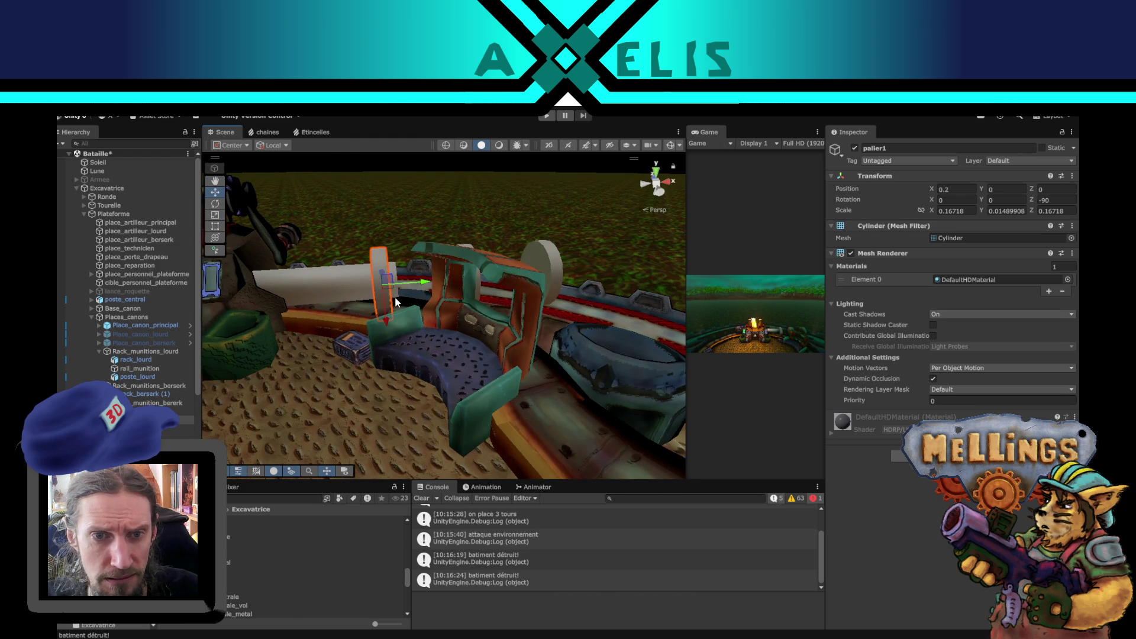
pyautogui.press('f')
# Move palier_berserk onto the central cylinders, zero its position, then slide it to X 0.194.
pyautogui.click(234, 269)
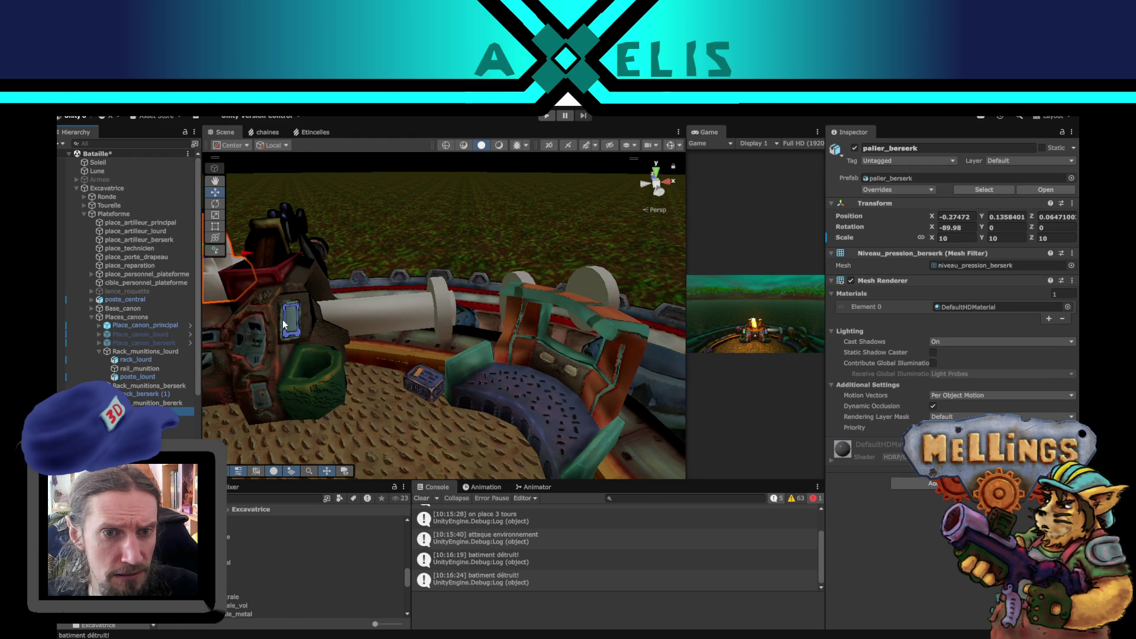
pyautogui.press('f')
pyautogui.moveTo(326, 271)
pyautogui.mouseDown()
pyautogui.moveTo(548, 314)
pyautogui.moveTo(312, 387)
pyautogui.mouseUp()
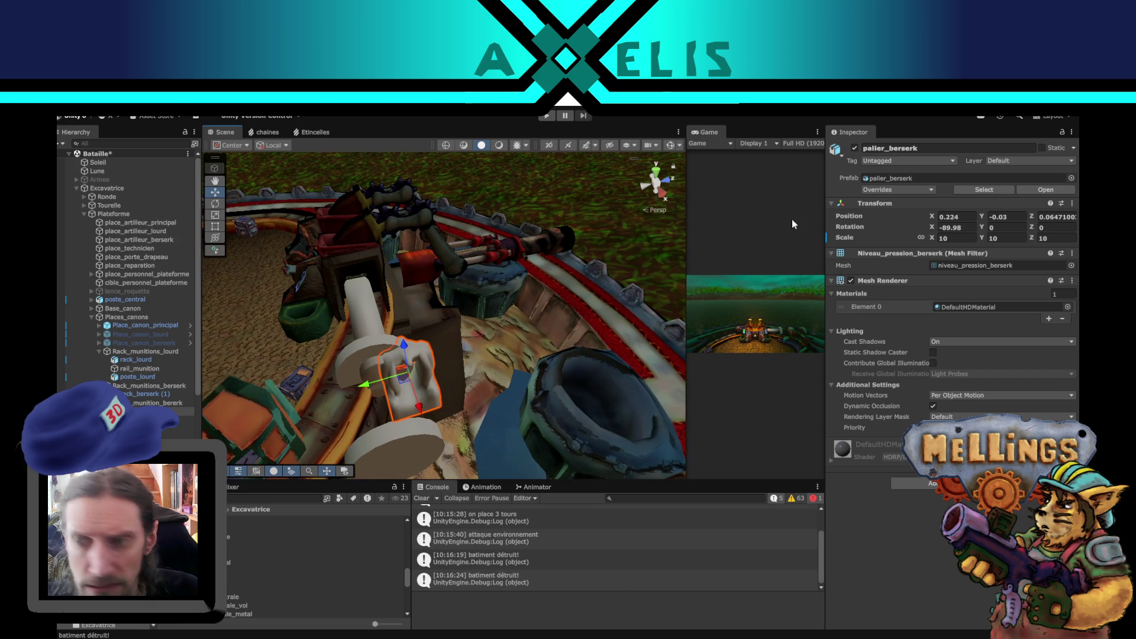
pyautogui.click(954, 217)
pyautogui.write('0')
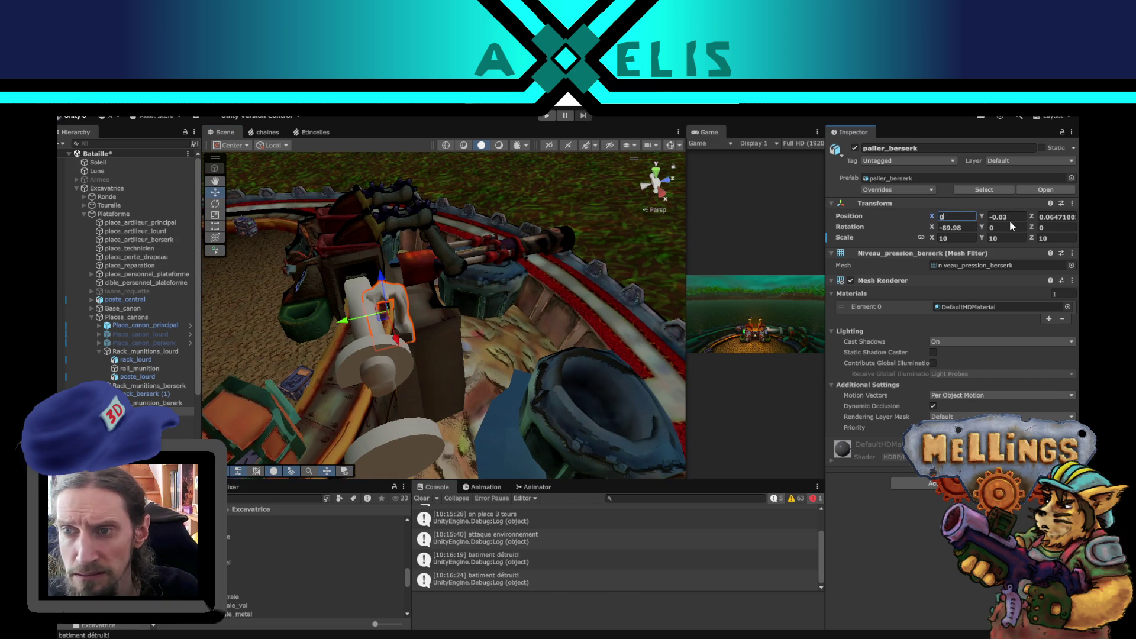
pyautogui.write('0')
pyautogui.click(1037, 217)
pyautogui.write('0')
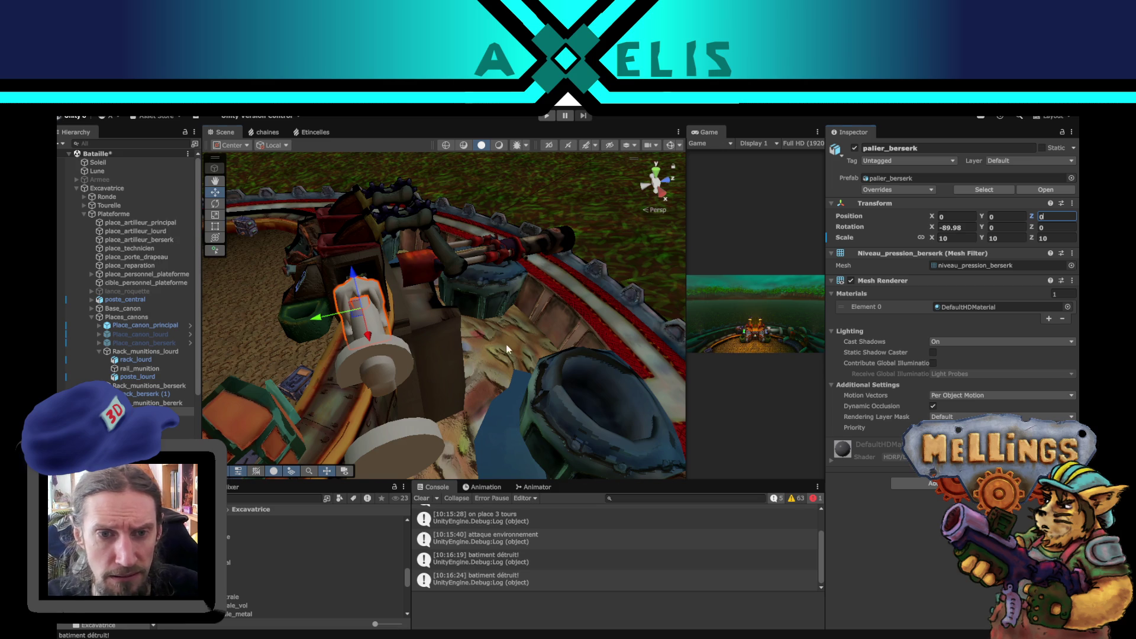
pyautogui.moveTo(481, 346); pyautogui.dragTo(592, 349)
pyautogui.moveTo(482, 341)
pyautogui.mouseDown()
pyautogui.moveTo(572, 354)
pyautogui.moveTo(566, 387)
pyautogui.moveTo(504, 424)
pyautogui.moveTo(485, 393)
pyautogui.moveTo(504, 407)
pyautogui.moveTo(510, 334)
pyautogui.moveTo(637, 371)
pyautogui.moveTo(452, 378)
pyautogui.moveTo(413, 399)
pyautogui.mouseUp()
# Duplicate palier_berserk, slide the copy along X to 0.604, and clear the selection.
pyautogui.hotkey('ctrl', 'd')
pyautogui.moveTo(411, 338)
pyautogui.mouseDown()
pyautogui.moveTo(508, 362)
pyautogui.moveTo(413, 417)
pyautogui.mouseUp()
pyautogui.keyDown('shift'); pyautogui.click(178, 436); pyautogui.keyUp('shift')
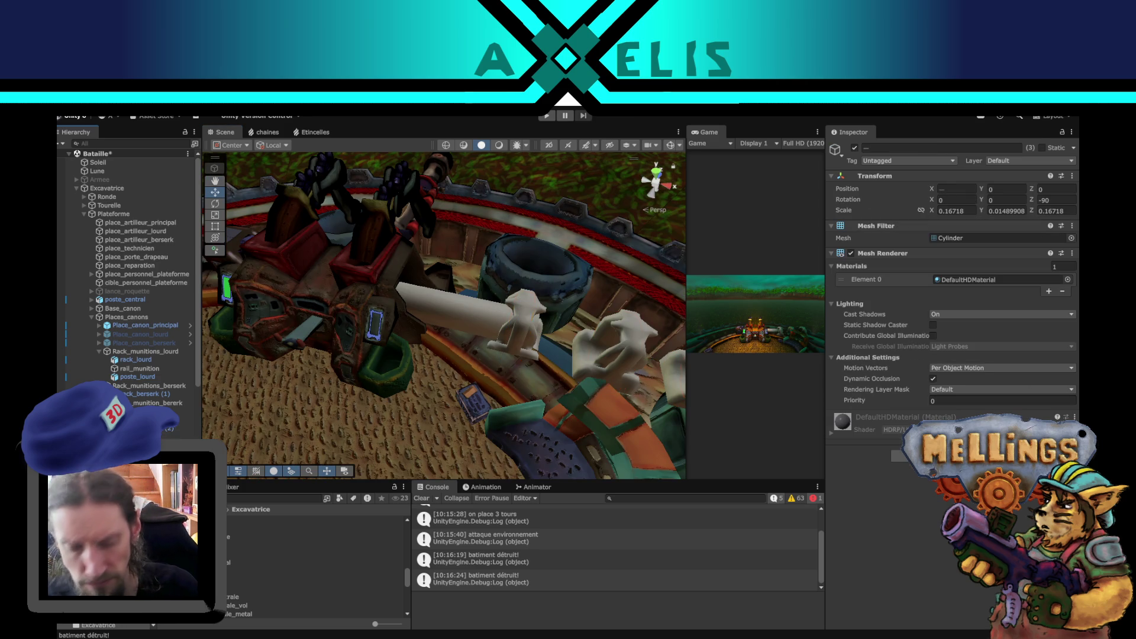
pyautogui.click(521, 332)
pyautogui.moveTo(509, 332); pyautogui.dragTo(556, 340)
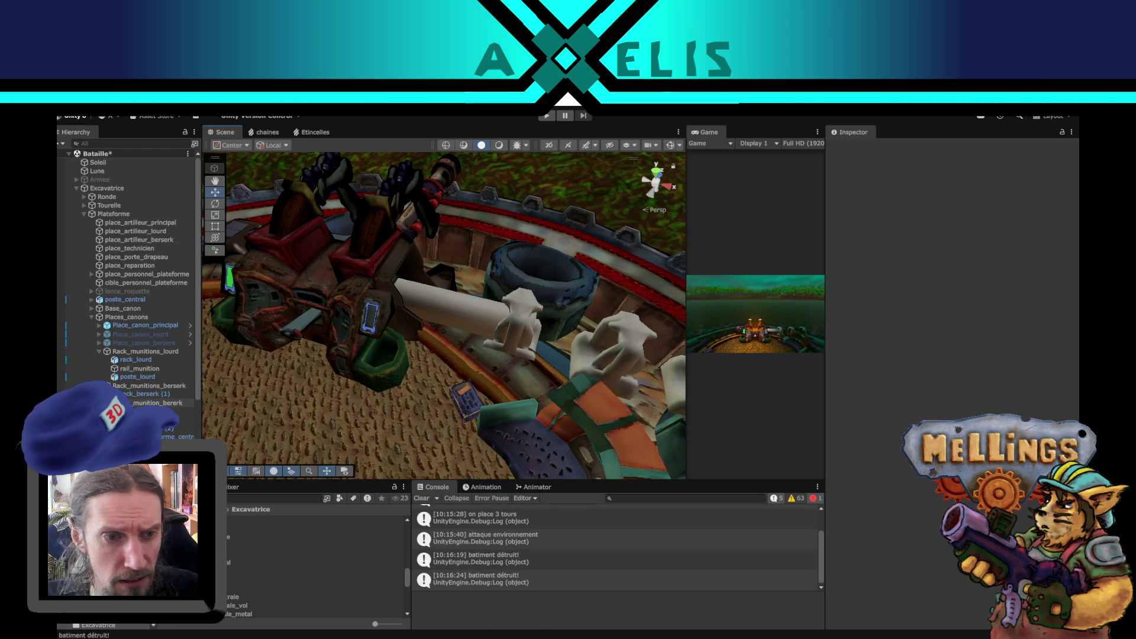
# Inspect rail_munition_bererk and rack_berserk (1) on the platform, then return to the loader in Blender.
pyautogui.click(155, 402)
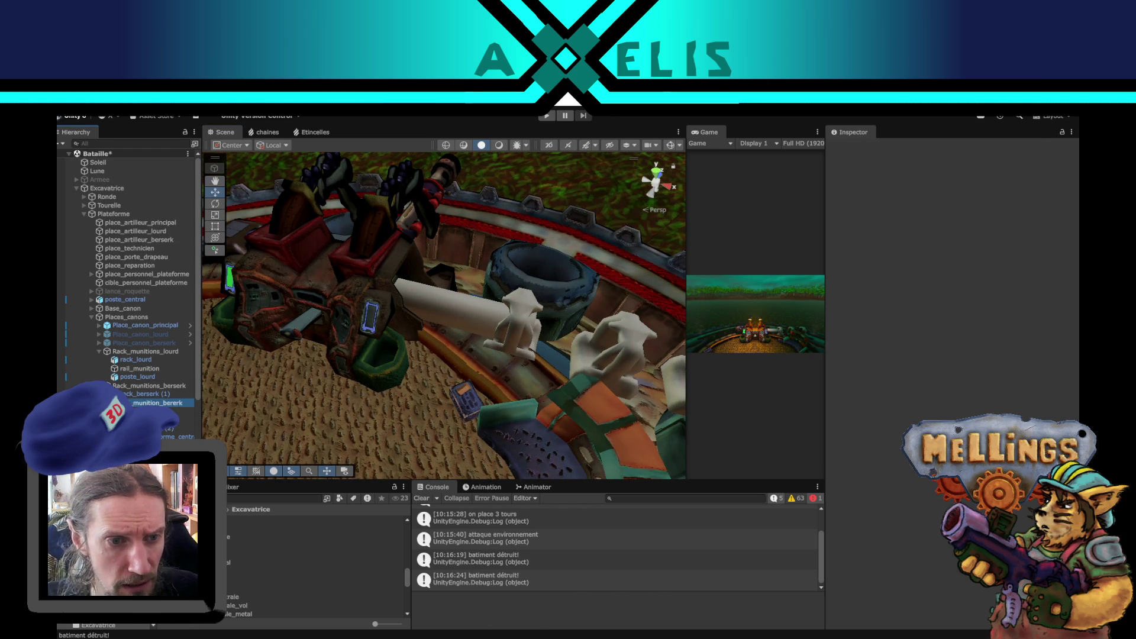
pyautogui.click(155, 395)
pyautogui.click(155, 402)
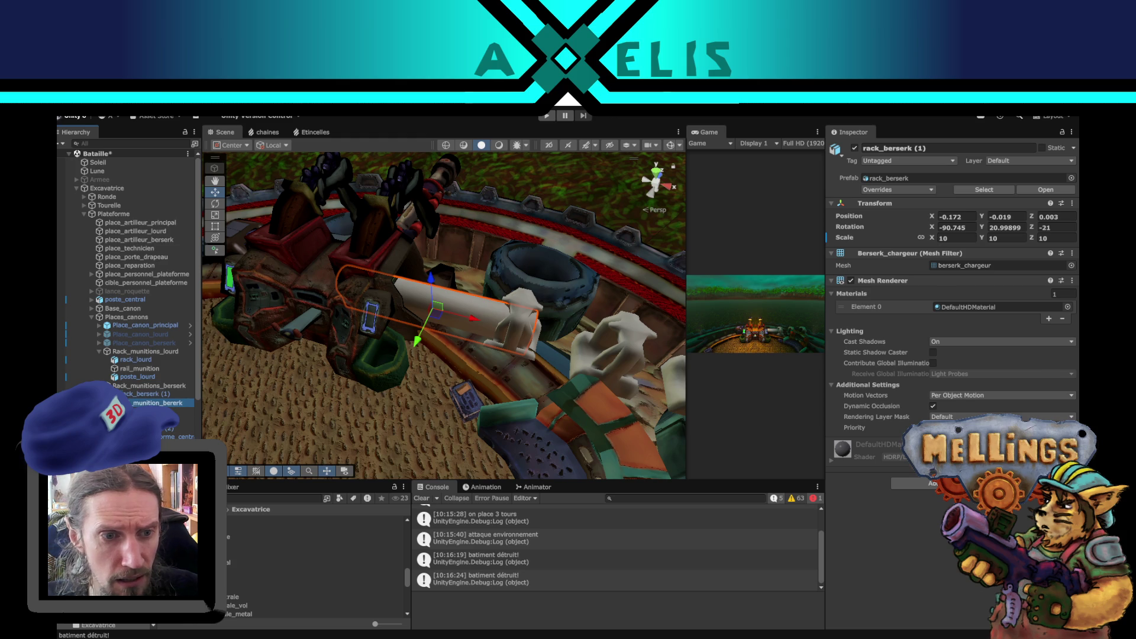
pyautogui.moveTo(414, 389)
pyautogui.mouseDown()
pyautogui.moveTo(454, 407)
pyautogui.moveTo(474, 392)
pyautogui.moveTo(480, 344)
pyautogui.mouseUp()
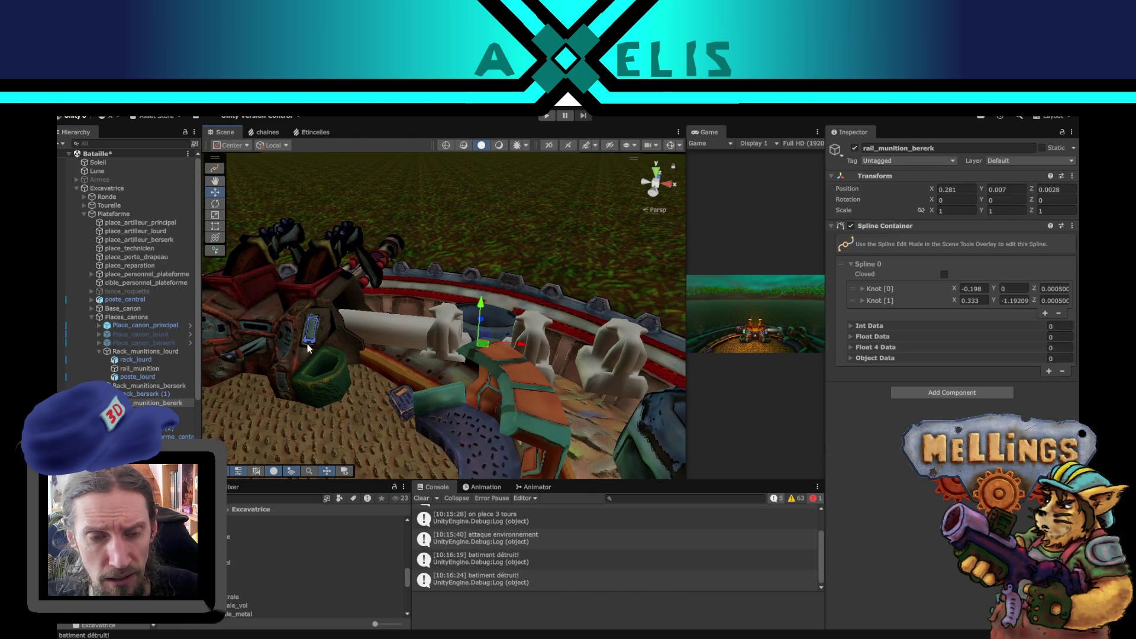
pyautogui.moveTo(391, 354); pyautogui.dragTo(475, 376)
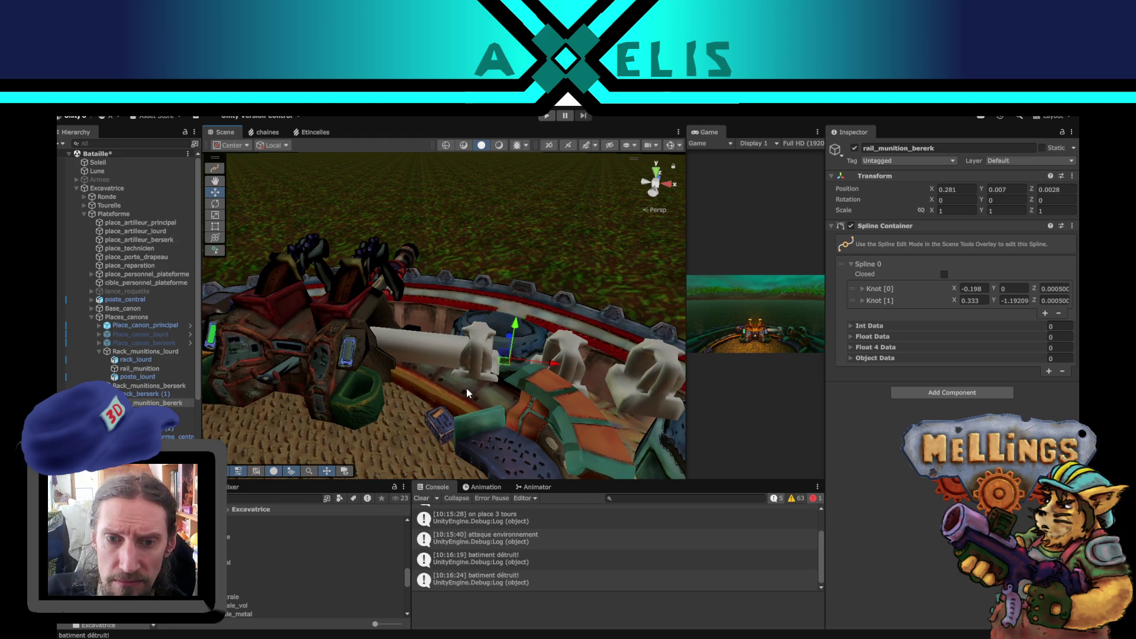
pyautogui.moveTo(498, 389)
pyautogui.mouseDown()
pyautogui.moveTo(496, 373)
pyautogui.moveTo(509, 396)
pyautogui.moveTo(478, 378)
pyautogui.moveTo(473, 393)
pyautogui.moveTo(492, 400)
pyautogui.moveTo(483, 388)
pyautogui.moveTo(482, 398)
pyautogui.moveTo(447, 397)
pyautogui.mouseUp()
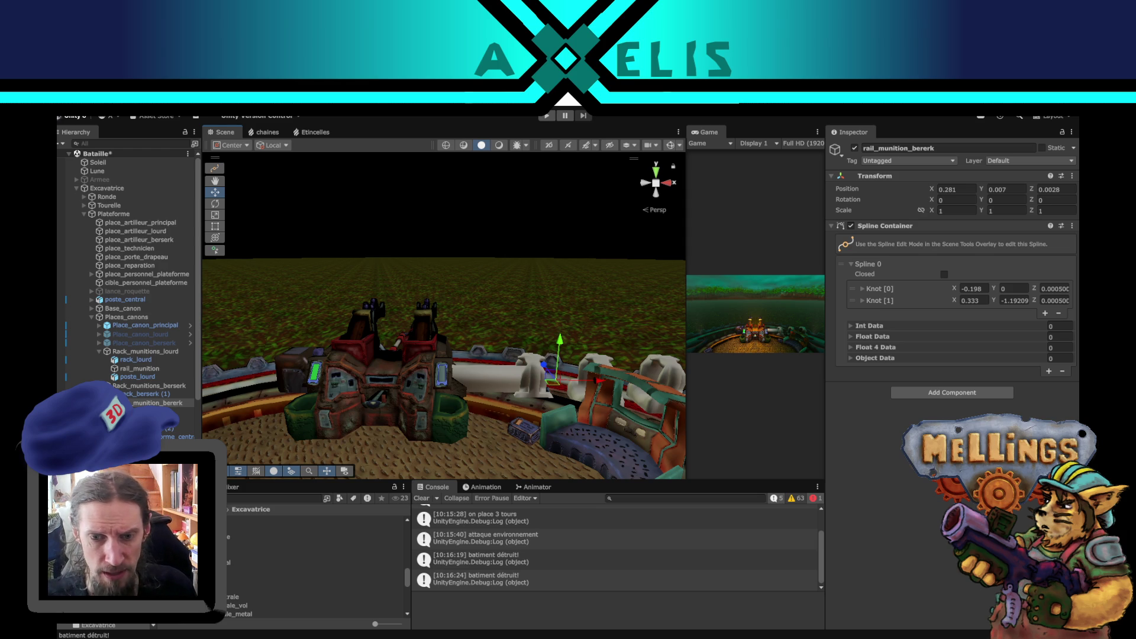
pyautogui.hotkey('alt', 'Tab')
pyautogui.moveTo(600, 503)
pyautogui.mouseDown()
pyautogui.moveTo(547, 473)
pyautogui.moveTo(598, 482)
pyautogui.moveTo(579, 461)
pyautogui.mouseUp()
# Enter Edit Mode on niveau_pression_berserk and select its bottom edge loop.
pyautogui.click(615, 489)
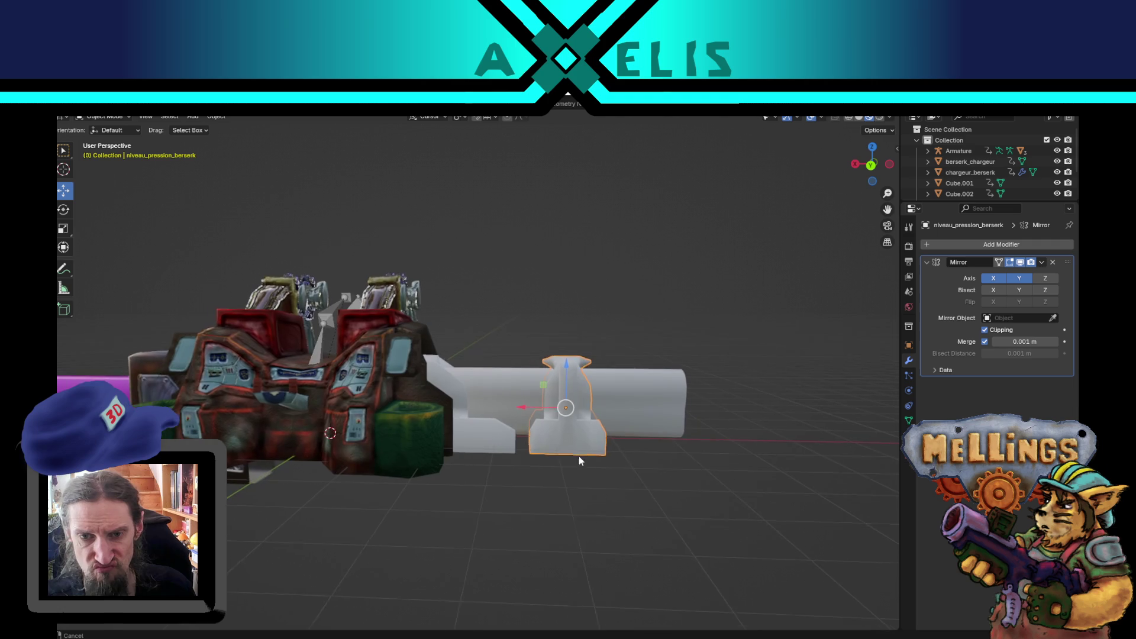
pyautogui.scroll(3, 577, 457)
pyautogui.press('Tab')
pyautogui.moveTo(622, 498)
pyautogui.mouseDown()
pyautogui.moveTo(642, 510)
pyautogui.moveTo(626, 506)
pyautogui.mouseUp()
pyautogui.moveTo(642, 432)
pyautogui.mouseDown()
pyautogui.moveTo(526, 464)
pyautogui.moveTo(537, 470)
pyautogui.mouseUp()
pyautogui.keyDown('alt'); pyautogui.click(560, 499); pyautogui.keyUp('alt')
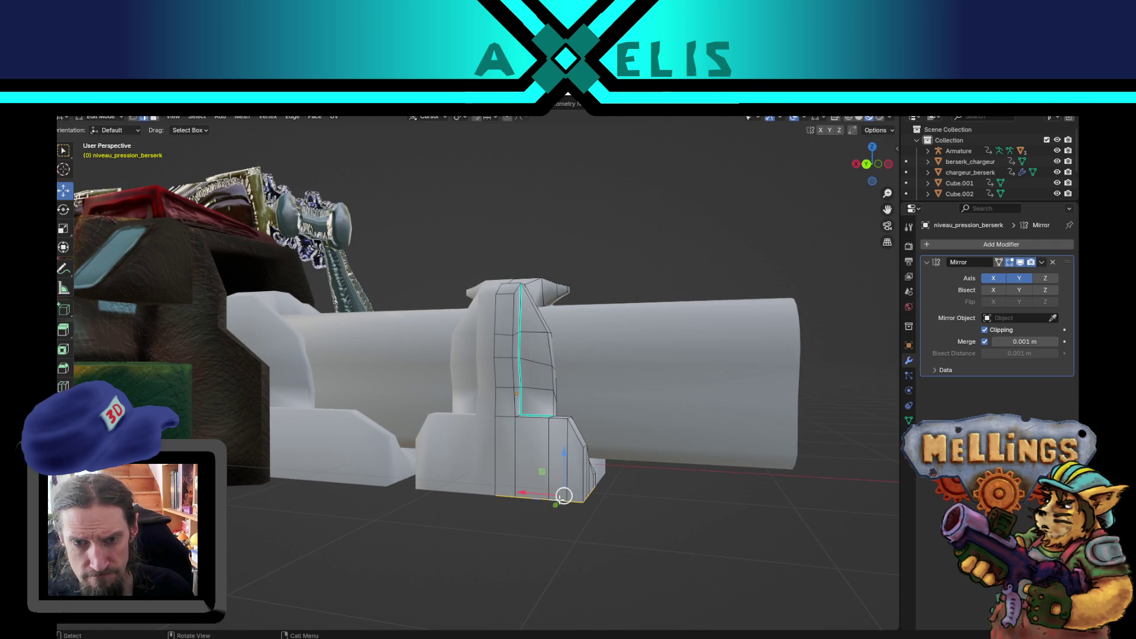
pyautogui.click(569, 581)
pyautogui.moveTo(551, 545); pyautogui.dragTo(545, 520)
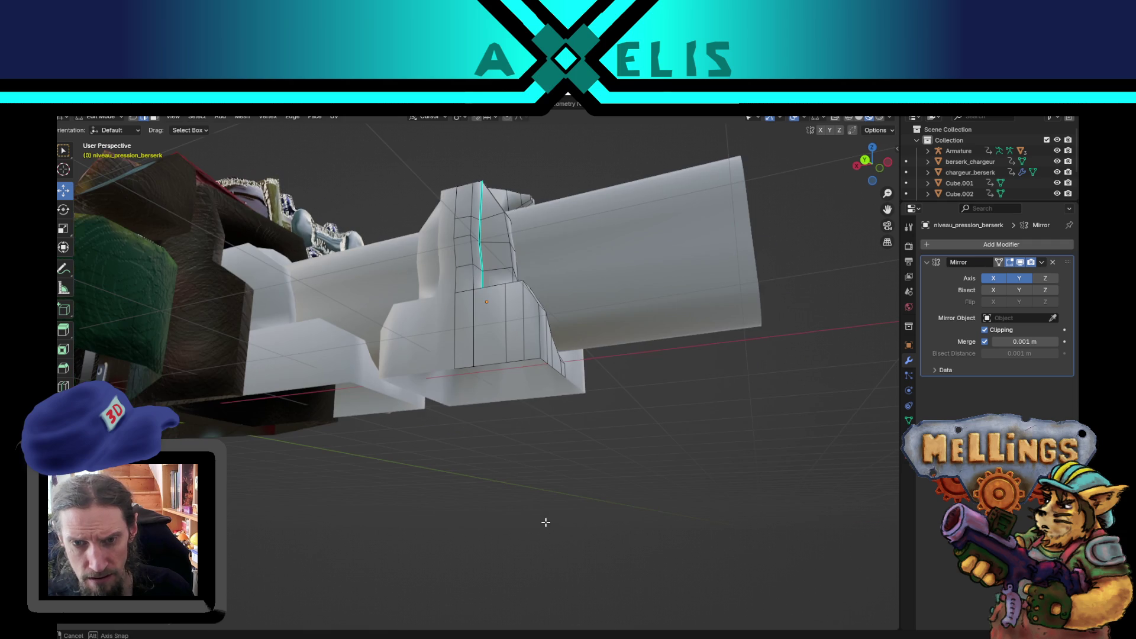
pyautogui.keyDown('alt'); pyautogui.click(524, 359); pyautogui.keyUp('alt')
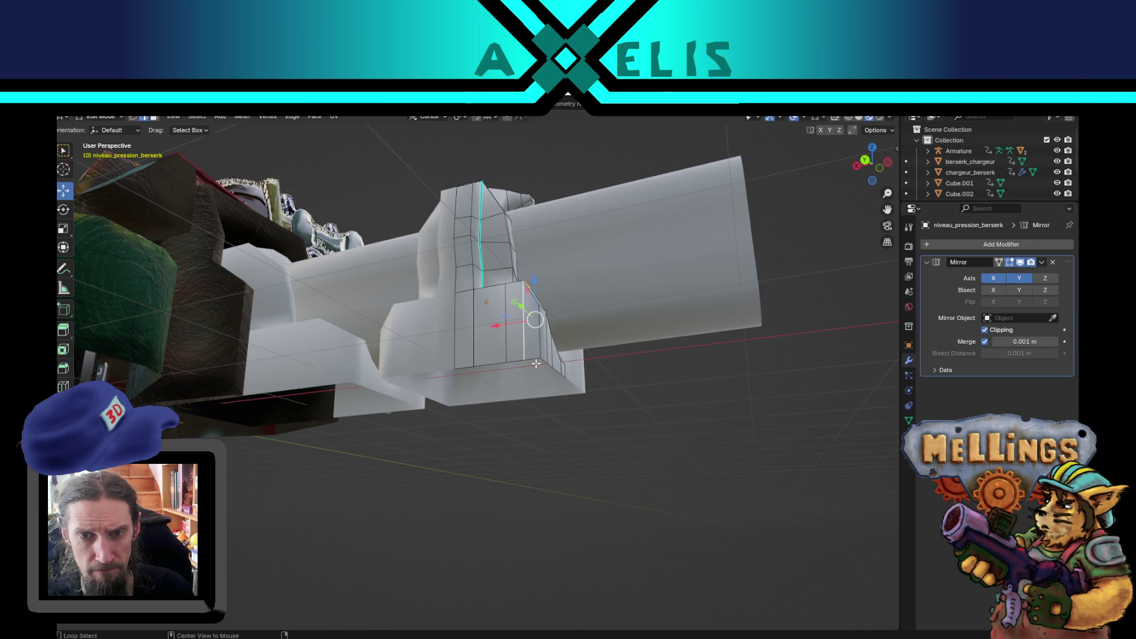
pyautogui.keyDown('alt'); pyautogui.click(535, 361); pyautogui.keyUp('alt')
pyautogui.moveTo(536, 360)
pyautogui.mouseDown()
pyautogui.moveTo(546, 388)
pyautogui.moveTo(518, 397)
pyautogui.mouseUp()
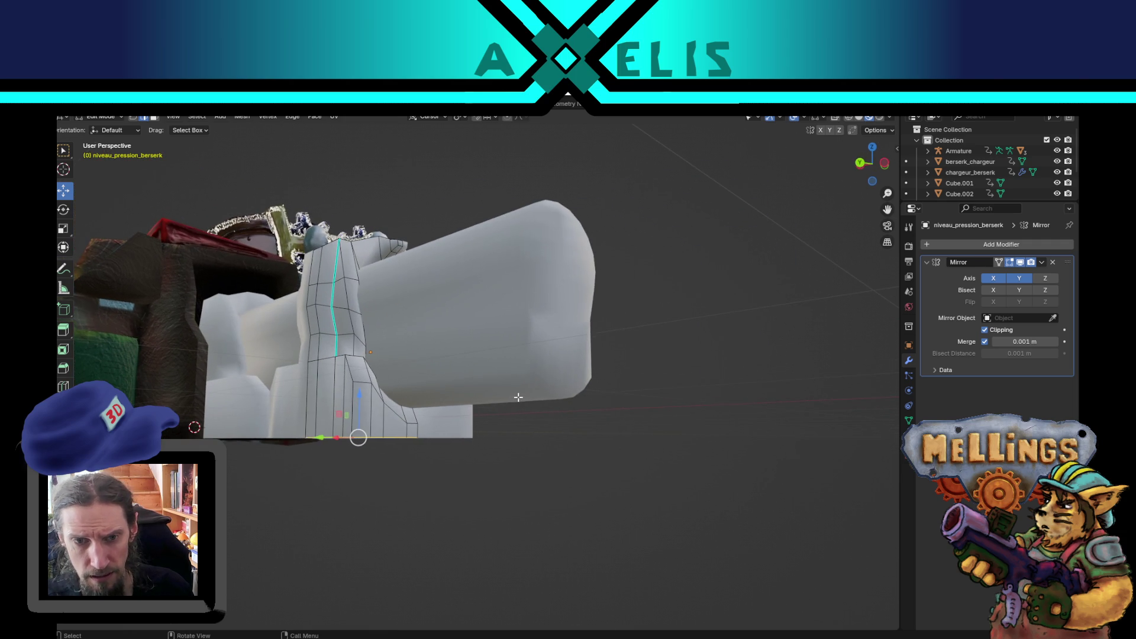
# Raise a base vertex and the bottom edge loop upward, then return to Object Mode.
pyautogui.click(416, 424)
pyautogui.moveTo(413, 396); pyautogui.dragTo(419, 386)
pyautogui.keyDown('alt'); pyautogui.click(384, 435); pyautogui.keyUp('alt')
pyautogui.moveTo(384, 435)
pyautogui.mouseDown()
pyautogui.moveTo(465, 460)
pyautogui.moveTo(372, 455)
pyautogui.moveTo(525, 416)
pyautogui.mouseUp()
pyautogui.hotkey('alt', 'a')
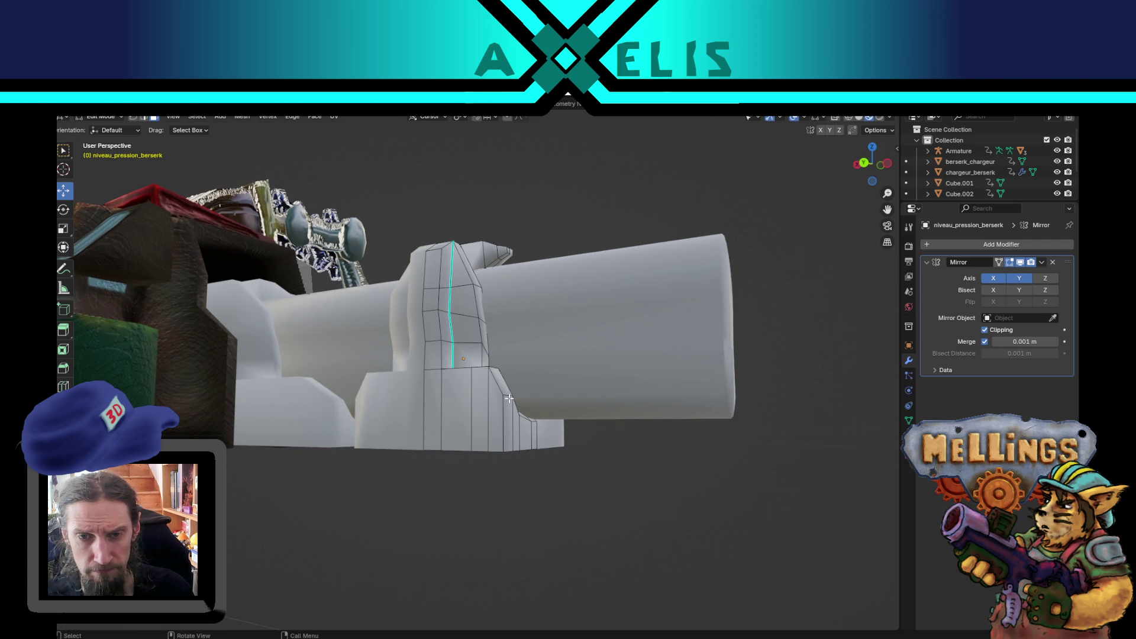
pyautogui.moveTo(509, 378); pyautogui.dragTo(514, 355)
pyautogui.keyDown('alt'); pyautogui.click(490, 450); pyautogui.keyUp('alt')
pyautogui.moveTo(493, 418)
pyautogui.mouseDown()
pyautogui.moveTo(499, 389)
pyautogui.moveTo(343, 430)
pyautogui.moveTo(656, 477)
pyautogui.mouseUp()
pyautogui.press('Tab')
pyautogui.click(580, 502)
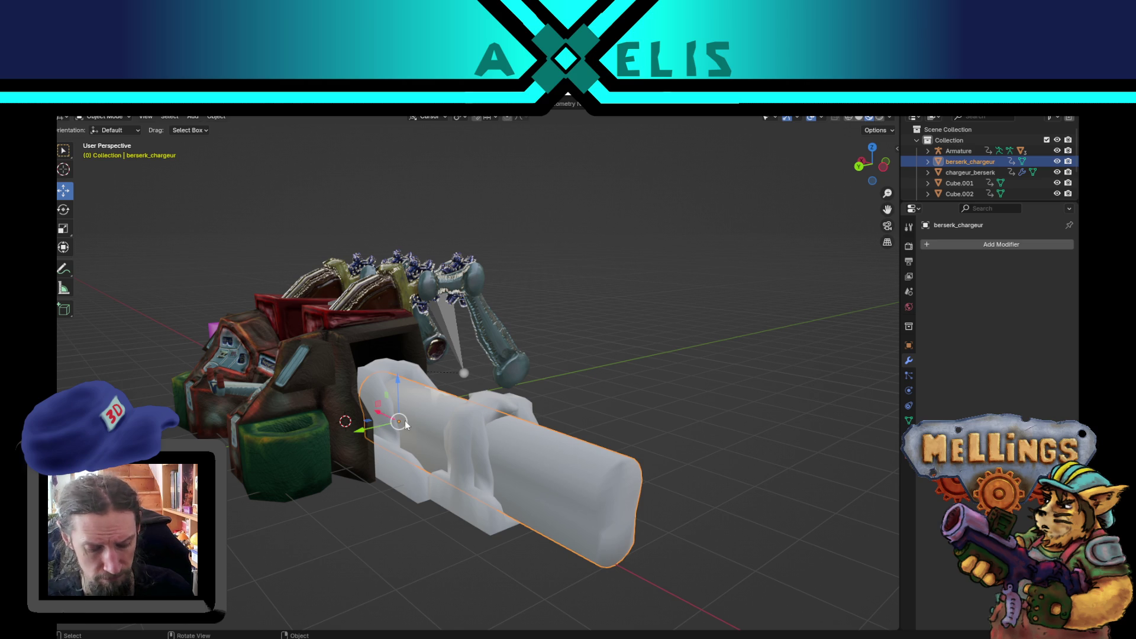
# Hide the berserk_chargeur barrel and dissolve the face strip at the arch's bottom.
pyautogui.press('h')
pyautogui.moveTo(616, 460)
pyautogui.mouseDown()
pyautogui.moveTo(607, 489)
pyautogui.moveTo(588, 471)
pyautogui.moveTo(574, 483)
pyautogui.mouseUp()
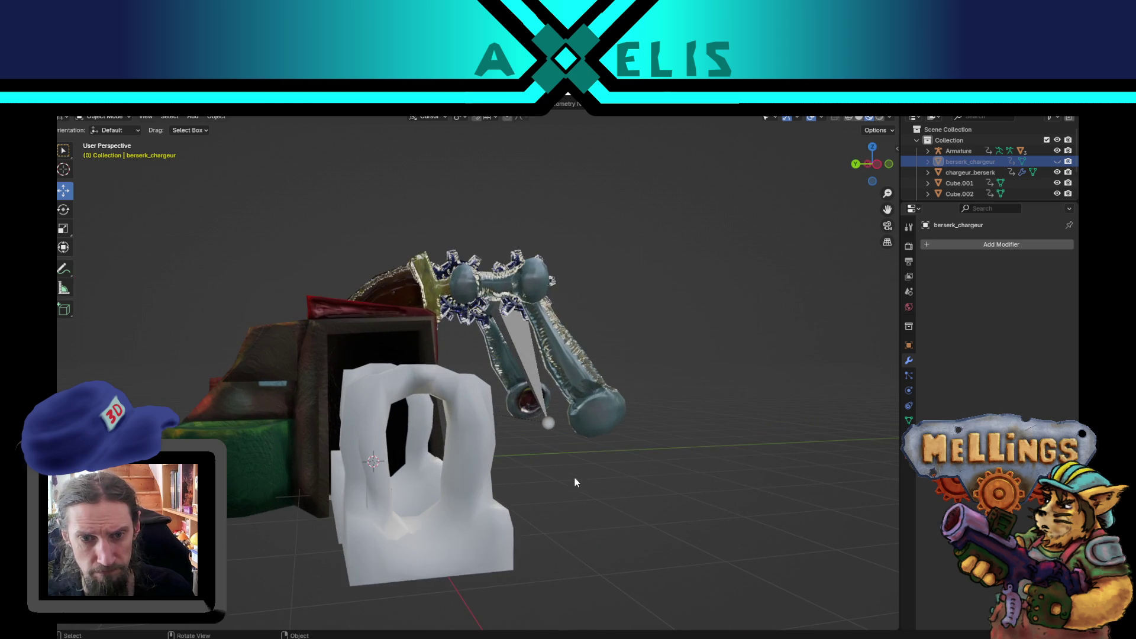
pyautogui.click(450, 538)
pyautogui.press('Tab')
pyautogui.moveTo(450, 538)
pyautogui.mouseDown()
pyautogui.moveTo(465, 536)
pyautogui.moveTo(450, 547)
pyautogui.moveTo(438, 521)
pyautogui.moveTo(489, 489)
pyautogui.moveTo(461, 504)
pyautogui.moveTo(469, 489)
pyautogui.mouseUp()
pyautogui.click(473, 549)
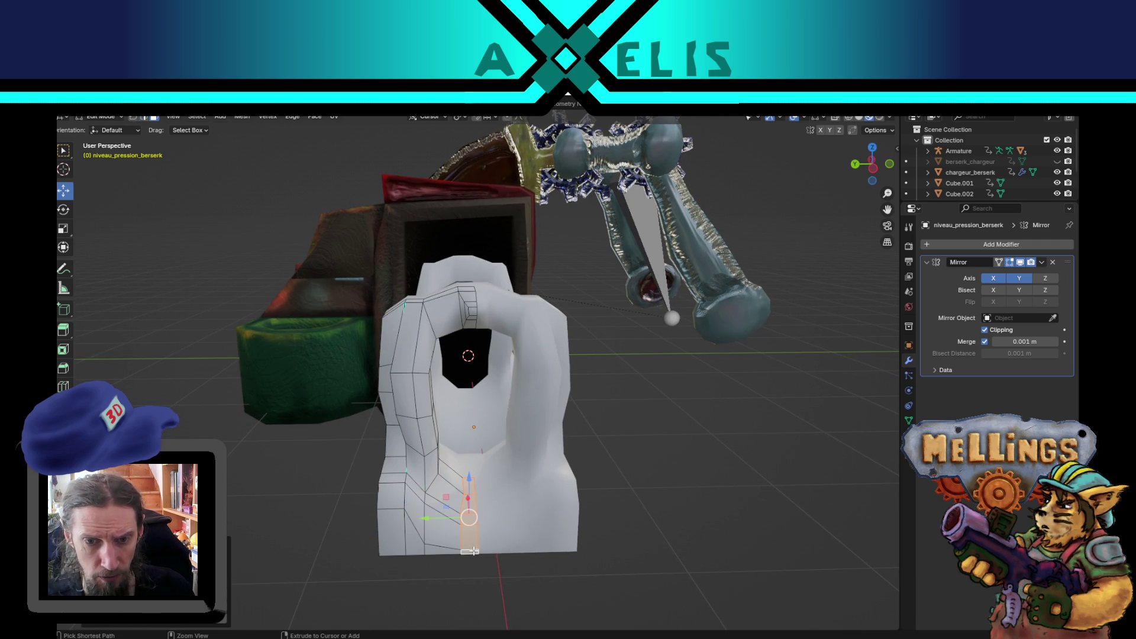
pyautogui.press('x')
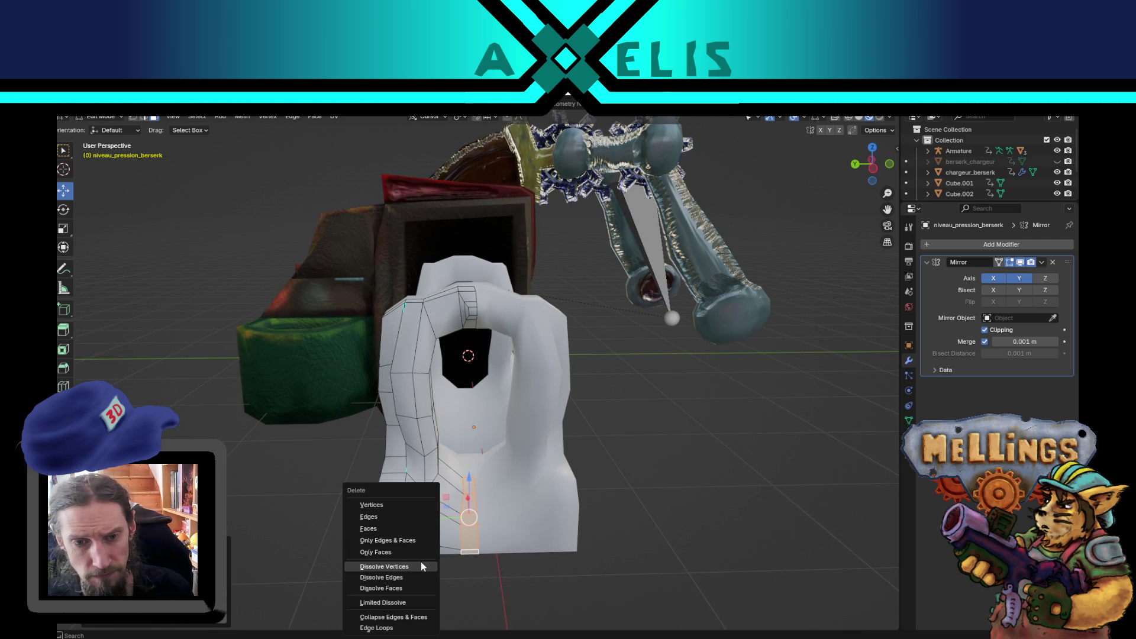
pyautogui.click(422, 567)
# Select the base's bottom edge path and lift it about 0.03 m along Z.
pyautogui.moveTo(422, 567)
pyautogui.mouseDown()
pyautogui.moveTo(567, 520)
pyautogui.moveTo(568, 536)
pyautogui.mouseUp()
pyautogui.scroll(3, 566, 521)
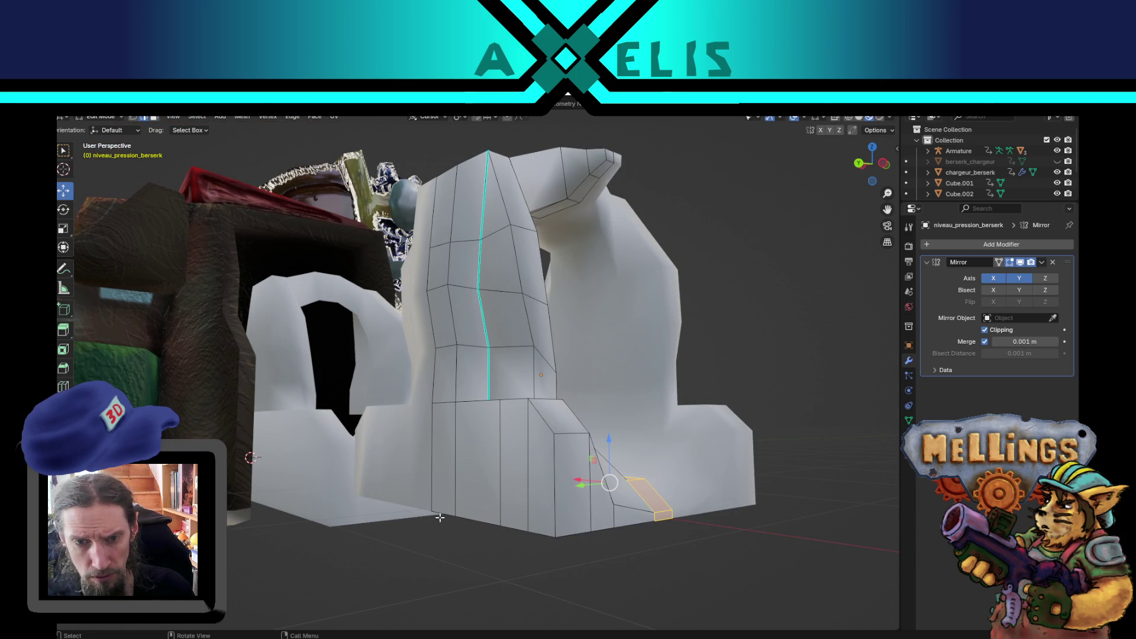
pyautogui.click(440, 518)
pyautogui.keyDown('ctrl'); pyautogui.click(538, 537); pyautogui.keyUp('ctrl')
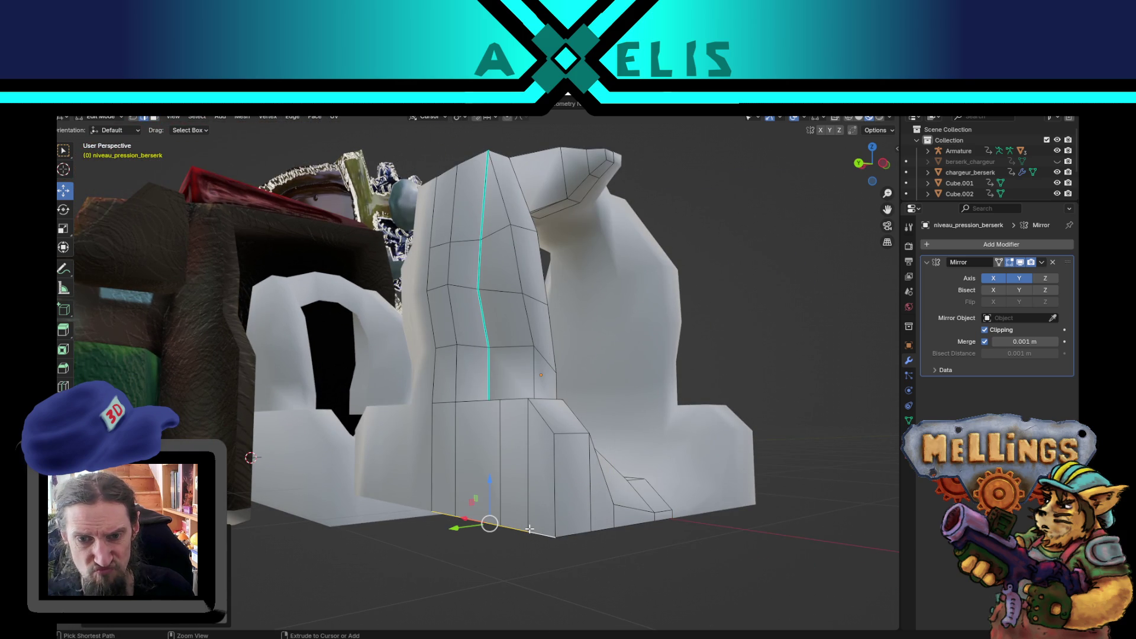
pyautogui.press('g')
pyautogui.press('z')
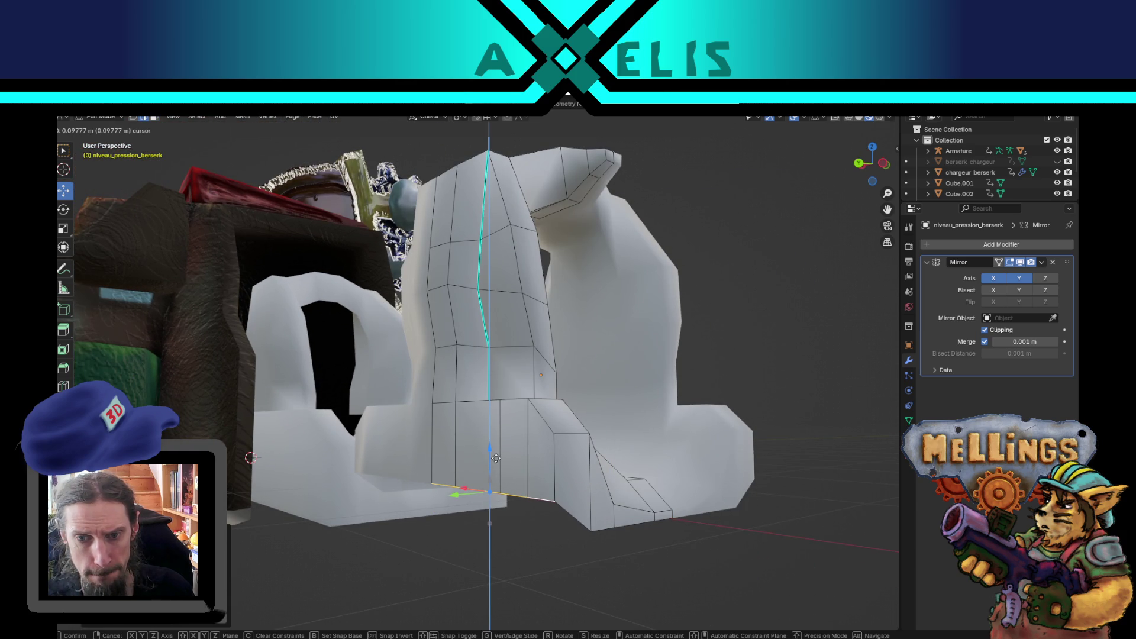
pyautogui.press('Escape')
pyautogui.press('1')
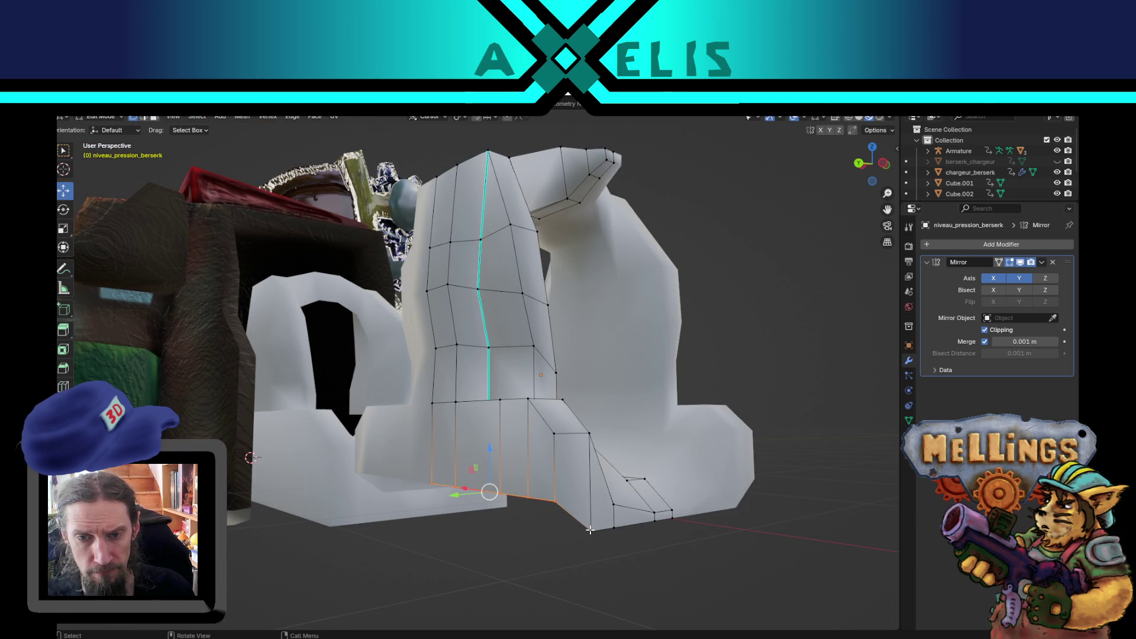
pyautogui.press('2')
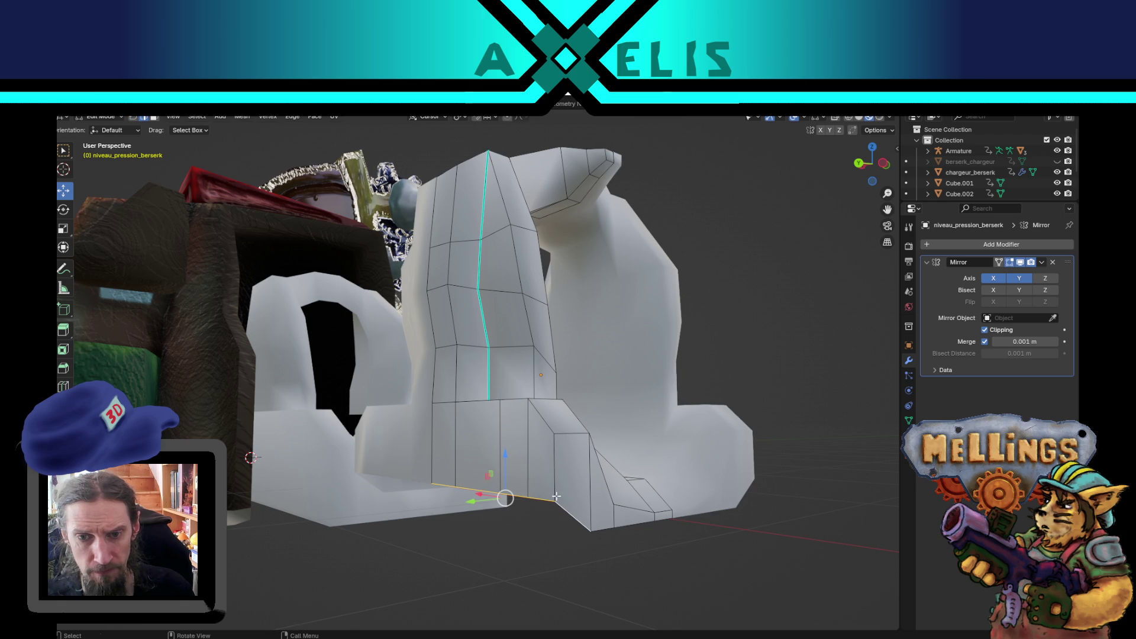
pyautogui.moveTo(510, 465)
pyautogui.mouseDown()
pyautogui.moveTo(515, 450)
pyautogui.moveTo(521, 473)
pyautogui.moveTo(525, 449)
pyautogui.moveTo(611, 459)
pyautogui.moveTo(495, 457)
pyautogui.moveTo(669, 465)
pyautogui.moveTo(569, 421)
pyautogui.mouseUp()
# Delete the arch faces and the small tip face of niveau_pression_berserk.
pyautogui.scroll(3, 569, 422)
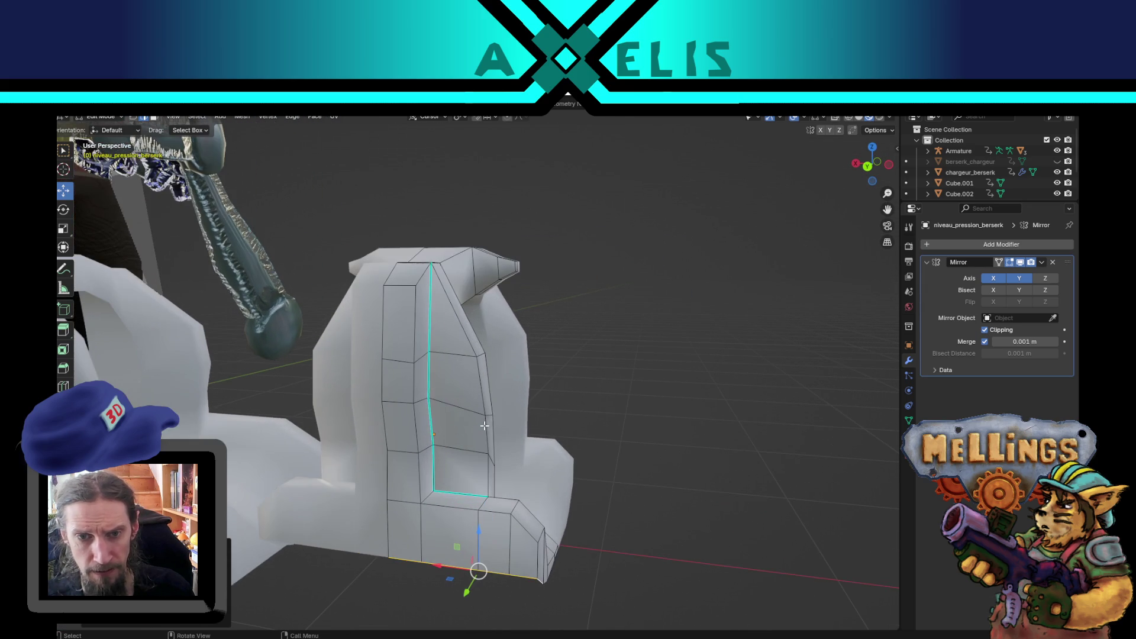
pyautogui.click(488, 394)
pyautogui.moveTo(535, 417); pyautogui.dragTo(523, 436)
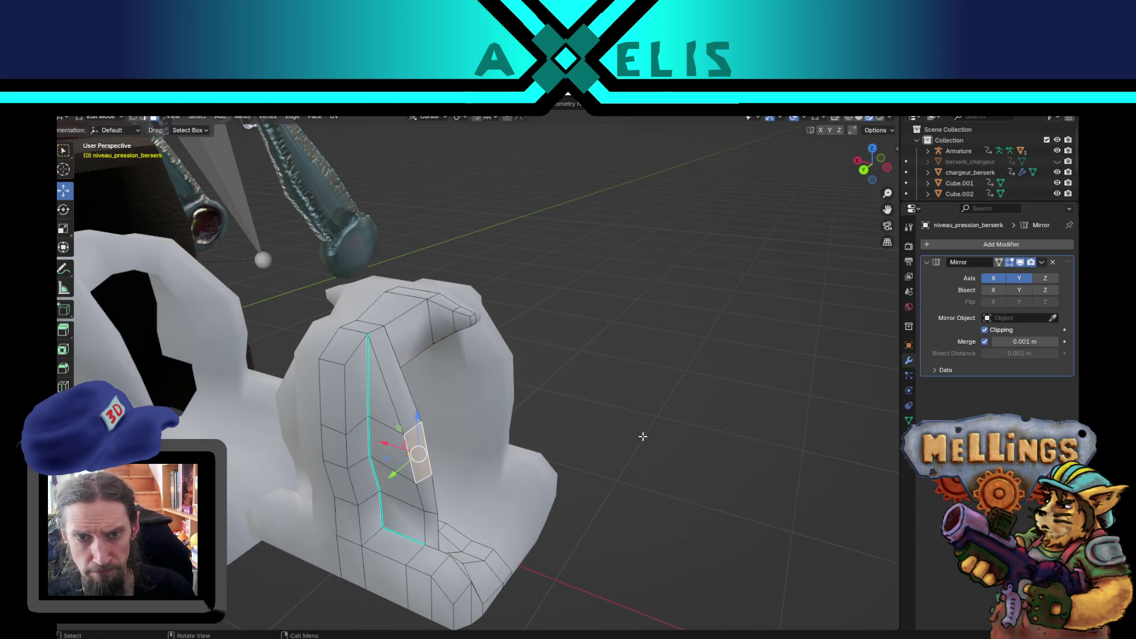
pyautogui.keyDown('shift'); pyautogui.click(474, 319); pyautogui.keyUp('shift')
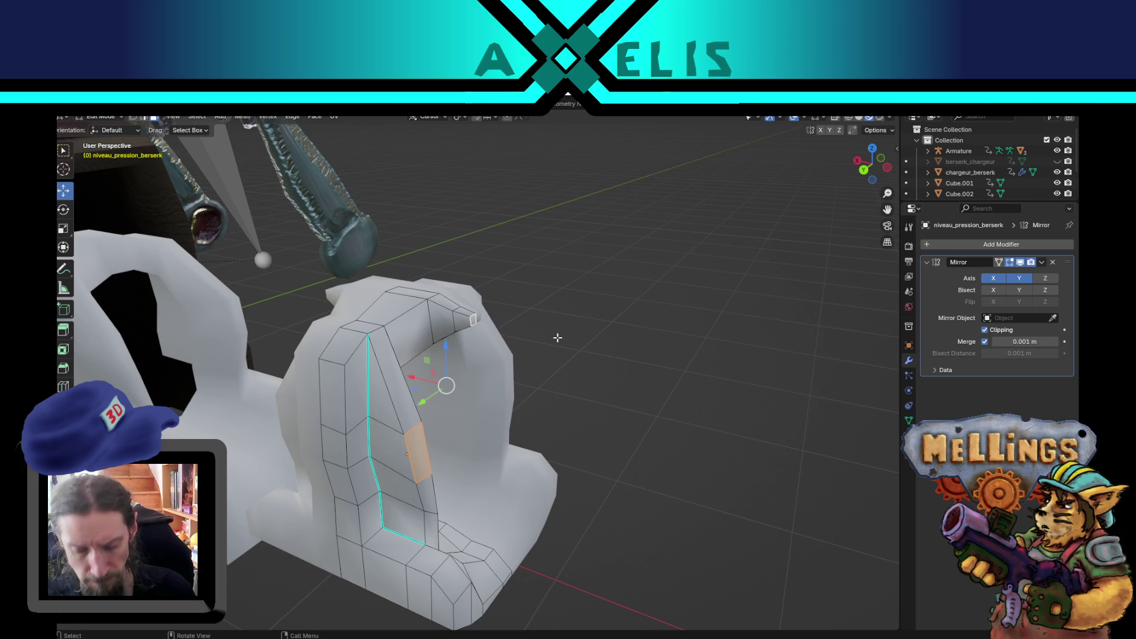
pyautogui.press('x')
pyautogui.click(559, 338)
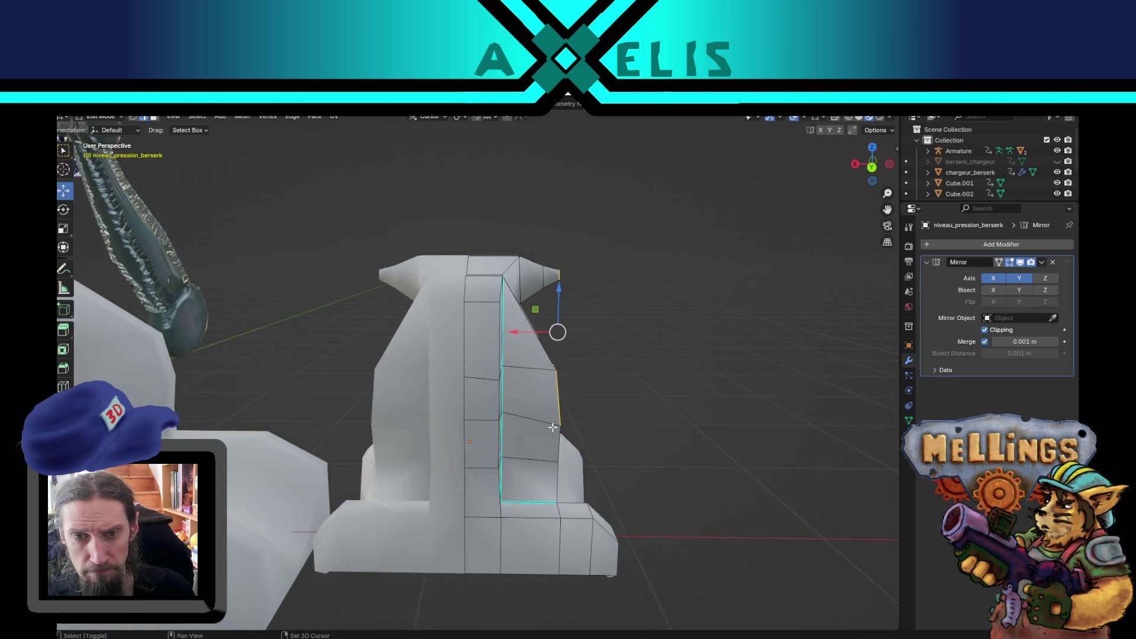
# Stretch the rods along the X axis to lengthen them.
pyautogui.press('g')
pyautogui.press('x')
pyautogui.click(654, 447)
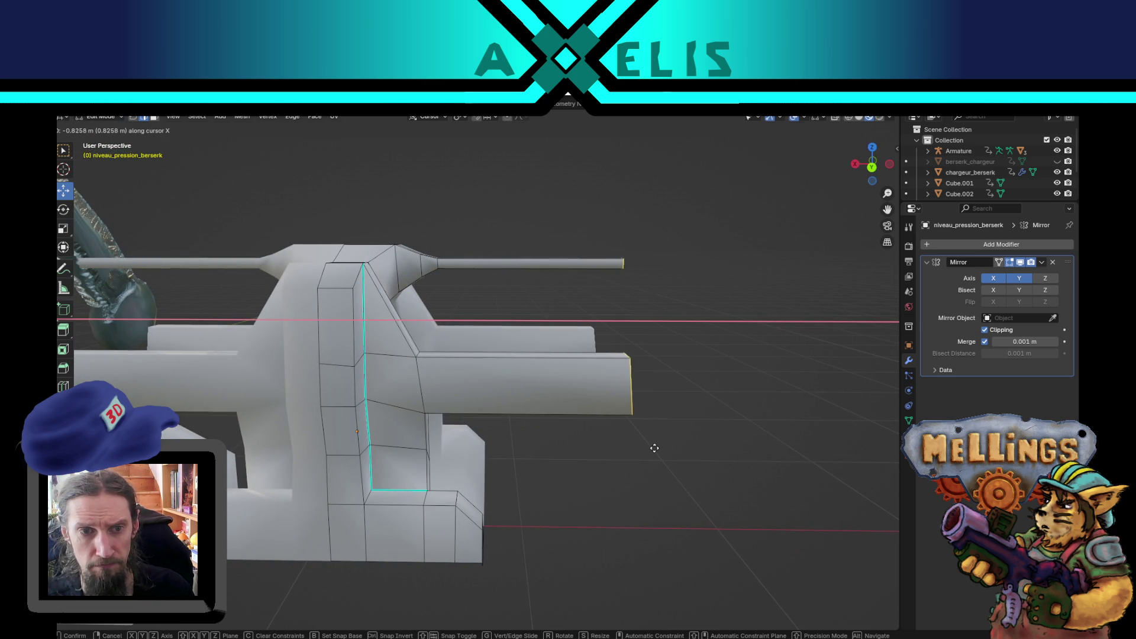
pyautogui.scroll(-3, 654, 448)
pyautogui.moveTo(624, 406)
pyautogui.mouseDown()
pyautogui.moveTo(599, 410)
pyautogui.moveTo(616, 406)
pyautogui.mouseUp()
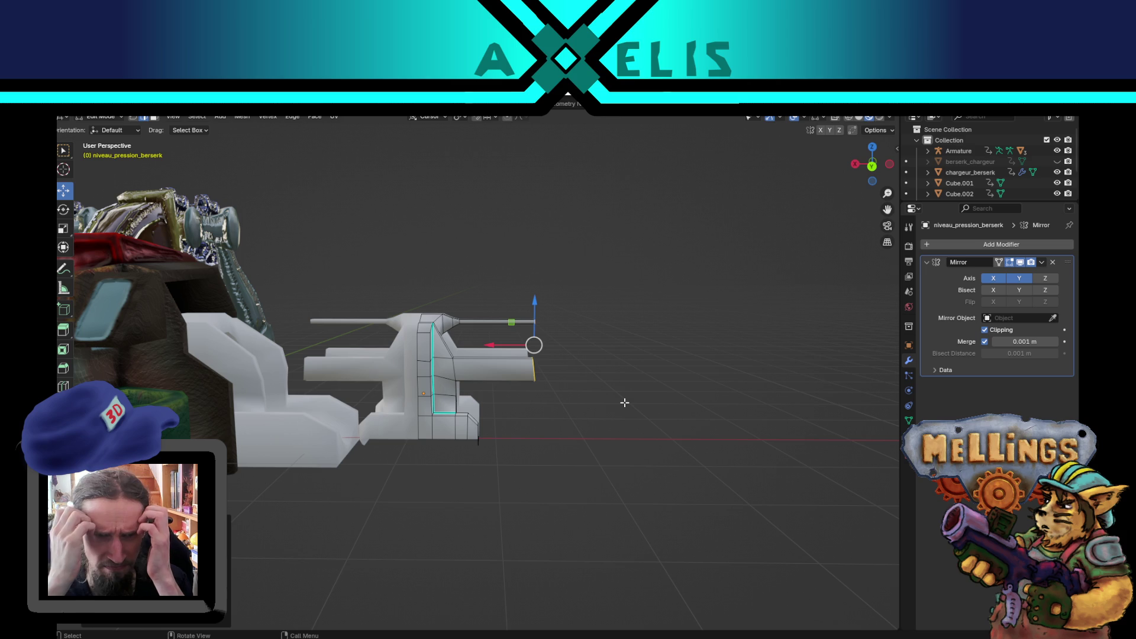
pyautogui.scroll(3, 624, 403)
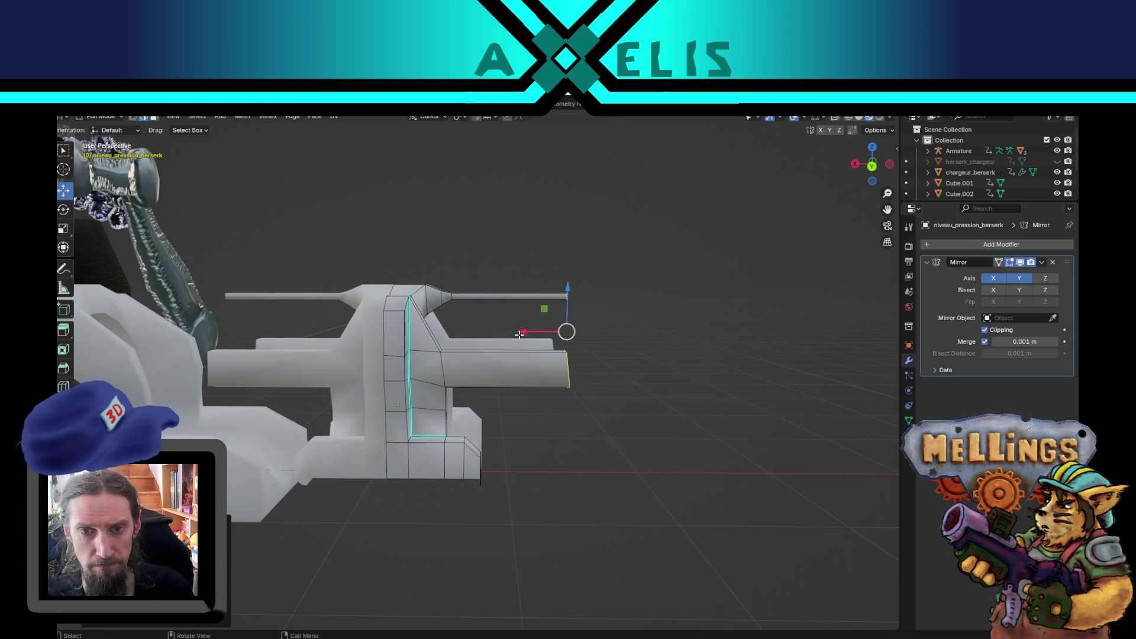
pyautogui.press('g')
pyautogui.press('x')
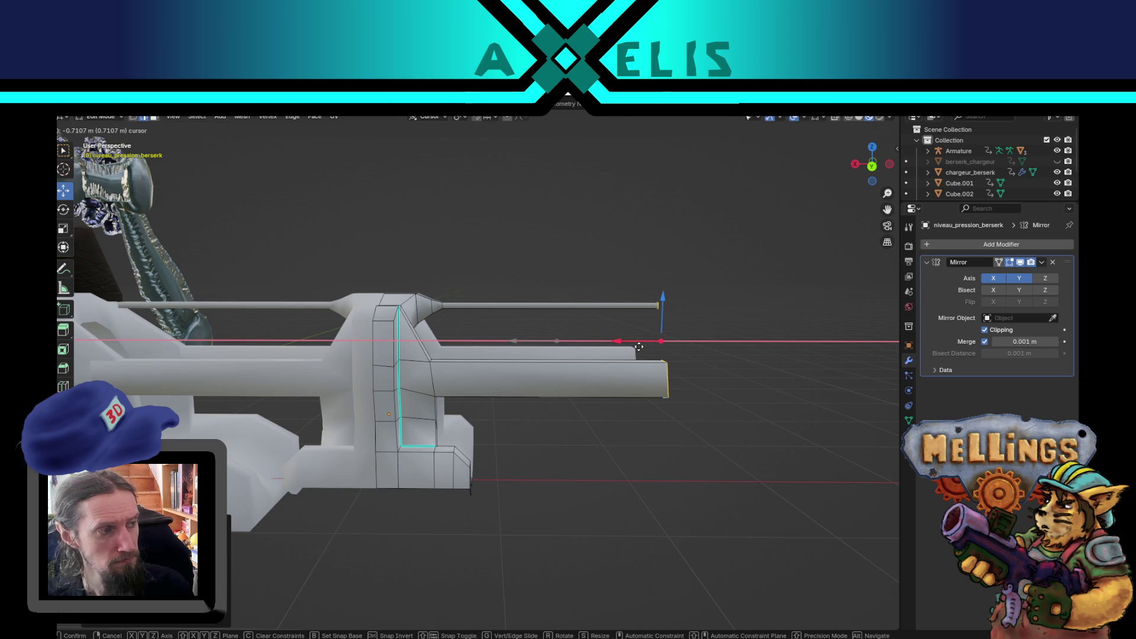
pyautogui.click(625, 351)
# Extrude the lower front face of the base into a long lower prong along X.
pyautogui.moveTo(512, 371)
pyautogui.mouseDown()
pyautogui.moveTo(597, 381)
pyautogui.moveTo(568, 385)
pyautogui.moveTo(588, 394)
pyautogui.mouseUp()
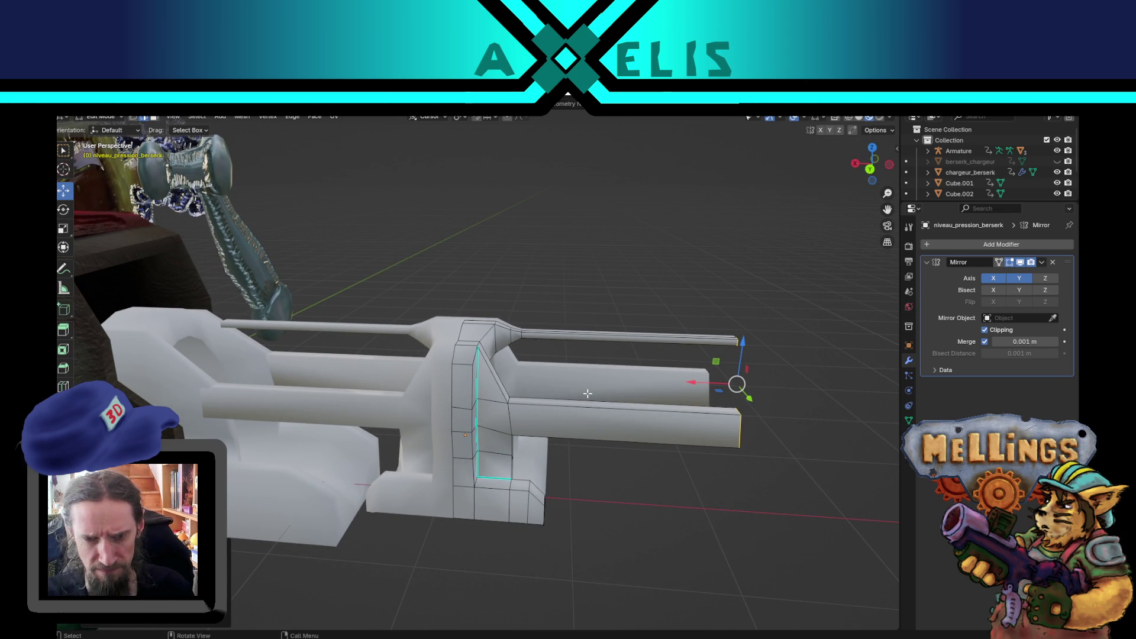
pyautogui.moveTo(621, 490); pyautogui.dragTo(563, 469)
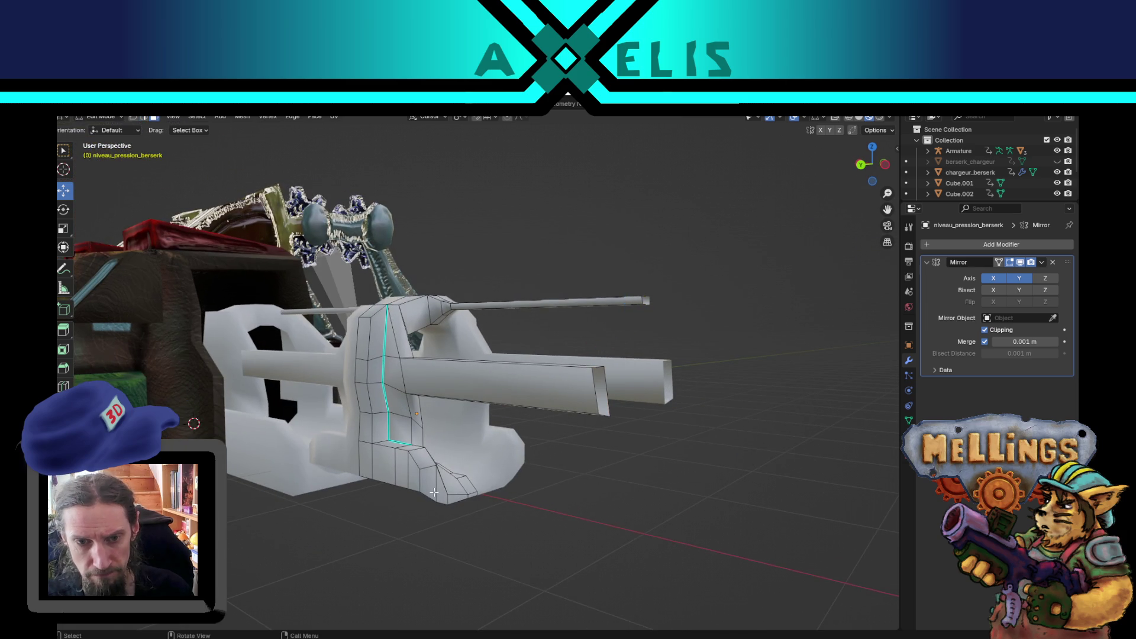
pyautogui.scroll(3, 432, 489)
pyautogui.moveTo(432, 489); pyautogui.dragTo(434, 434)
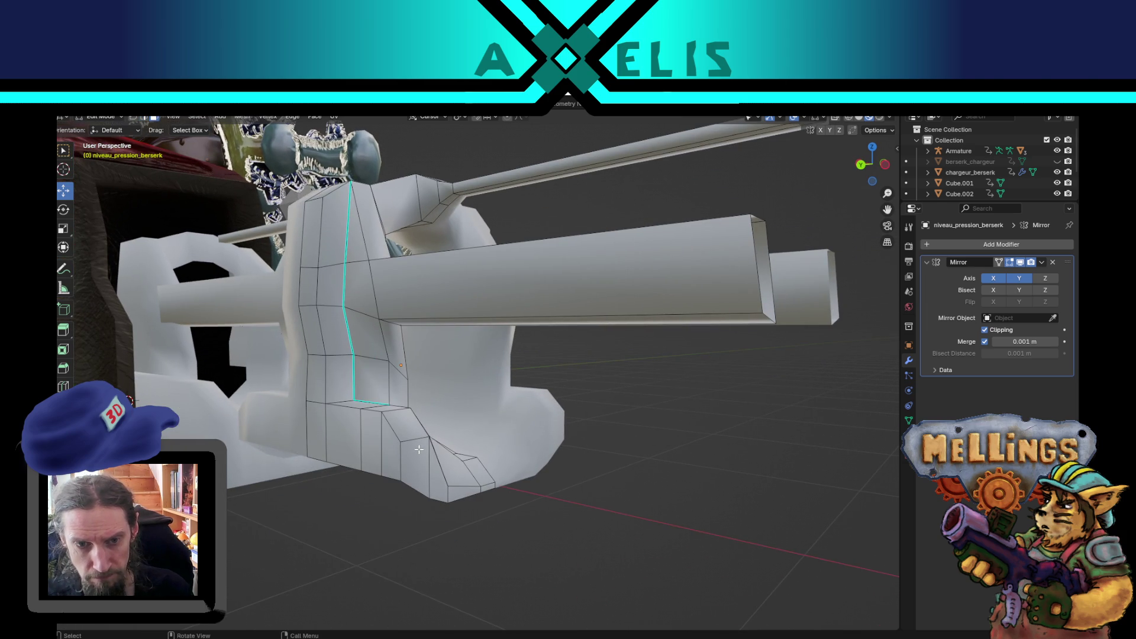
pyautogui.click(419, 451)
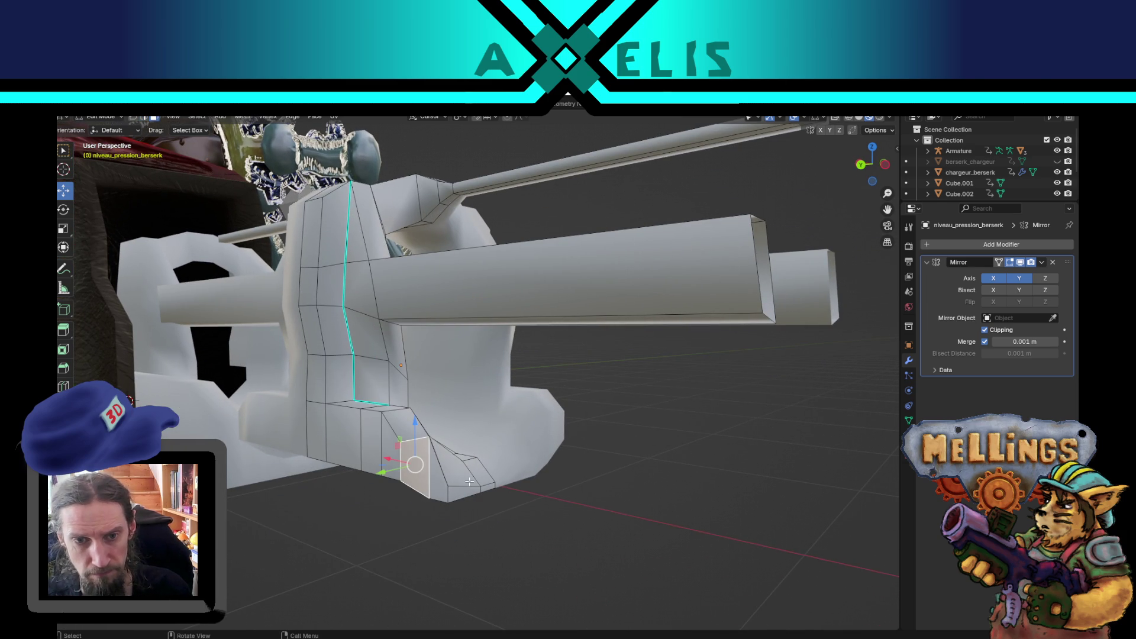
pyautogui.moveTo(461, 487); pyautogui.dragTo(599, 457)
pyautogui.press('e')
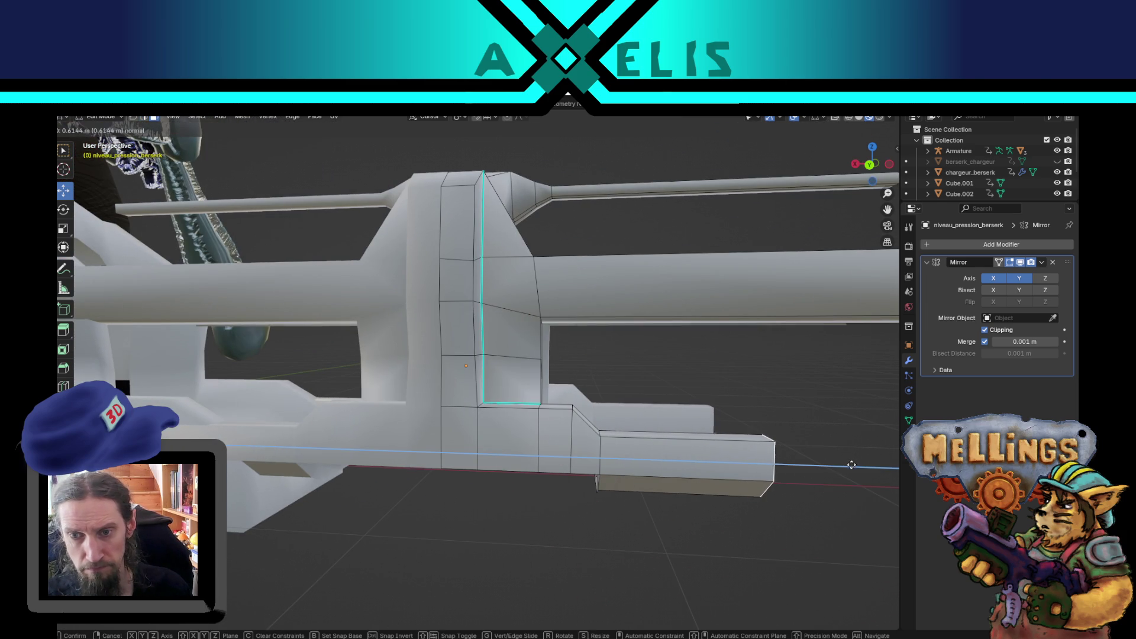
pyautogui.click(851, 465)
pyautogui.scroll(-4, 657, 480)
pyautogui.moveTo(535, 428)
pyautogui.mouseDown()
pyautogui.moveTo(603, 435)
pyautogui.moveTo(577, 320)
pyautogui.moveTo(627, 308)
pyautogui.moveTo(614, 327)
pyautogui.moveTo(527, 321)
pyautogui.mouseUp()
pyautogui.rightClick(604, 435)
pyautogui.press('Escape')
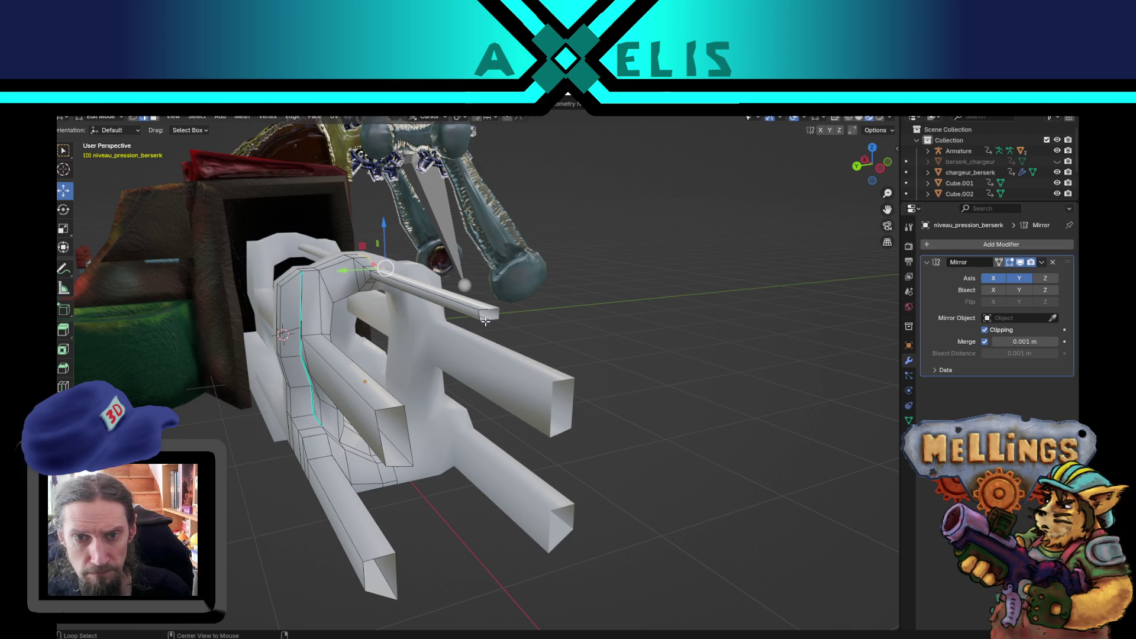
# Scale the end loops of the rod, lower box and lower prong together.
pyautogui.keyDown('alt'); pyautogui.click(486, 319); pyautogui.keyUp('alt')
pyautogui.keyDown('alt'); pyautogui.keyDown('shift'); pyautogui.click(391, 406); pyautogui.keyUp('shift'); pyautogui.keyUp('alt')
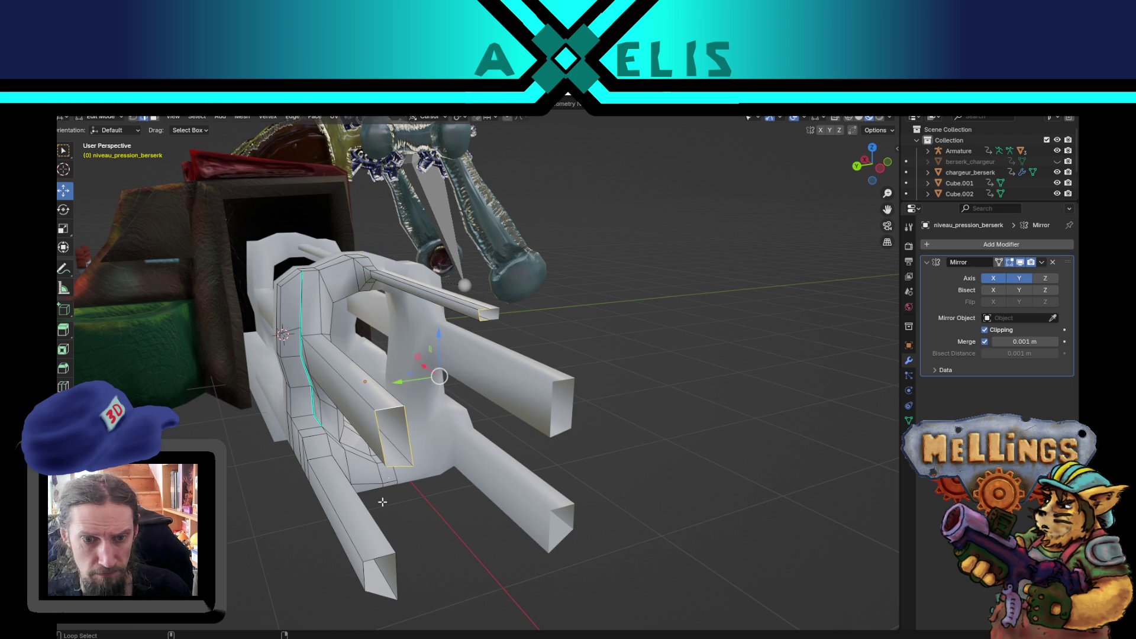
pyautogui.keyDown('alt'); pyautogui.keyDown('shift'); pyautogui.click(374, 556); pyautogui.keyUp('shift'); pyautogui.keyUp('alt')
pyautogui.press('KP_Decimal')
pyautogui.press('s')
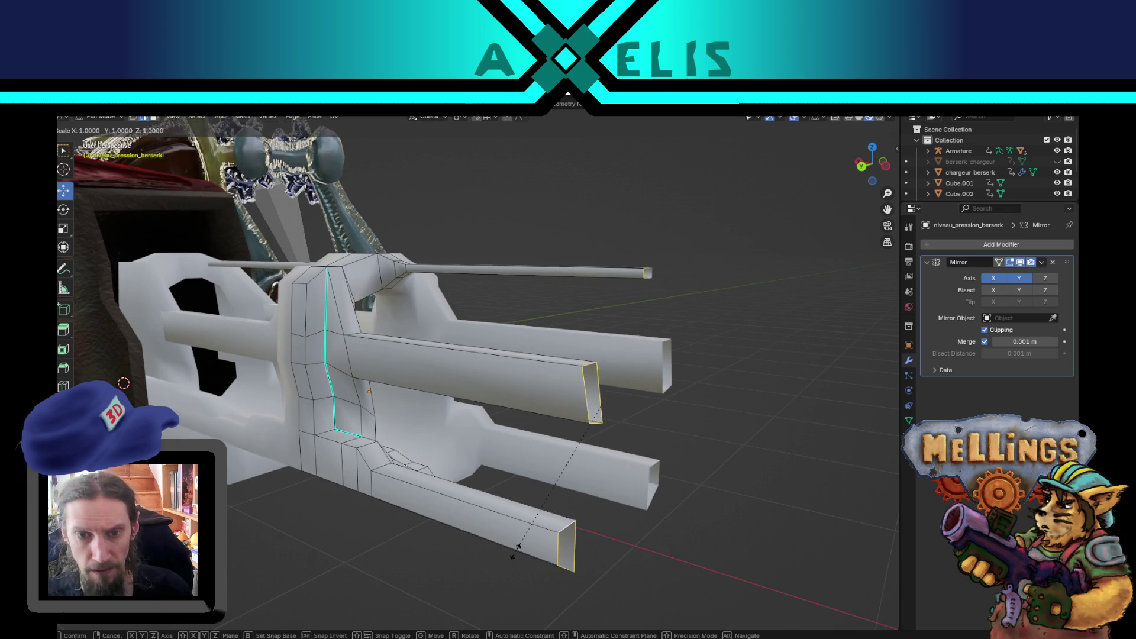
pyautogui.click(515, 552)
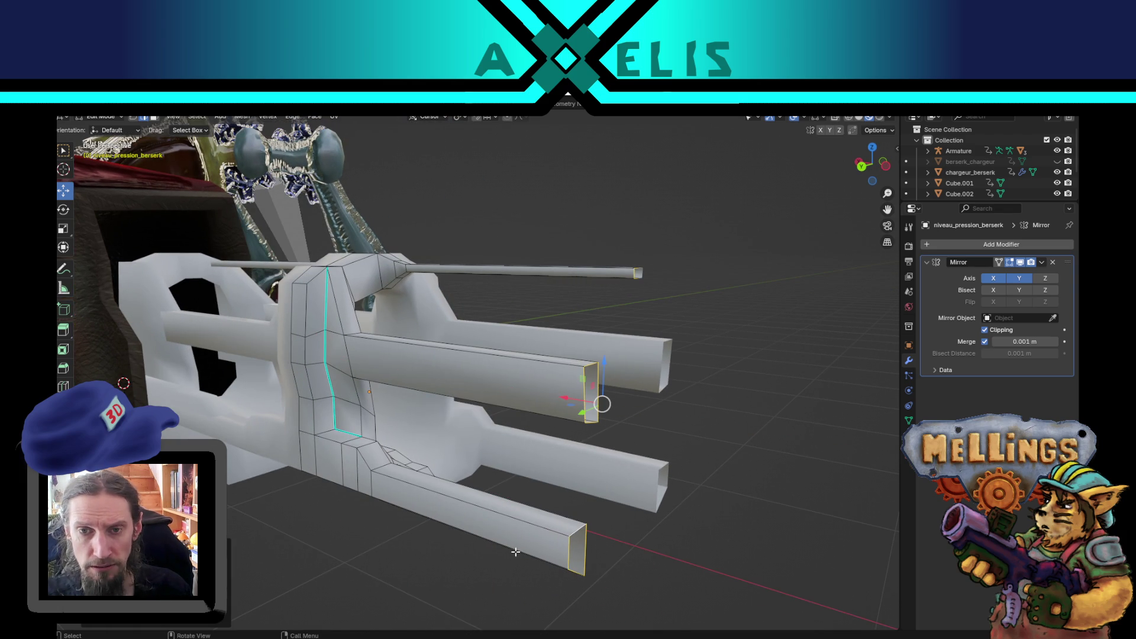
# Save excavatrice_poste_central.blend and return to Object Mode.
pyautogui.moveTo(581, 483); pyautogui.dragTo(616, 486)
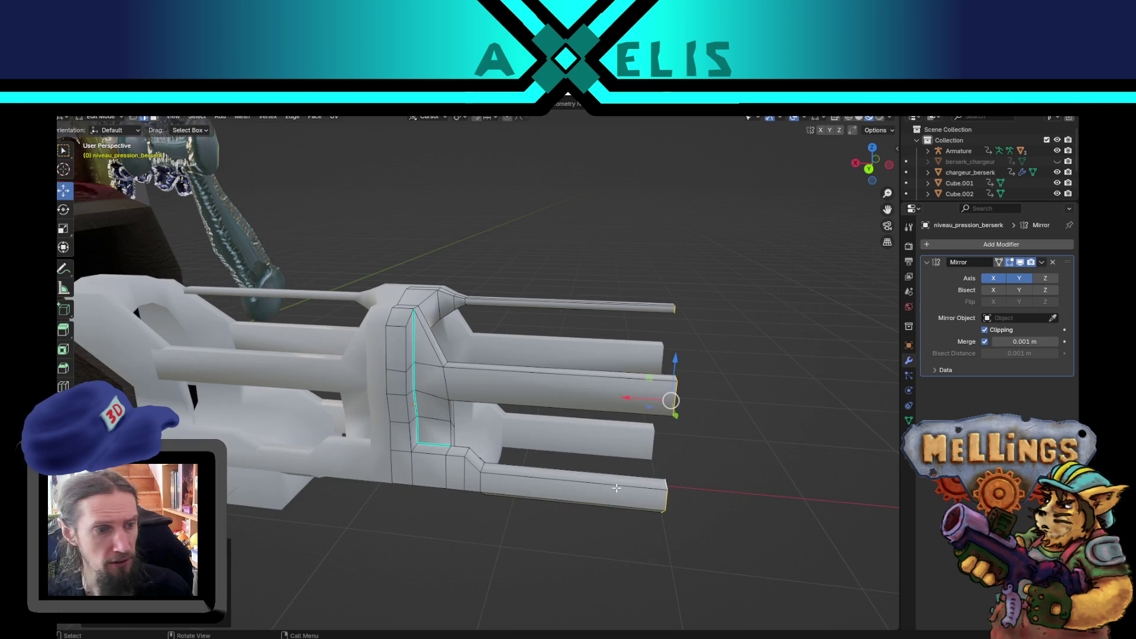
pyautogui.hotkey('ctrl', 's')
pyautogui.moveTo(575, 448)
pyautogui.mouseDown()
pyautogui.moveTo(523, 425)
pyautogui.moveTo(551, 427)
pyautogui.moveTo(529, 394)
pyautogui.moveTo(544, 363)
pyautogui.mouseUp()
pyautogui.scroll(-2, 553, 427)
pyautogui.scroll(2, 556, 431)
pyautogui.scroll(2, 538, 417)
pyautogui.press('Tab')
pyautogui.press('Tab')
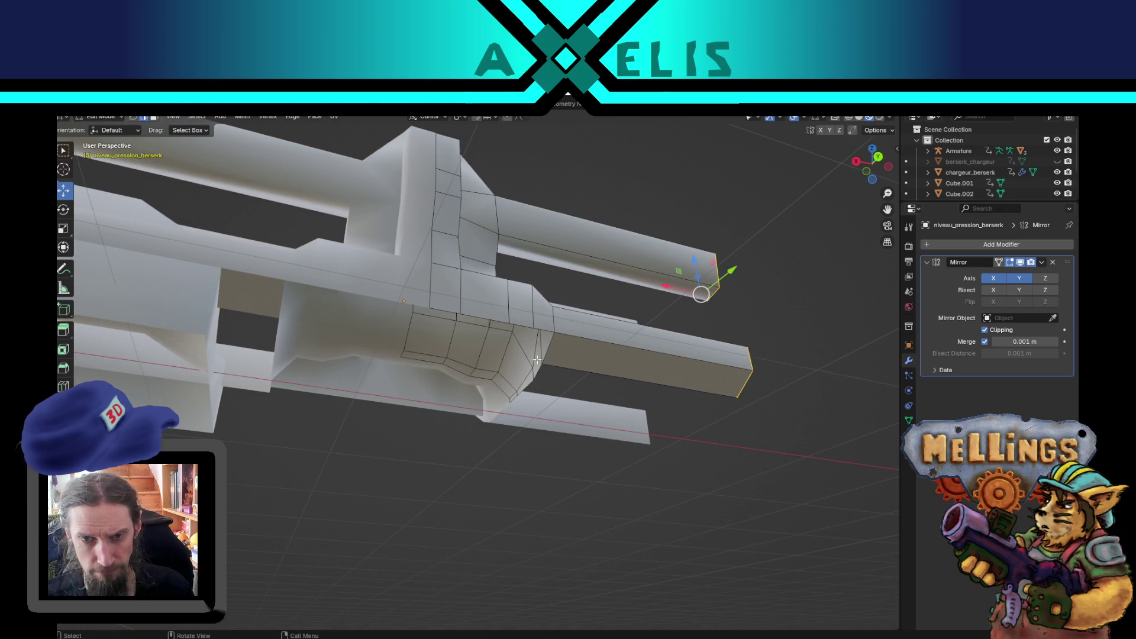
pyautogui.scroll(2, 508, 330)
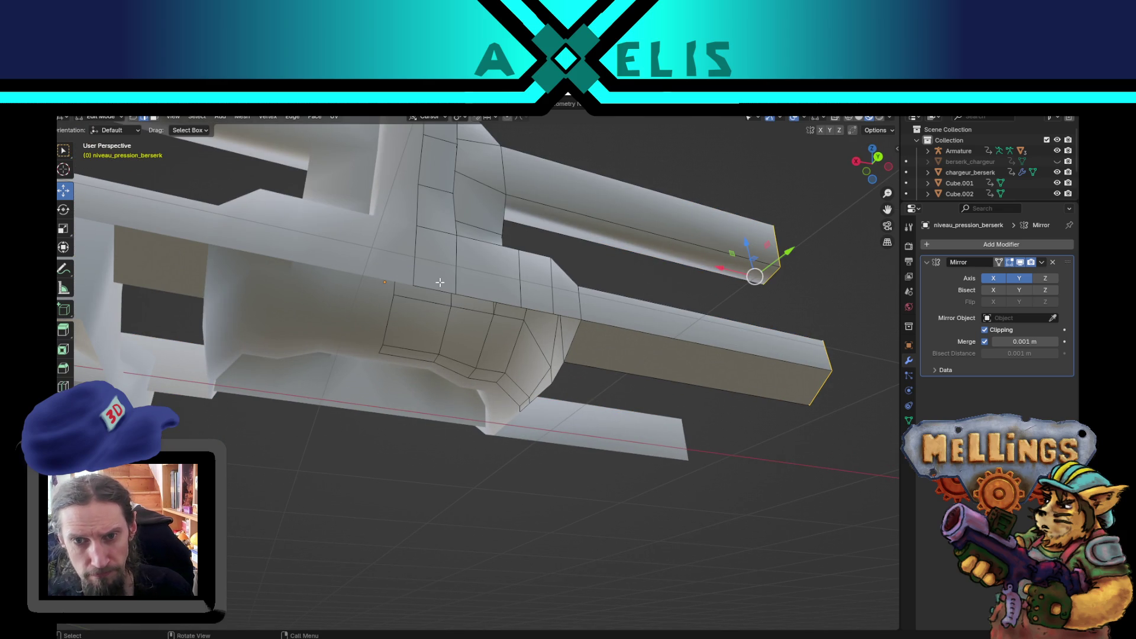
pyautogui.moveTo(553, 317); pyautogui.dragTo(277, 405)
pyautogui.press('g')
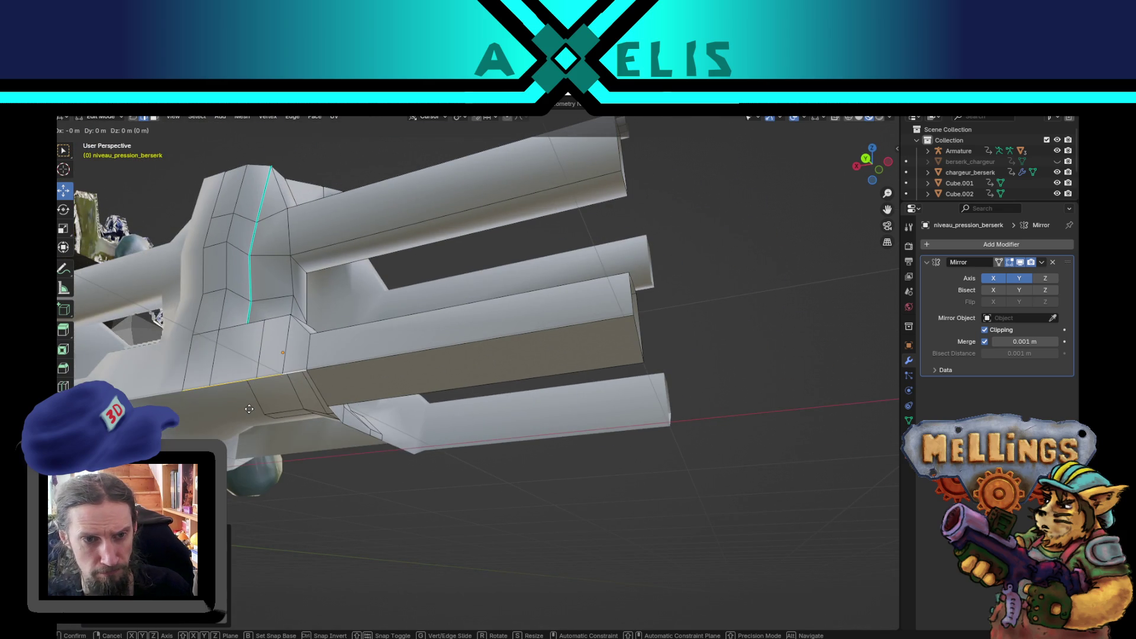
pyautogui.press('z')
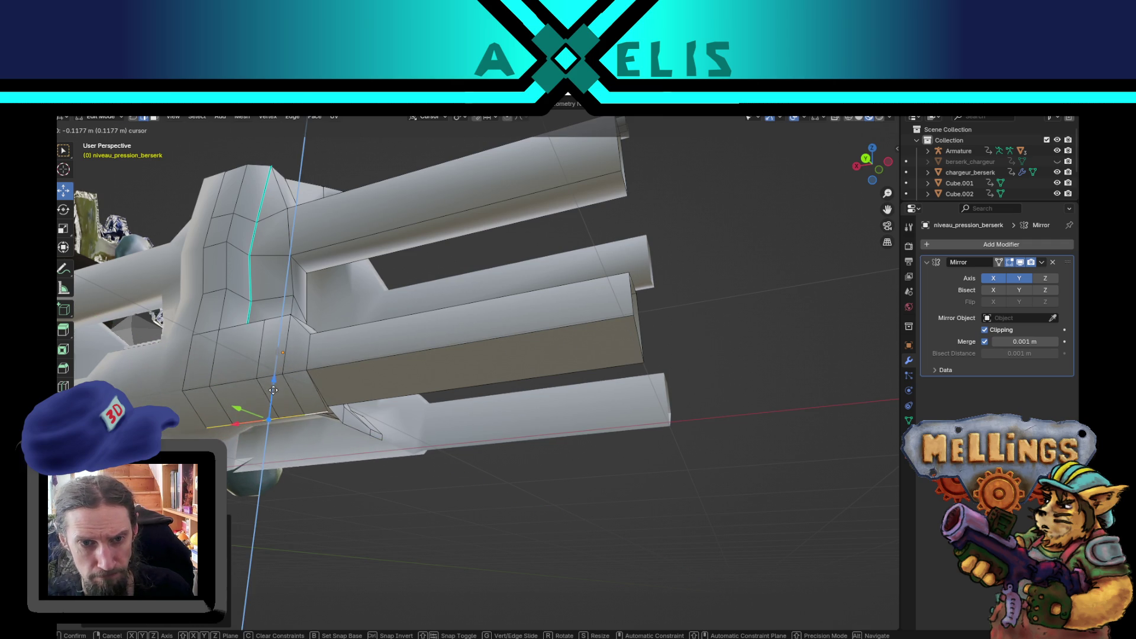
pyautogui.click(273, 398)
pyautogui.scroll(3, 273, 398)
pyautogui.scroll(-3, 184, 427)
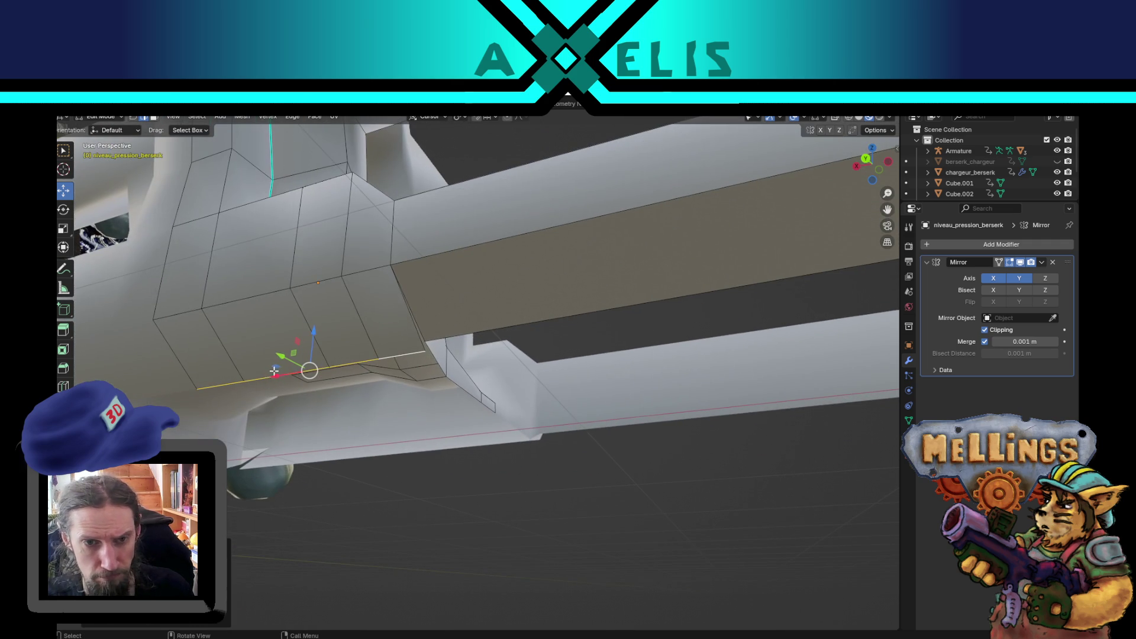
pyautogui.moveTo(184, 427)
pyautogui.mouseDown()
pyautogui.moveTo(266, 384)
pyautogui.moveTo(432, 377)
pyautogui.mouseUp()
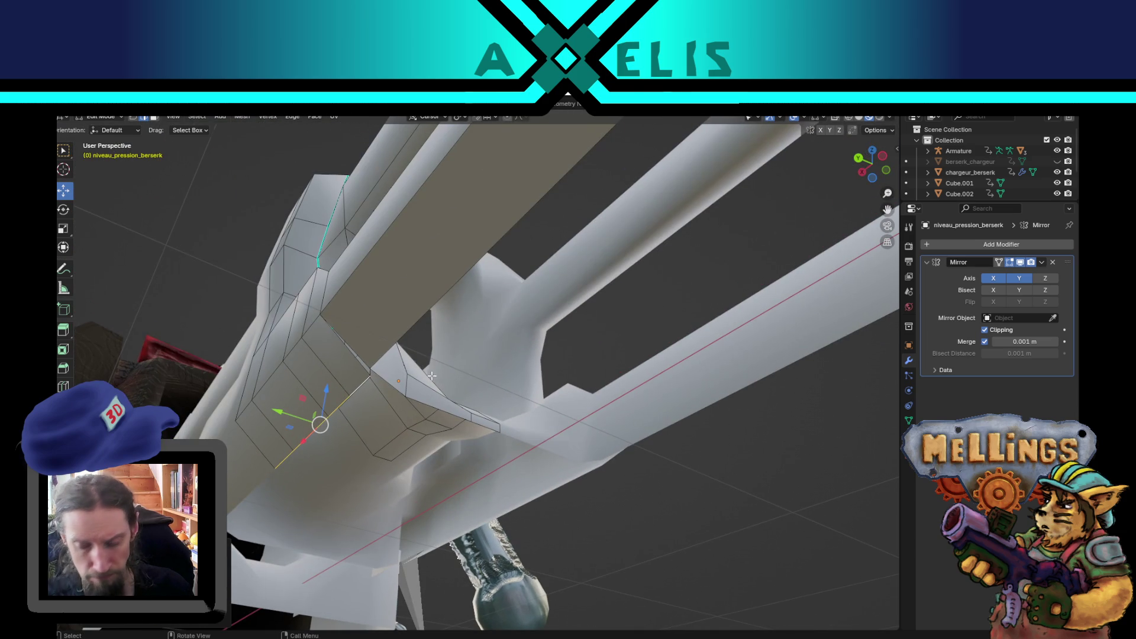
pyautogui.press('KP_3')
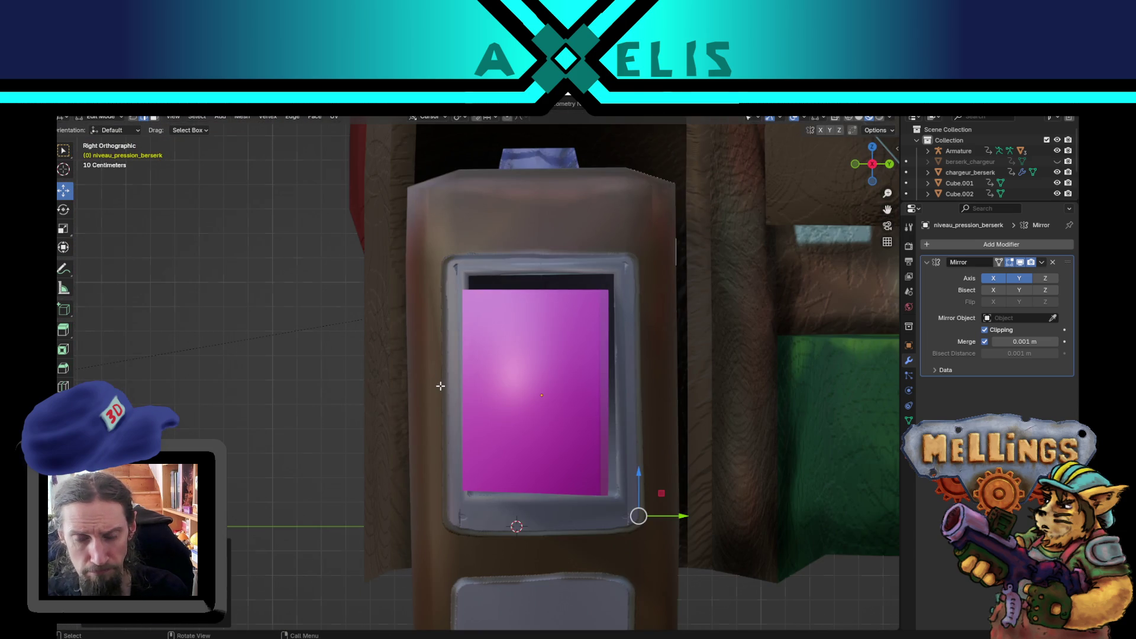
pyautogui.press('KP_1')
pyautogui.press('KP_8')
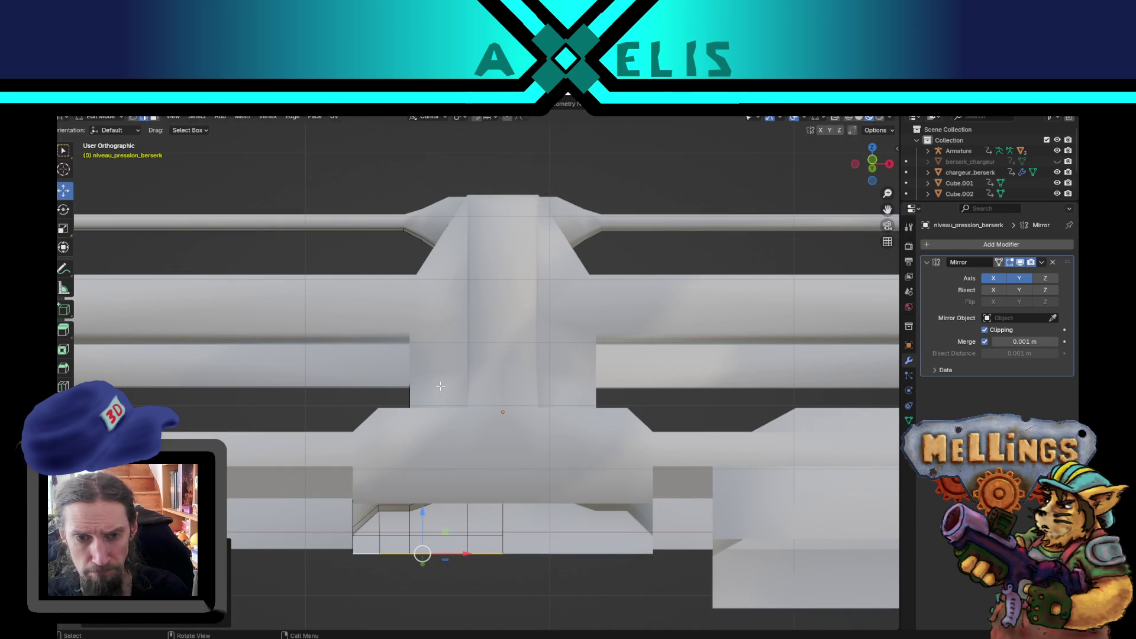
pyautogui.press('KP_4')
pyautogui.press('KP_4')
pyautogui.press('KP_4')
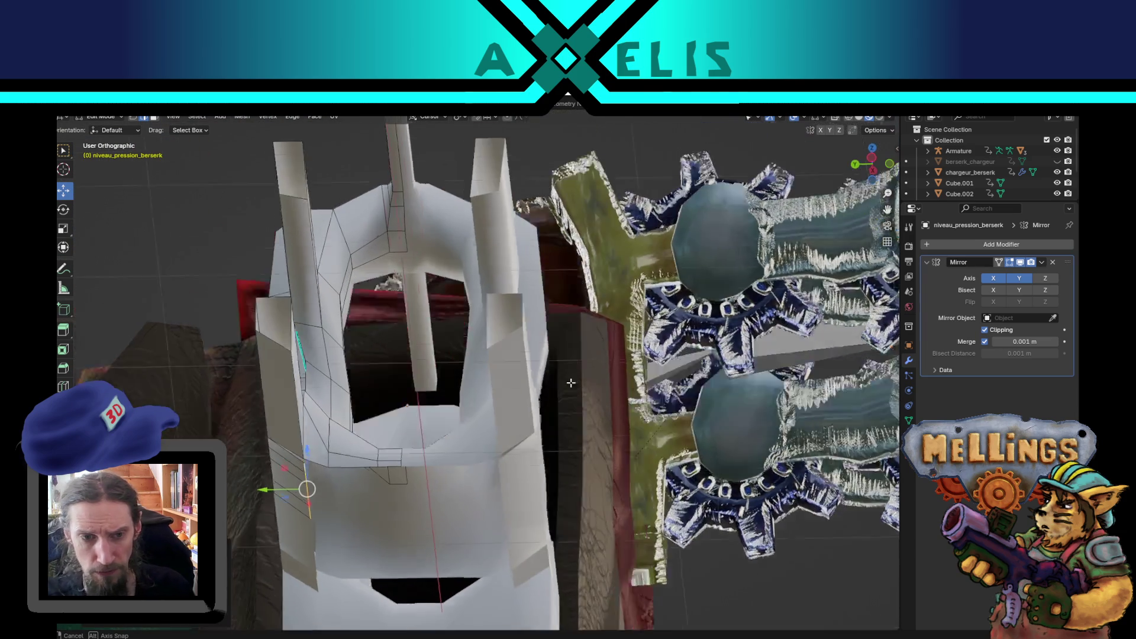
pyautogui.scroll(-8, 396, 406)
pyautogui.press('KP_8')
pyautogui.press('KP_8')
pyautogui.press('KP_8')
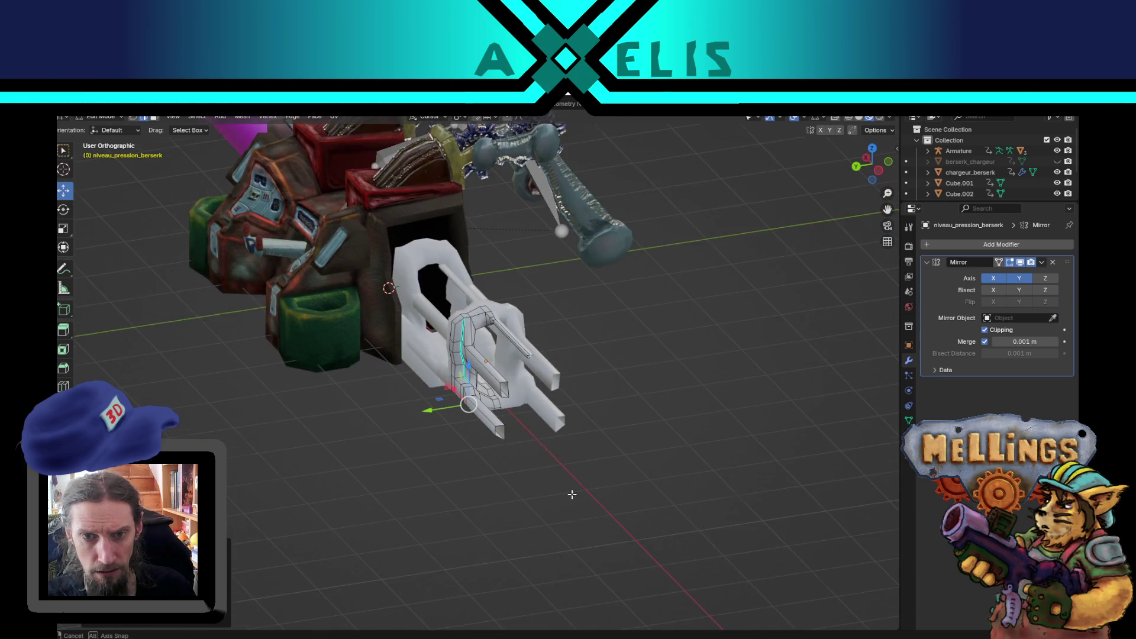
pyautogui.press('KP_5')
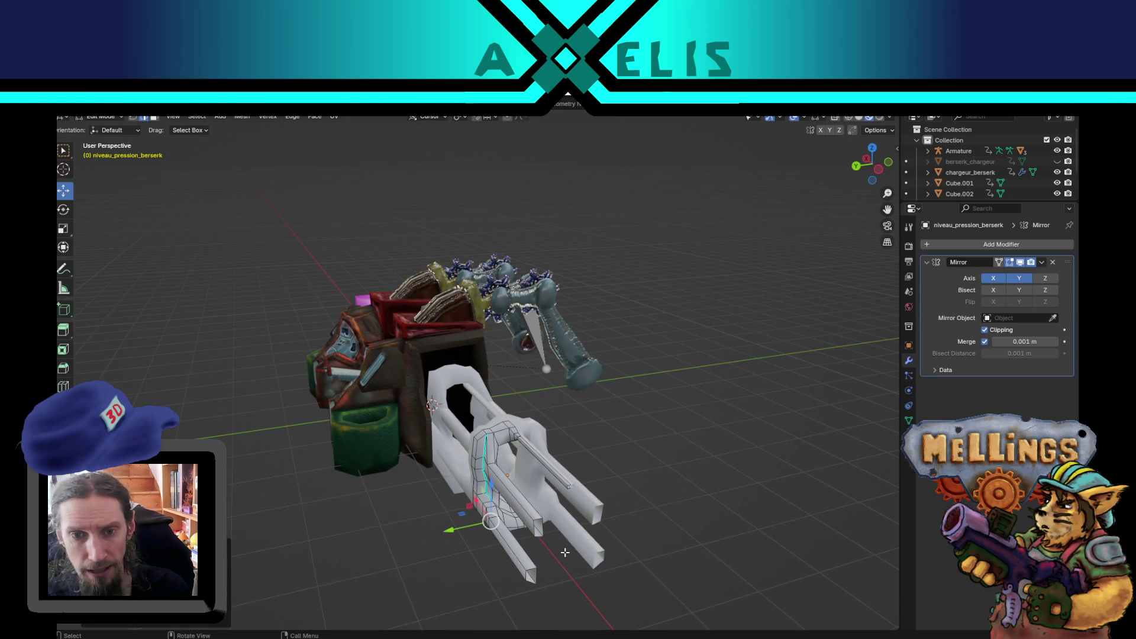
pyautogui.press('KP_2')
pyautogui.press('KP_2')
pyautogui.press('KP_2')
# Nudge three side-plate vertices: the first along Y, the last with X excluded.
pyautogui.scroll(6, 502, 493)
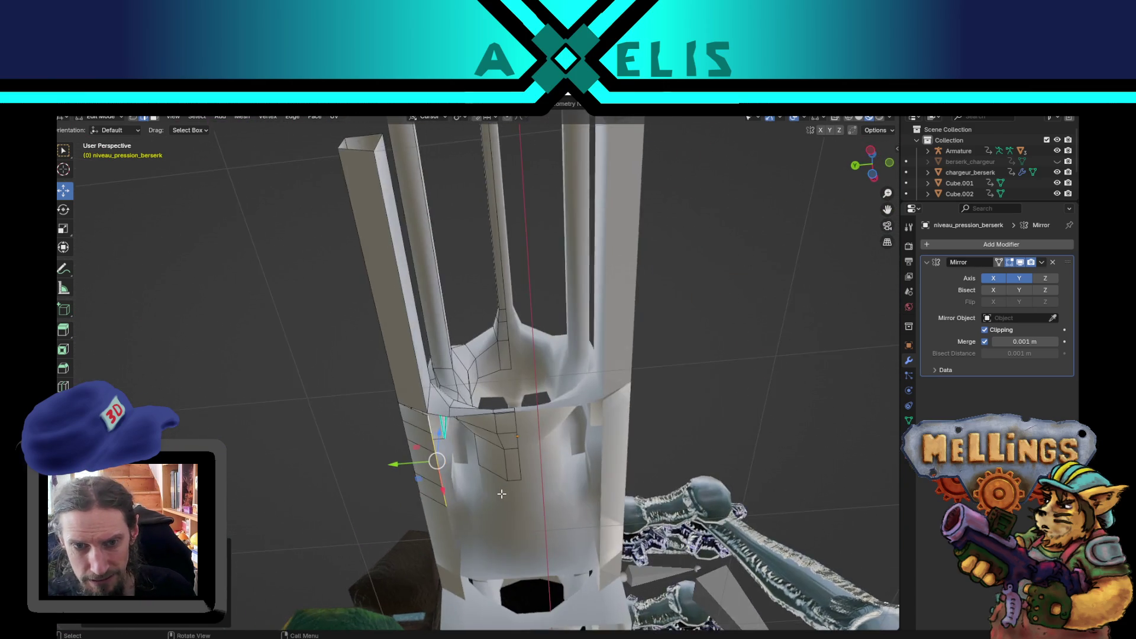
pyautogui.scroll(5, 502, 494)
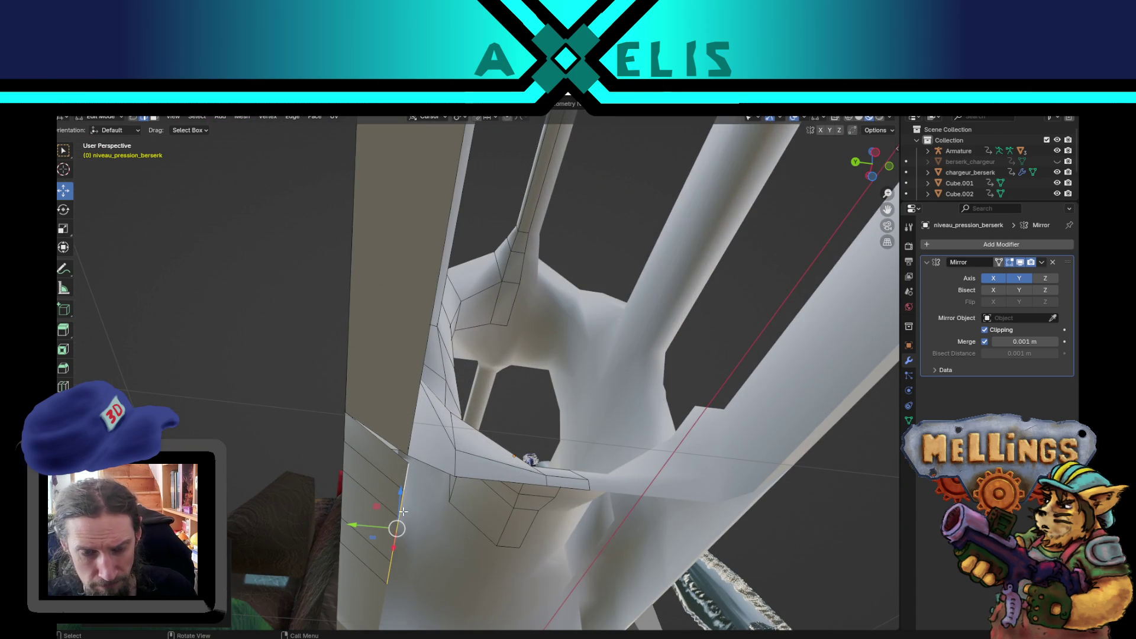
pyautogui.press('g')
pyautogui.press('y')
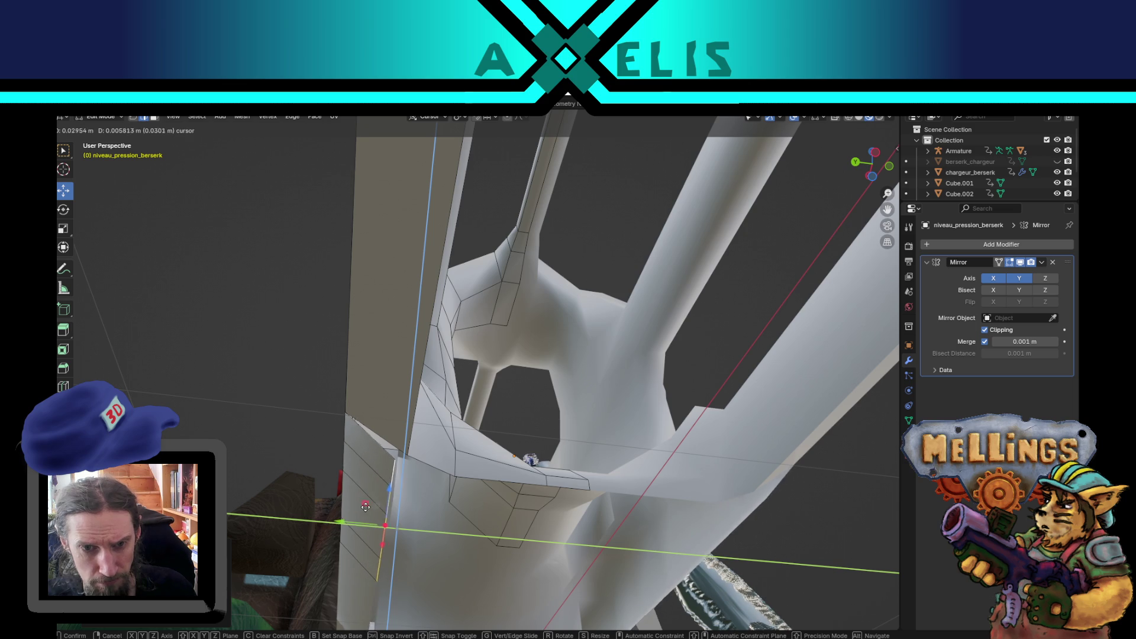
pyautogui.click(374, 507)
pyautogui.press('g')
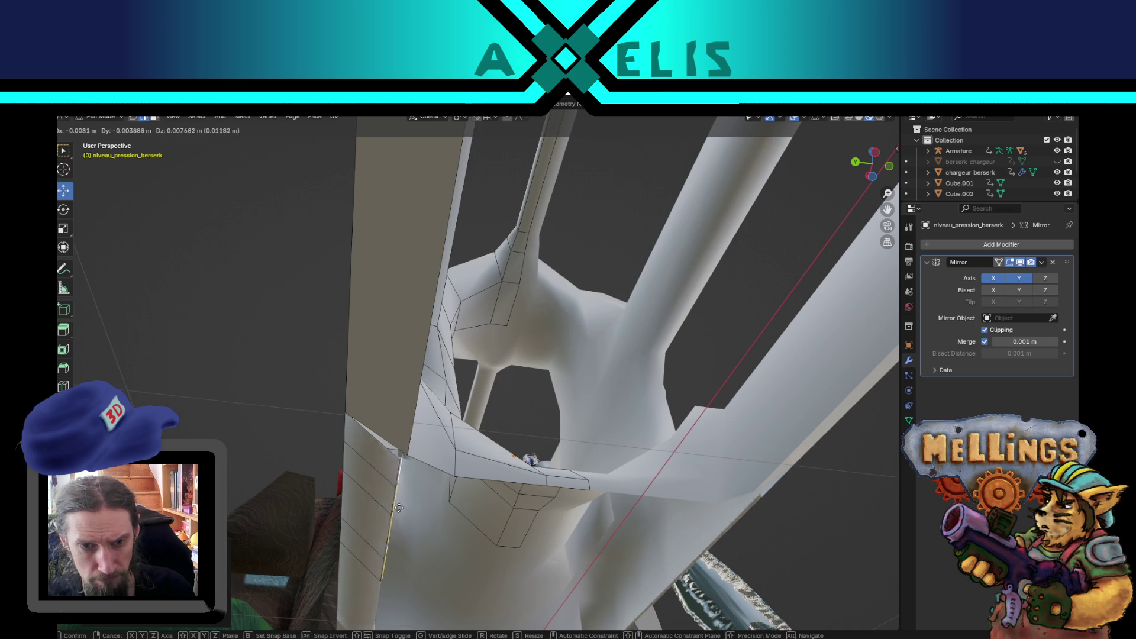
pyautogui.click(408, 518)
pyautogui.press('g')
pyautogui.hotkey('shift', 'x')
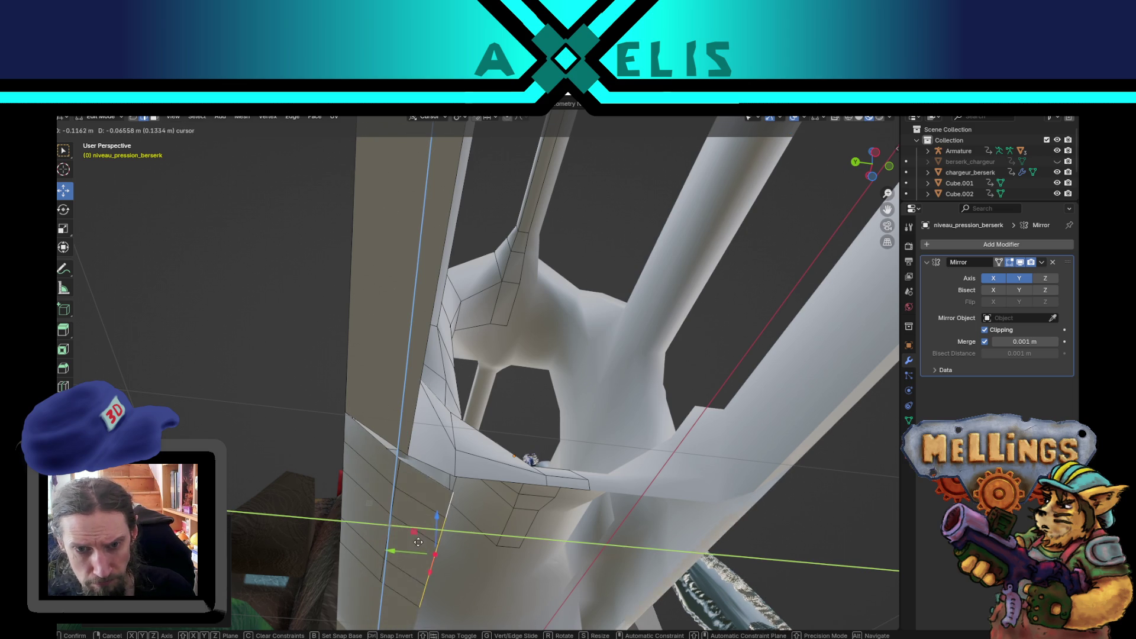
pyautogui.click(417, 538)
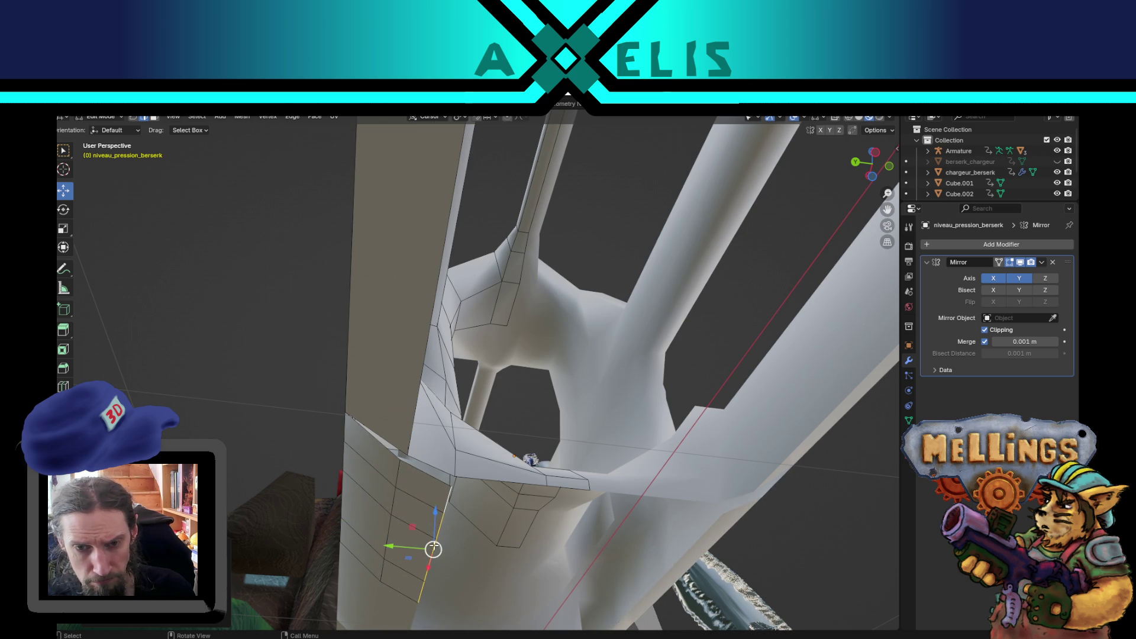
# Move the bottom edge about 0.2 m along Y, then extrude it along Y into new faces.
pyautogui.moveTo(433, 547)
pyautogui.mouseDown()
pyautogui.moveTo(441, 539)
pyautogui.moveTo(412, 457)
pyautogui.mouseUp()
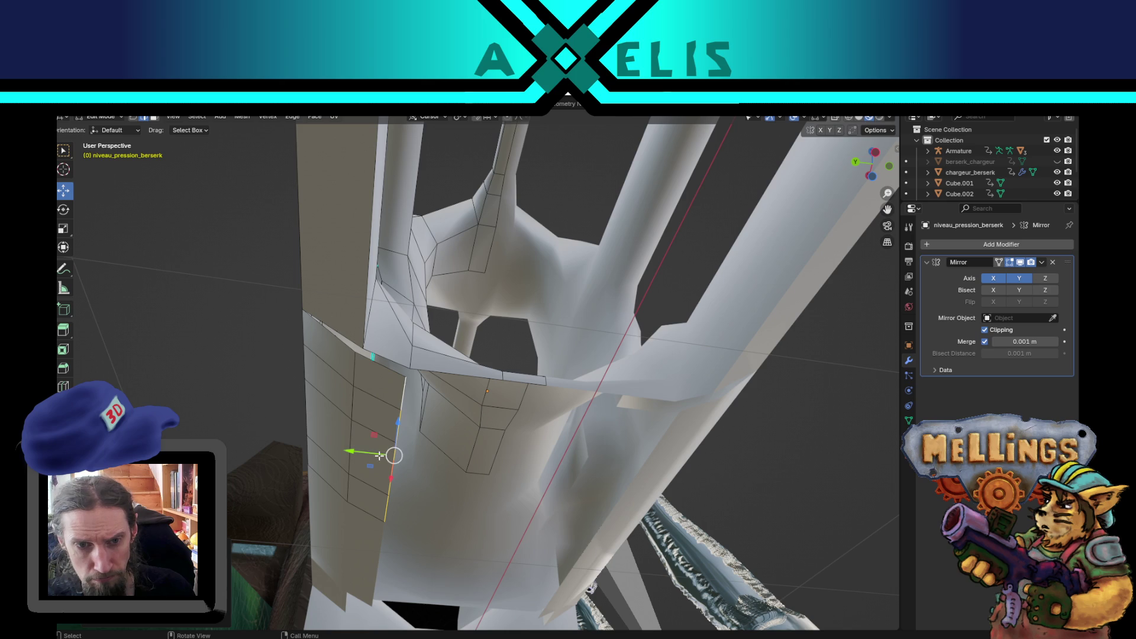
pyautogui.press('g')
pyautogui.press('y')
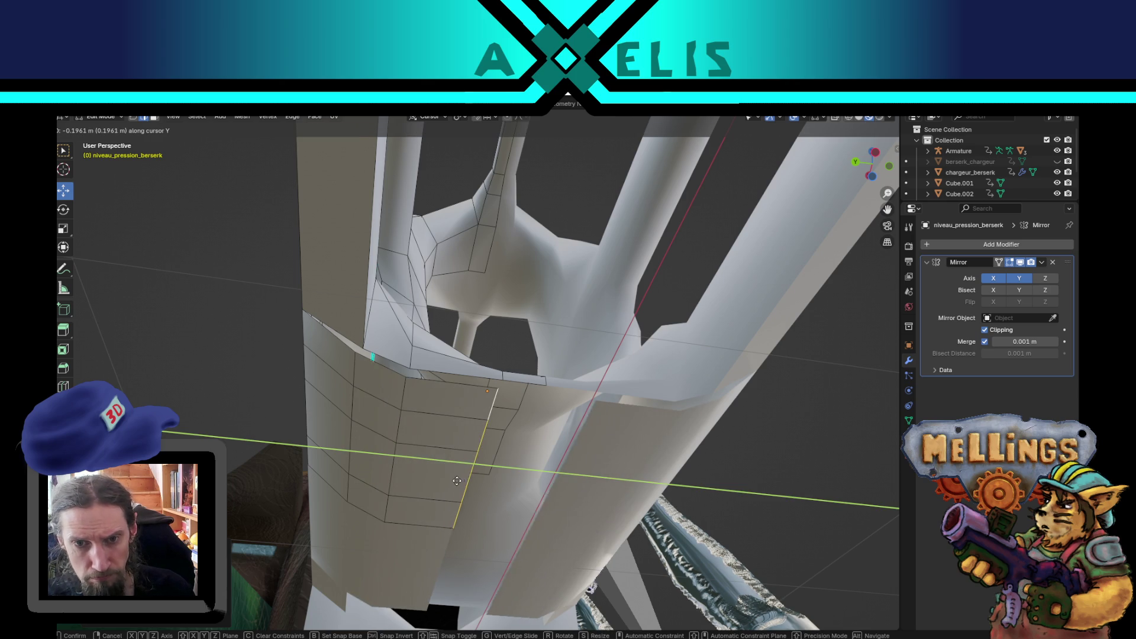
pyautogui.click(460, 481)
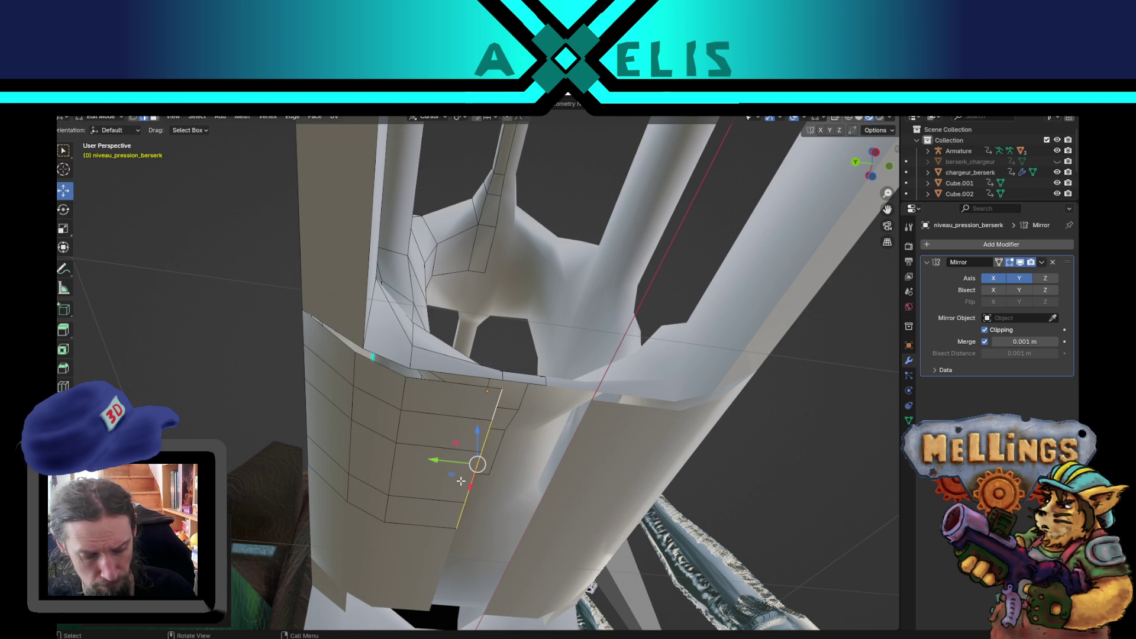
pyautogui.press('e')
pyautogui.press('y')
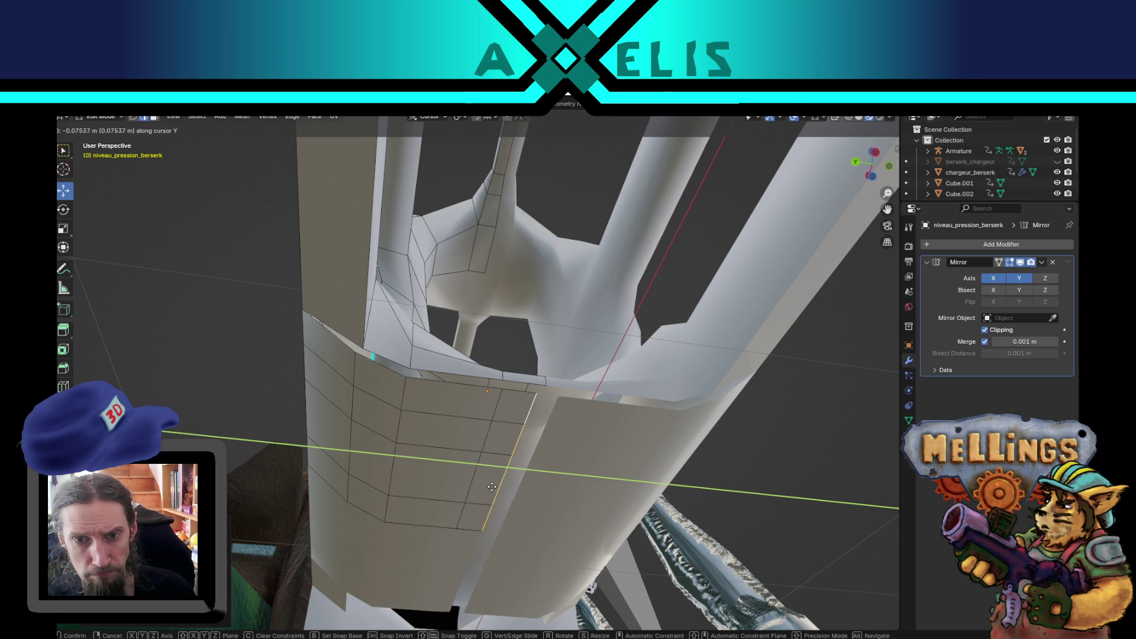
pyautogui.click(523, 495)
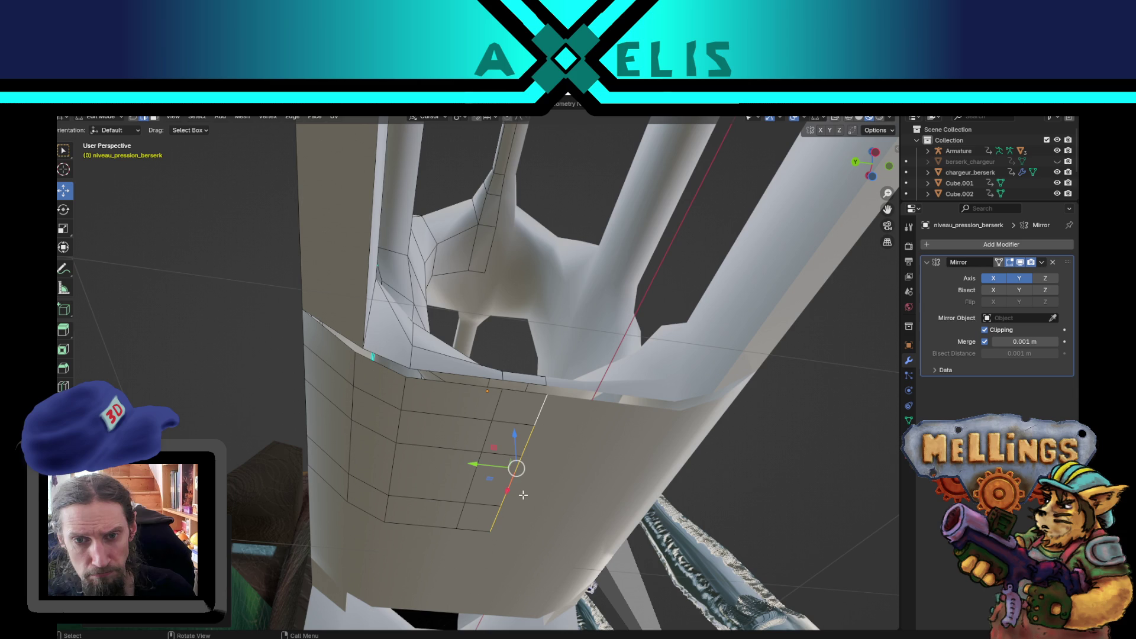
pyautogui.moveTo(473, 402)
pyautogui.mouseDown()
pyautogui.moveTo(491, 415)
pyautogui.moveTo(505, 406)
pyautogui.mouseUp()
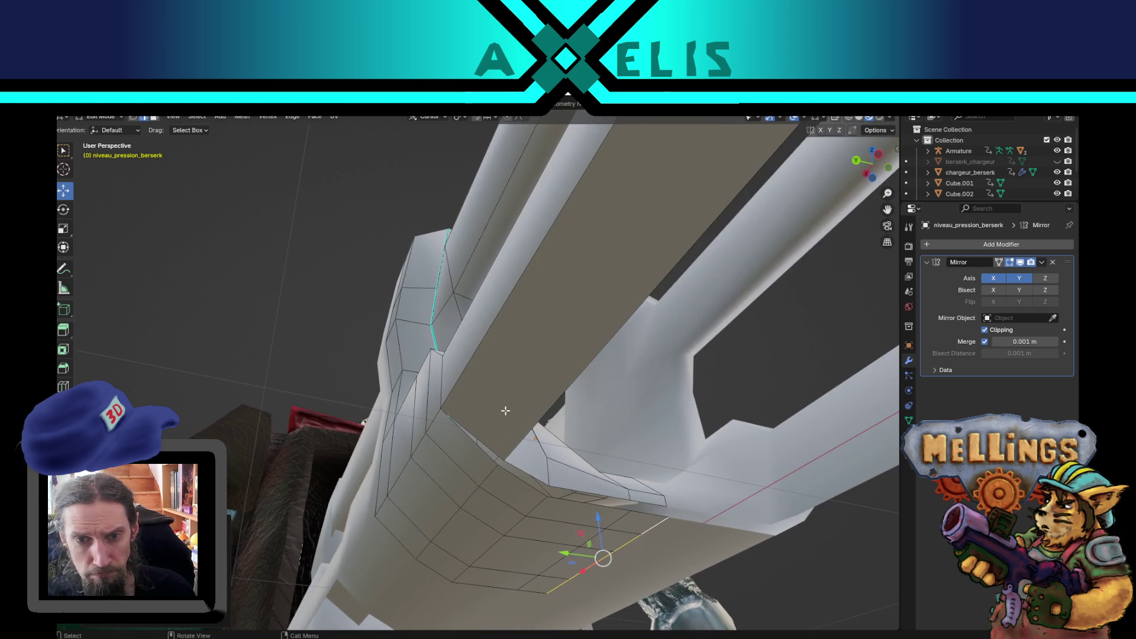
# Merge the stray corner vertices at the prong and side-plate joint at the last vertex.
pyautogui.keyDown('alt'); pyautogui.click(500, 463); pyautogui.keyUp('alt')
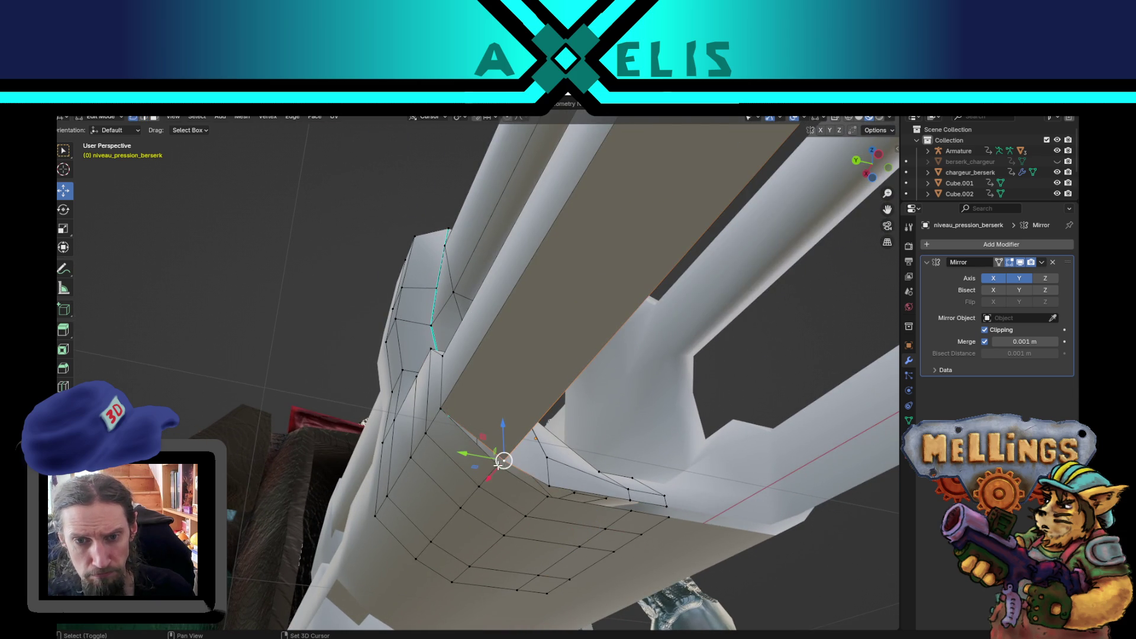
pyautogui.press('.')
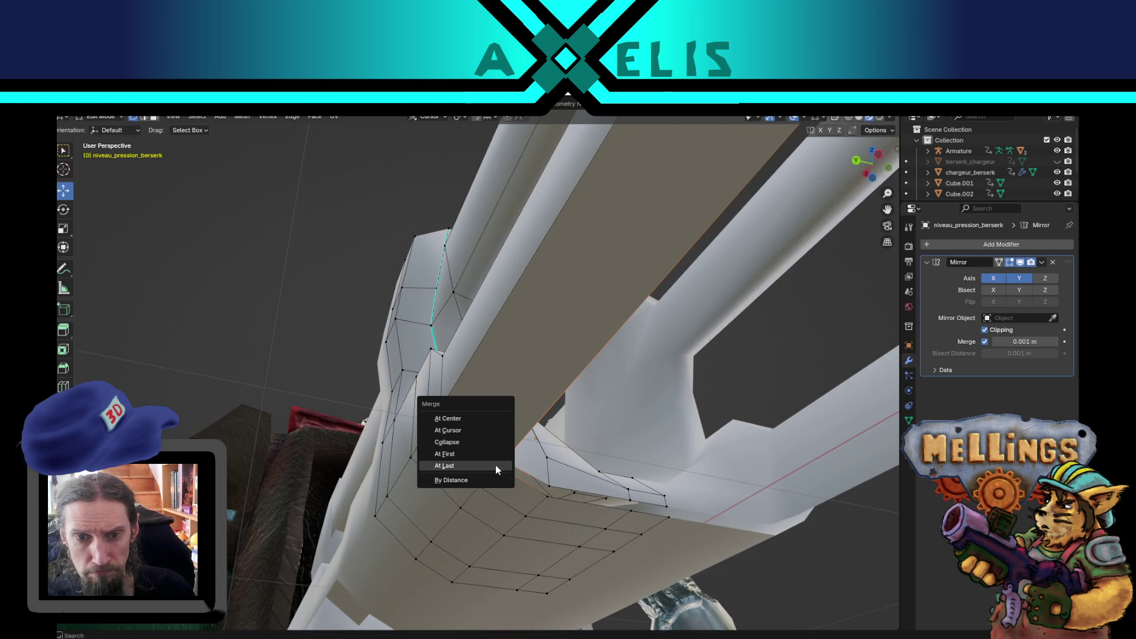
pyautogui.click(495, 466)
pyautogui.keyDown('alt'); pyautogui.click(551, 486); pyautogui.keyUp('alt')
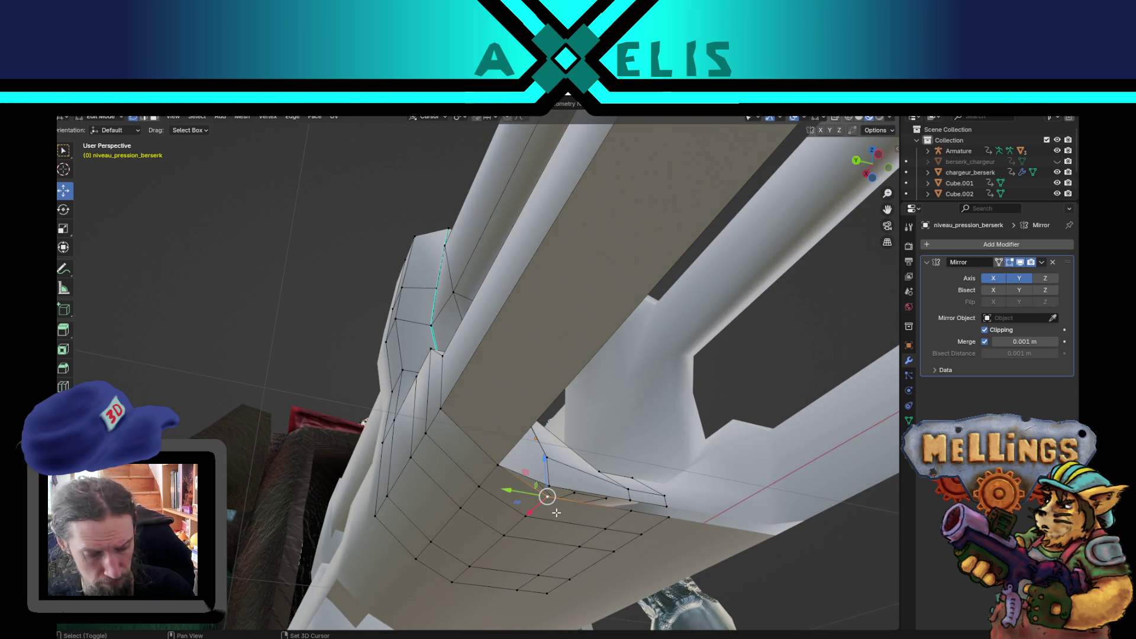
pyautogui.moveTo(547, 496); pyautogui.dragTo(616, 485)
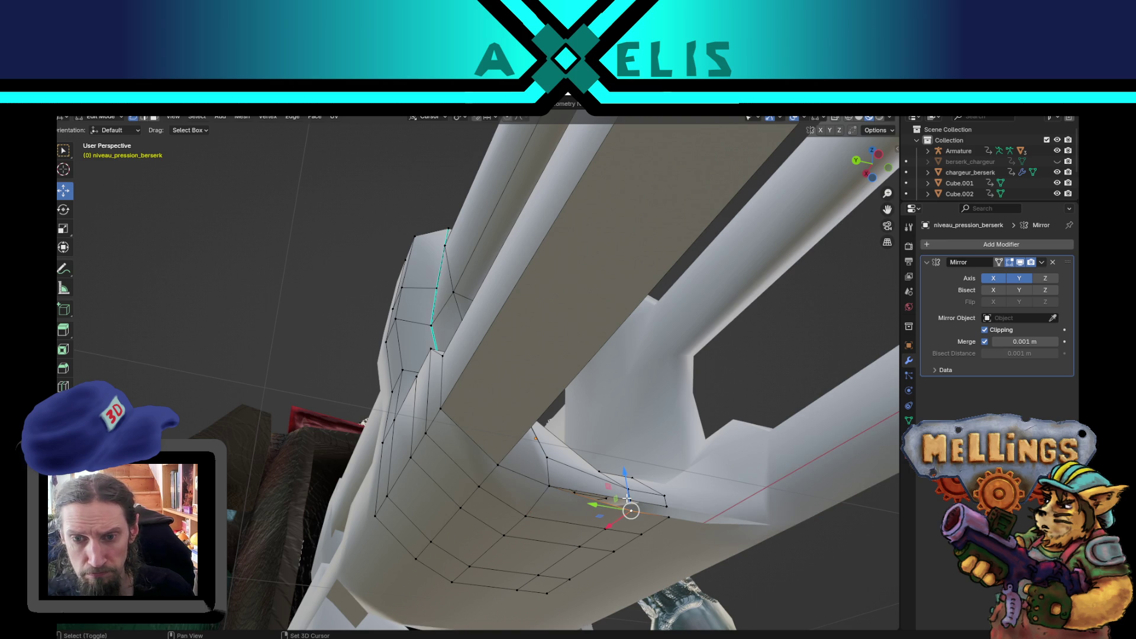
pyautogui.hotkey('ctrl', 'z')
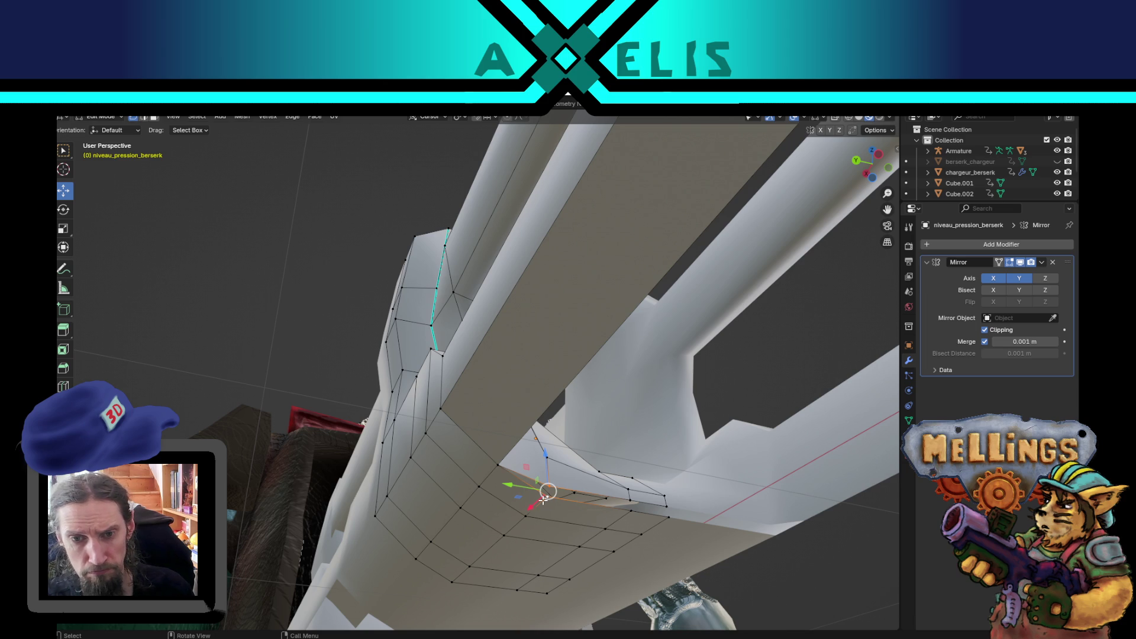
pyautogui.press('m')
pyautogui.click(576, 509)
# Fill between two joint vertices, nudge one into place, and save the .blend file.
pyautogui.click(632, 496)
pyautogui.keyDown('shift'); pyautogui.click(664, 500); pyautogui.keyUp('shift')
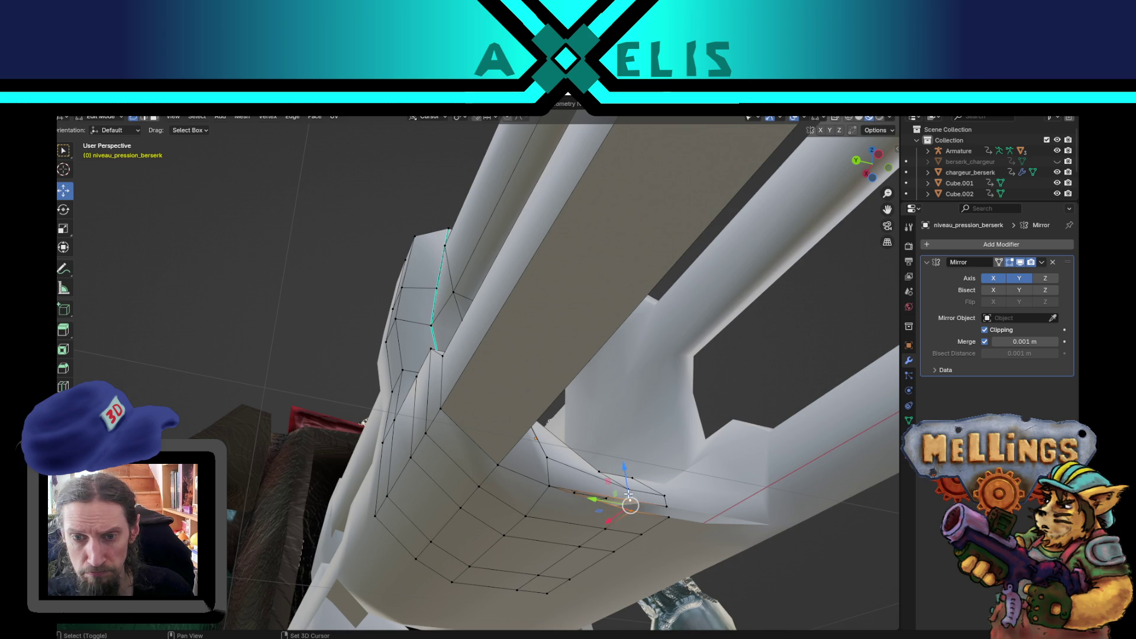
pyautogui.press('f')
pyautogui.moveTo(664, 515); pyautogui.dragTo(677, 504)
pyautogui.moveTo(558, 521)
pyautogui.mouseDown()
pyautogui.moveTo(591, 570)
pyautogui.moveTo(588, 224)
pyautogui.mouseUp()
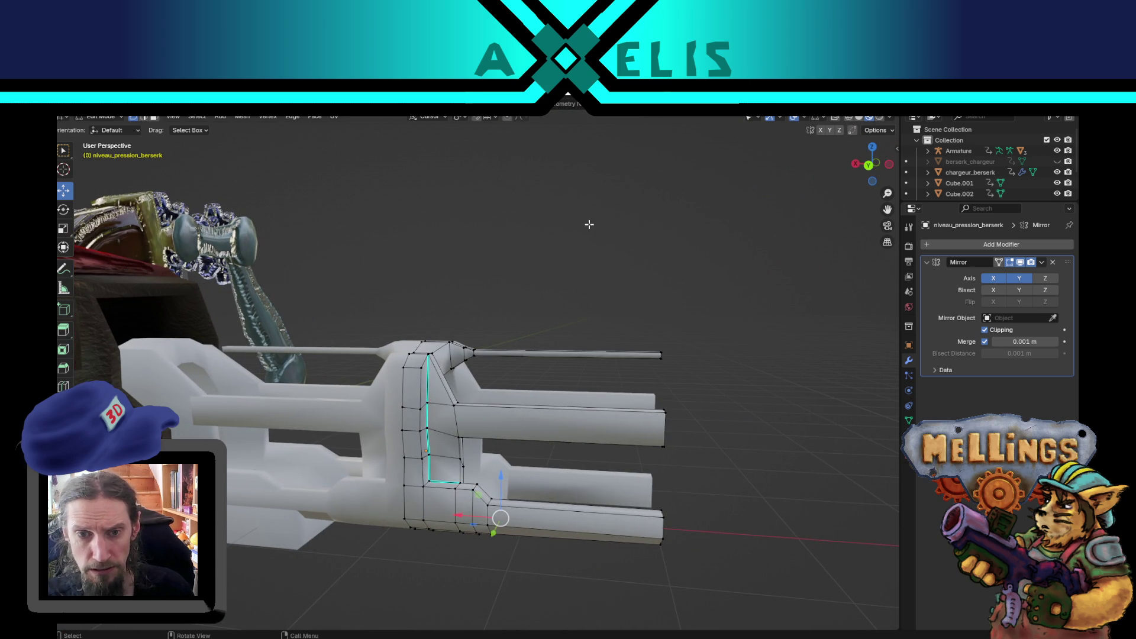
pyautogui.press('Tab')
pyautogui.hotkey('ctrl', 's')
pyautogui.hotkey('ctrl', 'alt', 'e')
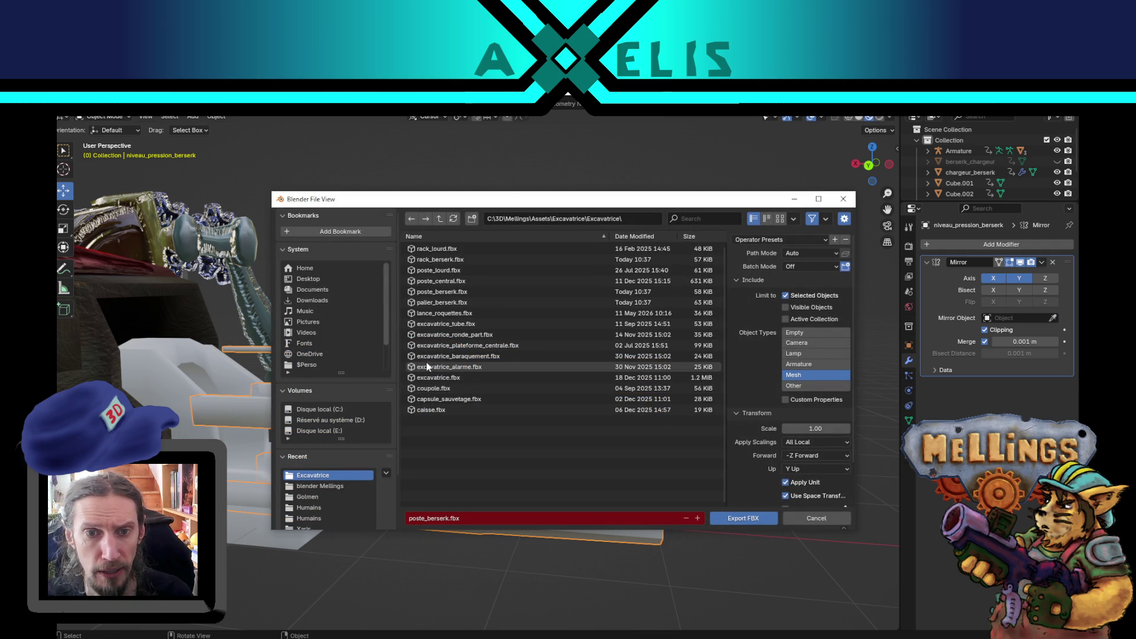
# Overwrite palier_berserk.fbx with the remodelled mesh and view the updated platform in Unity.
pyautogui.doubleClick(463, 299)
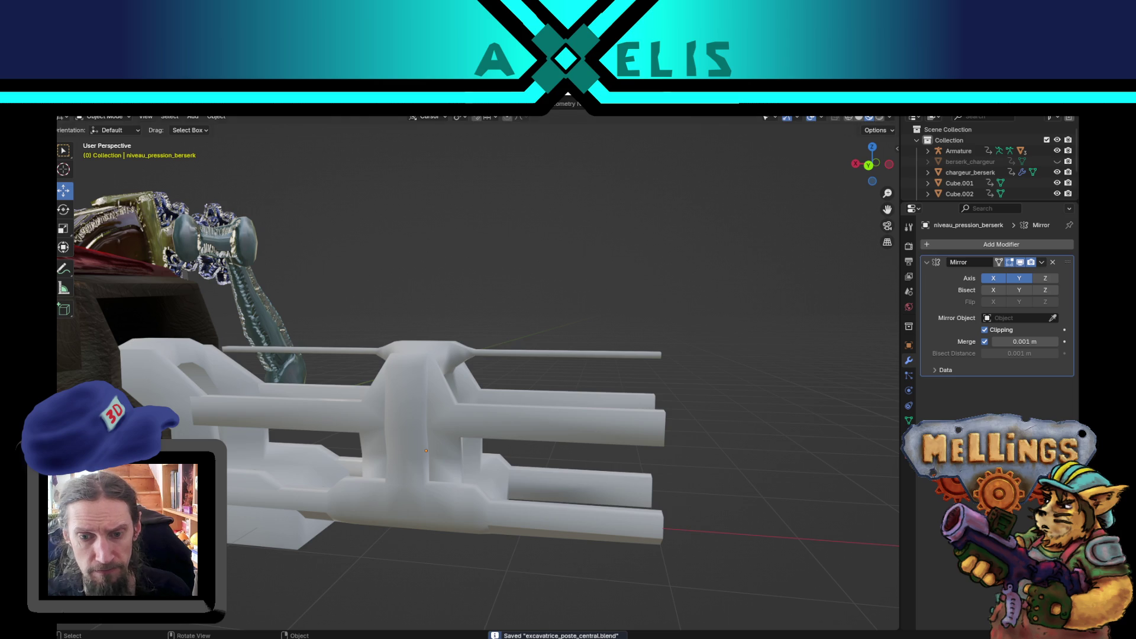
pyautogui.click(546, 636)
pyautogui.moveTo(539, 409)
pyautogui.mouseDown()
pyautogui.moveTo(493, 426)
pyautogui.moveTo(398, 213)
pyautogui.moveTo(456, 248)
pyautogui.mouseUp()
# Select the palier_berserk piece on the platform to check its reimported mesh in the Inspector.
pyautogui.click(361, 307)
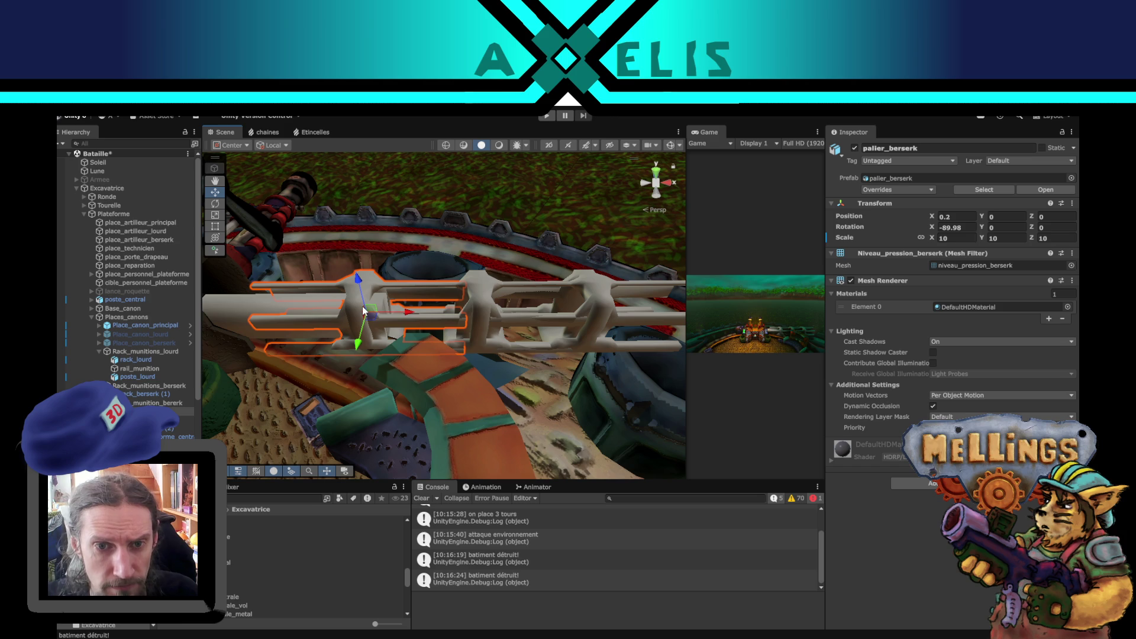
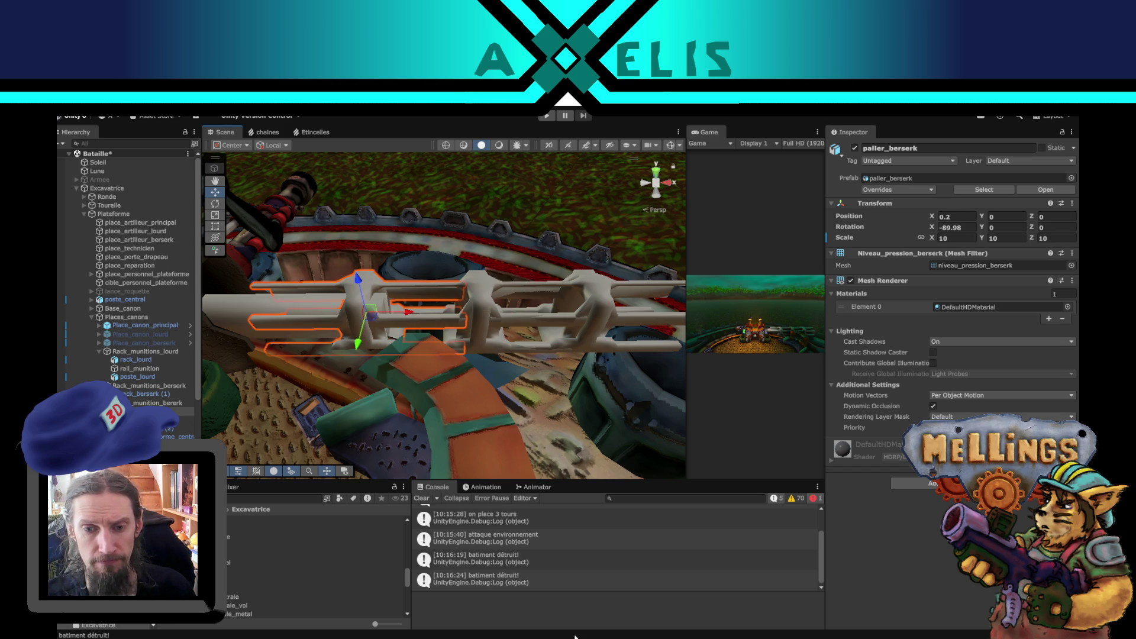
# In Blender's Edit Mode, select the end loops of the upper tube, the thin rod and the lower tube.
pyautogui.moveTo(361, 399)
pyautogui.mouseDown()
pyautogui.moveTo(432, 370)
pyautogui.moveTo(457, 339)
pyautogui.mouseUp()
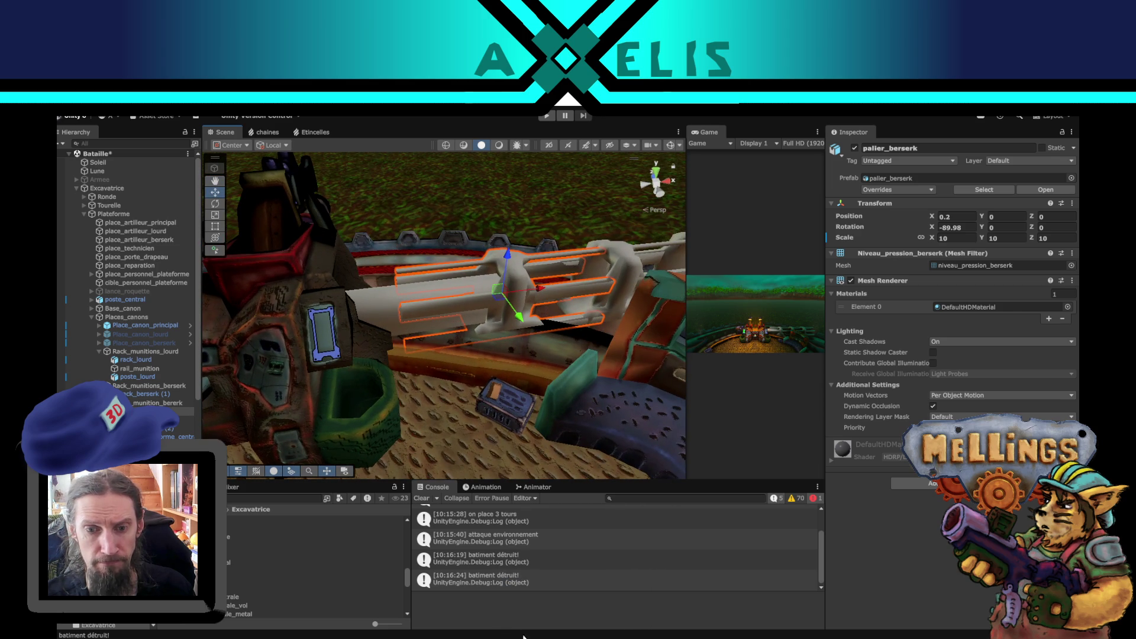
pyautogui.hotkey('alt', 'Tab')
pyautogui.press('Tab')
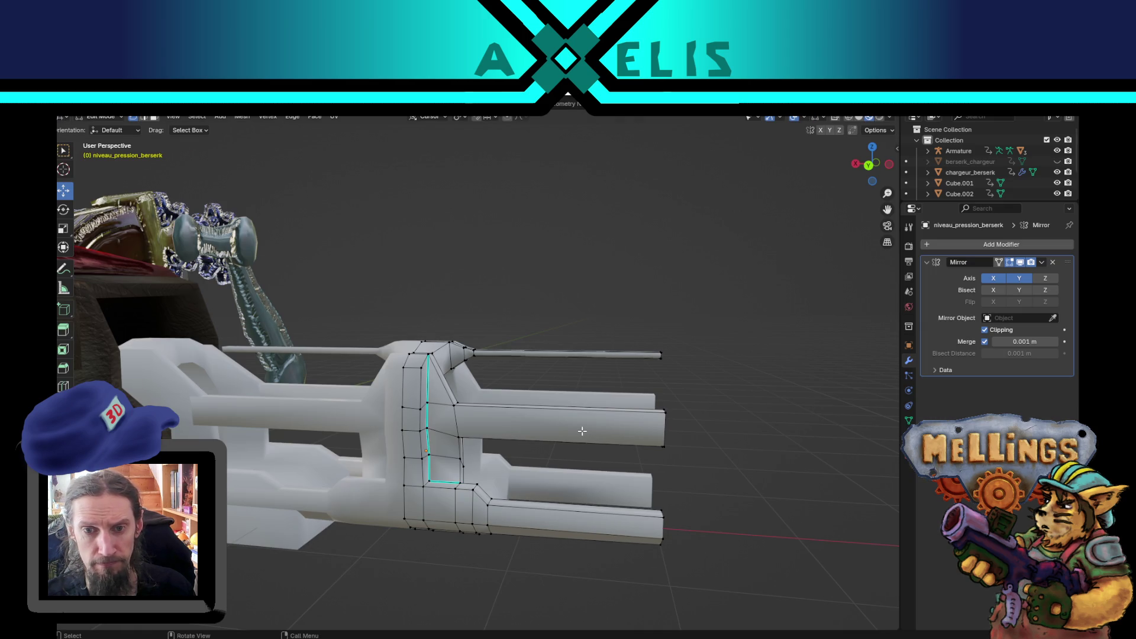
pyautogui.keyDown('alt'); pyautogui.click(663, 423); pyautogui.keyUp('alt')
pyautogui.moveTo(677, 472); pyautogui.dragTo(609, 358)
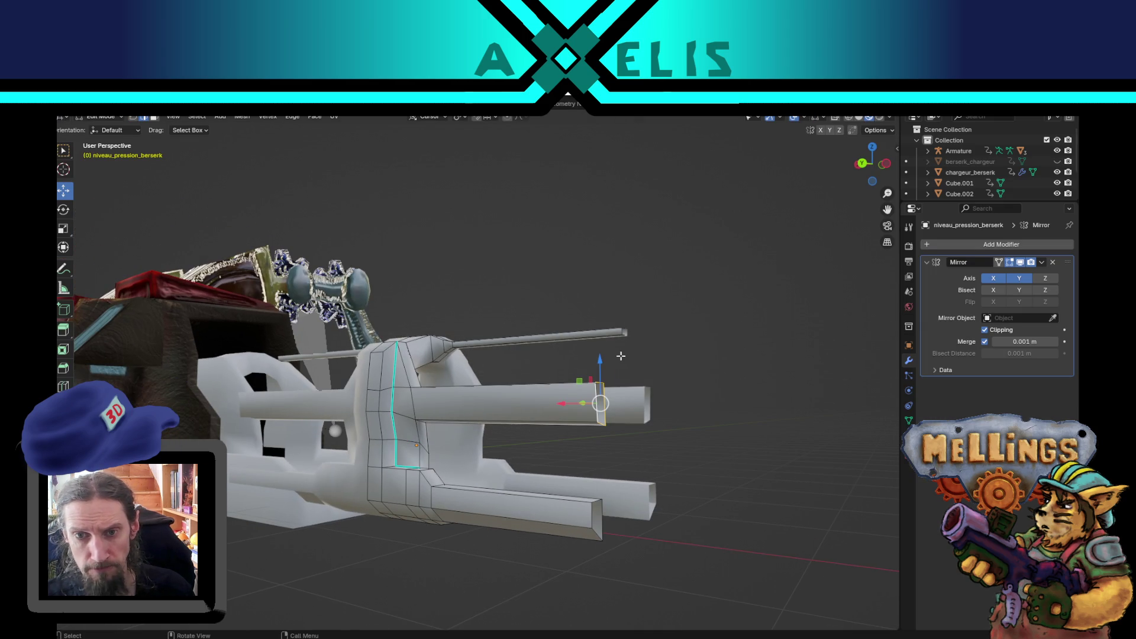
pyautogui.keyDown('alt'); pyautogui.keyDown('shift'); pyautogui.click(621, 334); pyautogui.keyUp('shift'); pyautogui.keyUp('alt')
pyautogui.moveTo(603, 490); pyautogui.dragTo(612, 408)
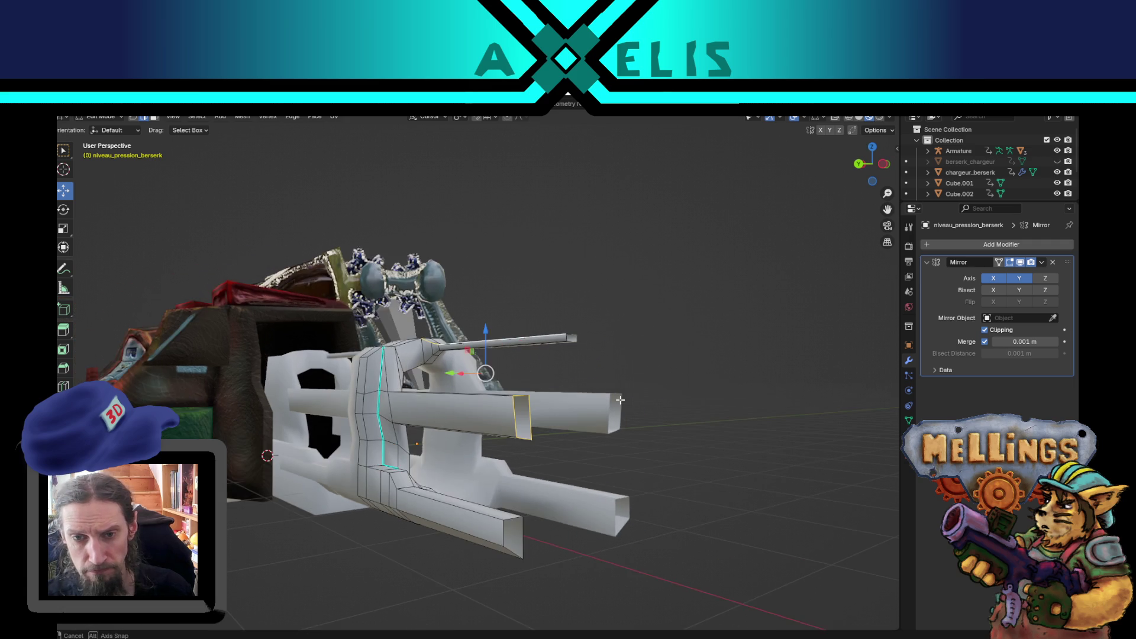
pyautogui.scroll(2, 621, 326)
pyautogui.keyDown('alt'); pyautogui.keyDown('shift'); pyautogui.click(638, 310); pyautogui.keyUp('shift'); pyautogui.keyUp('alt')
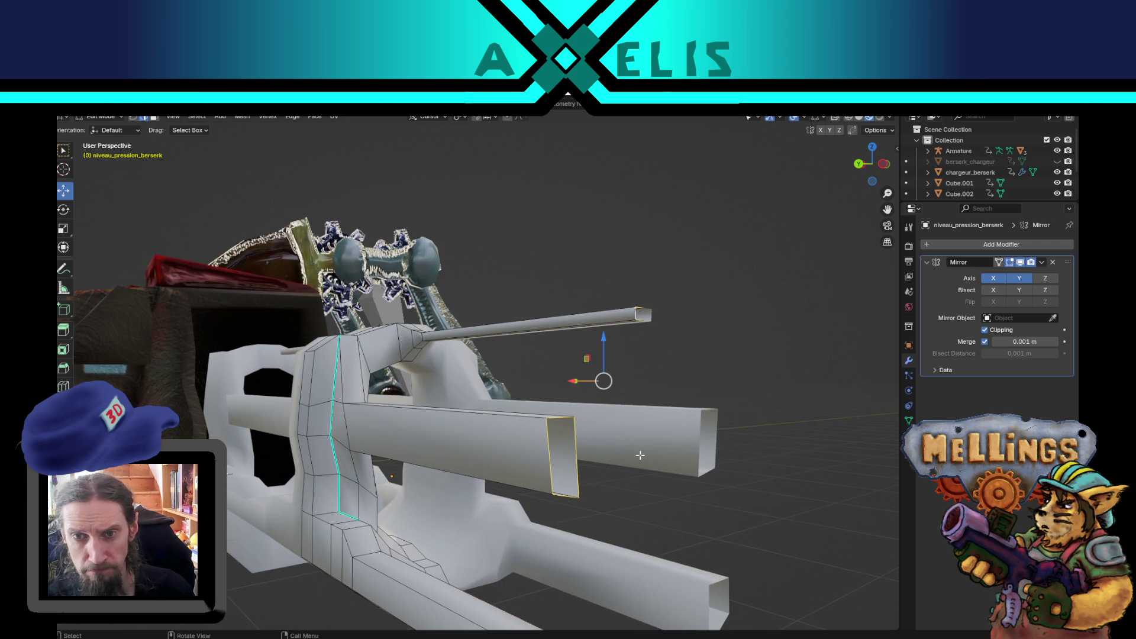
pyautogui.moveTo(616, 426); pyautogui.dragTo(569, 512)
pyautogui.keyDown('alt'); pyautogui.keyDown('shift'); pyautogui.click(556, 505); pyautogui.keyUp('shift'); pyautogui.keyUp('alt')
pyautogui.scroll(3, 609, 500)
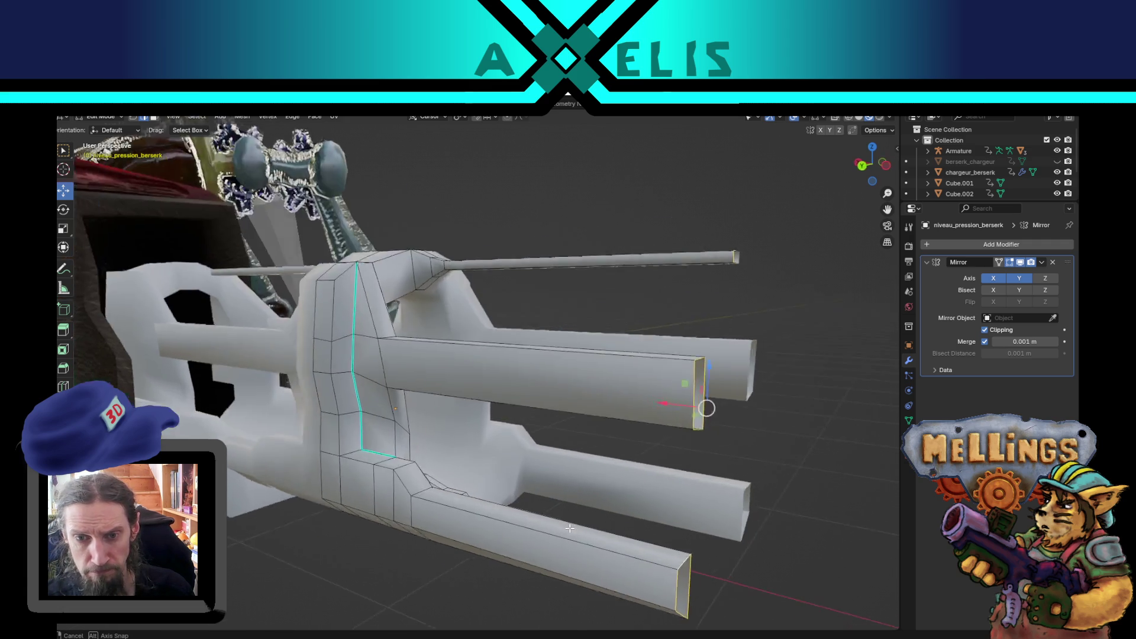
# Slide the selected tube ends slightly outward along the X axis.
pyautogui.moveTo(725, 446)
pyautogui.mouseDown()
pyautogui.moveTo(542, 410)
pyautogui.moveTo(578, 423)
pyautogui.moveTo(626, 406)
pyautogui.moveTo(615, 404)
pyautogui.mouseUp()
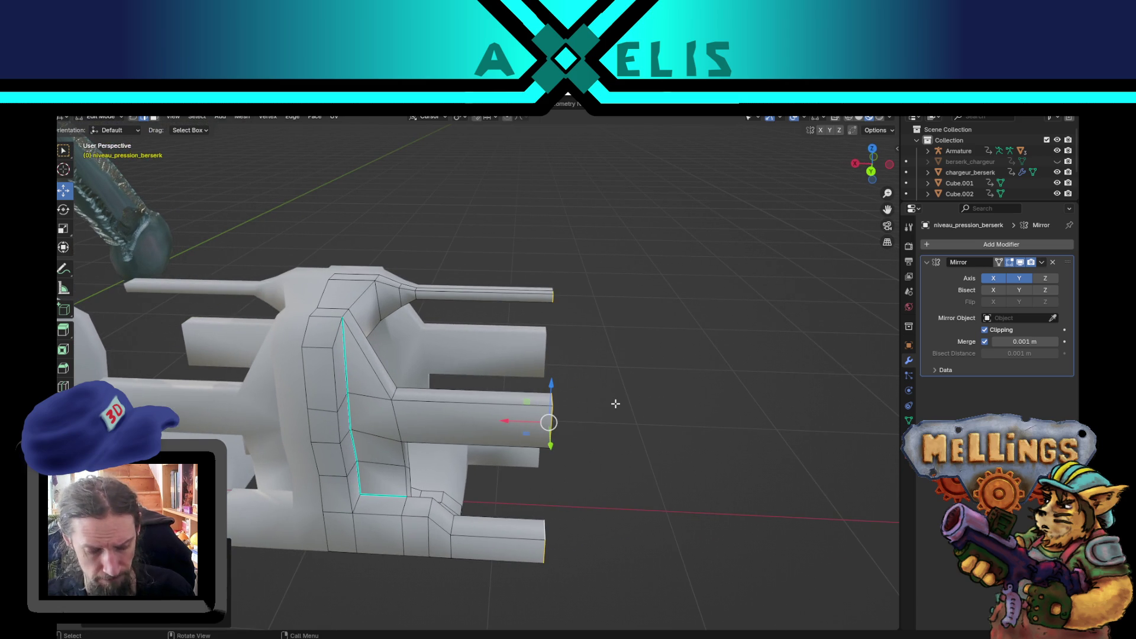
pyautogui.press('g')
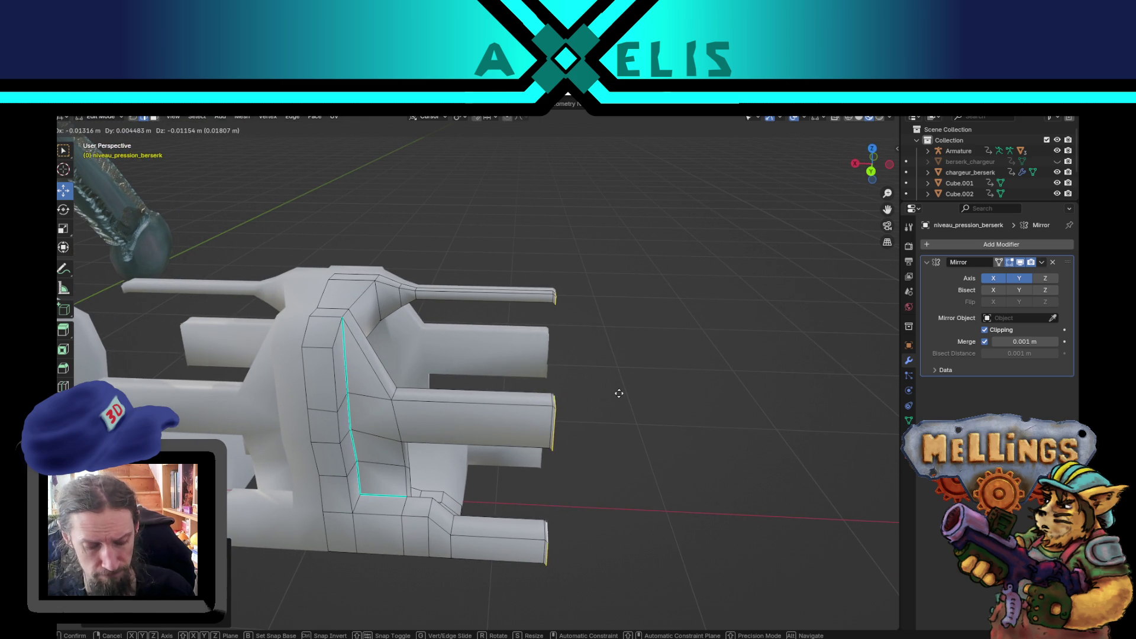
pyautogui.press('x')
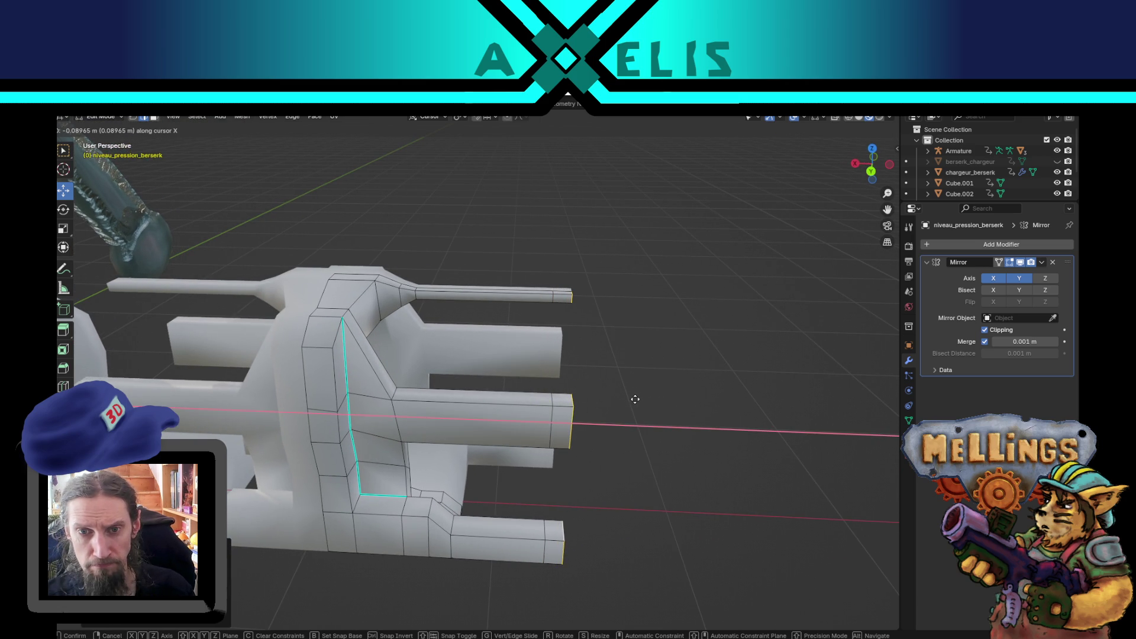
pyautogui.click(635, 400)
# Delete one tube's end cap face, then select the tube end and the rod tip.
pyautogui.moveTo(614, 426)
pyautogui.mouseDown()
pyautogui.moveTo(503, 427)
pyautogui.moveTo(467, 355)
pyautogui.moveTo(509, 341)
pyautogui.moveTo(495, 348)
pyautogui.mouseUp()
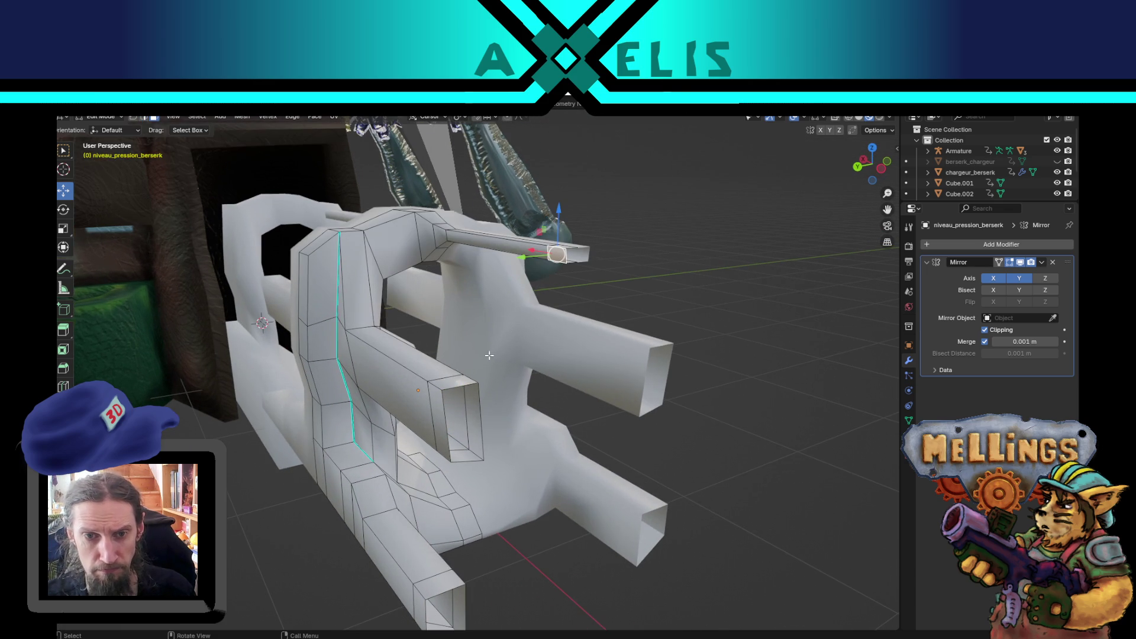
pyautogui.keyDown('shift'); pyautogui.click(455, 379); pyautogui.keyUp('shift')
pyautogui.moveTo(454, 379)
pyautogui.mouseDown()
pyautogui.moveTo(414, 385)
pyautogui.moveTo(485, 398)
pyautogui.moveTo(573, 358)
pyautogui.mouseUp()
pyautogui.press('x')
pyautogui.click(484, 393)
pyautogui.click(575, 301)
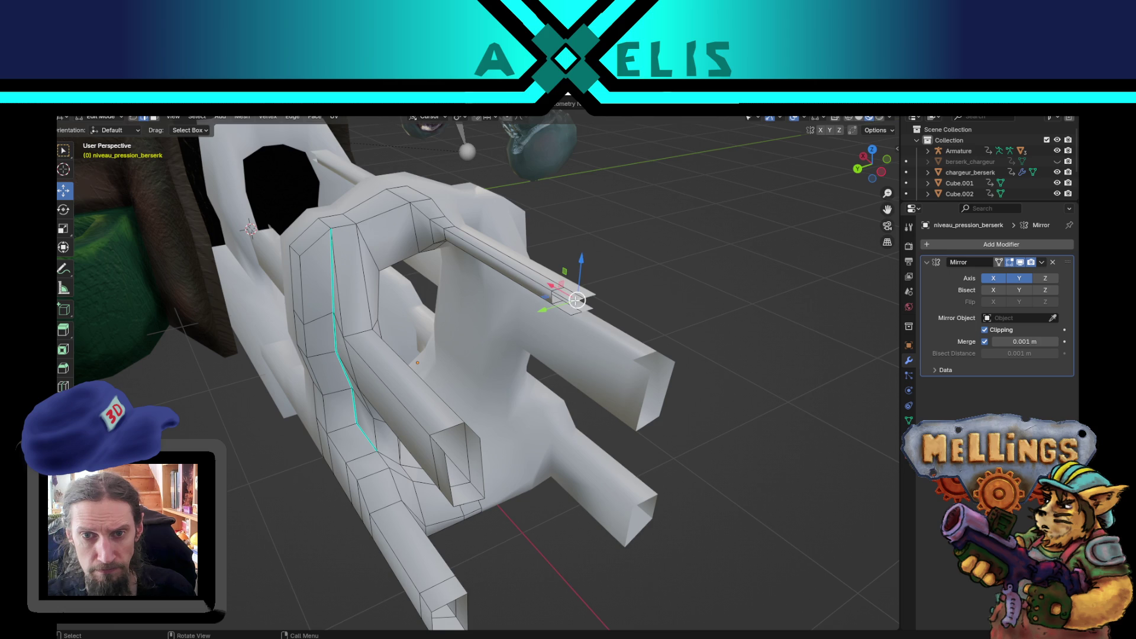
pyautogui.keyDown('shift'); pyautogui.click(576, 305); pyautogui.keyUp('shift')
# Delete the end faces of the upper and lower tubes to open their ends.
pyautogui.press('F3')
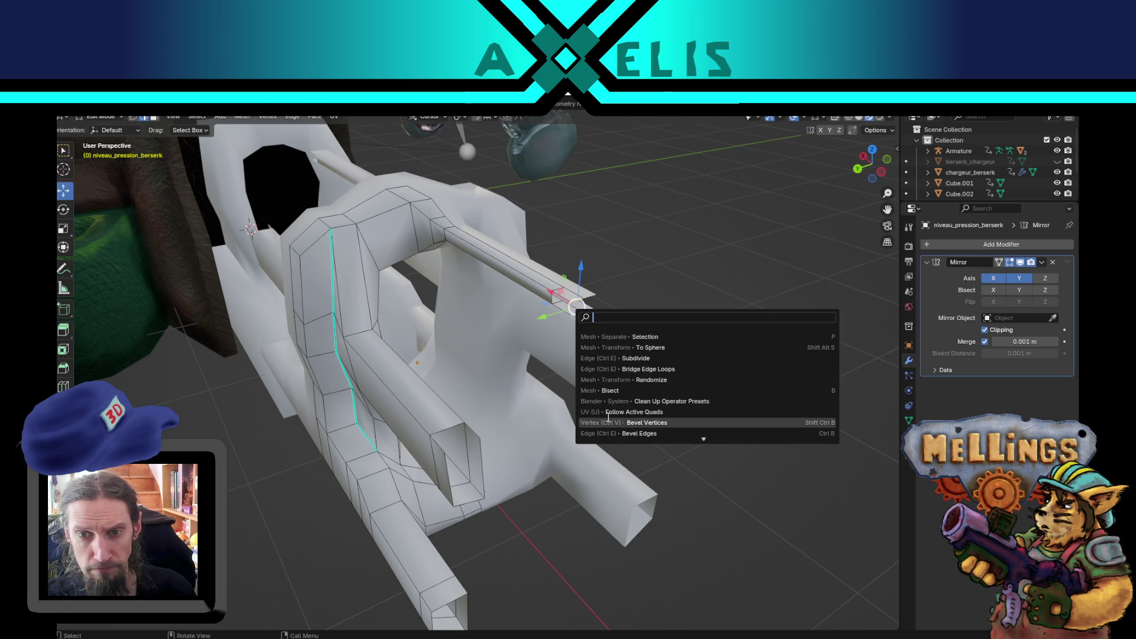
pyautogui.press('Escape')
pyautogui.press('3')
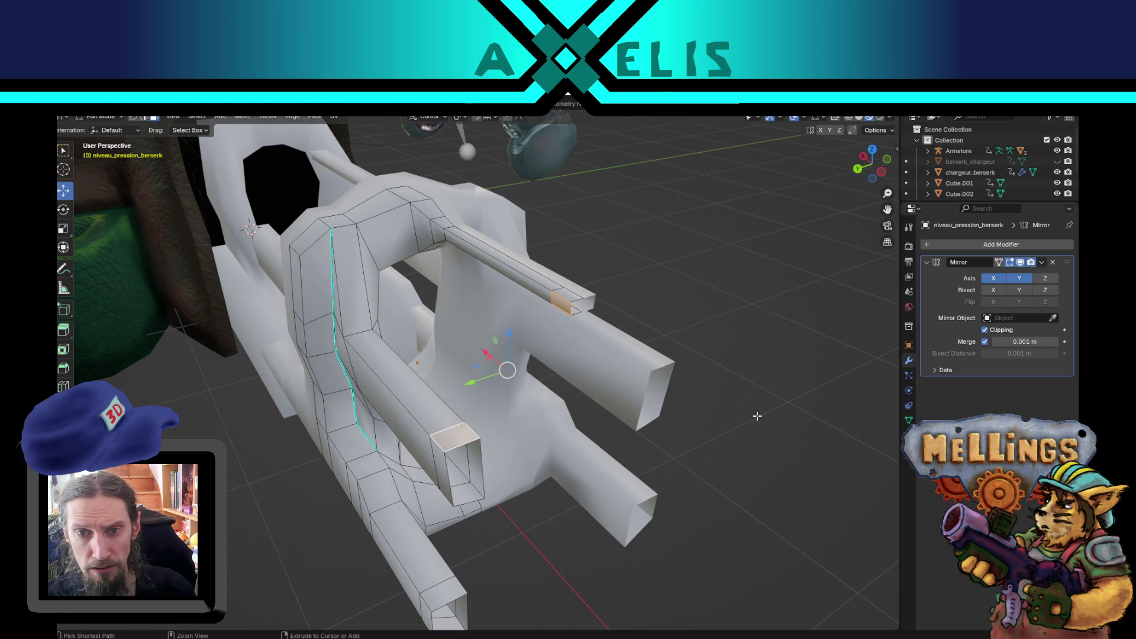
pyautogui.press('2')
pyautogui.keyDown('alt'); pyautogui.click(578, 297); pyautogui.keyUp('alt')
pyautogui.keyDown('alt'); pyautogui.click(584, 301); pyautogui.keyUp('alt')
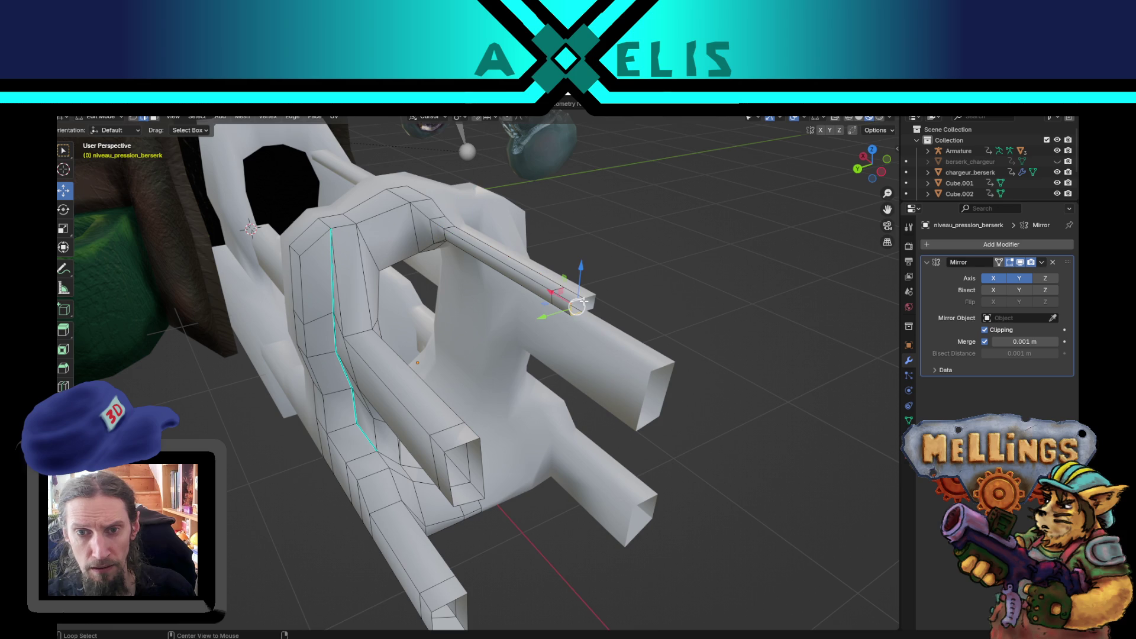
pyautogui.keyDown('alt'); pyautogui.click(466, 443); pyautogui.keyUp('alt')
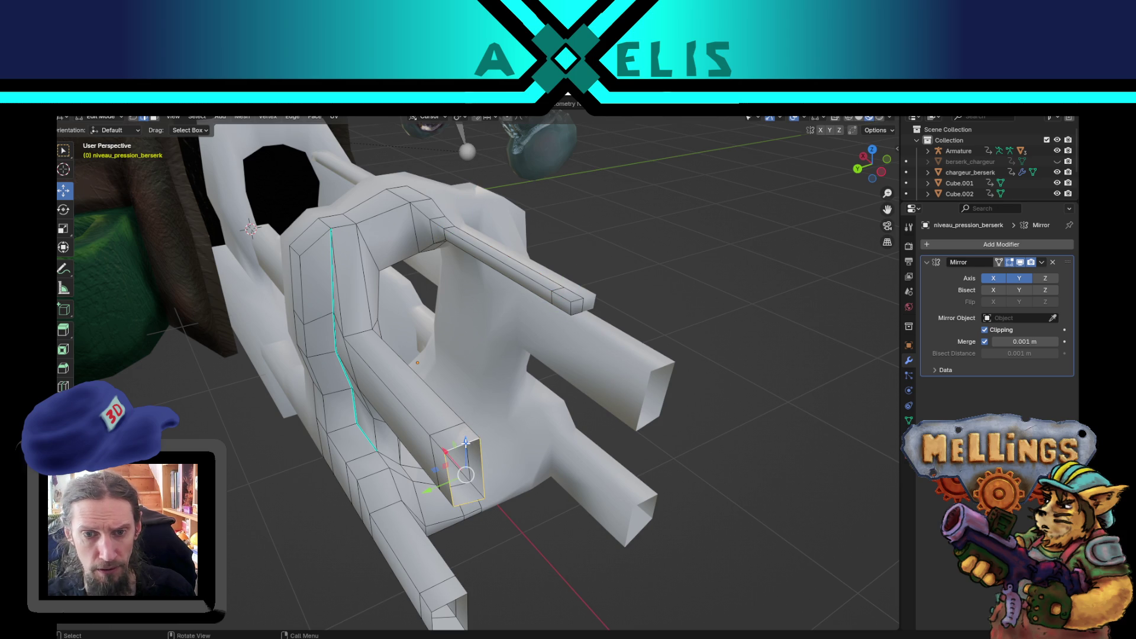
pyautogui.keyDown('alt'); pyautogui.click(454, 604); pyautogui.keyUp('alt')
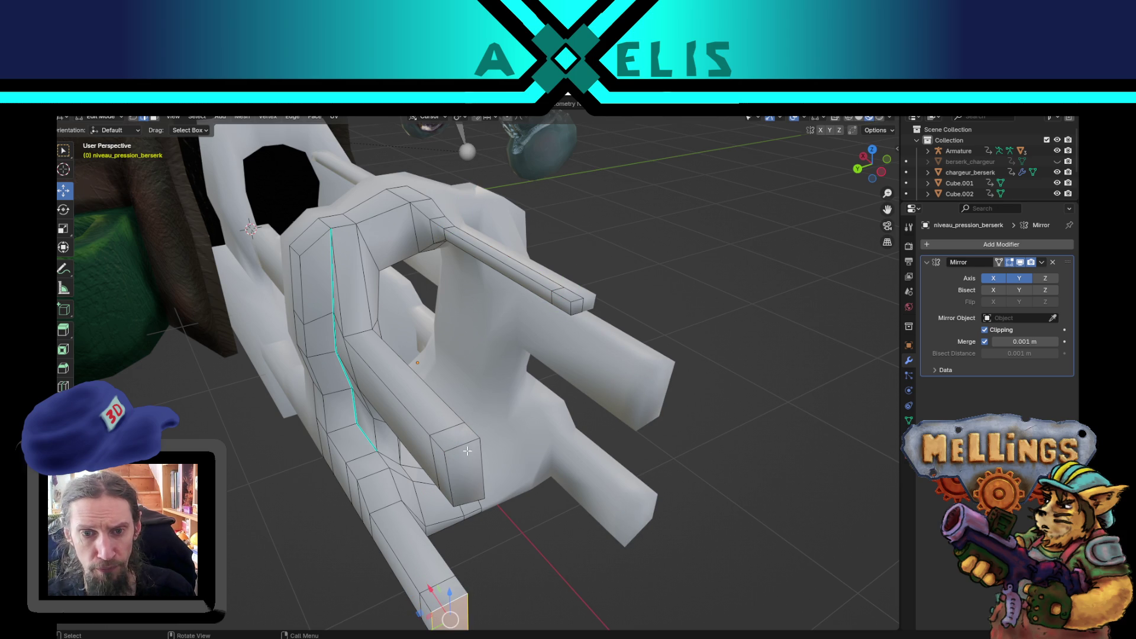
pyautogui.click(564, 304)
pyautogui.keyDown('shift'); pyautogui.click(460, 439); pyautogui.keyUp('shift')
pyautogui.press('x')
pyautogui.click(458, 434)
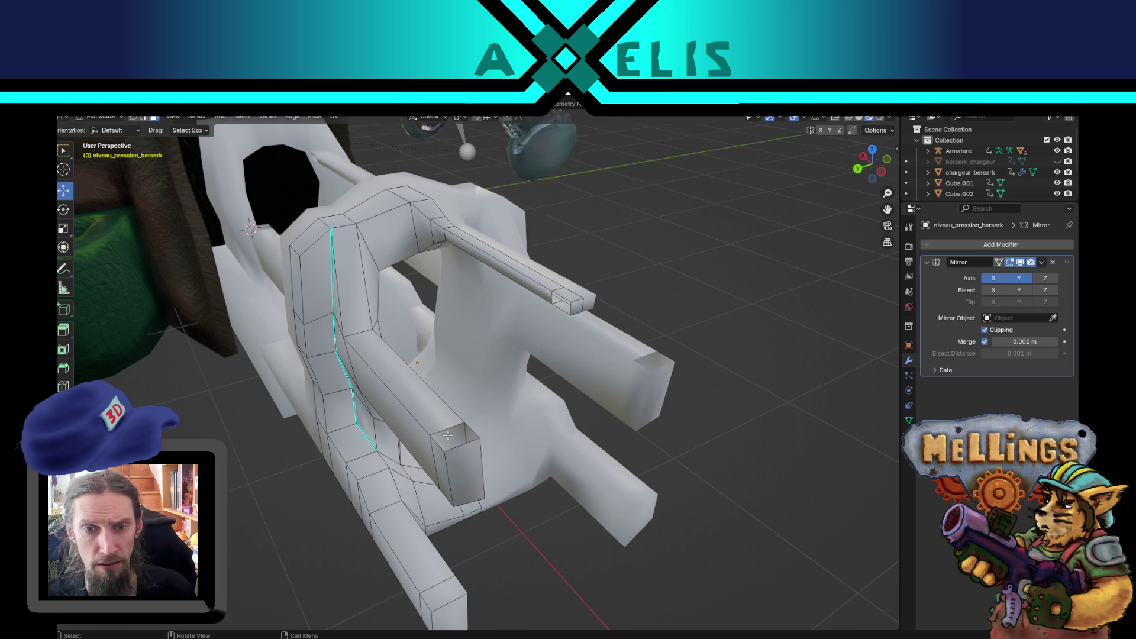
# Bridge the upper and lower tube end loops with several cuts into a curved arch.
pyautogui.keyDown('alt'); pyautogui.click(456, 443); pyautogui.keyUp('alt')
pyautogui.keyDown('alt'); pyautogui.keyDown('shift'); pyautogui.click(566, 312); pyautogui.keyUp('shift'); pyautogui.keyUp('alt')
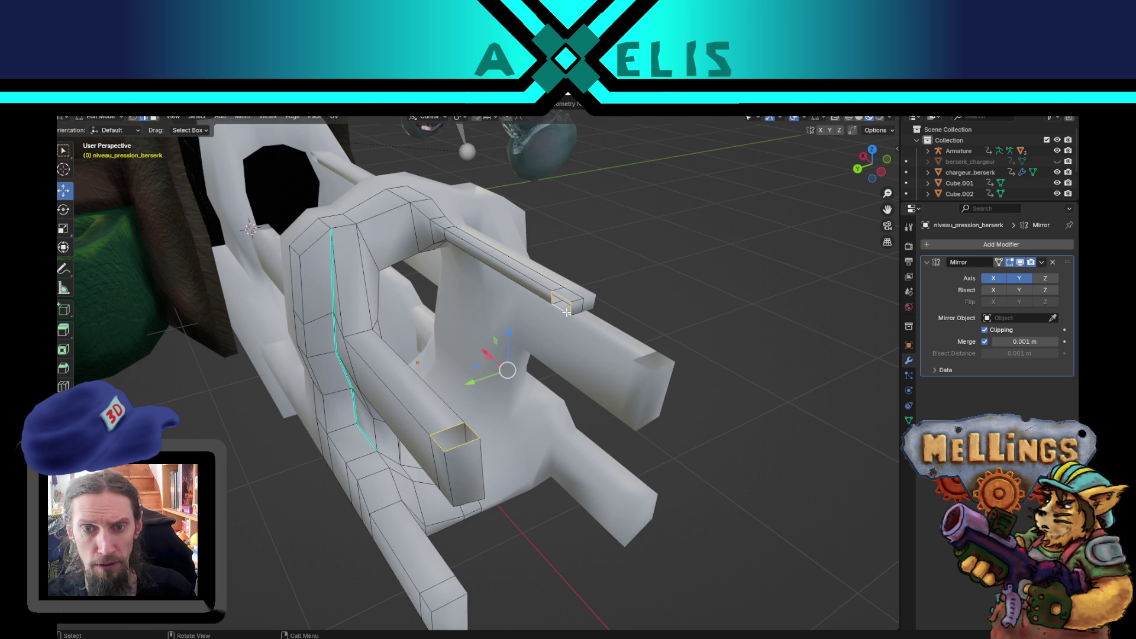
pyautogui.hotkey('ctrl', 'e')
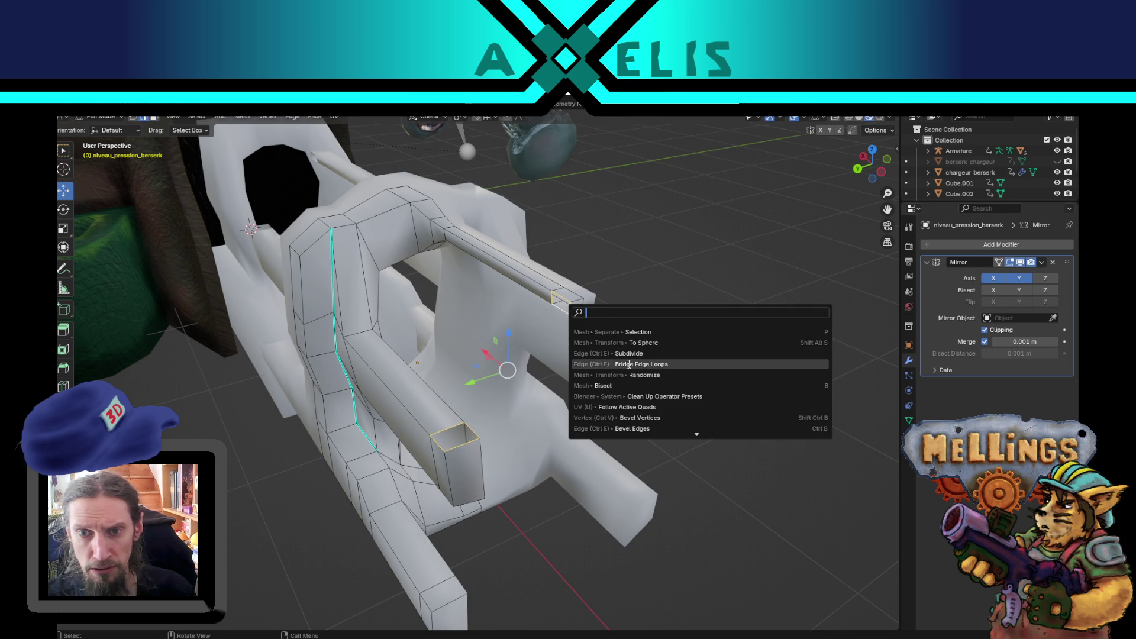
pyautogui.click(616, 362)
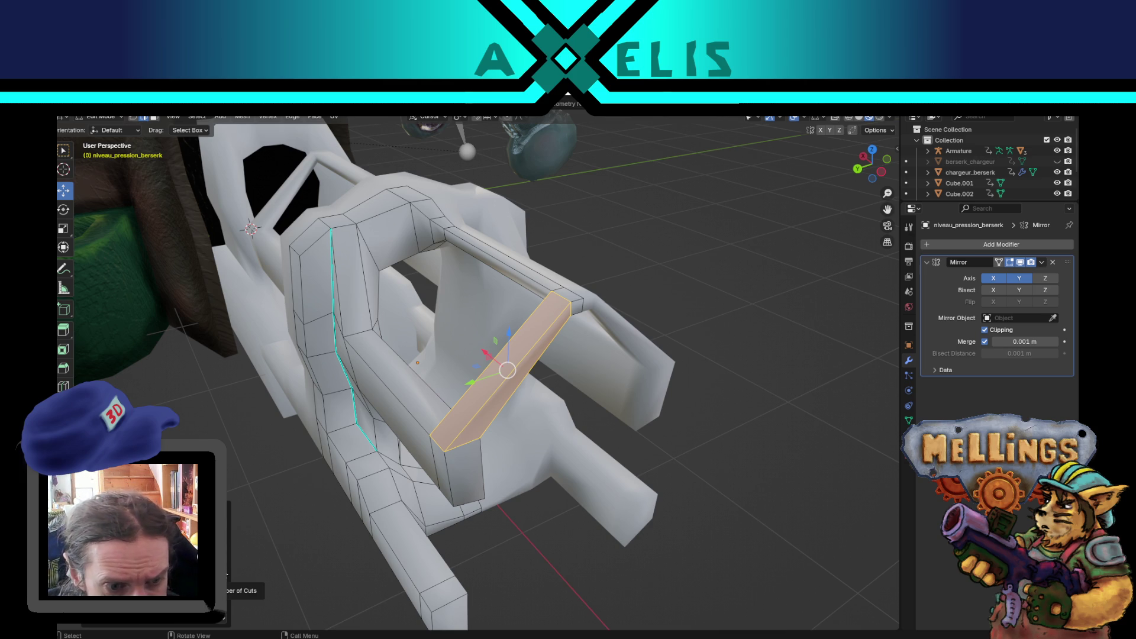
pyautogui.click(227, 577)
pyautogui.click(227, 575)
pyautogui.click(227, 575)
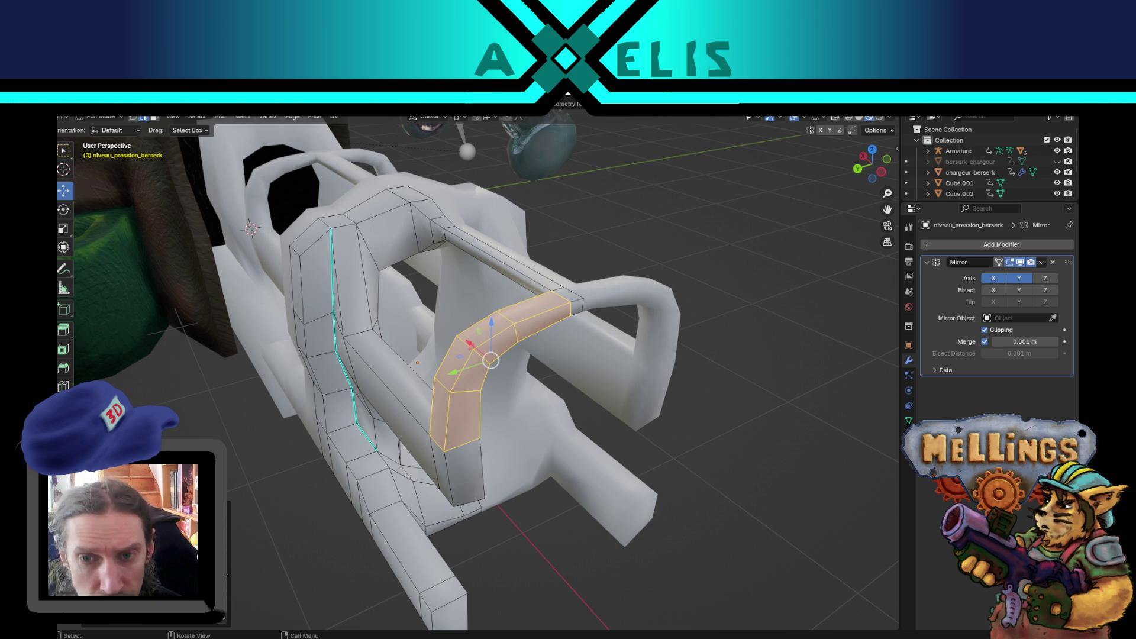
pyautogui.moveTo(533, 497)
pyautogui.mouseDown()
pyautogui.moveTo(539, 445)
pyautogui.moveTo(494, 290)
pyautogui.moveTo(534, 335)
pyautogui.moveTo(458, 486)
pyautogui.mouseUp()
# Bridge a side face's edge to the opposite edge with 2 cuts, filling the gap in three segments.
pyautogui.keyDown('shift'); pyautogui.click(459, 481); pyautogui.keyUp('shift')
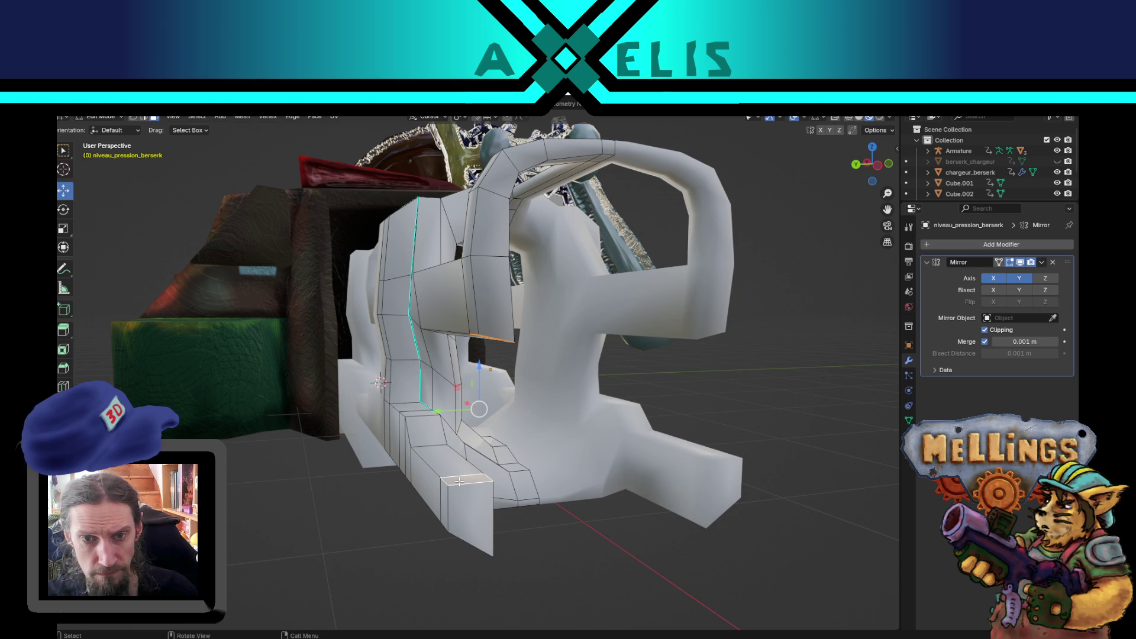
pyautogui.rightClick(459, 482)
pyautogui.click(459, 481)
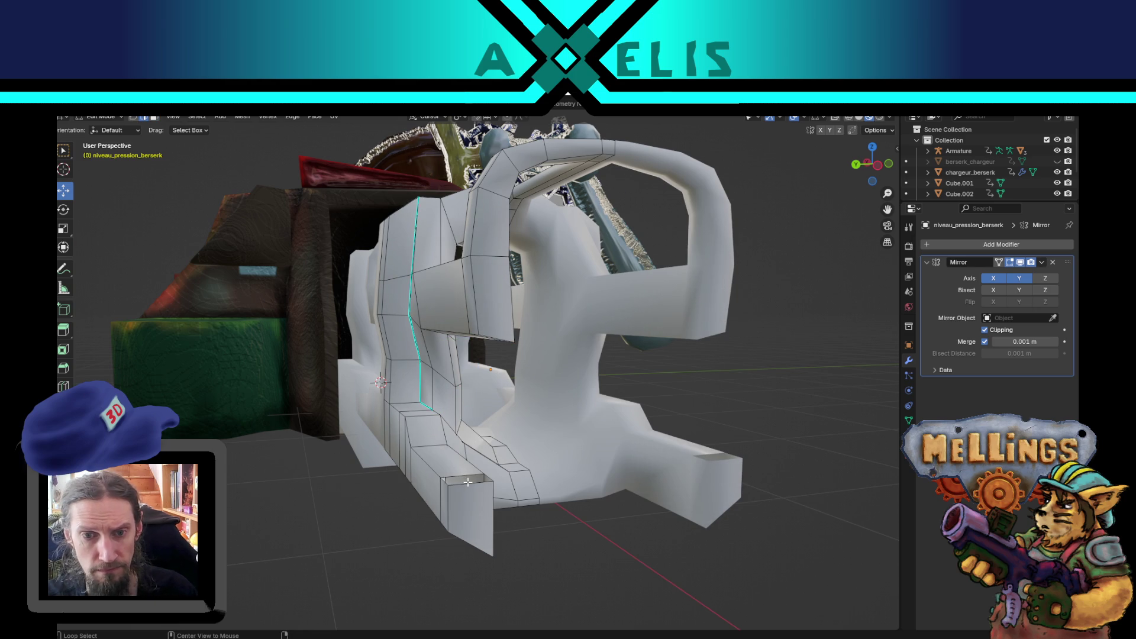
pyautogui.keyDown('shift'); pyautogui.click(495, 335); pyautogui.keyUp('shift')
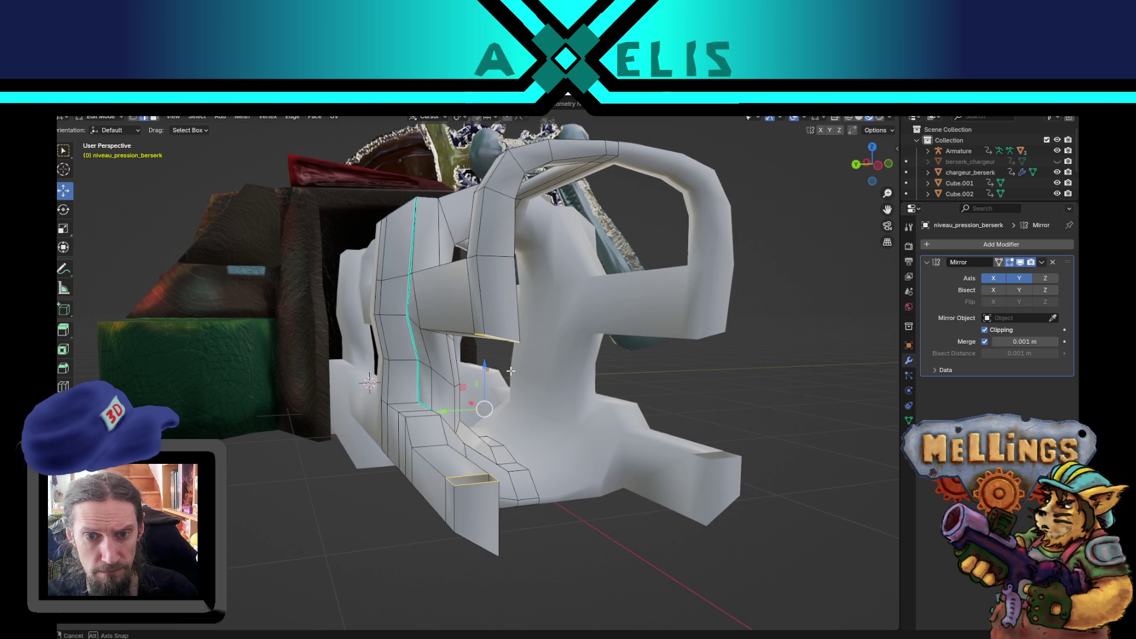
pyautogui.press('F3')
pyautogui.click(569, 391)
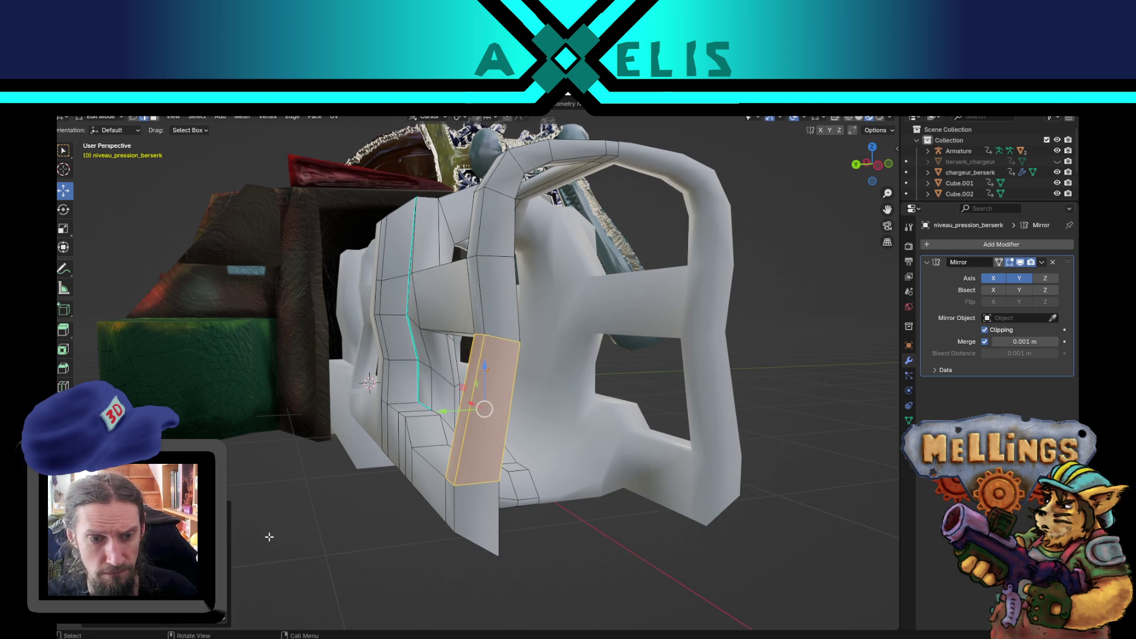
pyautogui.click(227, 578)
pyautogui.click(226, 578)
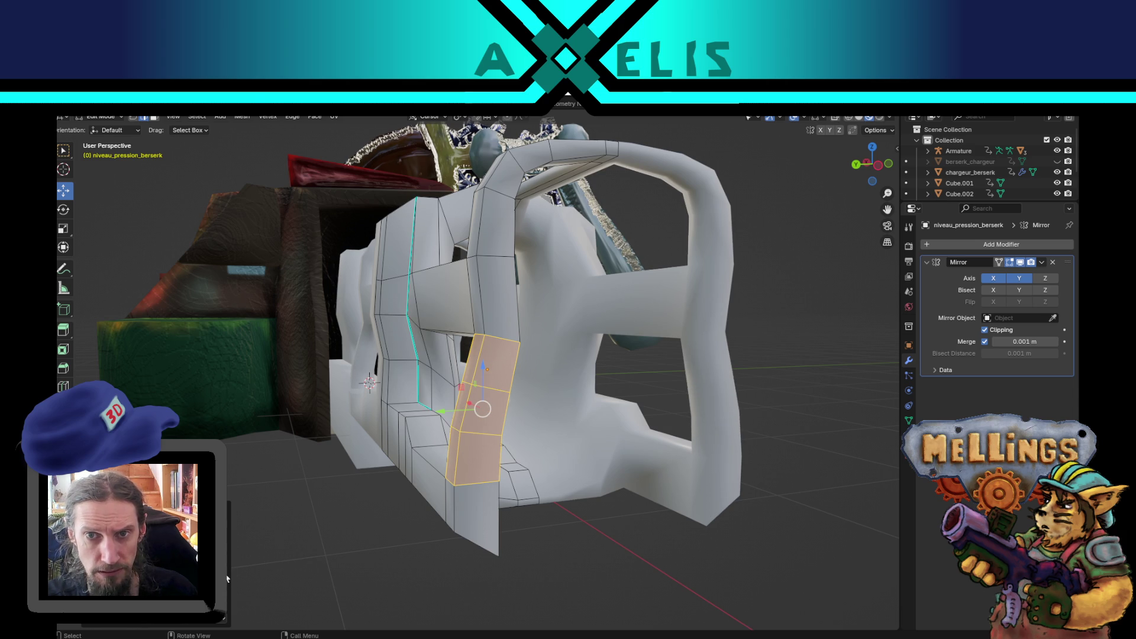
pyautogui.moveTo(572, 513)
pyautogui.mouseDown()
pyautogui.moveTo(551, 533)
pyautogui.moveTo(651, 533)
pyautogui.moveTo(541, 530)
pyautogui.moveTo(645, 552)
pyautogui.mouseUp()
# Return to Object Mode, save the .blend file, and export the rack as palier_berserk.fbx.
pyautogui.press('Tab')
pyautogui.scroll(-1, 663, 474)
pyautogui.hotkey('ctrl', 's')
pyautogui.moveTo(605, 437)
pyautogui.mouseDown()
pyautogui.moveTo(666, 482)
pyautogui.moveTo(651, 460)
pyautogui.moveTo(346, 396)
pyautogui.moveTo(627, 442)
pyautogui.moveTo(556, 438)
pyautogui.moveTo(592, 465)
pyautogui.moveTo(478, 514)
pyautogui.mouseUp()
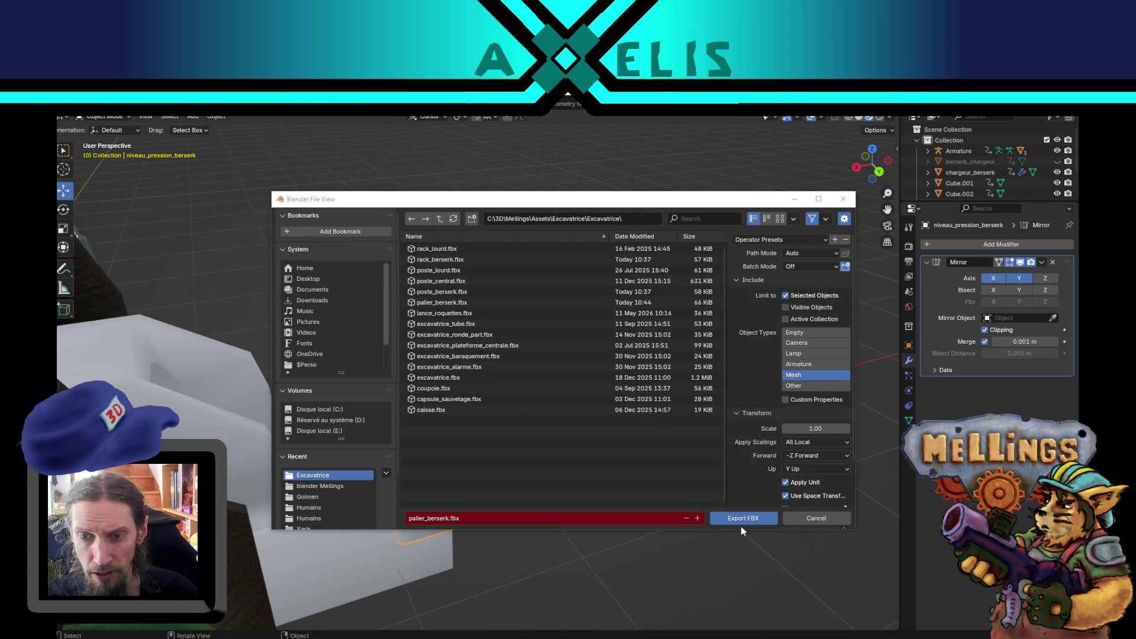
pyautogui.click(739, 523)
pyautogui.hotkey('ctrl', 's')
pyautogui.hotkey('alt', 'Tab')
# Orbit around palier_berserk in Unity to inspect the new arches, then return to Blender.
pyautogui.moveTo(545, 403)
pyautogui.mouseDown()
pyautogui.moveTo(442, 410)
pyautogui.moveTo(514, 365)
pyautogui.moveTo(552, 417)
pyautogui.moveTo(507, 392)
pyautogui.moveTo(545, 425)
pyautogui.moveTo(451, 417)
pyautogui.moveTo(467, 424)
pyautogui.mouseUp()
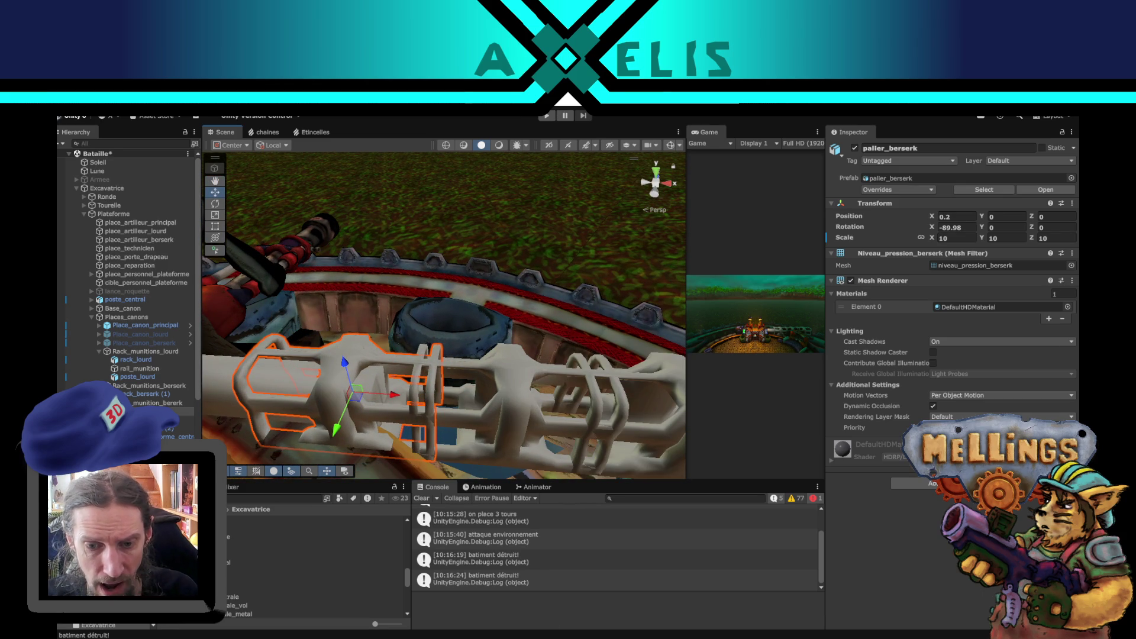
pyautogui.hotkey('alt', 'Tab')
pyautogui.moveTo(627, 431)
pyautogui.mouseDown()
pyautogui.moveTo(567, 408)
pyautogui.moveTo(613, 436)
pyautogui.moveTo(691, 431)
pyautogui.moveTo(650, 473)
pyautogui.mouseUp()
# In Edit Mode, select the rack's pillar loop and shift it along the X axis.
pyautogui.press('Tab')
pyautogui.keyDown('alt'); pyautogui.click(676, 425); pyautogui.keyUp('alt')
pyautogui.keyDown('alt'); pyautogui.click(675, 434); pyautogui.keyUp('alt')
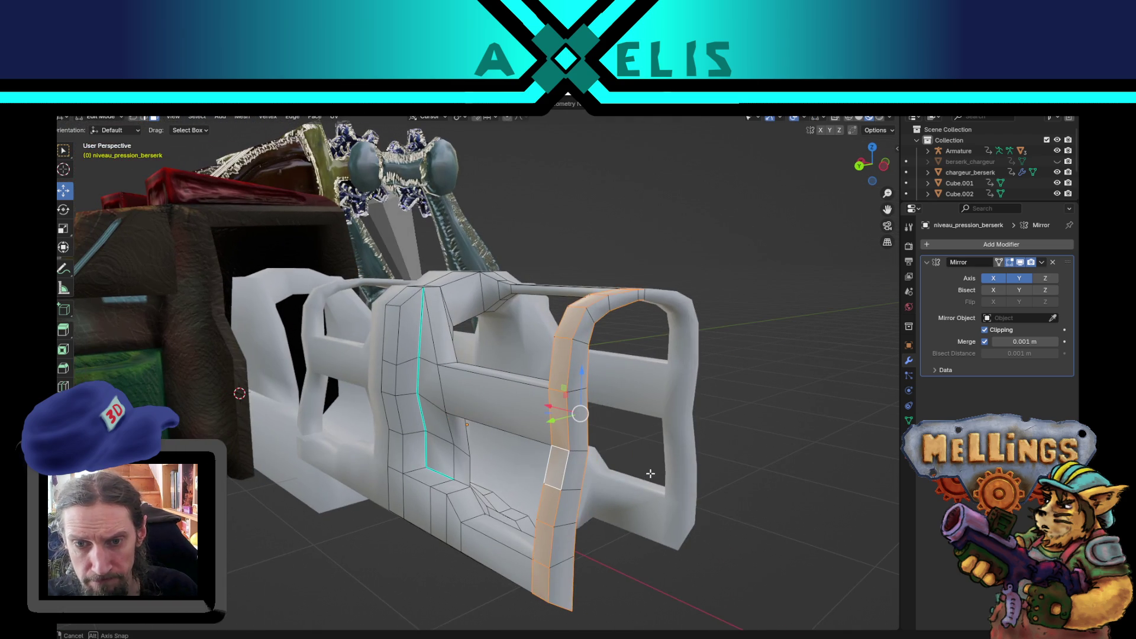
pyautogui.keyDown('alt'); pyautogui.keyDown('shift'); pyautogui.click(569, 562); pyautogui.keyUp('shift'); pyautogui.keyUp('alt')
pyautogui.moveTo(573, 486)
pyautogui.mouseDown()
pyautogui.moveTo(589, 470)
pyautogui.moveTo(543, 599)
pyautogui.mouseUp()
pyautogui.hotkey('ctrl', 'z')
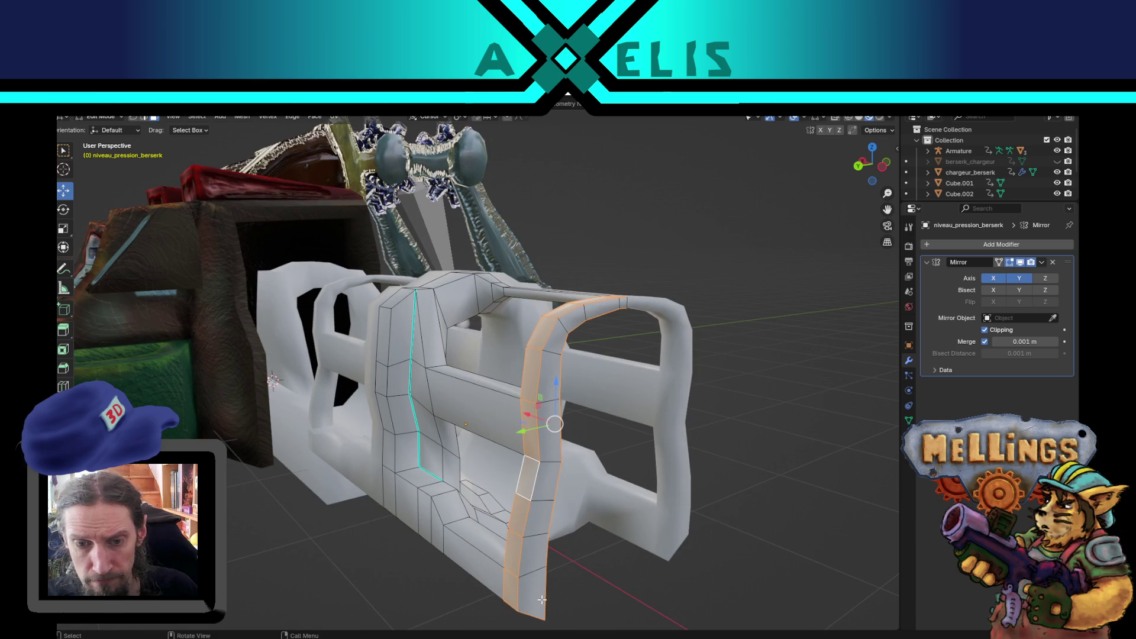
pyautogui.keyDown('ctrl'); pyautogui.click(586, 318); pyautogui.keyUp('ctrl')
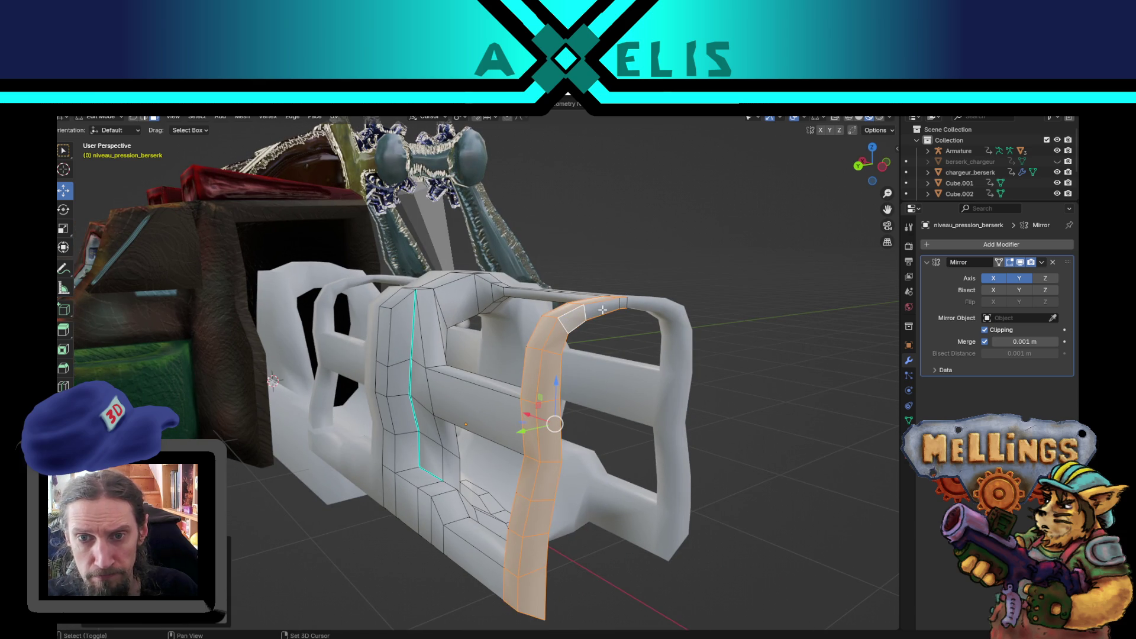
pyautogui.moveTo(627, 305); pyautogui.dragTo(570, 422)
pyautogui.press('g')
pyautogui.press('x')
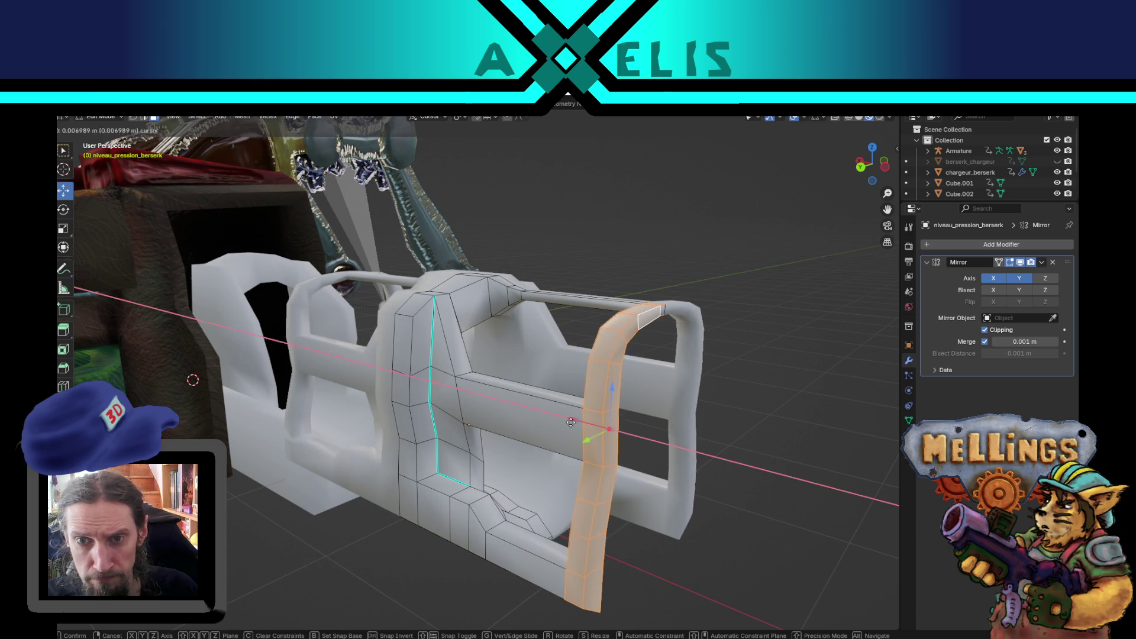
pyautogui.click(572, 421)
# Select the whole pillar, move it into a new position, and scale it narrower along X.
pyautogui.moveTo(571, 421)
pyautogui.mouseDown()
pyautogui.moveTo(590, 441)
pyautogui.moveTo(620, 299)
pyautogui.moveTo(634, 304)
pyautogui.moveTo(621, 284)
pyautogui.moveTo(626, 340)
pyautogui.mouseUp()
pyautogui.scroll(3, 582, 353)
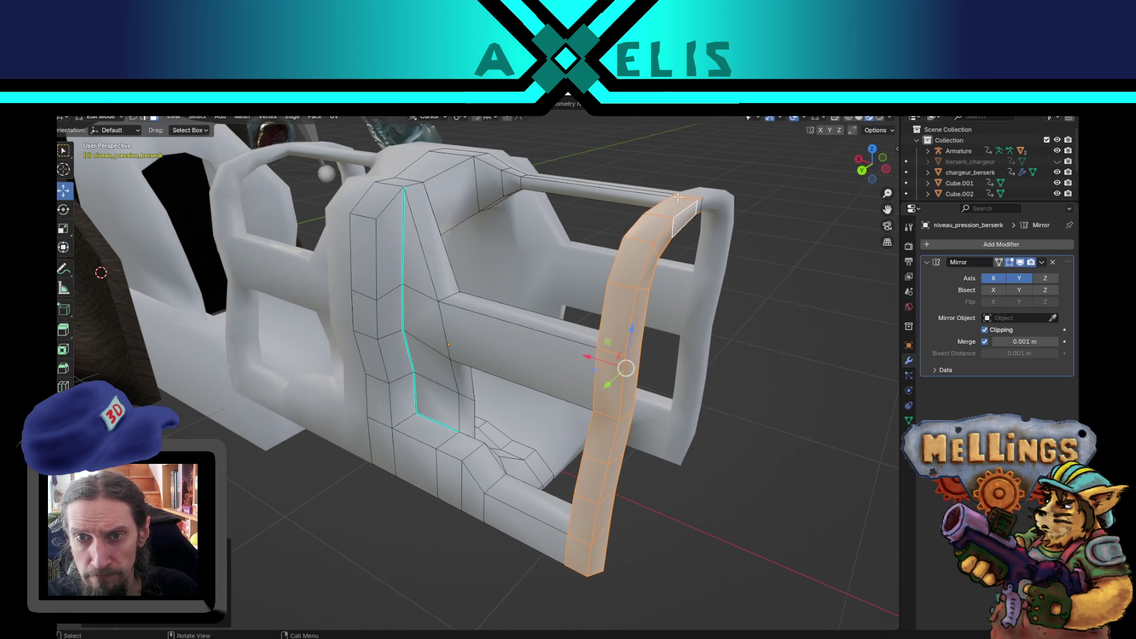
pyautogui.click(684, 197)
pyautogui.keyDown('ctrl'); pyautogui.click(579, 555); pyautogui.keyUp('ctrl')
pyautogui.moveTo(578, 555)
pyautogui.mouseDown()
pyautogui.moveTo(591, 420)
pyautogui.moveTo(700, 446)
pyautogui.moveTo(588, 477)
pyautogui.moveTo(685, 322)
pyautogui.mouseUp()
pyautogui.press('g')
pyautogui.press('z')
pyautogui.press('z')
pyautogui.click(699, 443)
pyautogui.press('s')
pyautogui.press('x')
pyautogui.press('x')
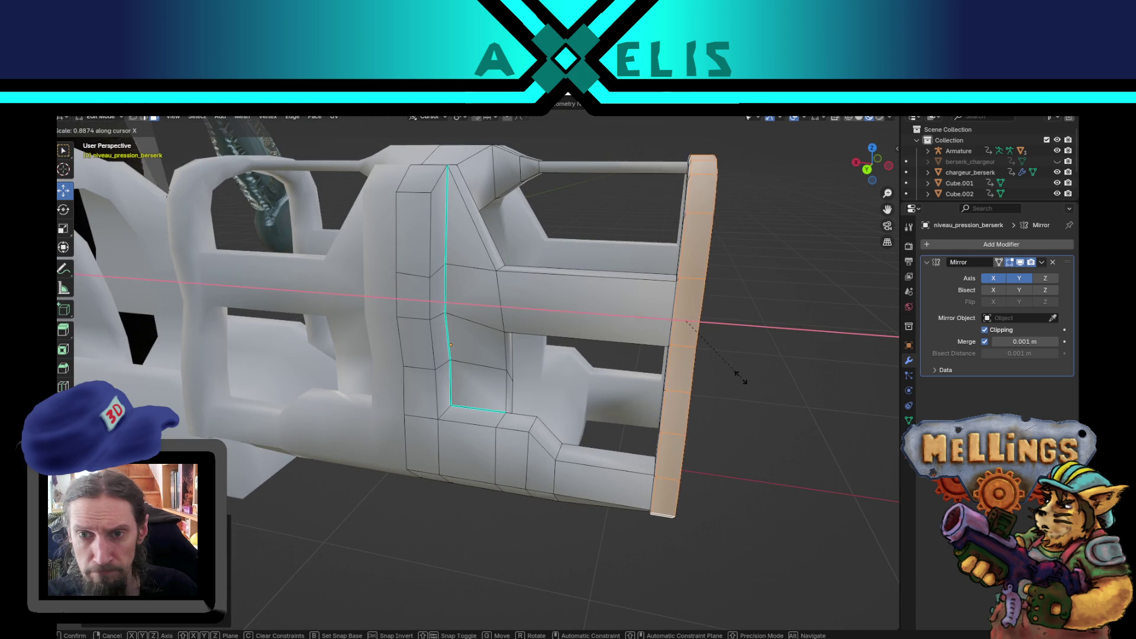
pyautogui.click(718, 377)
pyautogui.moveTo(718, 377)
pyautogui.mouseDown()
pyautogui.moveTo(720, 390)
pyautogui.moveTo(651, 332)
pyautogui.moveTo(558, 288)
pyautogui.mouseUp()
# Refine the selection to the outer strip, then widen it and shift it left along X.
pyautogui.moveTo(564, 227); pyautogui.dragTo(563, 210)
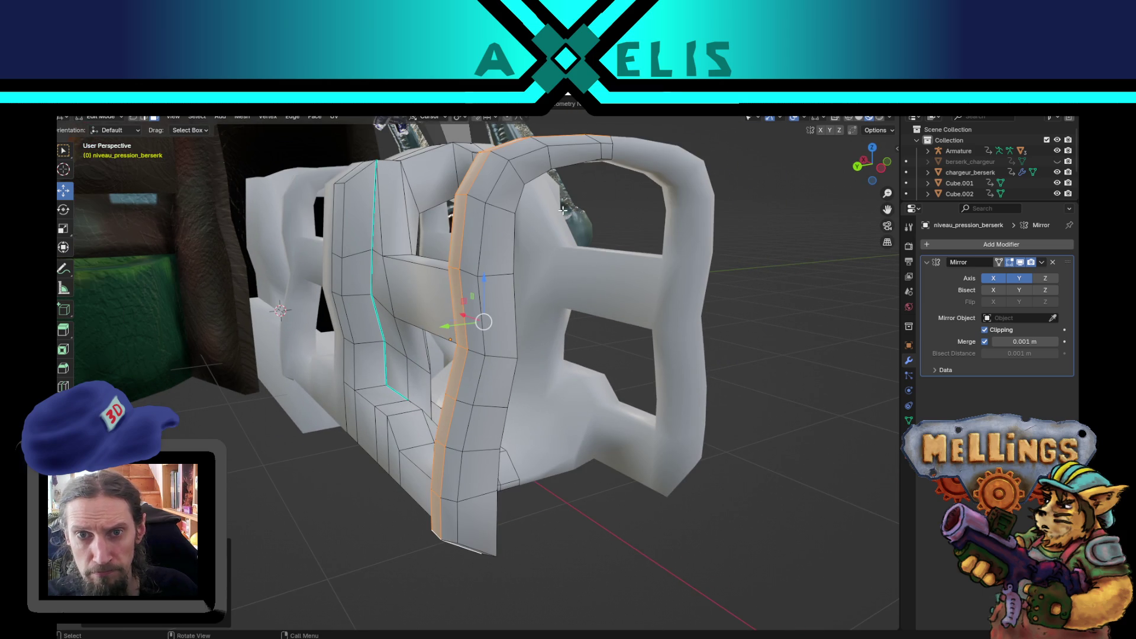
pyautogui.moveTo(594, 160)
pyautogui.mouseDown()
pyautogui.moveTo(645, 198)
pyautogui.moveTo(634, 249)
pyautogui.moveTo(608, 263)
pyautogui.mouseUp()
pyautogui.scroll(3, 608, 263)
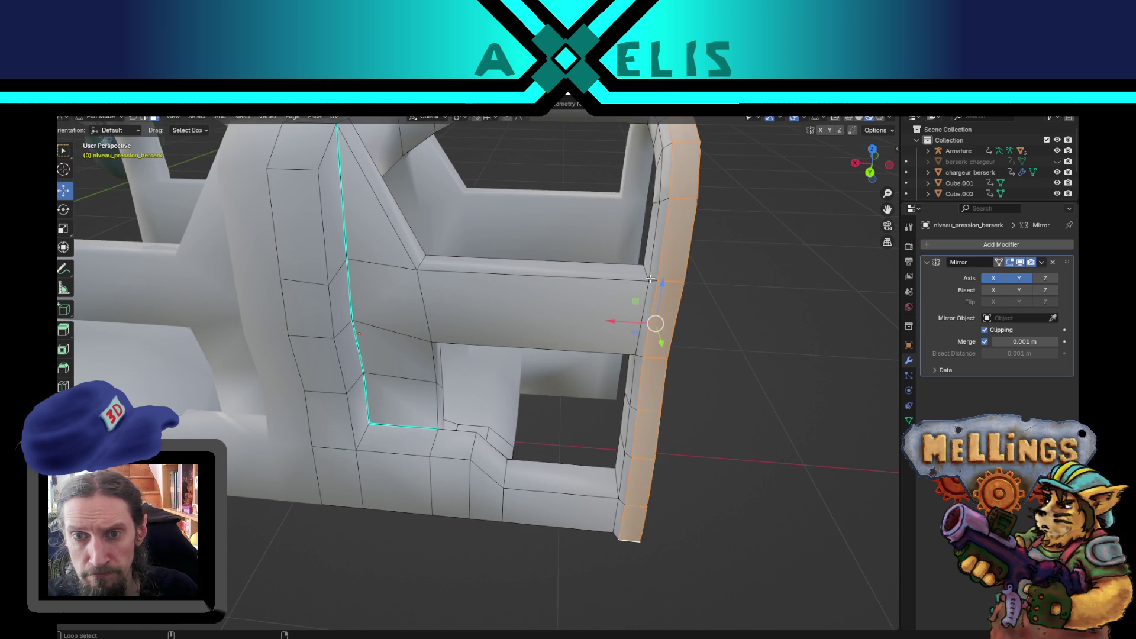
pyautogui.moveTo(652, 283)
pyautogui.mouseDown()
pyautogui.moveTo(552, 305)
pyautogui.moveTo(622, 332)
pyautogui.moveTo(581, 328)
pyautogui.mouseUp()
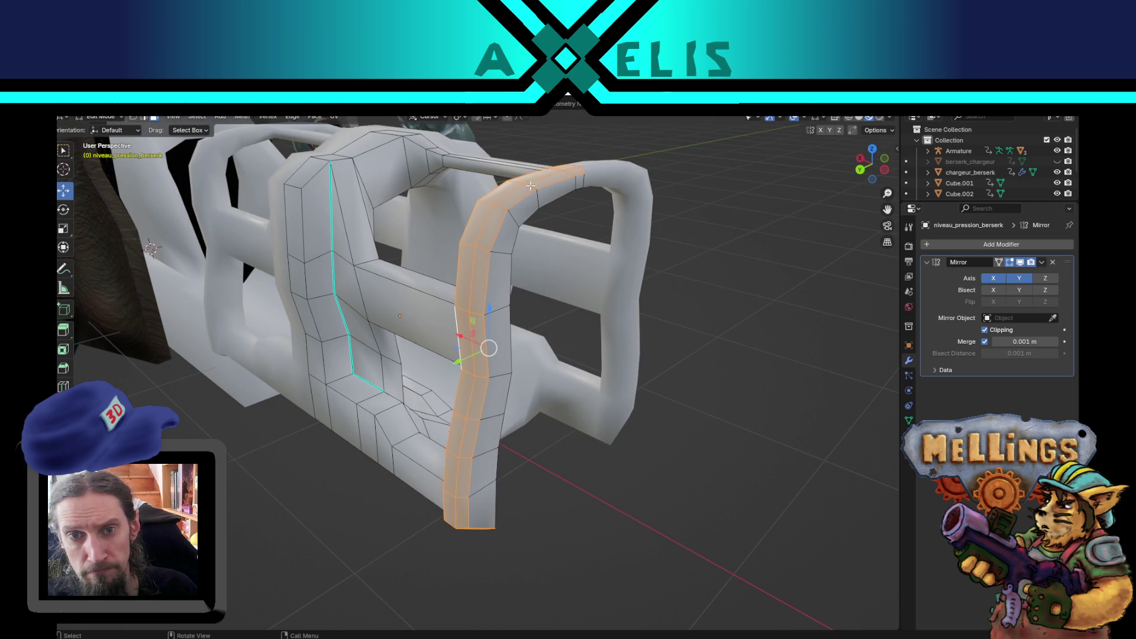
pyautogui.moveTo(543, 197)
pyautogui.mouseDown()
pyautogui.moveTo(375, 291)
pyautogui.moveTo(647, 296)
pyautogui.moveTo(688, 258)
pyautogui.mouseUp()
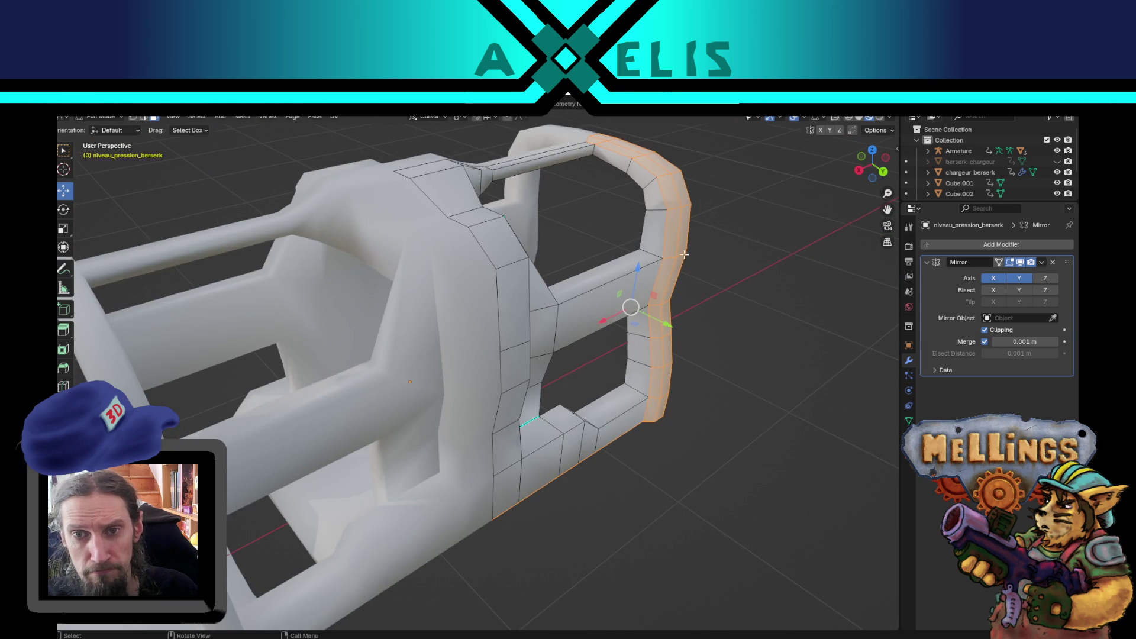
pyautogui.keyDown('alt'); pyautogui.keyDown('shift'); pyautogui.click(625, 167); pyautogui.keyUp('shift'); pyautogui.keyUp('alt')
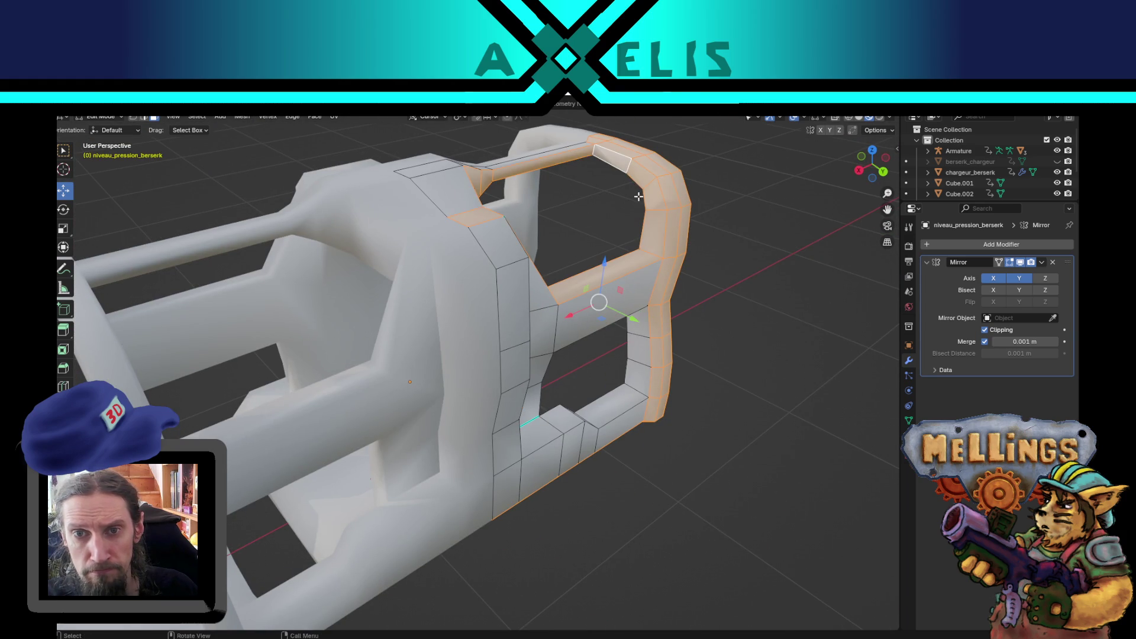
pyautogui.keyDown('alt'); pyautogui.keyDown('shift'); pyautogui.click(624, 179); pyautogui.keyUp('shift'); pyautogui.keyUp('alt')
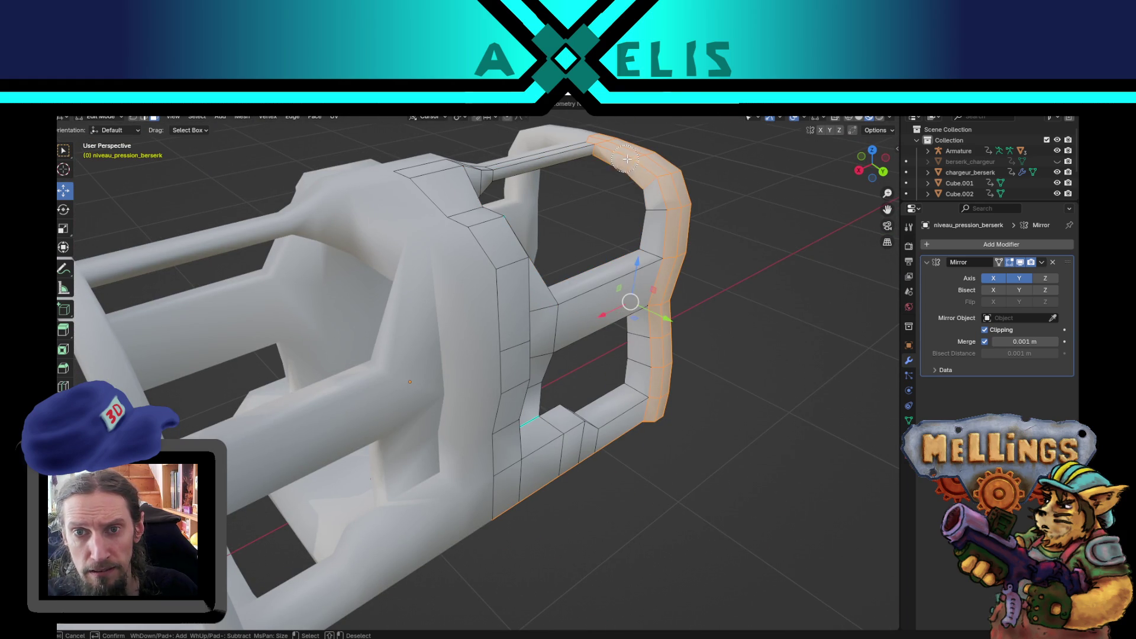
pyautogui.press('Escape')
pyautogui.moveTo(650, 367)
pyautogui.mouseDown()
pyautogui.moveTo(745, 340)
pyautogui.moveTo(662, 400)
pyautogui.moveTo(679, 365)
pyautogui.mouseUp()
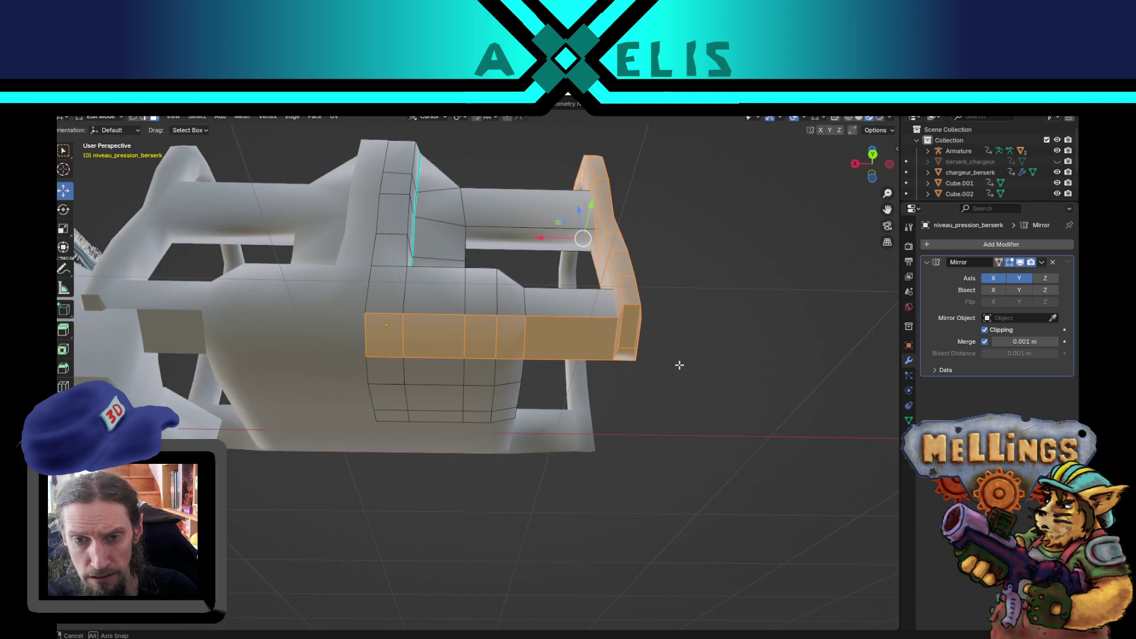
pyautogui.keyDown('shift'); pyautogui.moveTo(539, 339); pyautogui.dragTo(437, 335); pyautogui.keyUp('shift')
pyautogui.moveTo(516, 341)
pyautogui.mouseDown()
pyautogui.moveTo(529, 361)
pyautogui.moveTo(510, 415)
pyautogui.mouseUp()
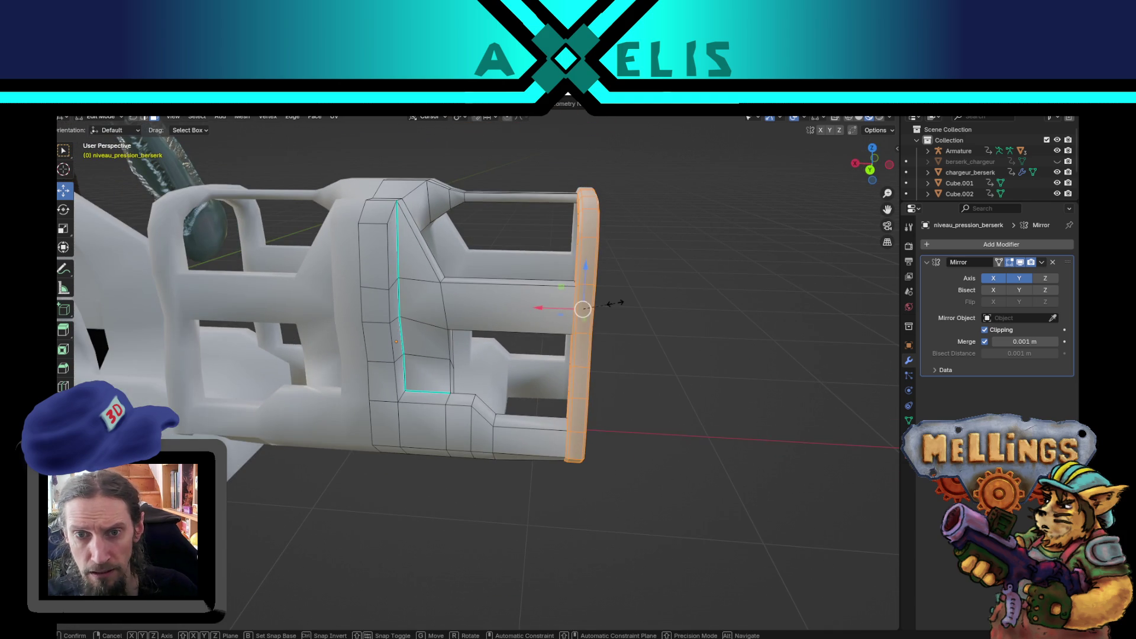
pyautogui.press('x')
pyautogui.click(646, 306)
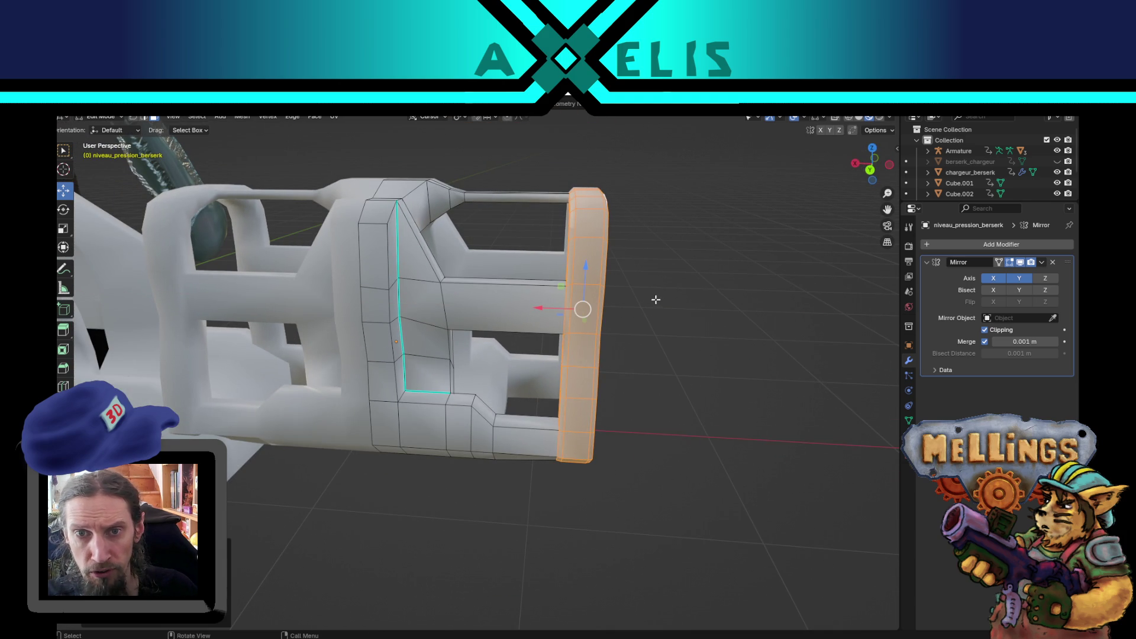
pyautogui.moveTo(571, 307); pyautogui.dragTo(551, 305)
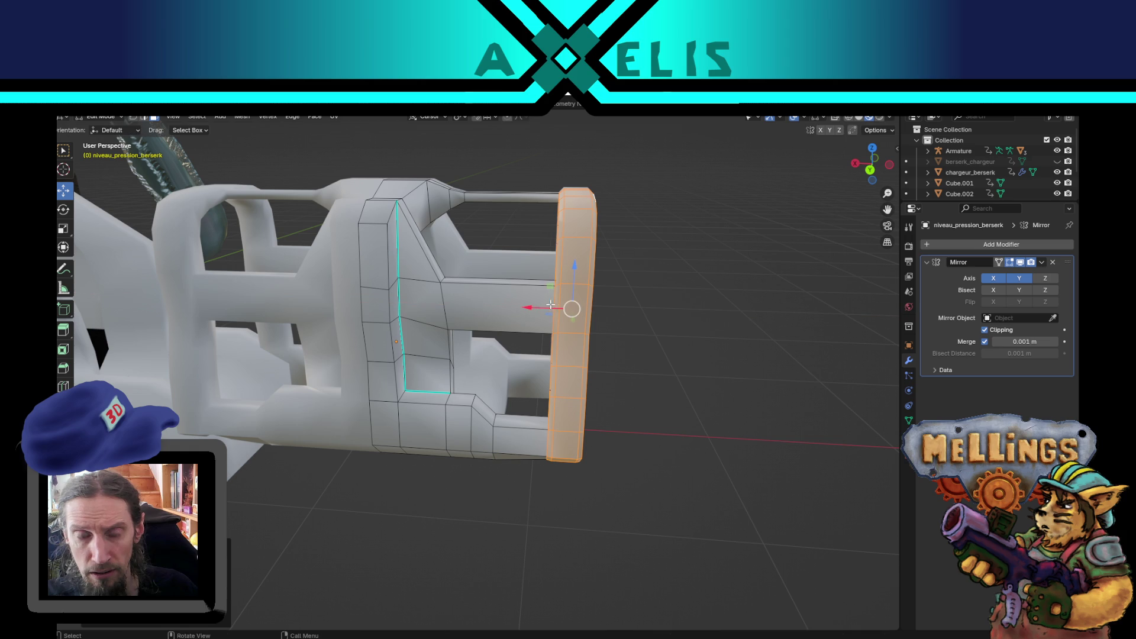
# Back in Object Mode, export the rack as palier_berserk.fbx and check it in Unity.
pyautogui.press('Tab')
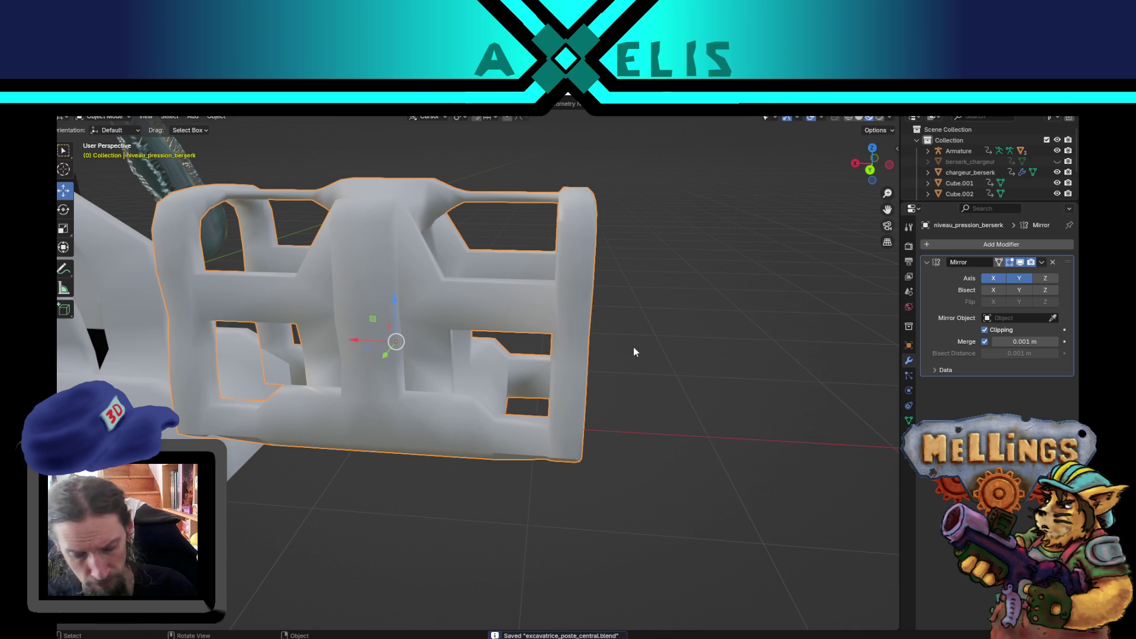
pyautogui.hotkey('ctrl', 'e')
pyautogui.click(734, 518)
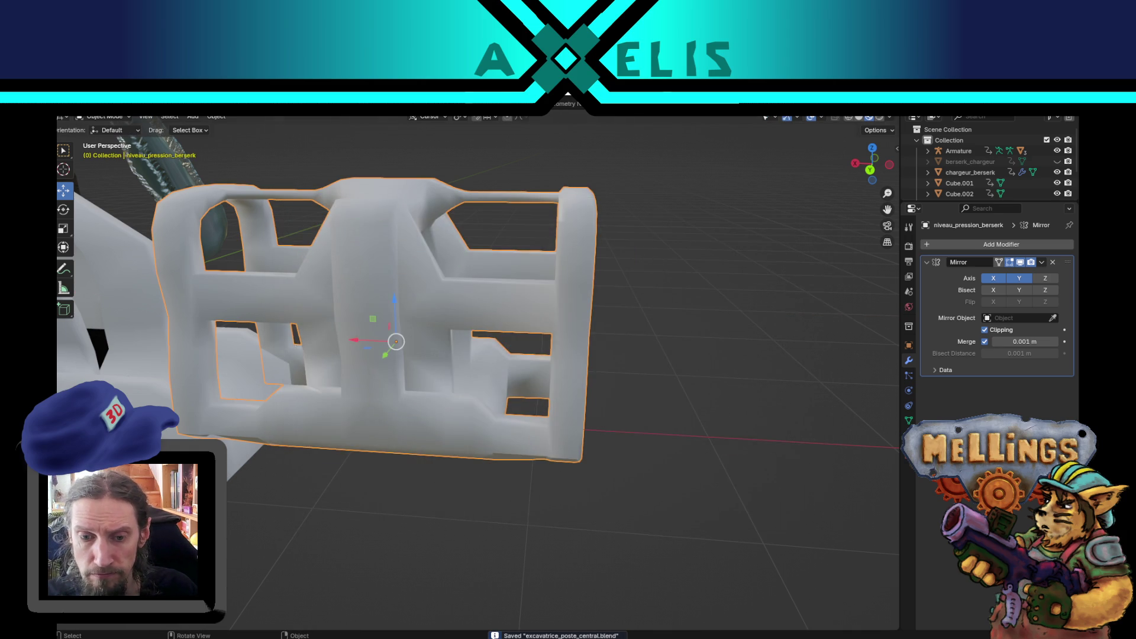
pyautogui.hotkey('alt', 'Tab')
pyautogui.moveTo(574, 359)
pyautogui.mouseDown()
pyautogui.moveTo(489, 343)
pyautogui.moveTo(543, 393)
pyautogui.moveTo(485, 344)
pyautogui.moveTo(460, 345)
pyautogui.moveTo(471, 345)
pyautogui.moveTo(548, 206)
pyautogui.moveTo(565, 223)
pyautogui.moveTo(517, 358)
pyautogui.moveTo(498, 360)
pyautogui.mouseUp()
# Inspect the re-exported white rack and cannon on the excavator platform, then select chargeur_berserk in Blender.
pyautogui.click(548, 206)
pyautogui.scroll(5, 498, 360)
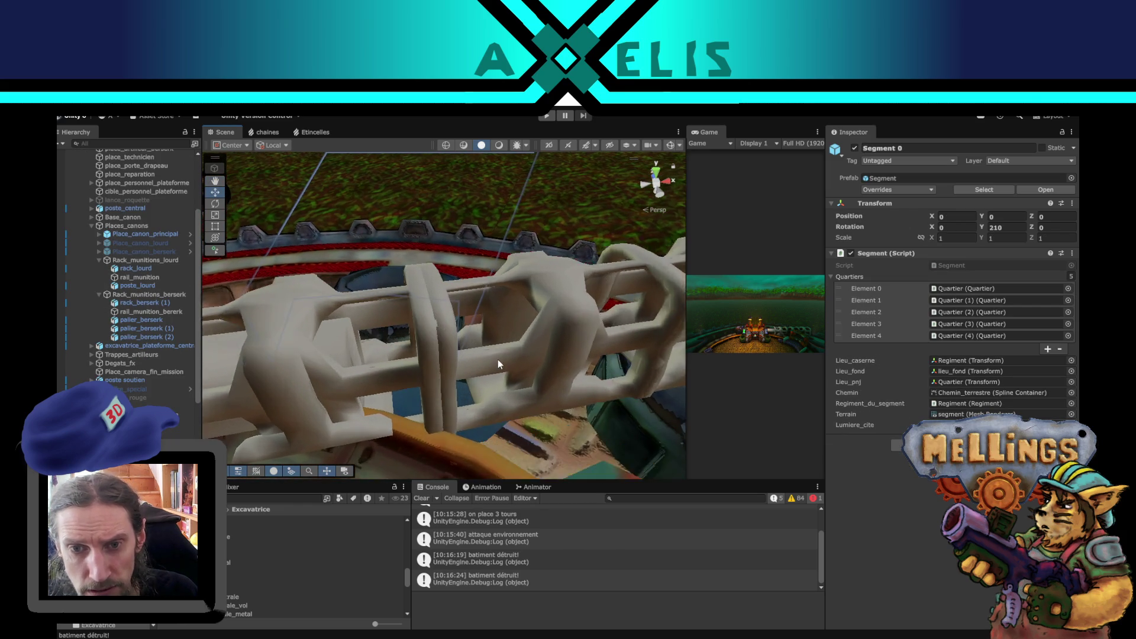
pyautogui.scroll(-5, 474, 360)
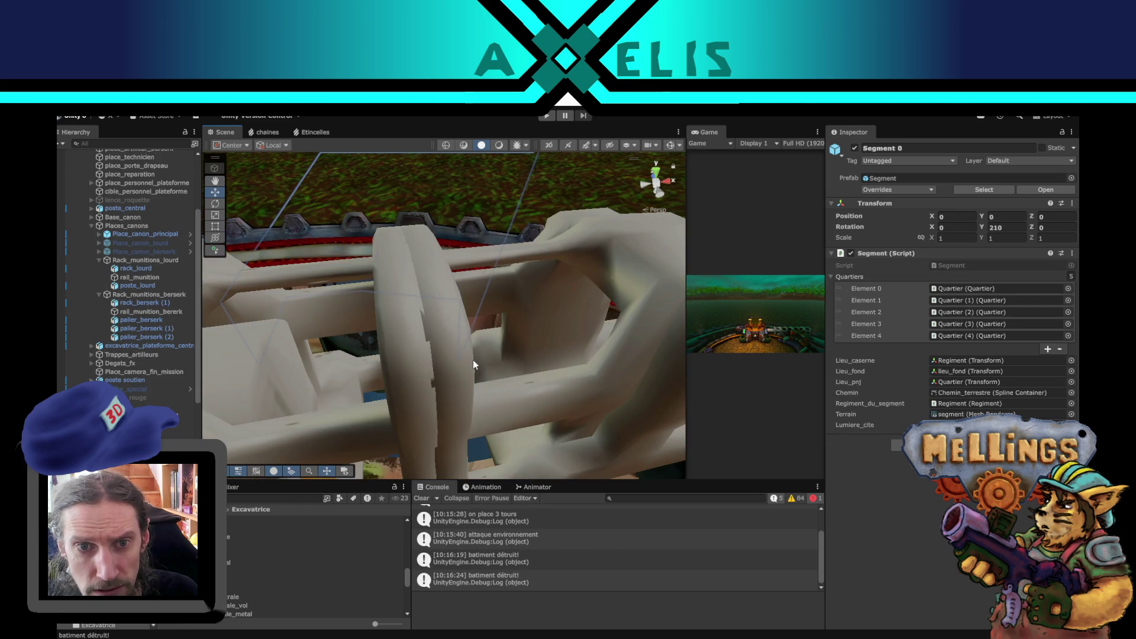
pyautogui.moveTo(479, 372)
pyautogui.mouseDown()
pyautogui.moveTo(503, 385)
pyautogui.moveTo(494, 388)
pyautogui.moveTo(546, 394)
pyautogui.moveTo(553, 383)
pyautogui.moveTo(470, 365)
pyautogui.moveTo(625, 282)
pyautogui.mouseUp()
pyautogui.moveTo(482, 323)
pyautogui.mouseDown()
pyautogui.moveTo(475, 339)
pyautogui.moveTo(510, 188)
pyautogui.mouseUp()
pyautogui.click(513, 190)
pyautogui.moveTo(591, 370); pyautogui.dragTo(509, 375)
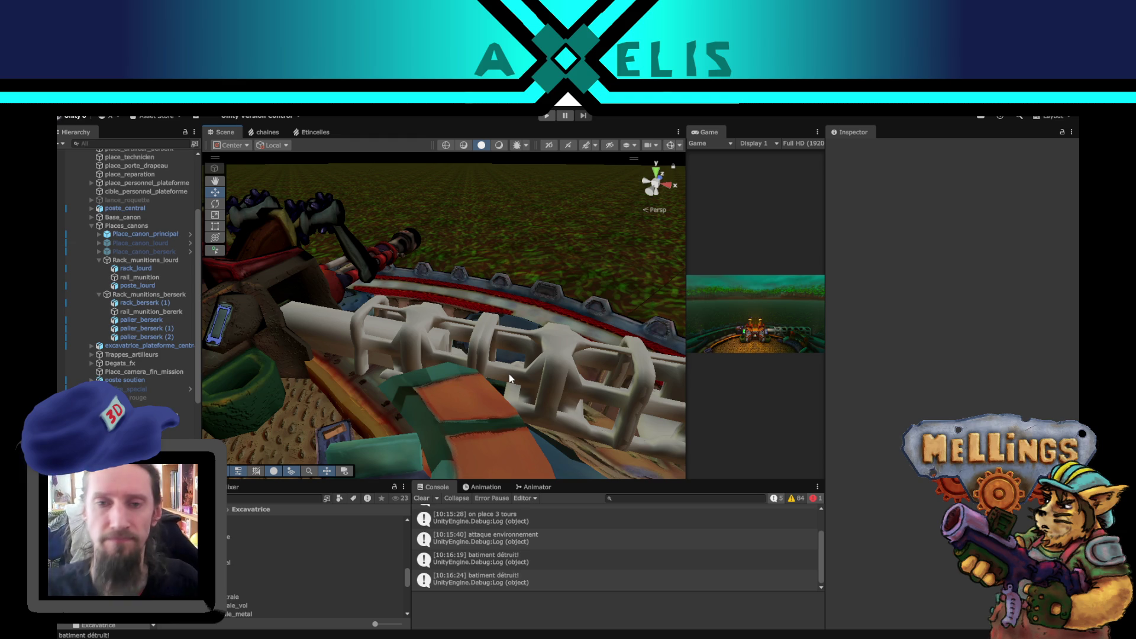
pyautogui.moveTo(493, 413)
pyautogui.mouseDown()
pyautogui.moveTo(479, 282)
pyautogui.moveTo(446, 303)
pyautogui.moveTo(438, 399)
pyautogui.mouseUp()
pyautogui.scroll(10, 522, 371)
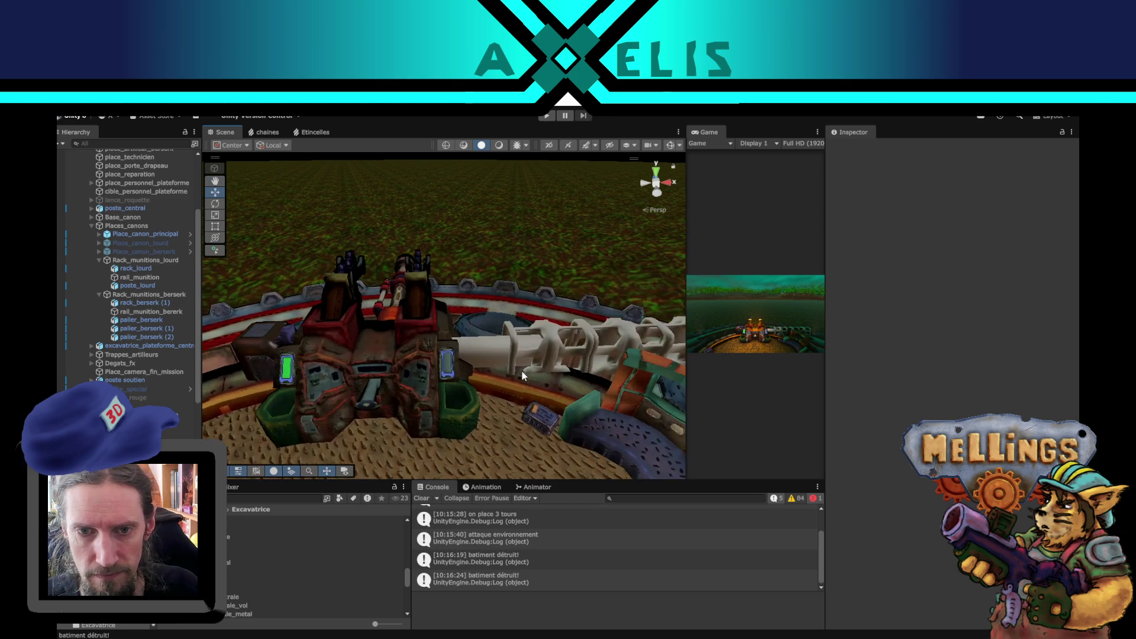
pyautogui.moveTo(522, 371)
pyautogui.mouseDown()
pyautogui.moveTo(476, 380)
pyautogui.moveTo(456, 406)
pyautogui.moveTo(388, 402)
pyautogui.moveTo(355, 361)
pyautogui.mouseUp()
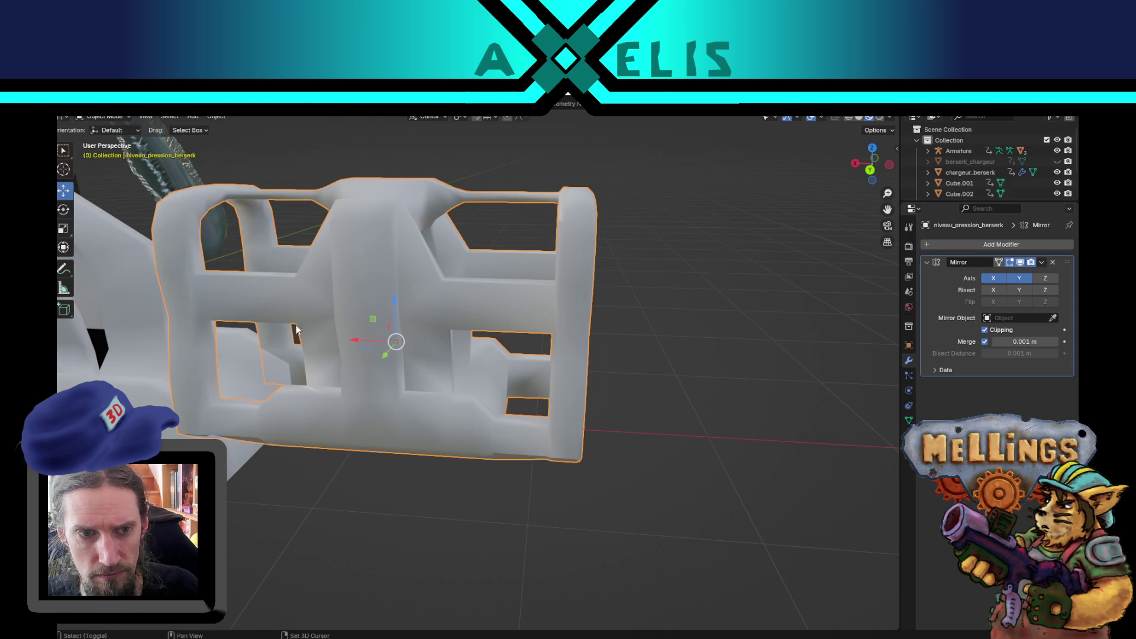
pyautogui.moveTo(297, 330)
pyautogui.mouseDown()
pyautogui.moveTo(428, 347)
pyautogui.moveTo(527, 392)
pyautogui.mouseUp()
pyautogui.click(414, 462)
pyautogui.moveTo(415, 462)
pyautogui.mouseDown()
pyautogui.moveTo(324, 462)
pyautogui.moveTo(353, 442)
pyautogui.moveTo(391, 447)
pyautogui.moveTo(375, 438)
pyautogui.mouseUp()
pyautogui.scroll(-2, 375, 438)
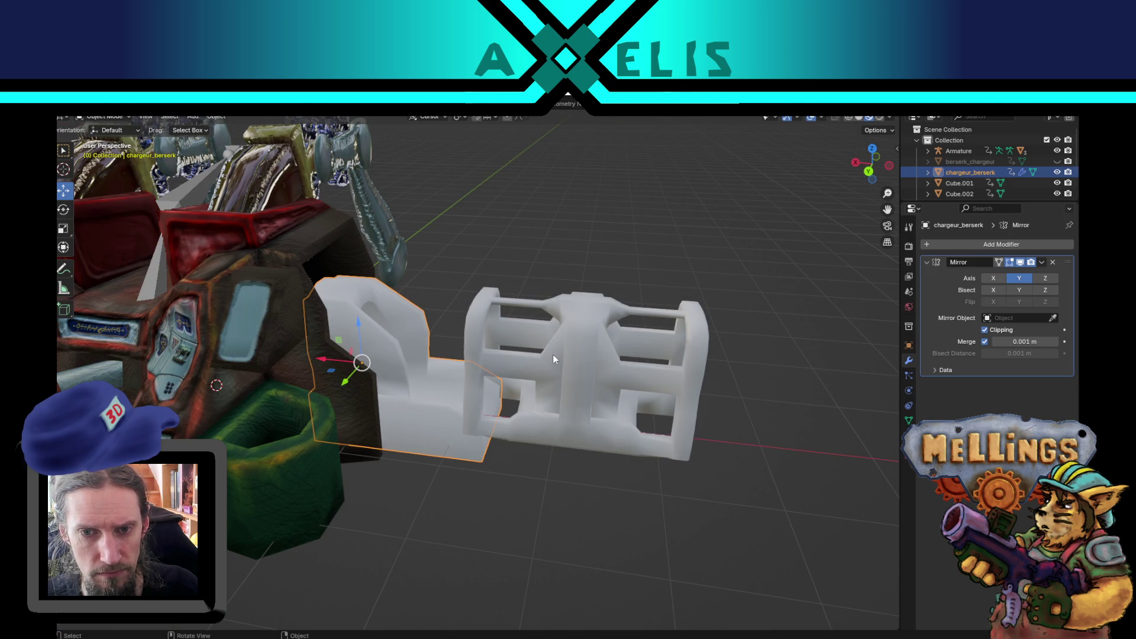
pyautogui.click(481, 360)
pyautogui.moveTo(512, 371)
pyautogui.mouseDown()
pyautogui.moveTo(484, 391)
pyautogui.moveTo(517, 410)
pyautogui.moveTo(474, 389)
pyautogui.moveTo(489, 397)
pyautogui.mouseUp()
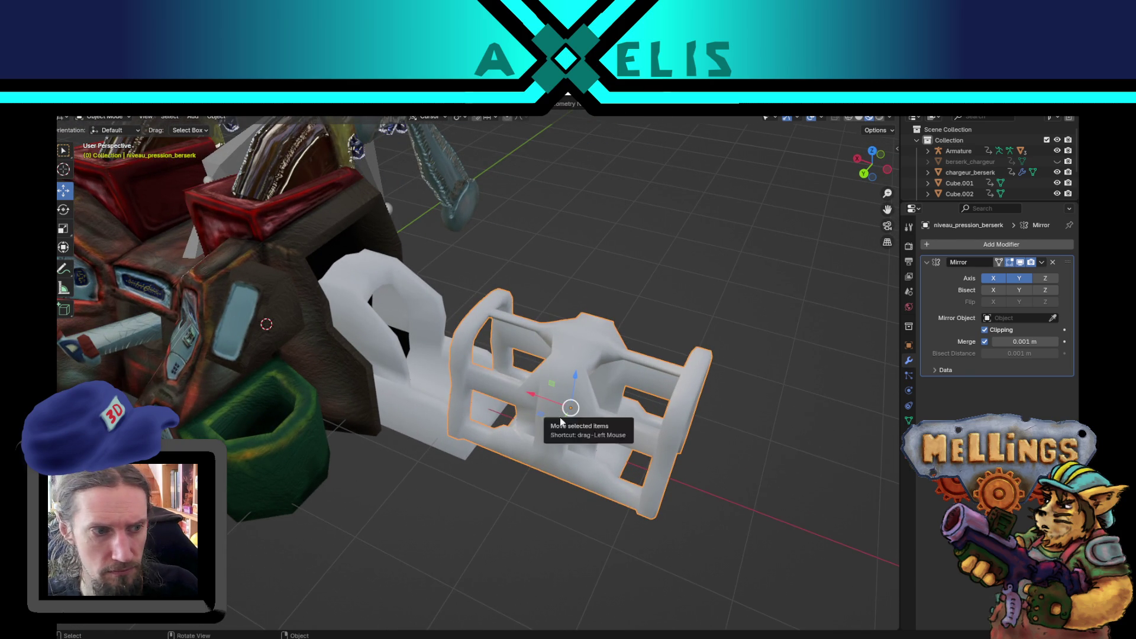
pyautogui.moveTo(561, 424)
pyautogui.mouseDown()
pyautogui.moveTo(613, 439)
pyautogui.moveTo(559, 413)
pyautogui.moveTo(592, 442)
pyautogui.moveTo(459, 343)
pyautogui.moveTo(450, 379)
pyautogui.moveTo(456, 355)
pyautogui.moveTo(450, 373)
pyautogui.moveTo(487, 348)
pyautogui.moveTo(482, 331)
pyautogui.moveTo(462, 349)
pyautogui.moveTo(409, 343)
pyautogui.moveTo(470, 343)
pyautogui.moveTo(456, 349)
pyautogui.moveTo(491, 359)
pyautogui.mouseUp()
pyautogui.click(449, 342)
pyautogui.press('Tab')
pyautogui.scroll(3, 449, 342)
pyautogui.scroll(-4, 487, 348)
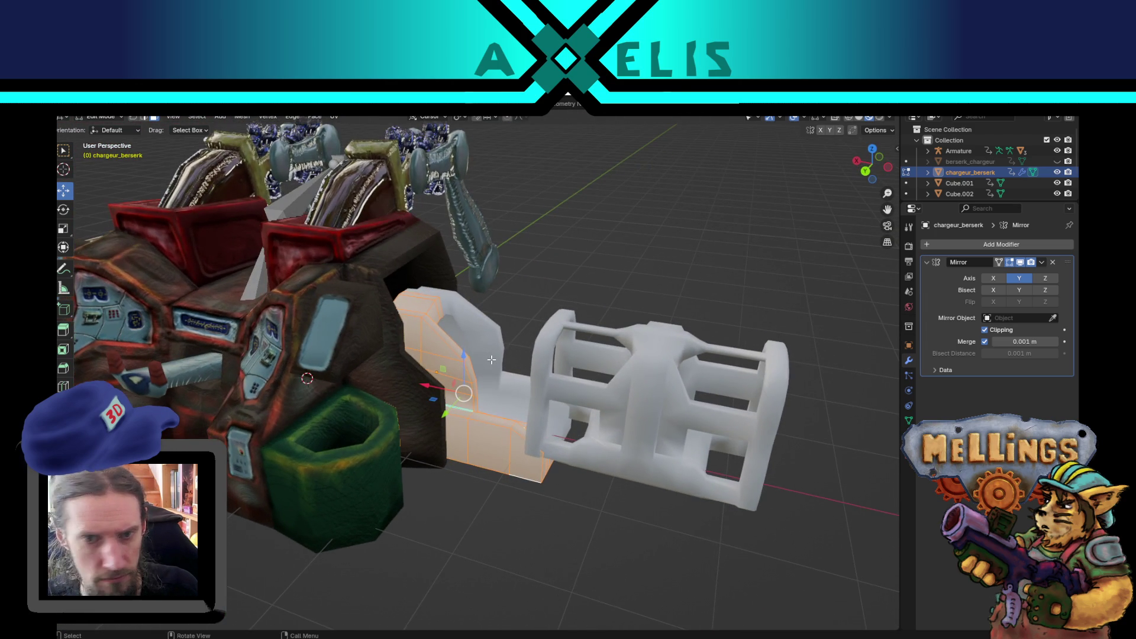
pyautogui.moveTo(571, 377)
pyautogui.mouseDown()
pyautogui.moveTo(595, 454)
pyautogui.moveTo(580, 452)
pyautogui.moveTo(584, 427)
pyautogui.moveTo(546, 443)
pyautogui.moveTo(576, 469)
pyautogui.moveTo(622, 480)
pyautogui.mouseUp()
pyautogui.click(598, 451)
pyautogui.press('Tab')
pyautogui.click(598, 451)
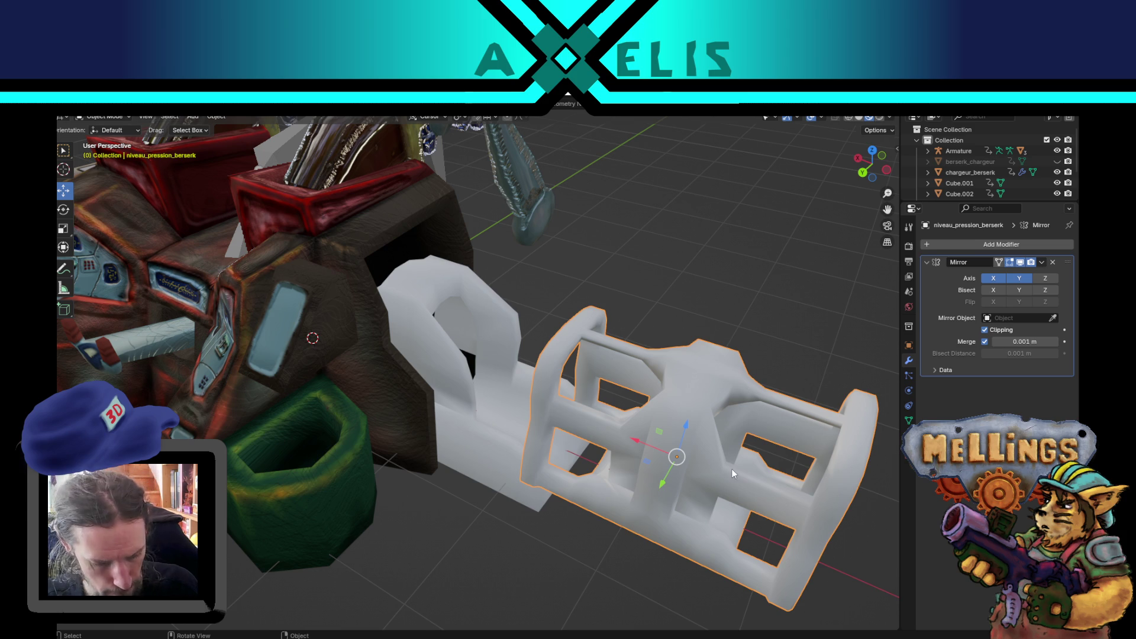
# Duplicate the rack and move the copy along X toward the loader.
pyautogui.hotkey('shift', 'd')
pyautogui.rightClick(630, 446)
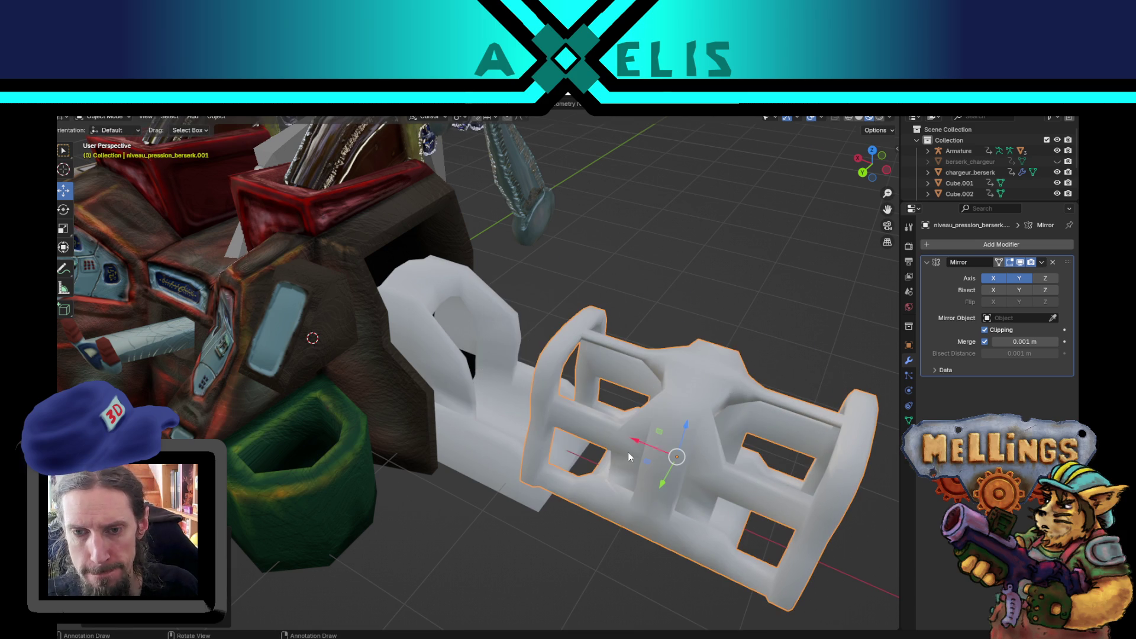
pyautogui.press('g')
pyautogui.press('x')
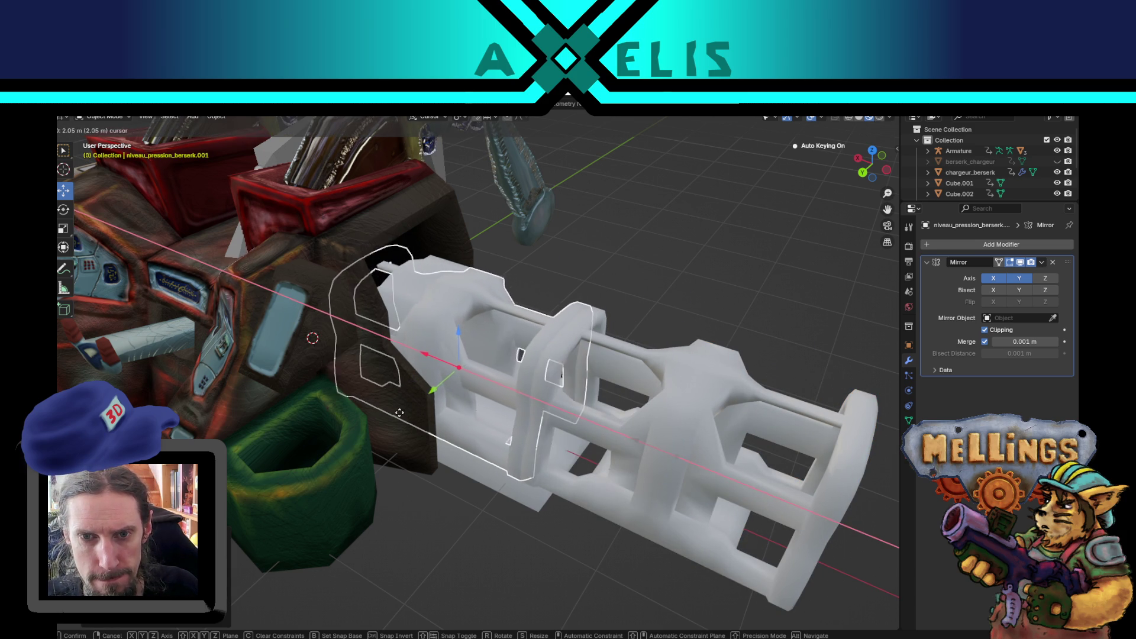
pyautogui.click(401, 414)
# Hide the chargeur_berserk mesh.
pyautogui.click(489, 490)
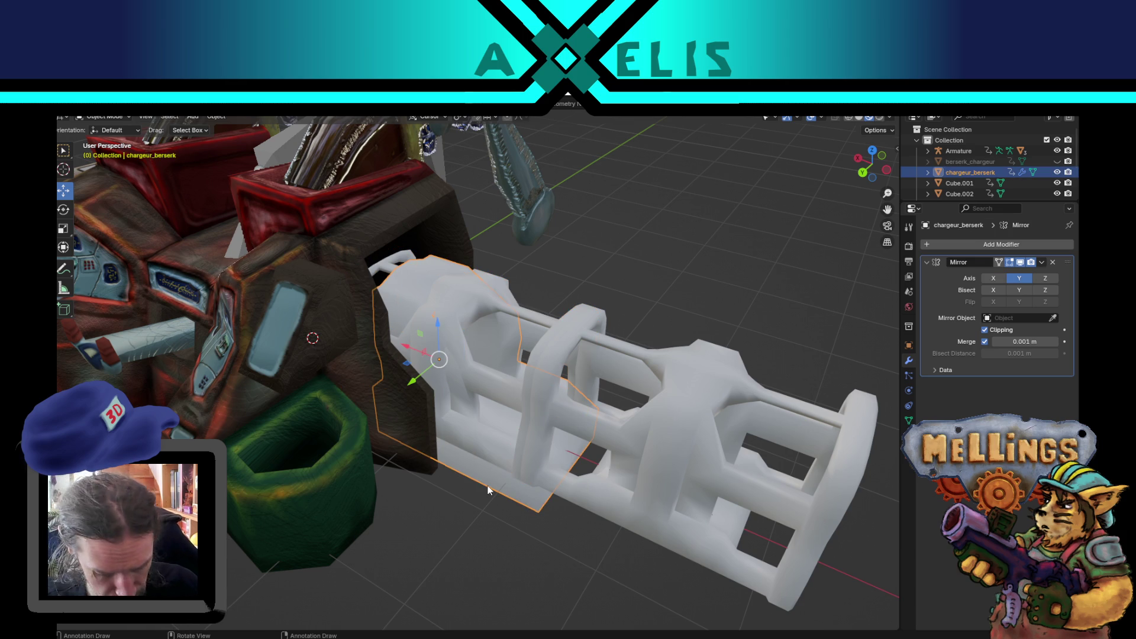
pyautogui.press('h')
pyautogui.scroll(5, 503, 448)
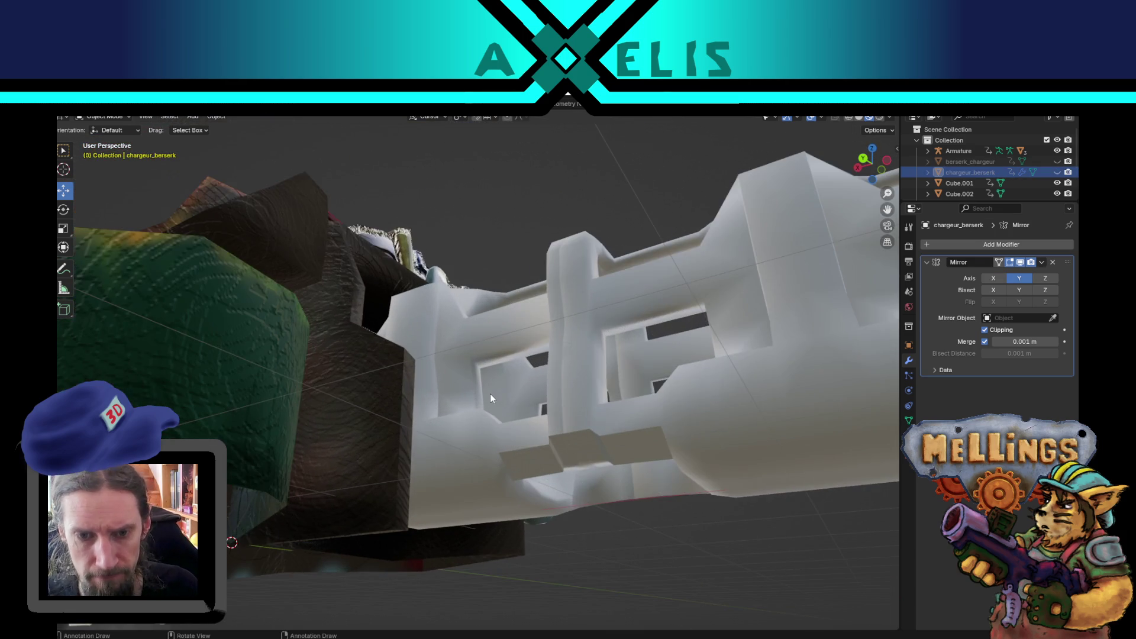
pyautogui.scroll(-8, 490, 393)
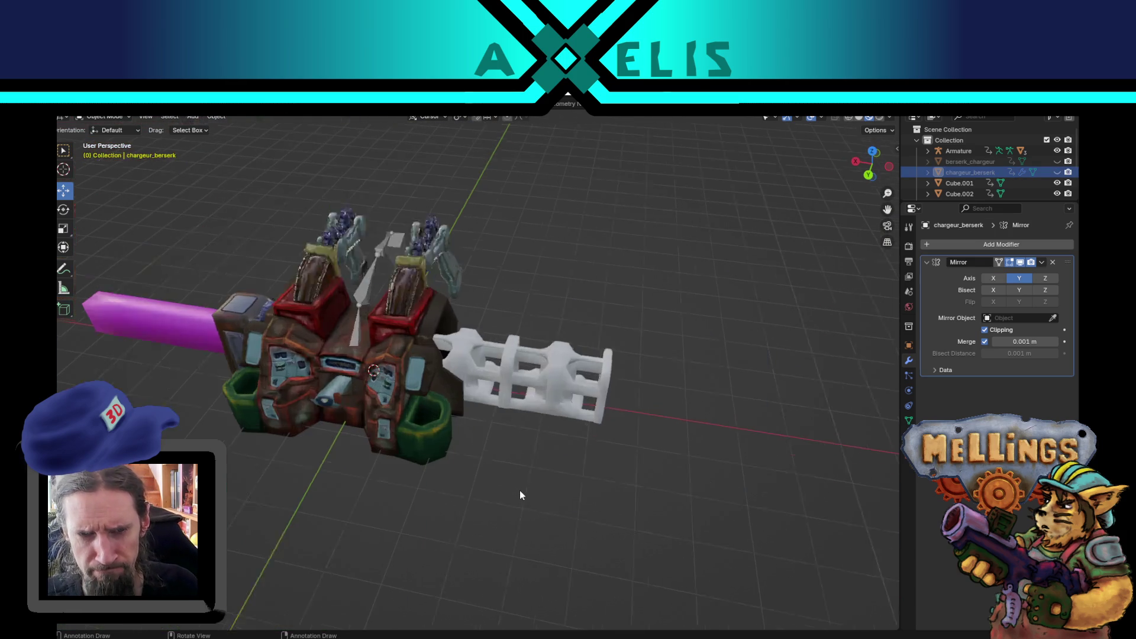
pyautogui.scroll(2, 520, 490)
pyautogui.moveTo(520, 491)
pyautogui.mouseDown()
pyautogui.moveTo(579, 503)
pyautogui.moveTo(577, 477)
pyautogui.moveTo(526, 467)
pyautogui.mouseUp()
pyautogui.scroll(5, 517, 465)
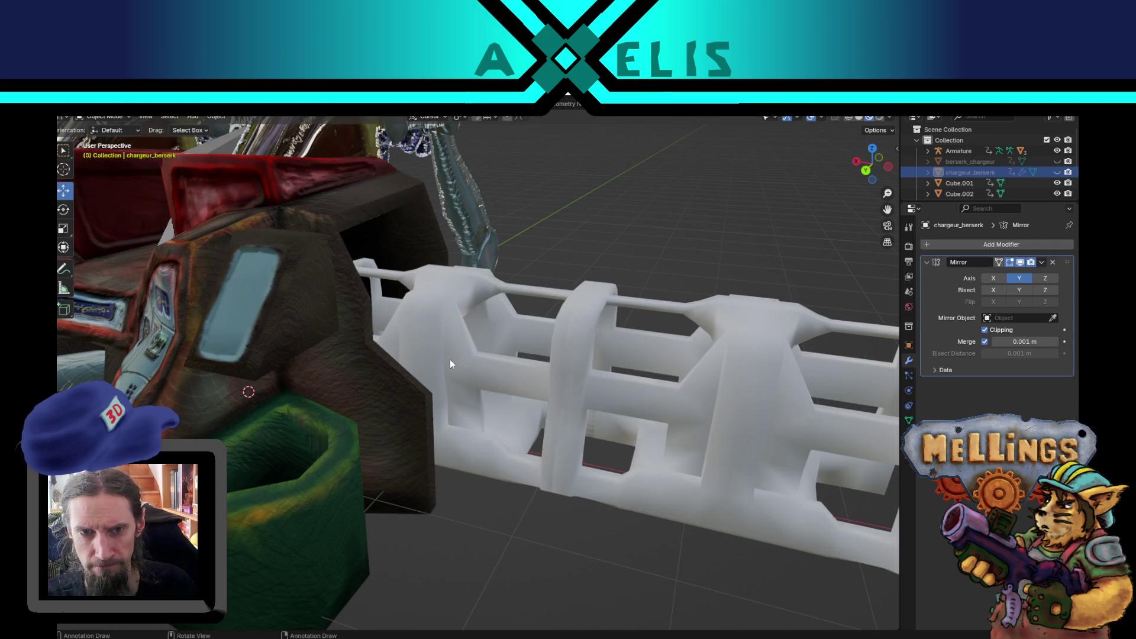
# Edit the niveau_pression_berserk.001 copy's mesh and disable its Y-axis mirroring.
pyautogui.click(449, 364)
pyautogui.press('Tab')
pyautogui.moveTo(450, 364)
pyautogui.mouseDown()
pyautogui.moveTo(447, 483)
pyautogui.moveTo(441, 441)
pyautogui.moveTo(455, 436)
pyautogui.mouseUp()
pyautogui.click(1014, 281)
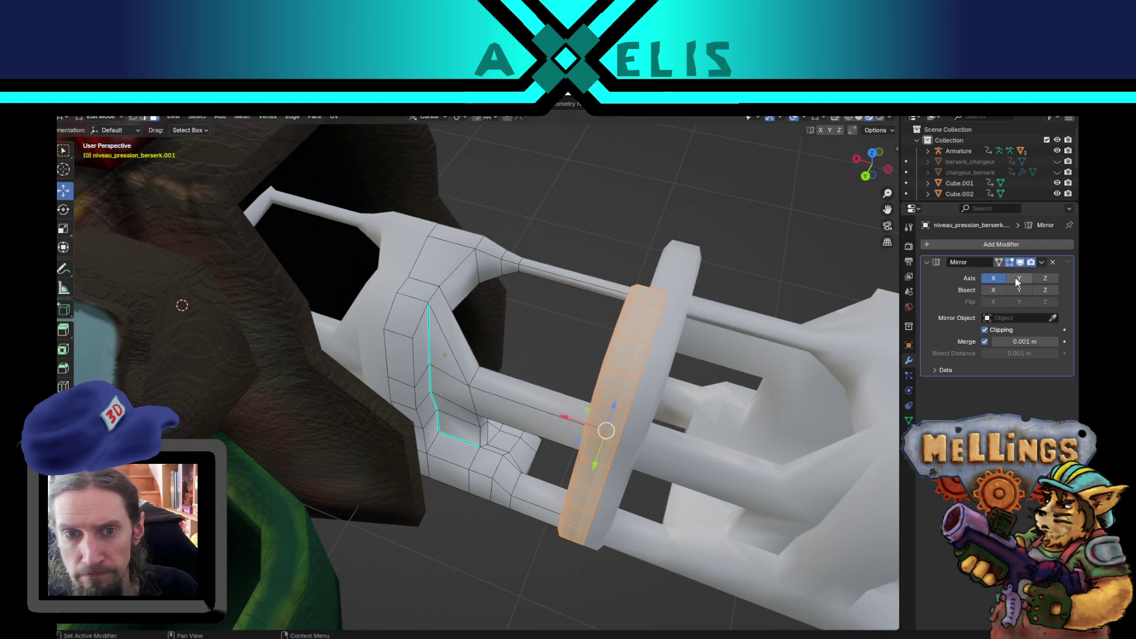
# Switch the copy's mirror axis from X to Y and check the result.
pyautogui.click(1017, 282)
pyautogui.click(994, 279)
pyautogui.moveTo(592, 356)
pyautogui.mouseDown()
pyautogui.moveTo(625, 361)
pyautogui.moveTo(592, 344)
pyautogui.mouseUp()
pyautogui.scroll(5, 394, 288)
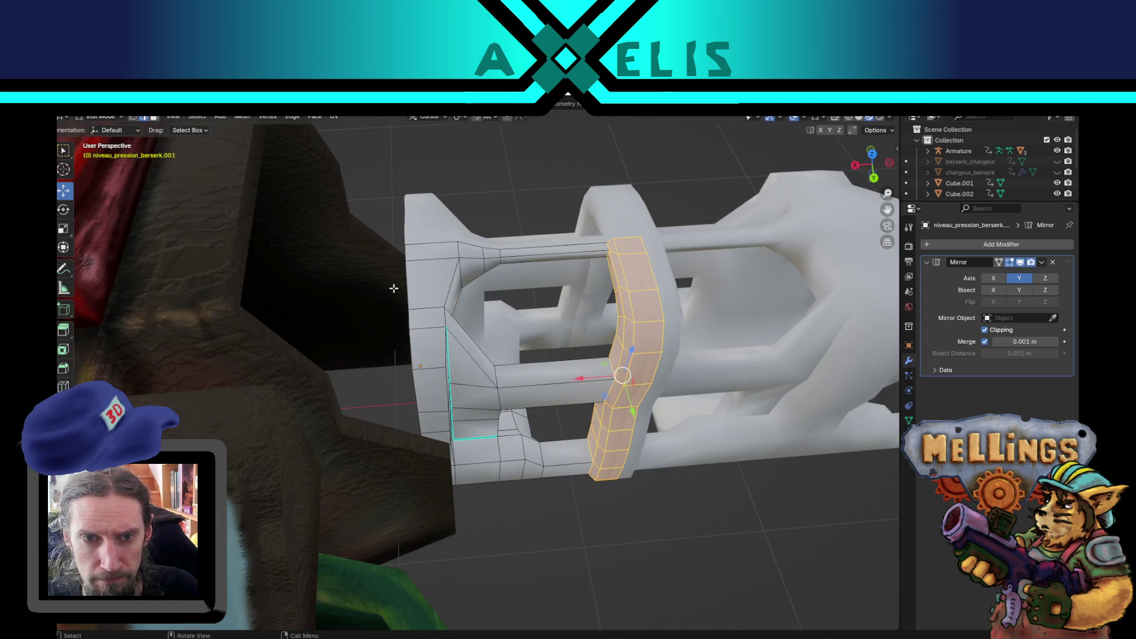
pyautogui.moveTo(435, 357)
pyautogui.mouseDown()
pyautogui.moveTo(363, 271)
pyautogui.moveTo(381, 254)
pyautogui.moveTo(438, 333)
pyautogui.mouseUp()
# Slide the vertical edge loop at the mesh end outward along X.
pyautogui.keyDown('alt'); pyautogui.click(430, 305); pyautogui.keyUp('alt')
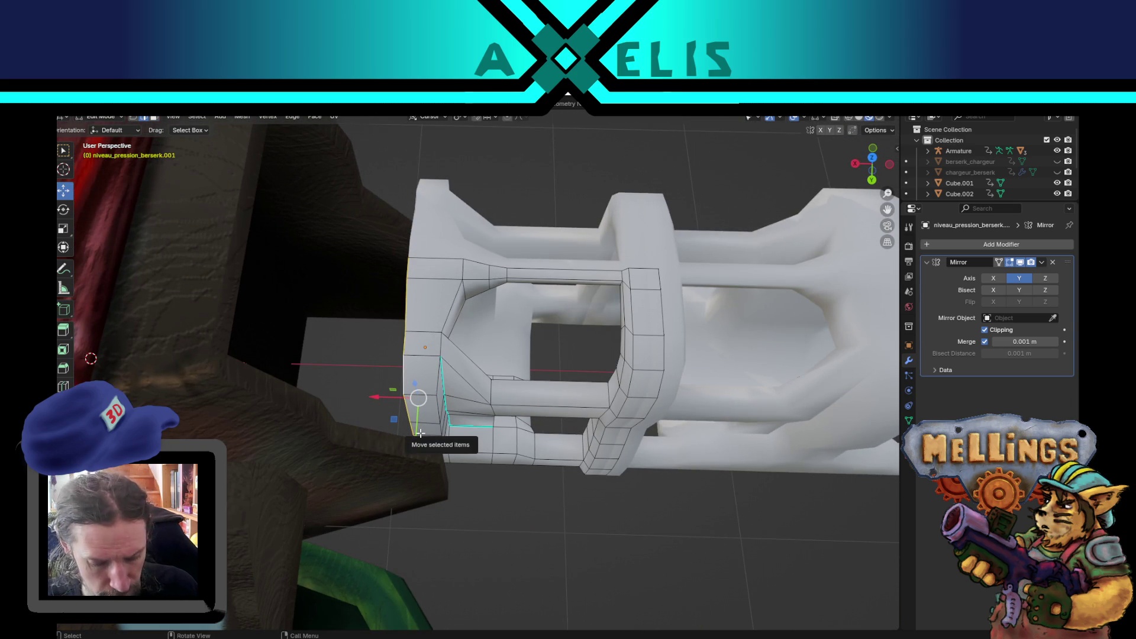
pyautogui.moveTo(420, 433)
pyautogui.mouseDown()
pyautogui.moveTo(414, 453)
pyautogui.moveTo(403, 388)
pyautogui.moveTo(418, 359)
pyautogui.moveTo(439, 407)
pyautogui.mouseUp()
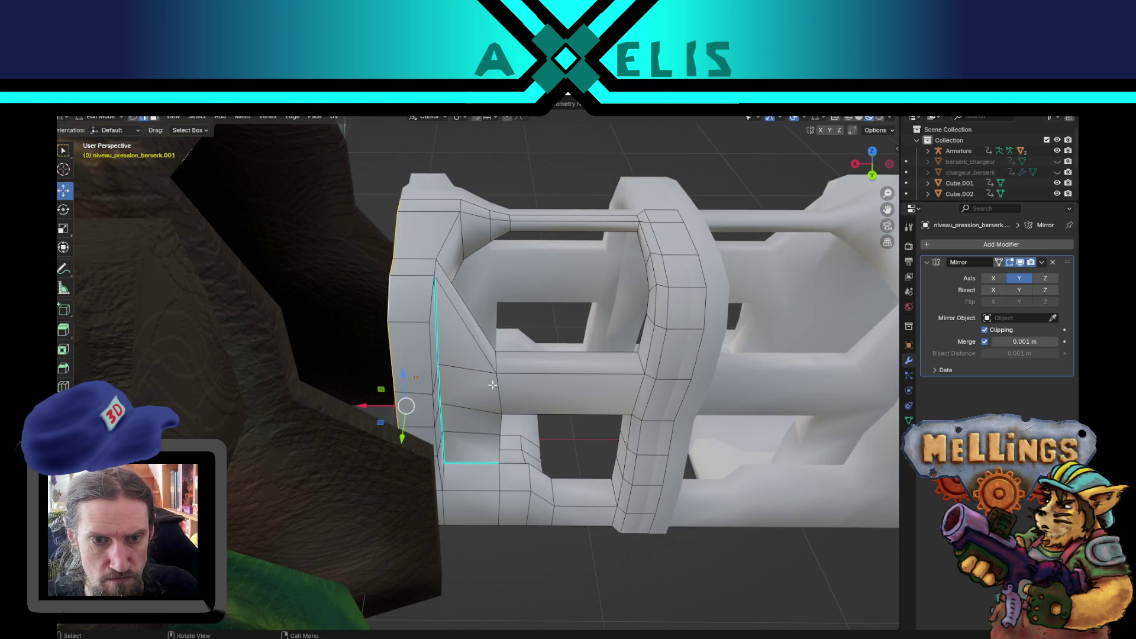
pyautogui.press('g')
pyautogui.press('y')
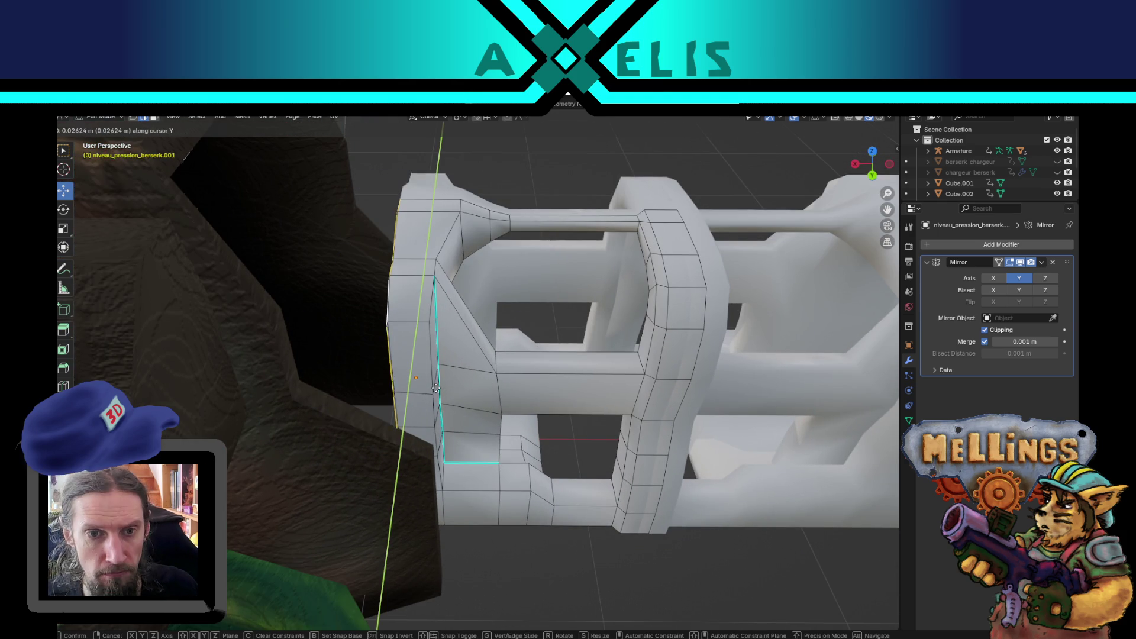
pyautogui.press('x')
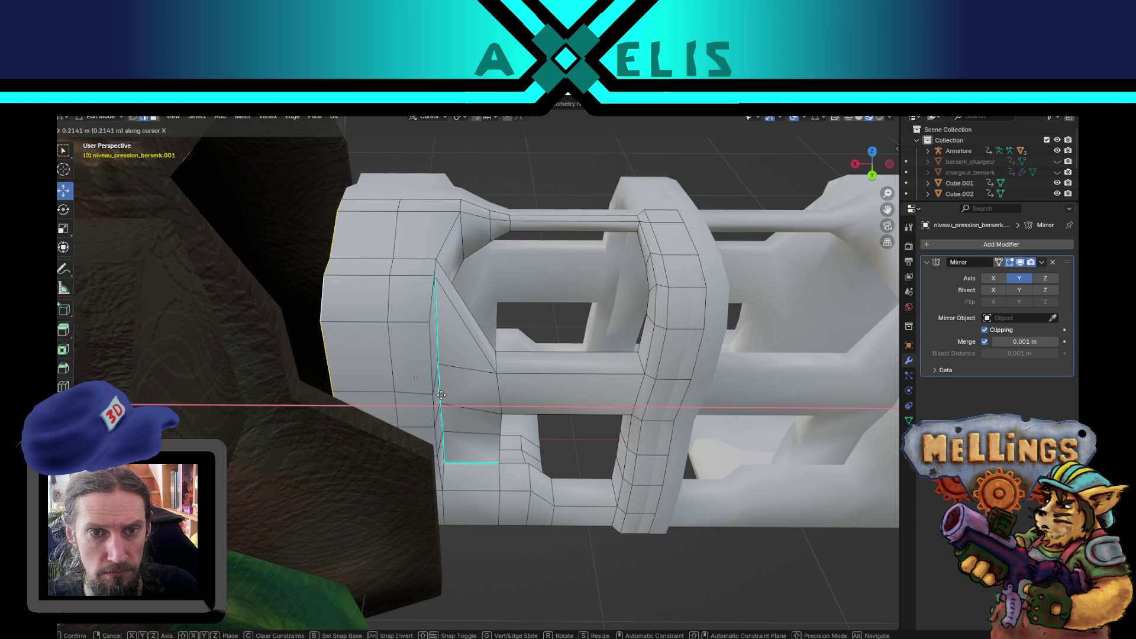
pyautogui.click(355, 400)
pyautogui.moveTo(387, 385)
pyautogui.mouseDown()
pyautogui.moveTo(414, 372)
pyautogui.moveTo(427, 402)
pyautogui.moveTo(386, 475)
pyautogui.moveTo(434, 274)
pyautogui.moveTo(501, 310)
pyautogui.mouseUp()
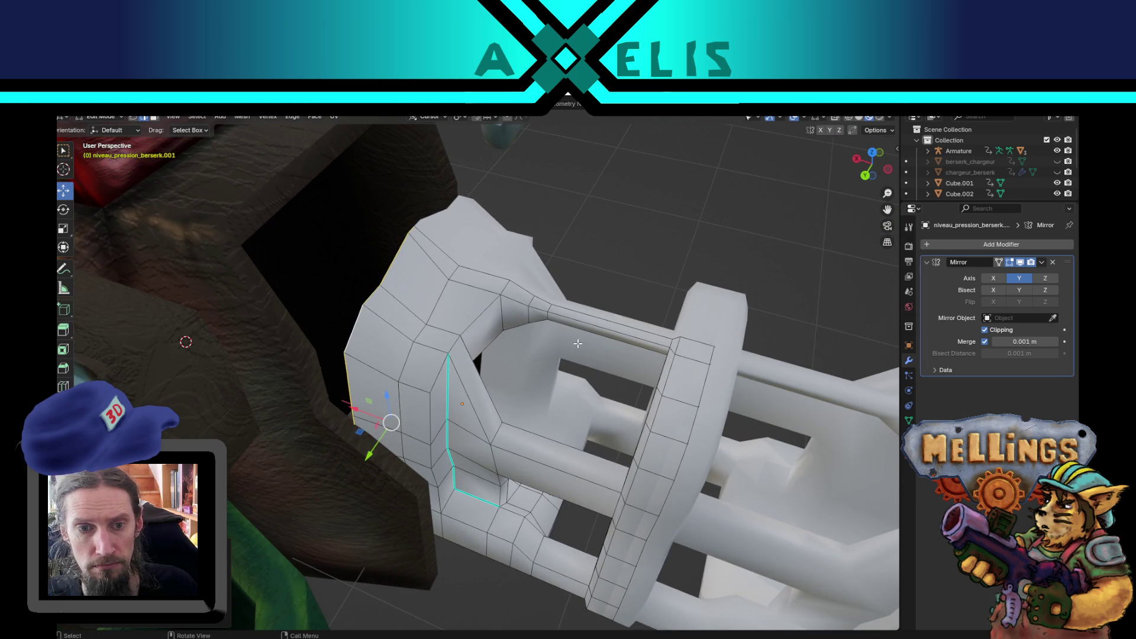
# Scale the selected end loop, then push it further out along X.
pyautogui.press('s')
pyautogui.click(557, 348)
pyautogui.moveTo(557, 348); pyautogui.dragTo(522, 314)
pyautogui.press('g')
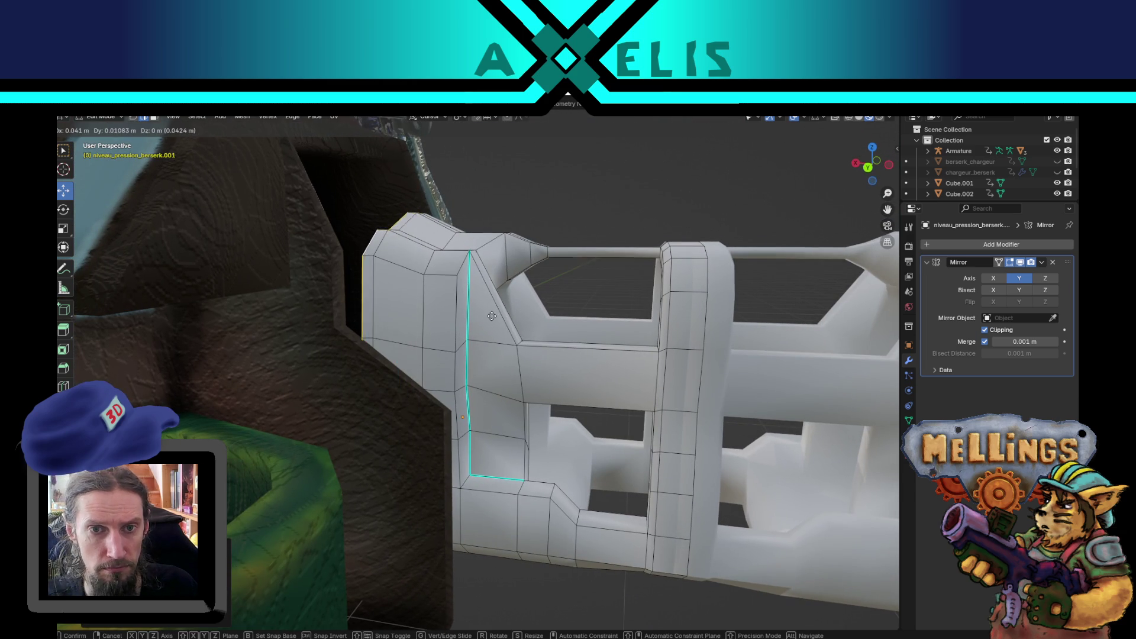
pyautogui.press('x')
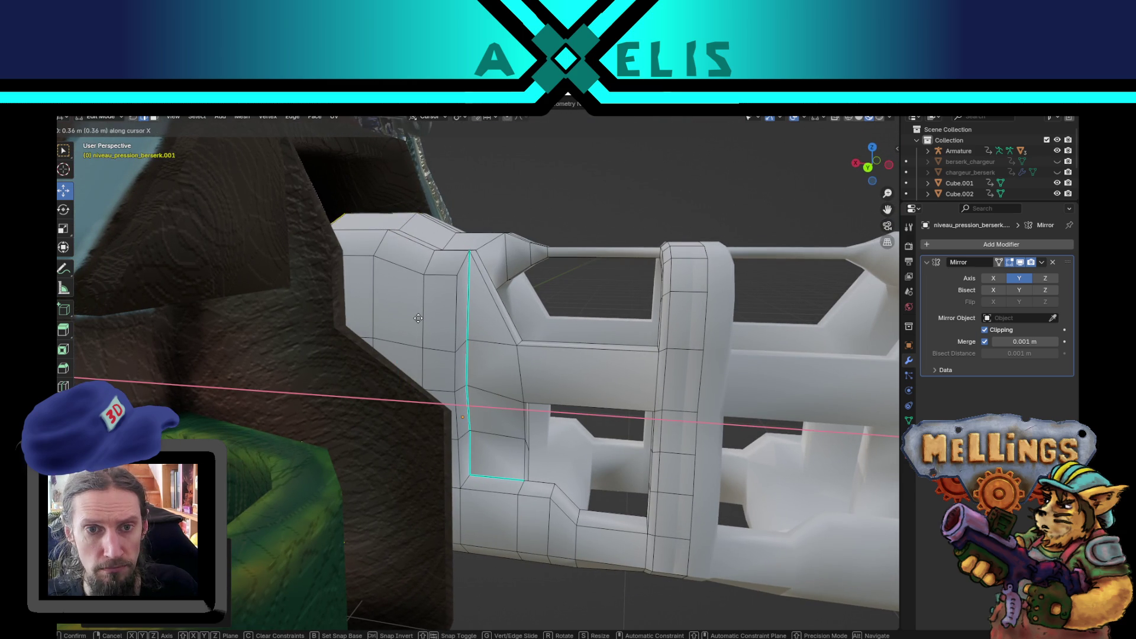
pyautogui.click(357, 321)
pyautogui.moveTo(356, 322); pyautogui.dragTo(460, 335)
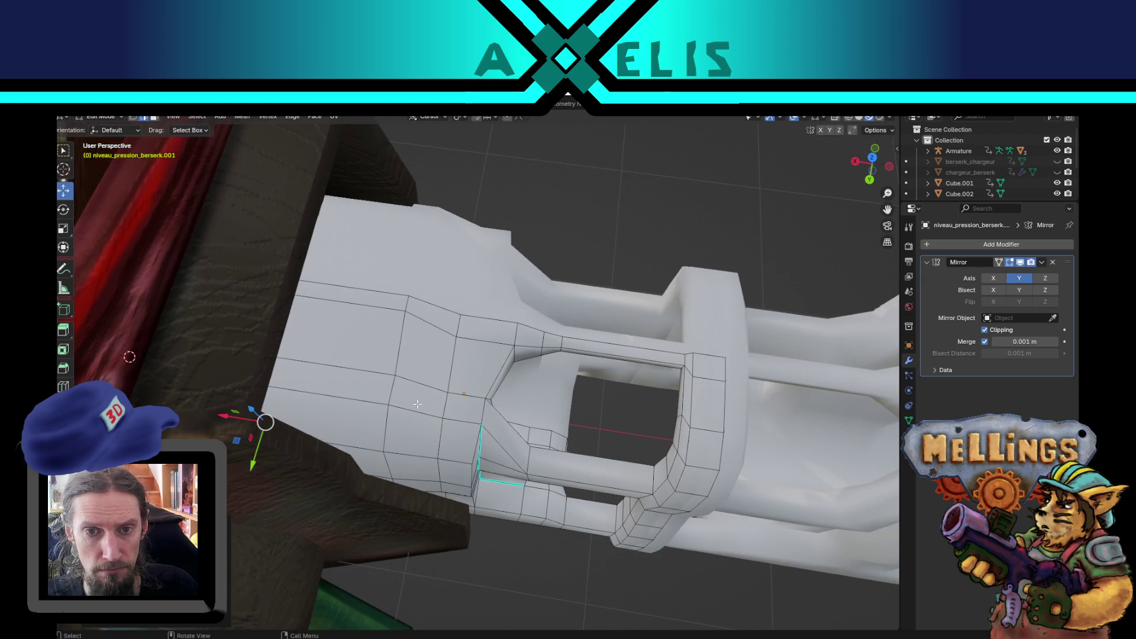
# Apply a context-menu edit to the vertical edge loop near the end.
pyautogui.keyDown('alt'); pyautogui.click(458, 330); pyautogui.keyUp('alt')
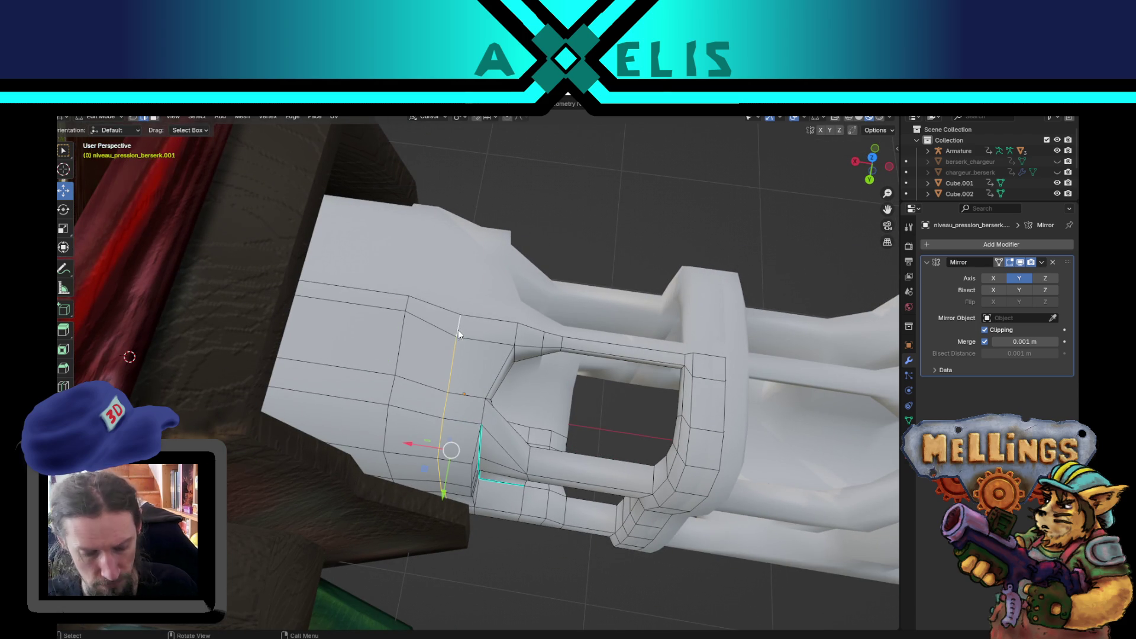
pyautogui.rightClick(458, 330)
pyautogui.click(448, 321)
pyautogui.moveTo(493, 448)
pyautogui.mouseDown()
pyautogui.moveTo(467, 272)
pyautogui.moveTo(567, 296)
pyautogui.moveTo(600, 445)
pyautogui.moveTo(450, 414)
pyautogui.moveTo(439, 425)
pyautogui.moveTo(393, 398)
pyautogui.moveTo(347, 401)
pyautogui.moveTo(346, 506)
pyautogui.moveTo(504, 546)
pyautogui.mouseUp()
# Return to Object Mode, save the .blend, and export the mesh over poste_berserk.fbx.
pyautogui.scroll(-5, 699, 560)
pyautogui.press('Tab')
pyautogui.hotkey('ctrl', 's')
pyautogui.hotkey('shift', 'r')
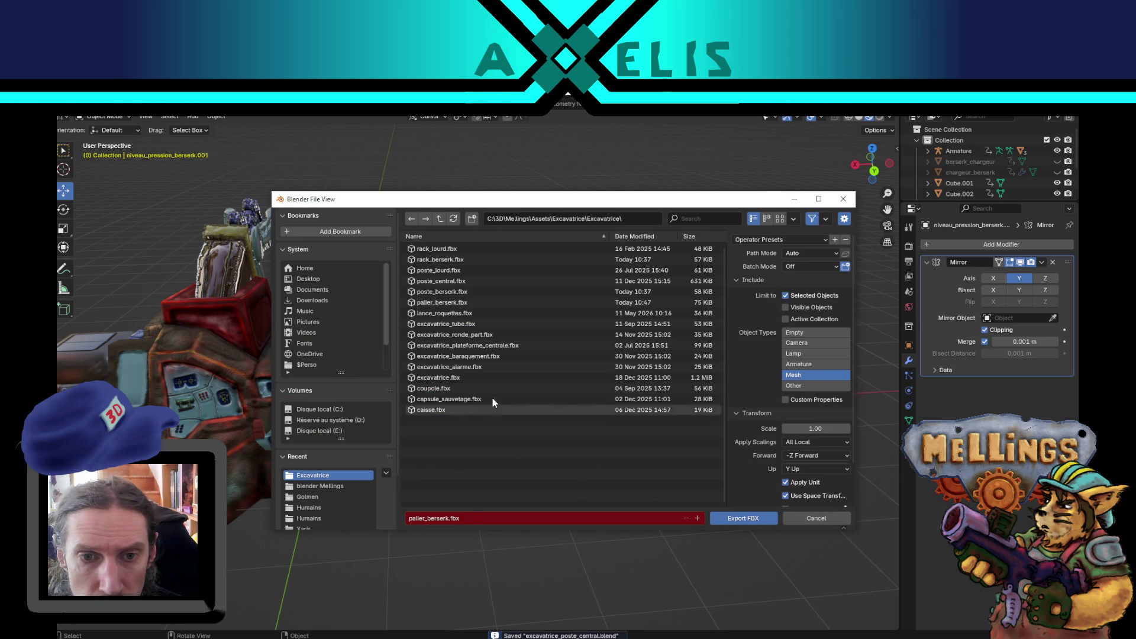
pyautogui.click(467, 261)
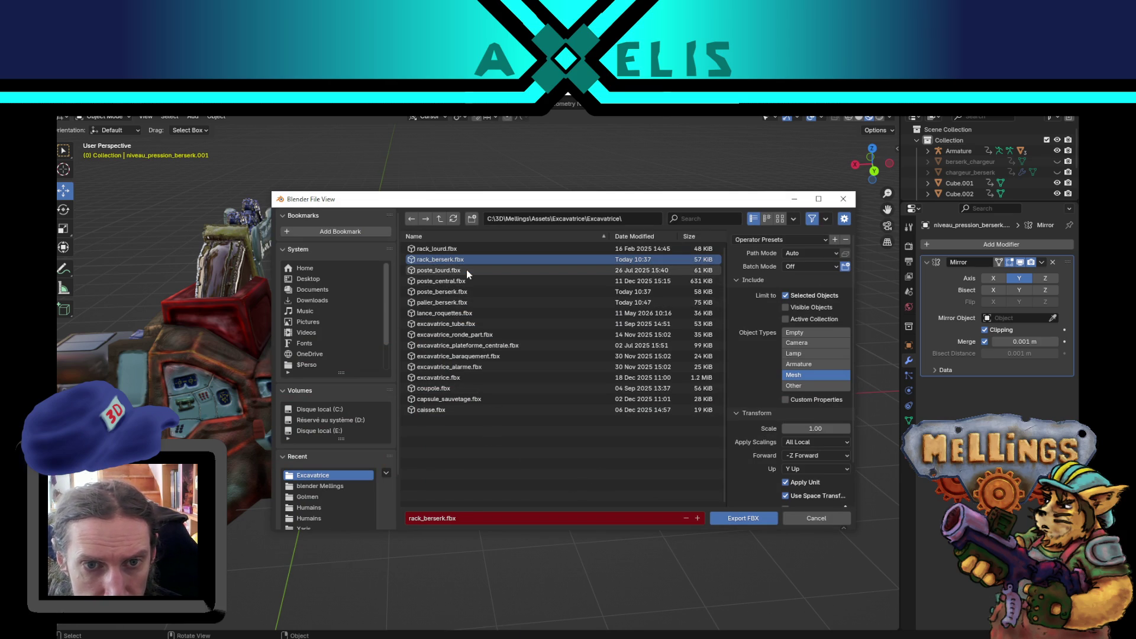
pyautogui.doubleClick(465, 289)
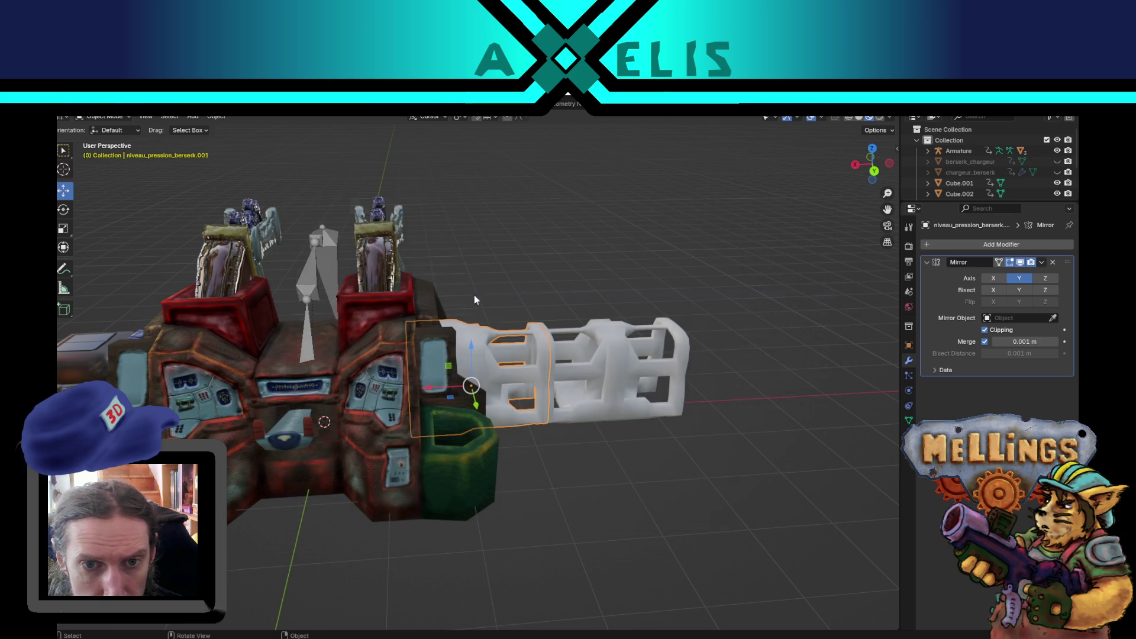
pyautogui.hotkey('alt', 'Tab')
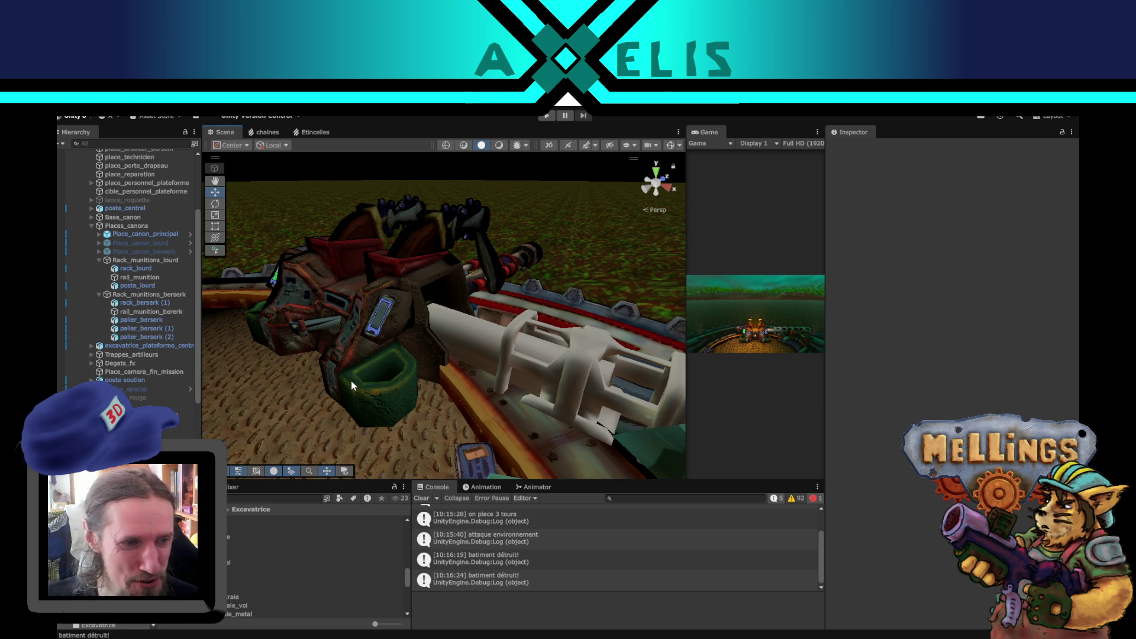
# Inspect rack_berserk (1) and rail_munition_bererk, then show poste_berserk.fbx's import settings.
pyautogui.moveTo(367, 358)
pyautogui.mouseDown()
pyautogui.moveTo(418, 374)
pyautogui.moveTo(408, 334)
pyautogui.mouseUp()
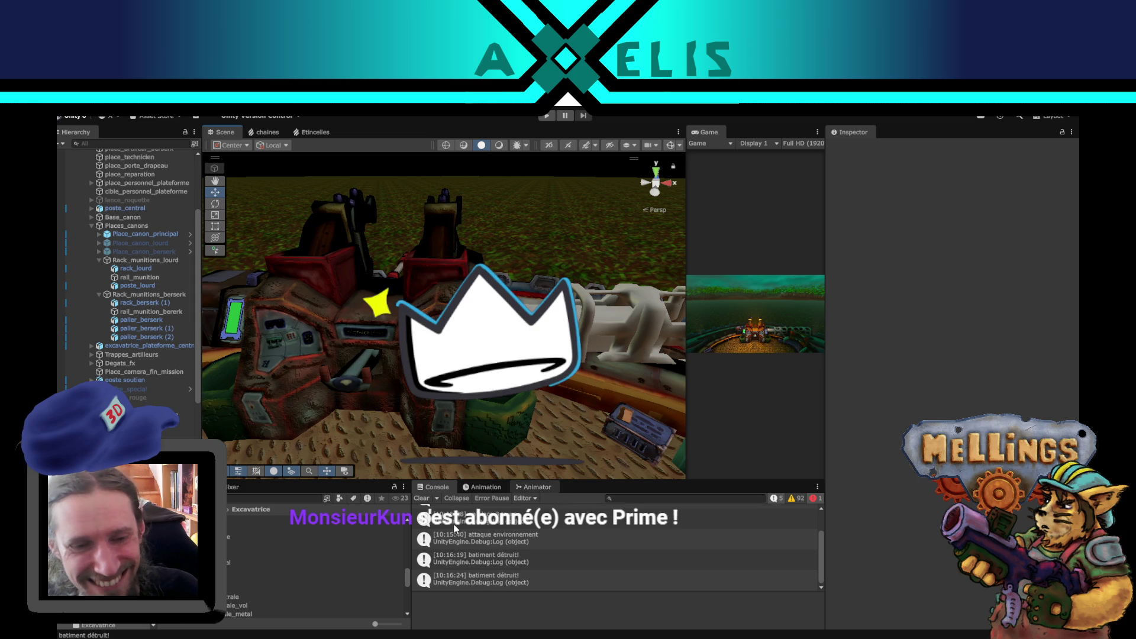
pyautogui.moveTo(485, 331); pyautogui.dragTo(533, 331)
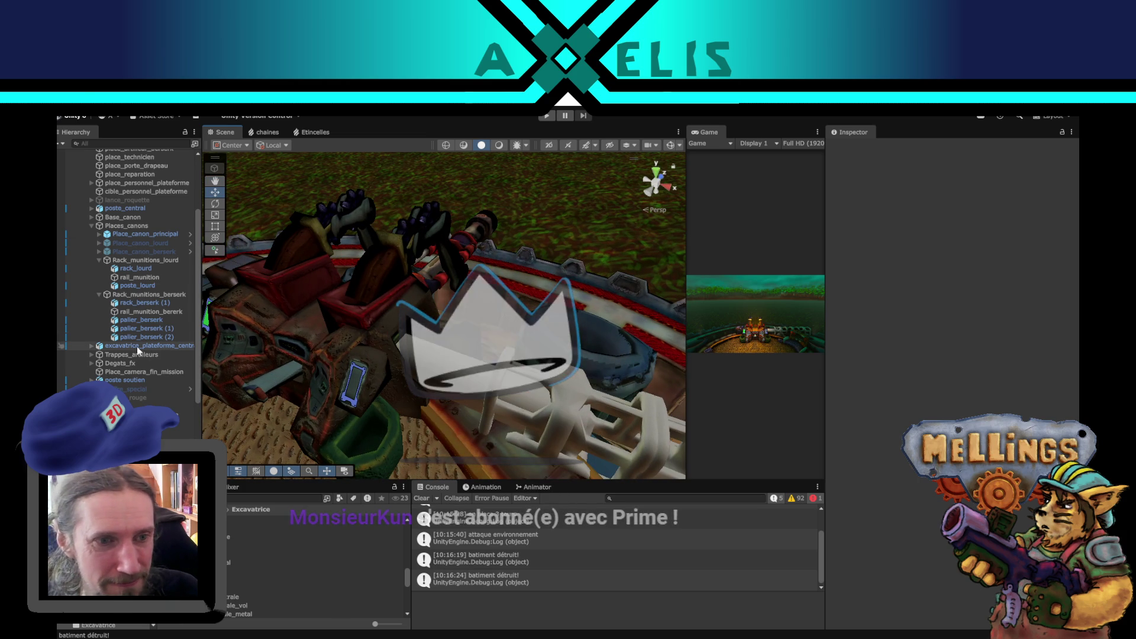
pyautogui.click(164, 304)
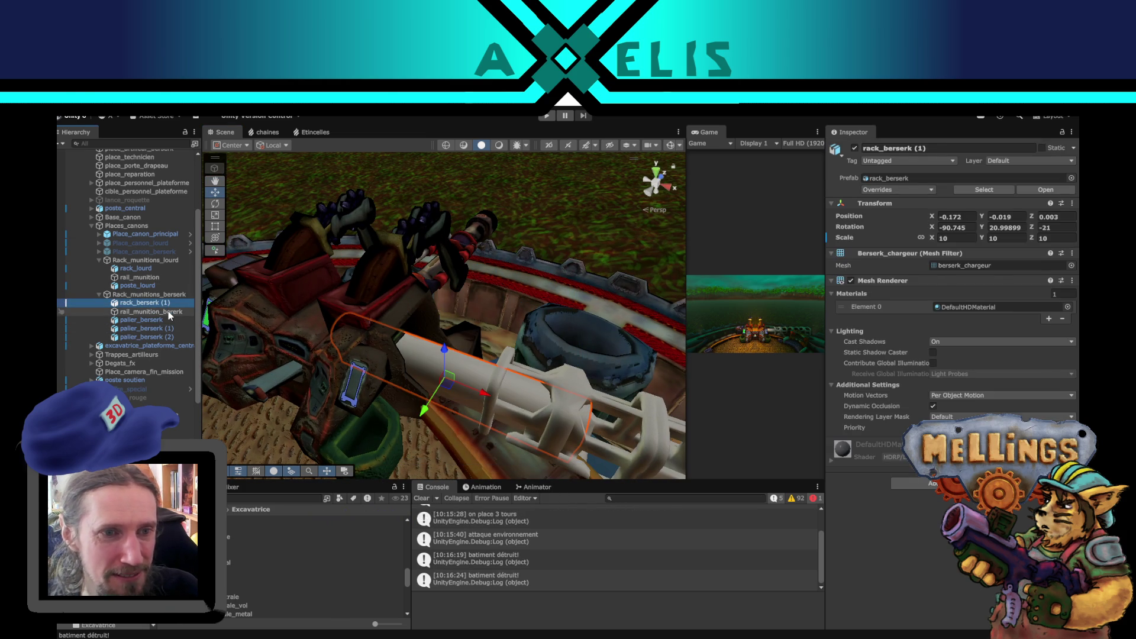
pyautogui.click(164, 312)
pyautogui.scroll(5, 227, 546)
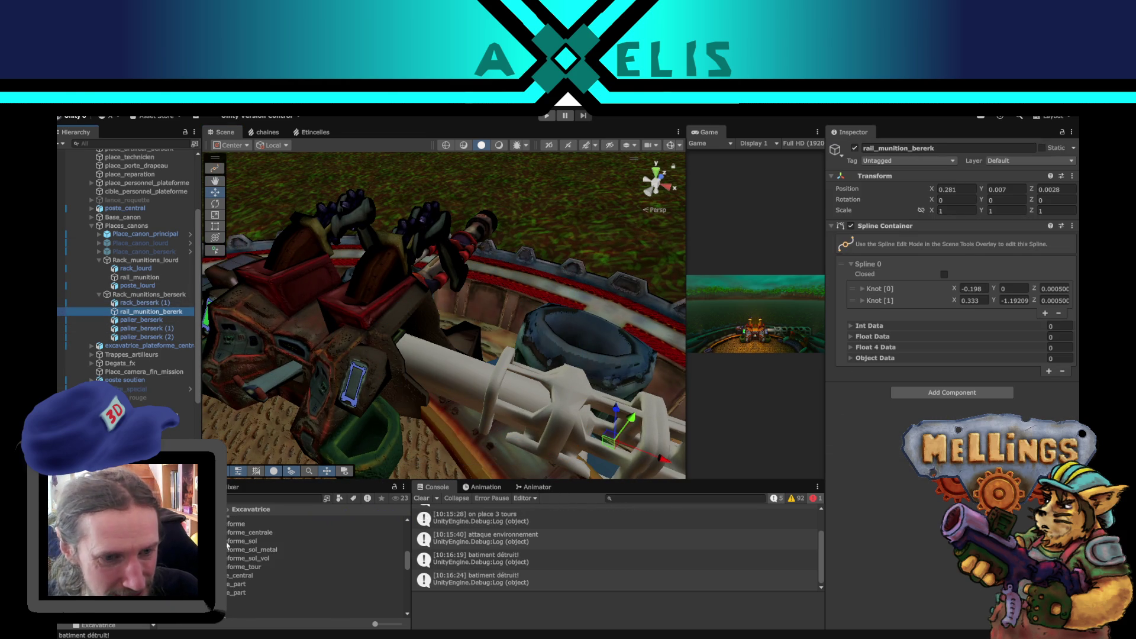
pyautogui.scroll(-5, 254, 568)
pyautogui.scroll(-3, 254, 568)
pyautogui.scroll(3, 254, 568)
pyautogui.click(267, 541)
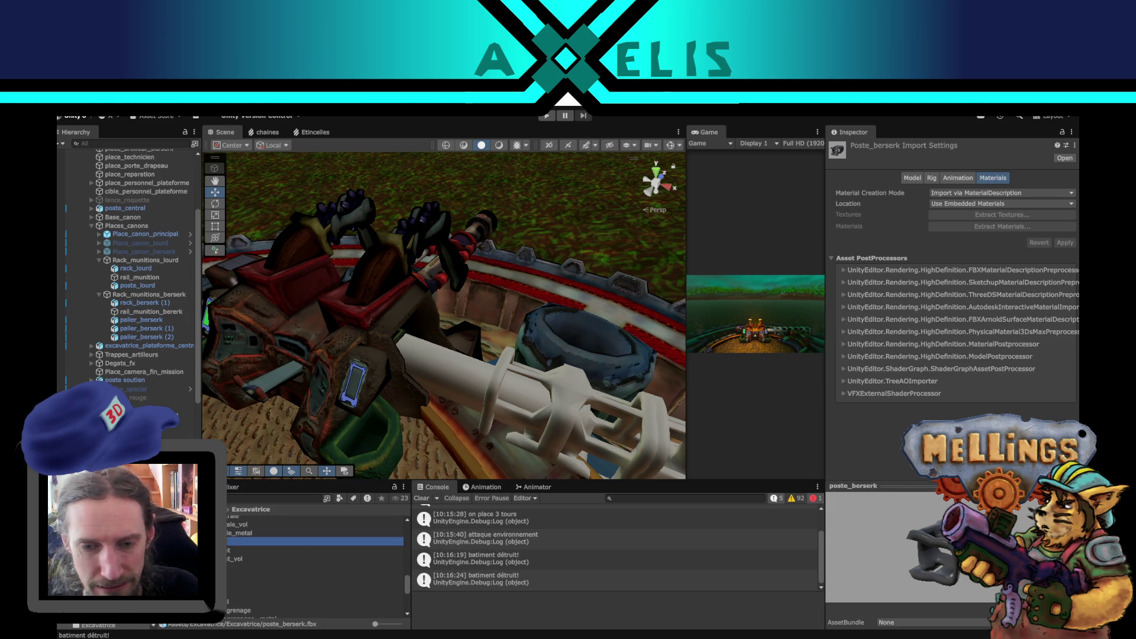
# Check the export in Blender, then drag poste_berserk under Rack_munitions_berserk in Unity.
pyautogui.hotkey('alt', 'Tab')
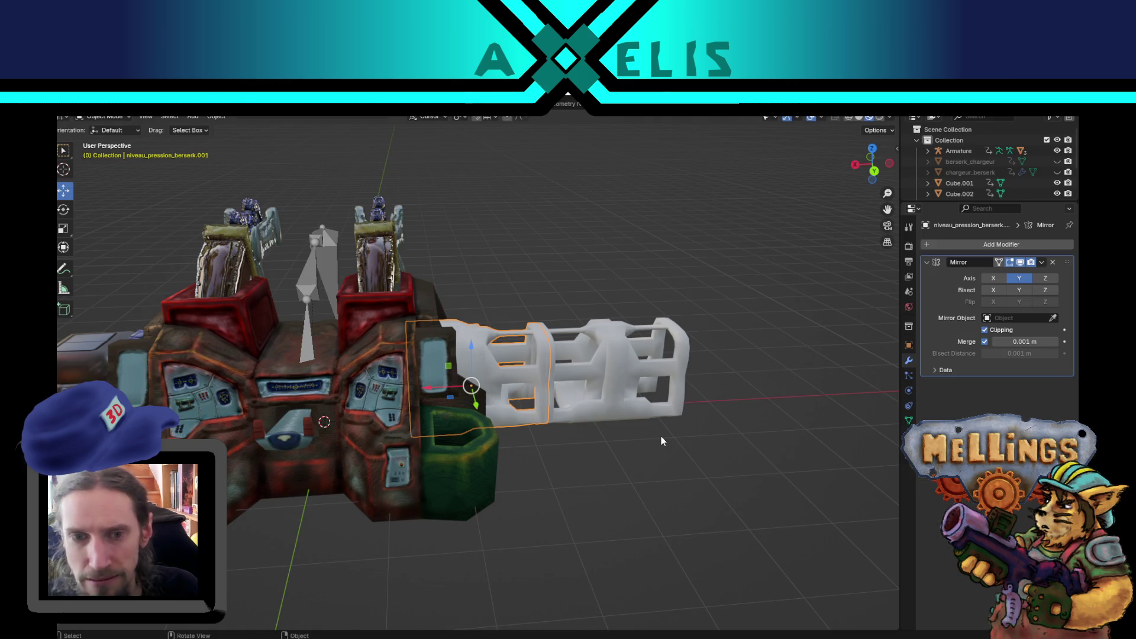
pyautogui.hotkey('ctrl', 'shift', 'e')
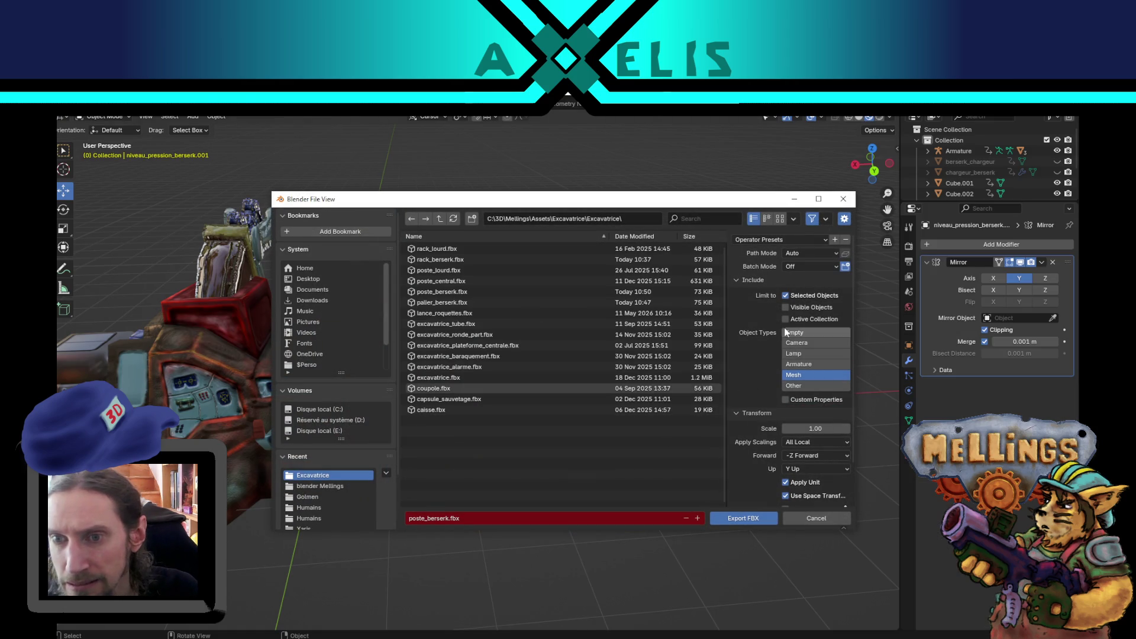
pyautogui.click(844, 199)
pyautogui.hotkey('alt', 'Tab')
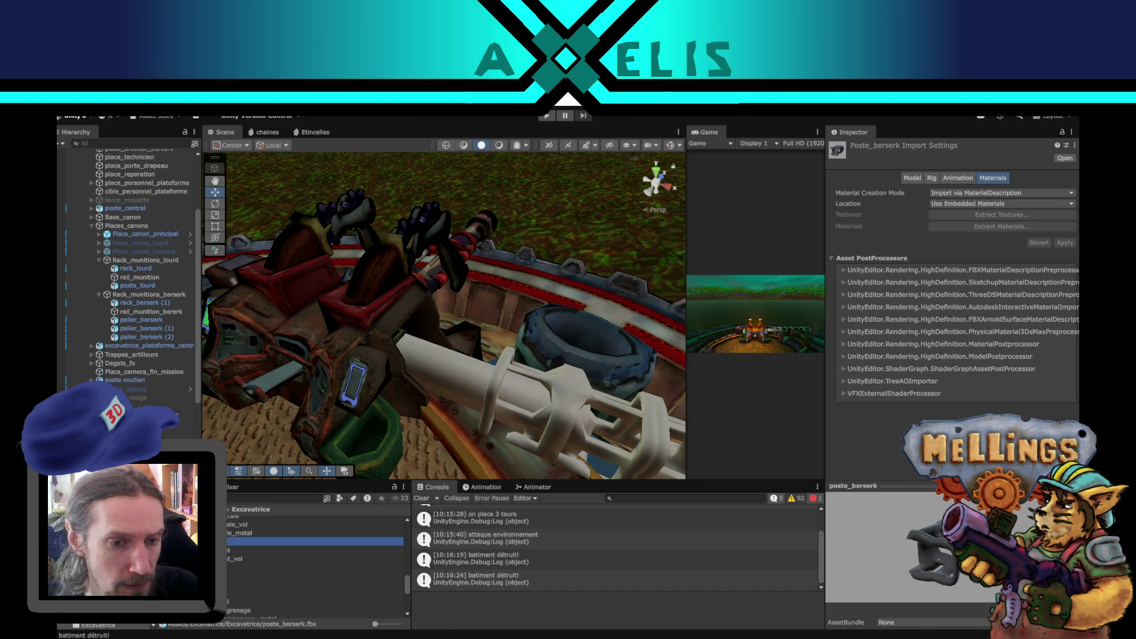
pyautogui.moveTo(173, 363); pyautogui.dragTo(135, 296)
# Give poste_berserk a linked scale of 10 and position 0, 0, 0.
pyautogui.press('f')
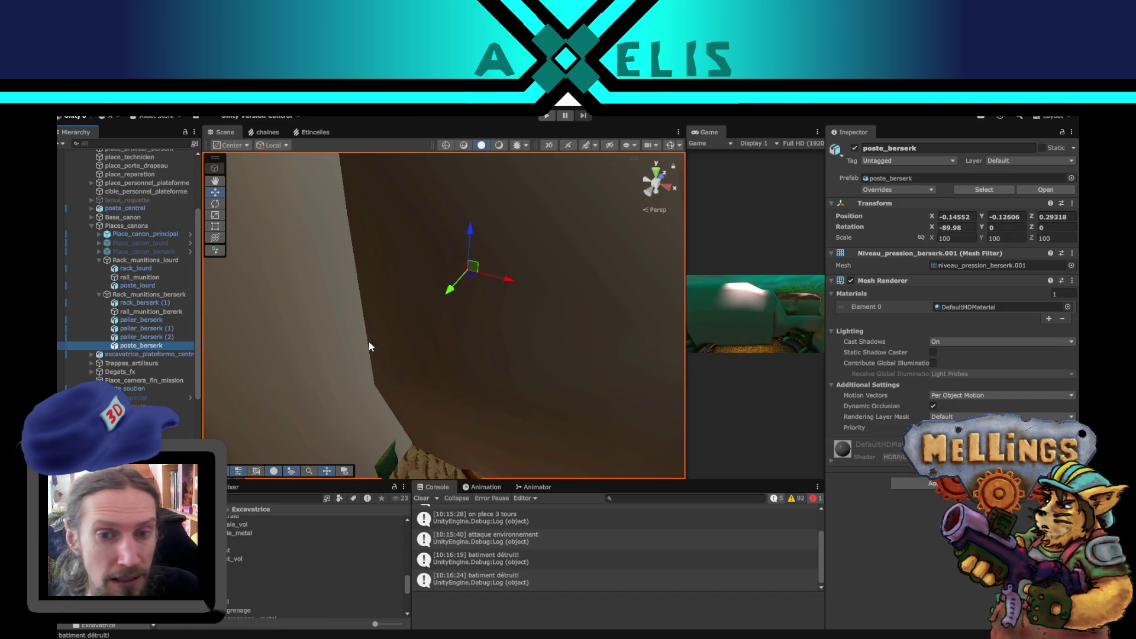
pyautogui.click(921, 238)
pyautogui.click(956, 238)
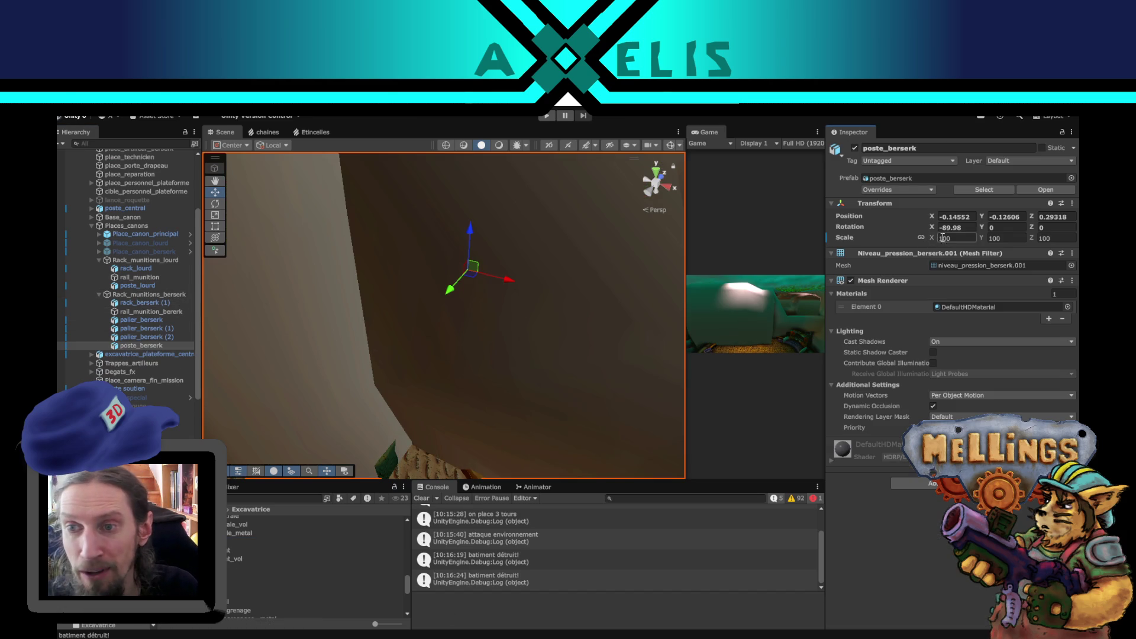
pyautogui.write('10')
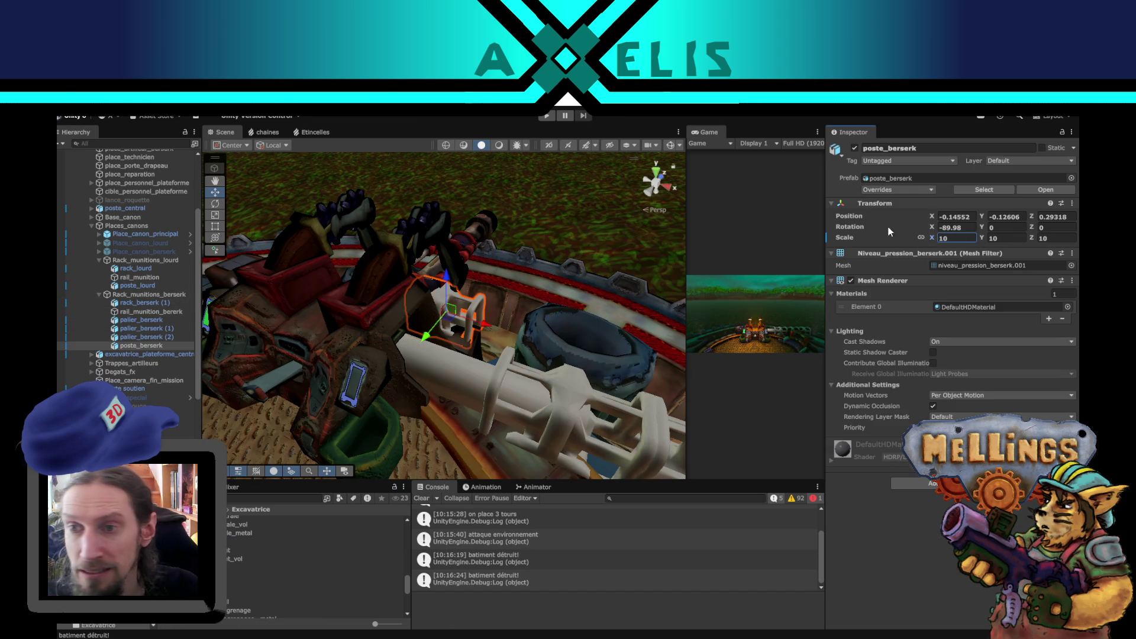
pyautogui.click(951, 216)
pyautogui.write('0')
pyautogui.press('Tab')
pyautogui.write('0')
pyautogui.press('Tab')
pyautogui.write('0')
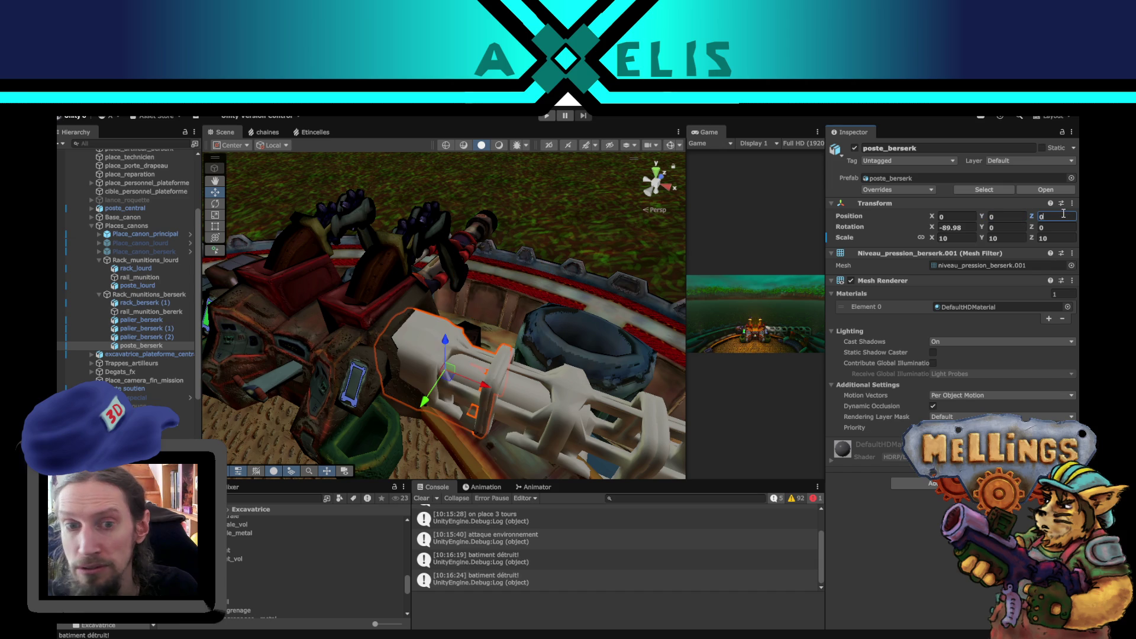
# Nudge poste_berserk slightly along X, about -0.008, into the machine body.
pyautogui.moveTo(485, 384)
pyautogui.mouseDown()
pyautogui.moveTo(514, 375)
pyautogui.moveTo(482, 406)
pyautogui.mouseUp()
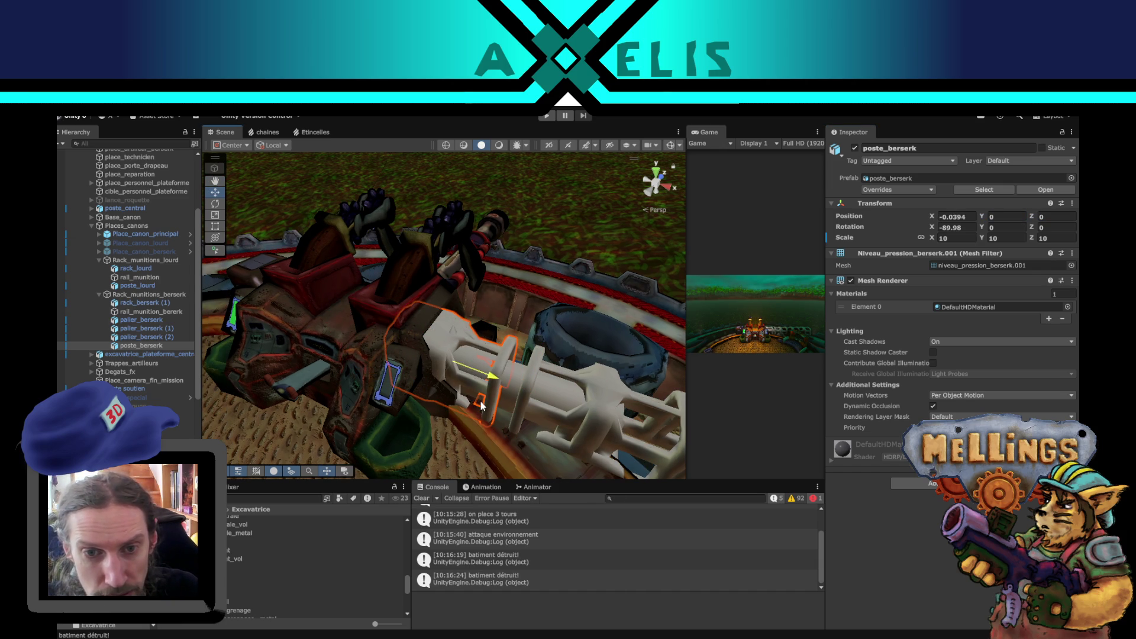
pyautogui.hotkey('ctrl', 'z')
pyautogui.scroll(2, 523, 394)
pyautogui.moveTo(521, 396)
pyautogui.mouseDown()
pyautogui.moveTo(520, 410)
pyautogui.moveTo(513, 263)
pyautogui.moveTo(537, 205)
pyautogui.mouseUp()
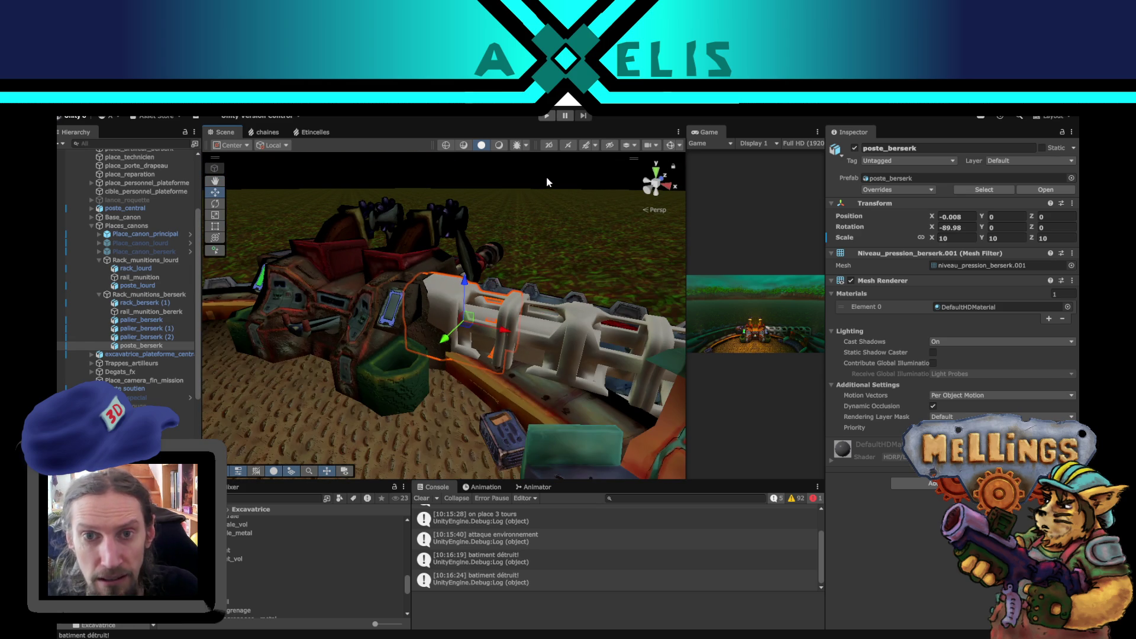
pyautogui.click(546, 176)
pyautogui.moveTo(483, 286)
pyautogui.mouseDown()
pyautogui.moveTo(511, 321)
pyautogui.moveTo(551, 303)
pyautogui.moveTo(497, 308)
pyautogui.moveTo(513, 322)
pyautogui.moveTo(503, 328)
pyautogui.moveTo(472, 324)
pyautogui.moveTo(481, 314)
pyautogui.moveTo(466, 346)
pyautogui.moveTo(413, 375)
pyautogui.moveTo(510, 411)
pyautogui.mouseUp()
pyautogui.scroll(-2, 513, 322)
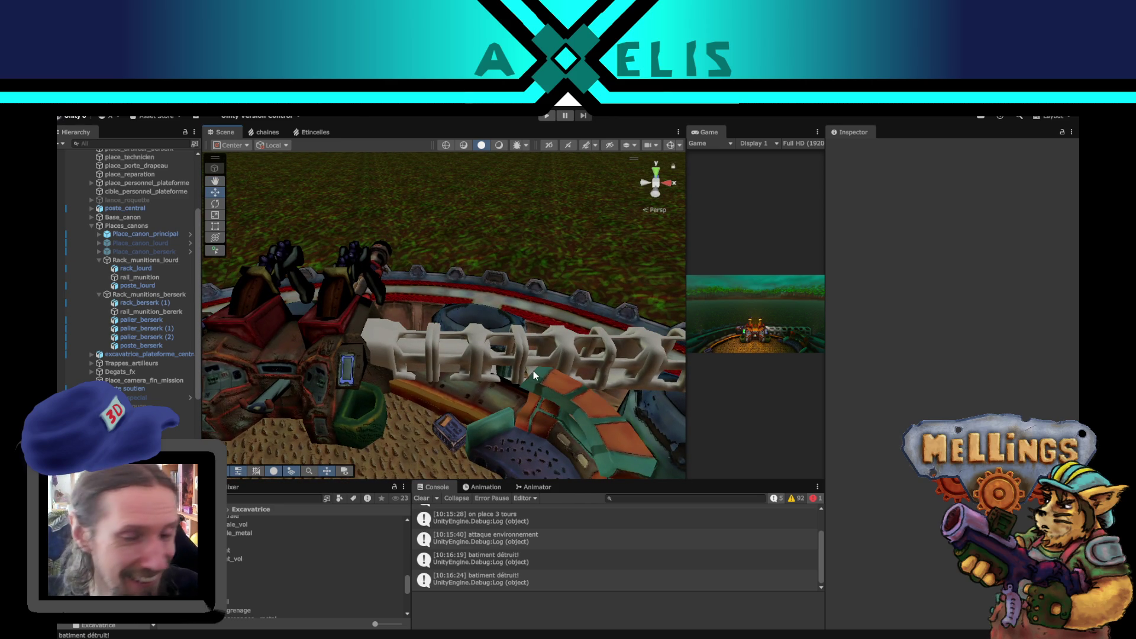
pyautogui.moveTo(561, 378)
pyautogui.mouseDown()
pyautogui.moveTo(550, 406)
pyautogui.moveTo(549, 357)
pyautogui.moveTo(561, 373)
pyautogui.moveTo(573, 363)
pyautogui.moveTo(516, 395)
pyautogui.mouseUp()
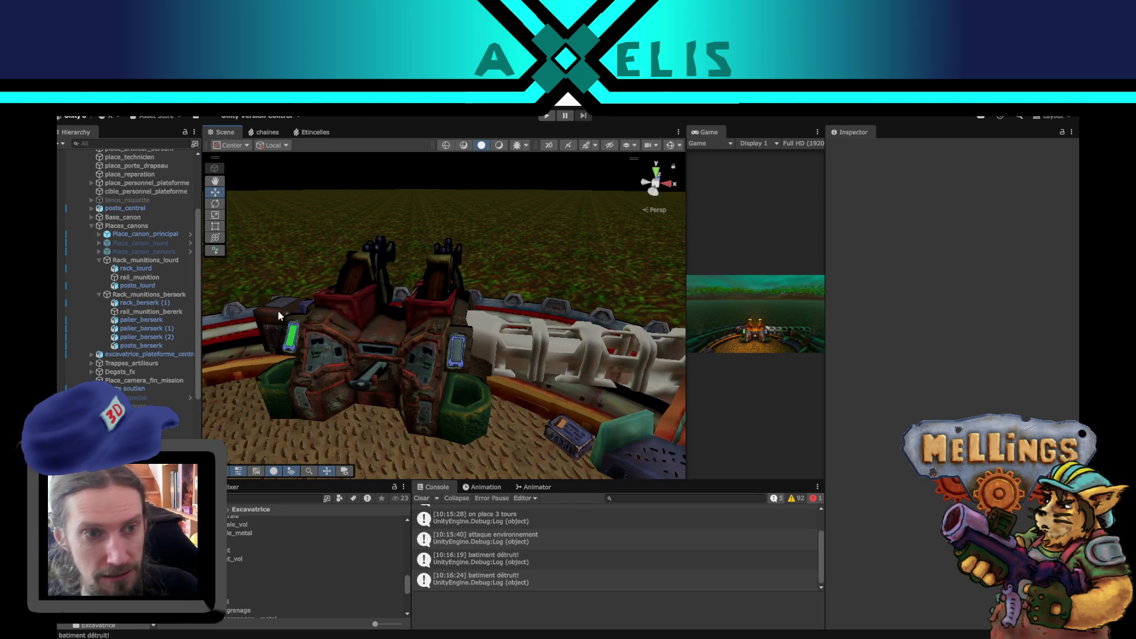
pyautogui.scroll(5, 127, 258)
pyautogui.click(122, 189)
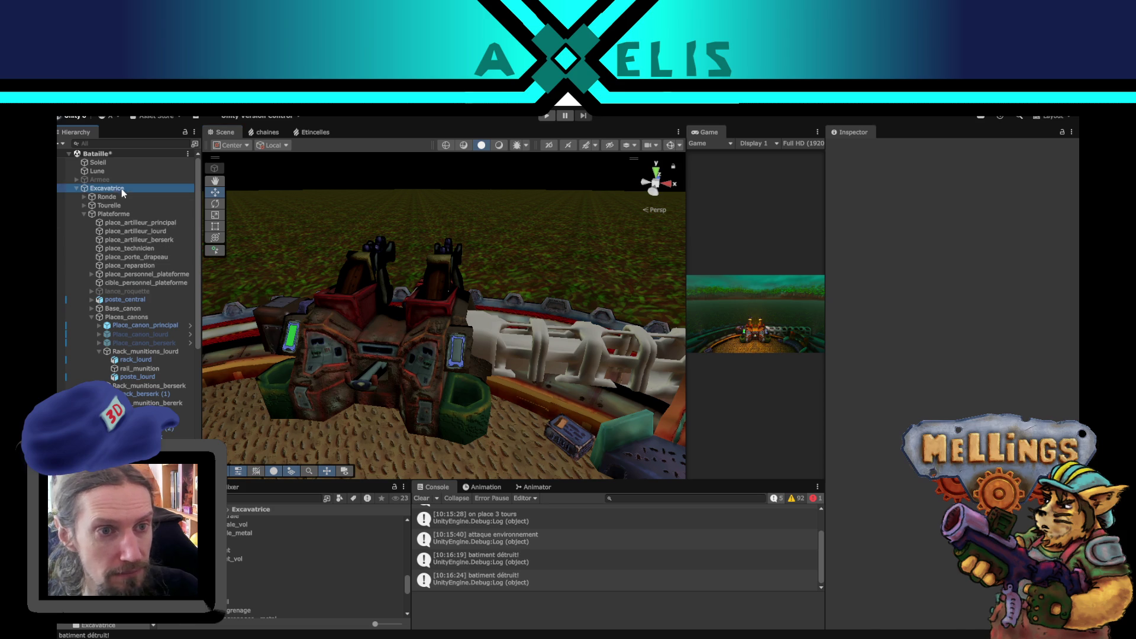
# Scroll through Excavatrice's Inspector, then select the poste_central cannon machine.
pyautogui.scroll(-2, 875, 439)
pyautogui.scroll(-15, 875, 439)
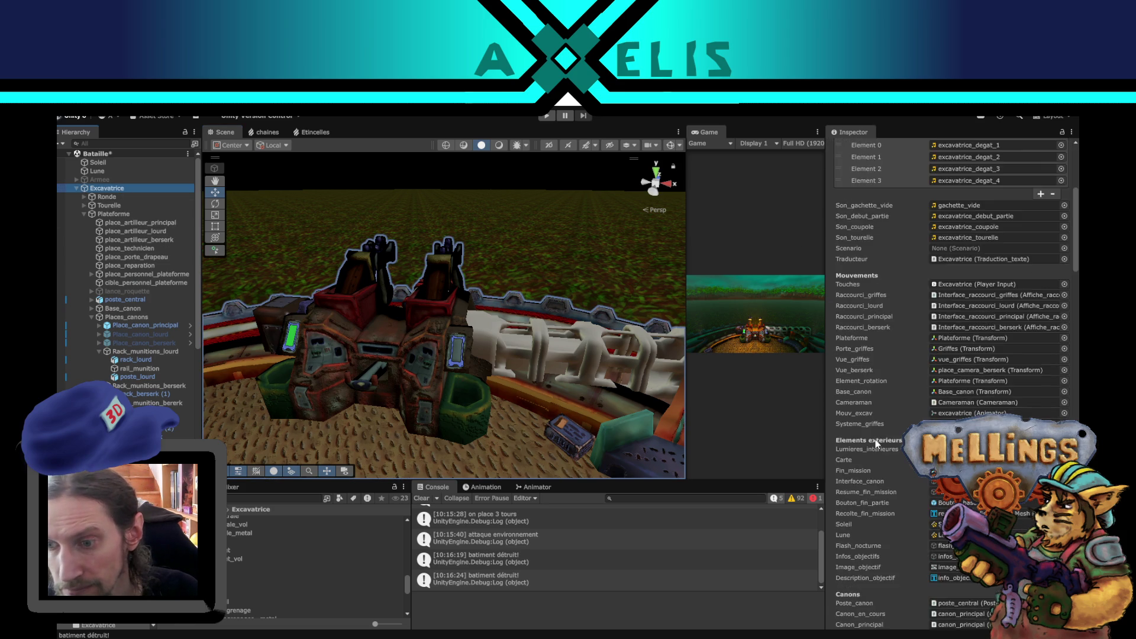
pyautogui.scroll(-5, 875, 439)
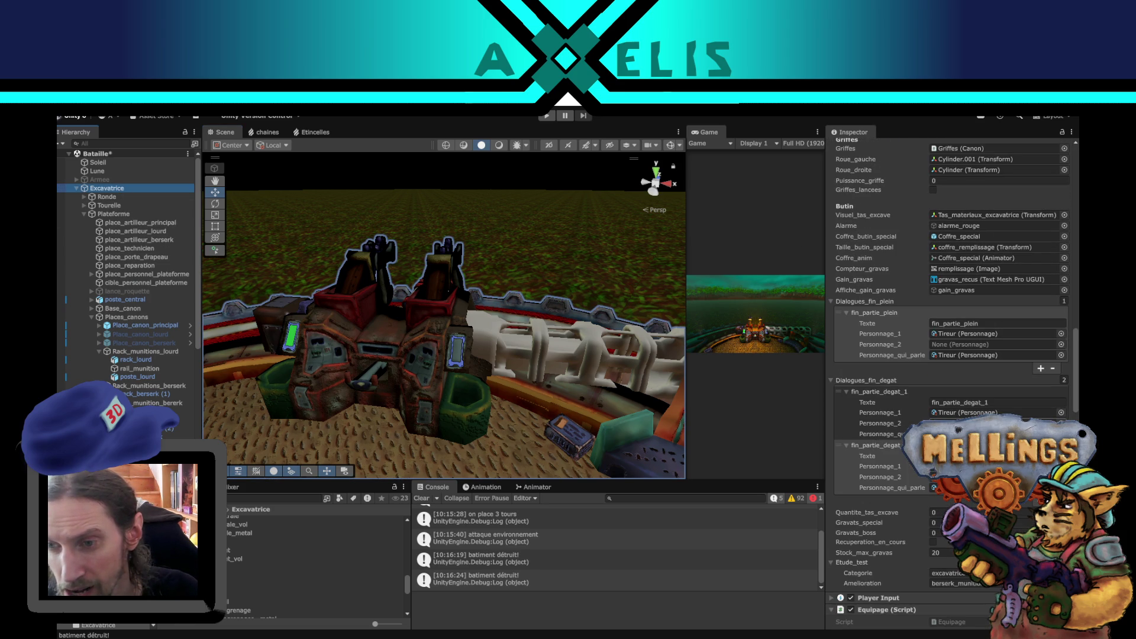
pyautogui.scroll(-7, 910, 517)
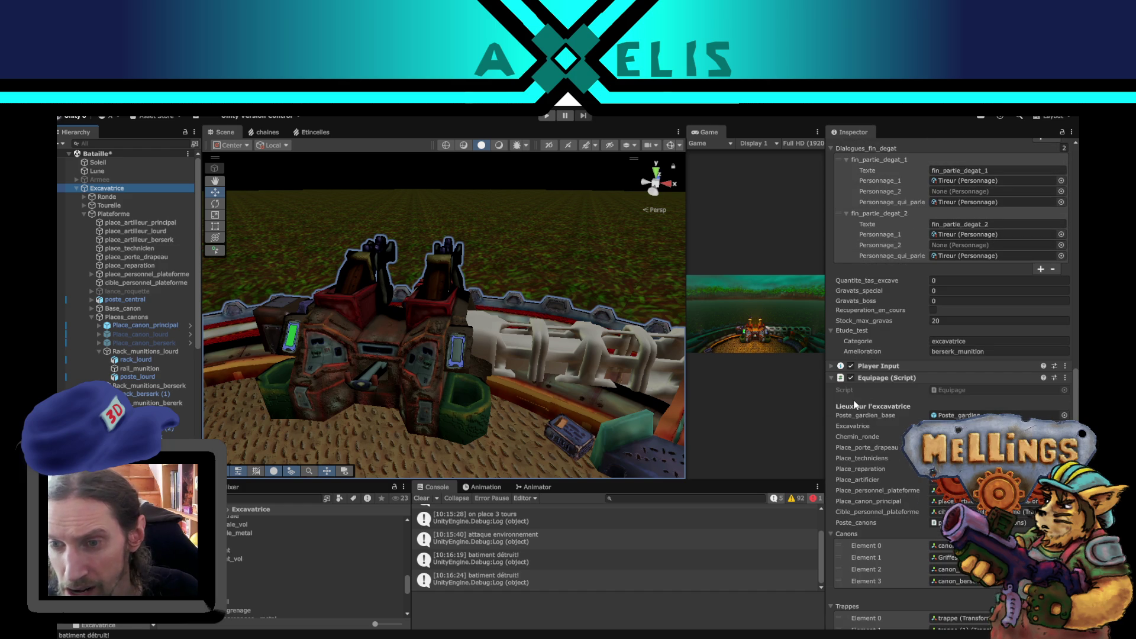
pyautogui.scroll(4, 915, 478)
pyautogui.scroll(5, 916, 478)
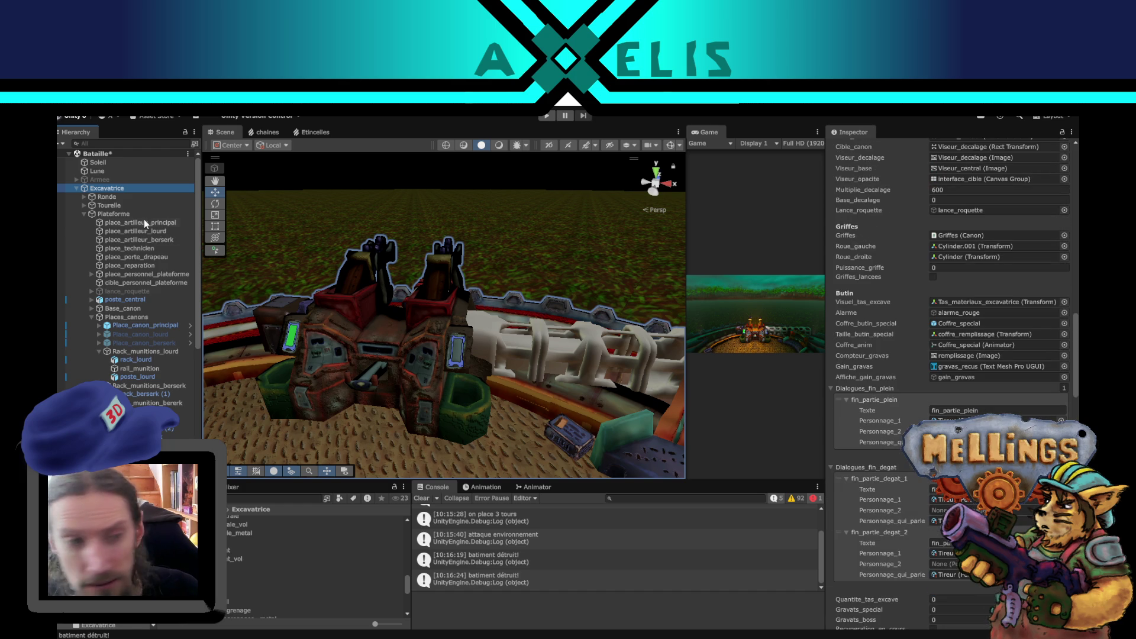
pyautogui.click(428, 321)
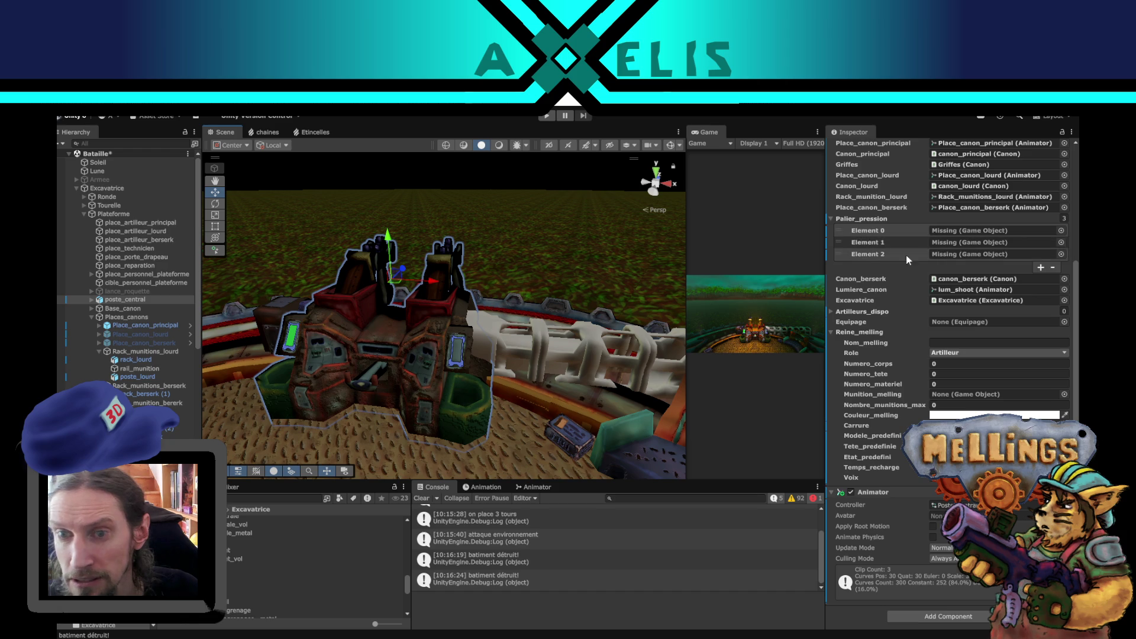
# Link palier_berserk, palier_berserk (1) and (2) into Palier_pression Elements 0–2, then select Armee.
pyautogui.moveTo(617, 323); pyautogui.dragTo(519, 345)
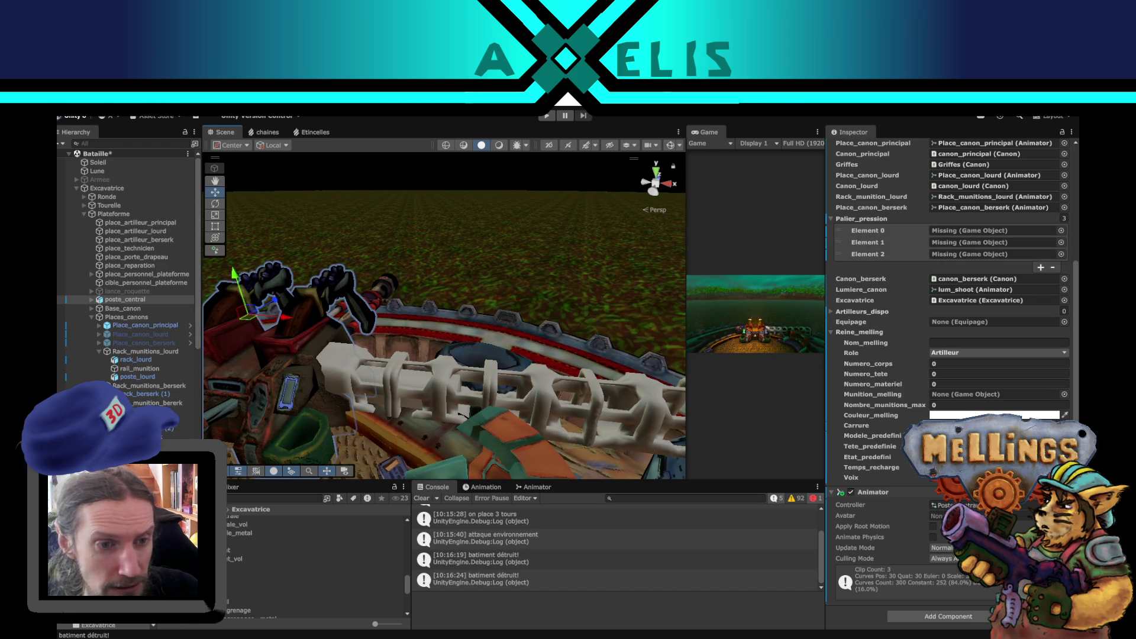
pyautogui.moveTo(178, 411)
pyautogui.mouseDown()
pyautogui.moveTo(875, 307)
pyautogui.moveTo(967, 234)
pyautogui.mouseUp()
pyautogui.moveTo(181, 421)
pyautogui.mouseDown()
pyautogui.moveTo(189, 300)
pyautogui.moveTo(912, 253)
pyautogui.mouseUp()
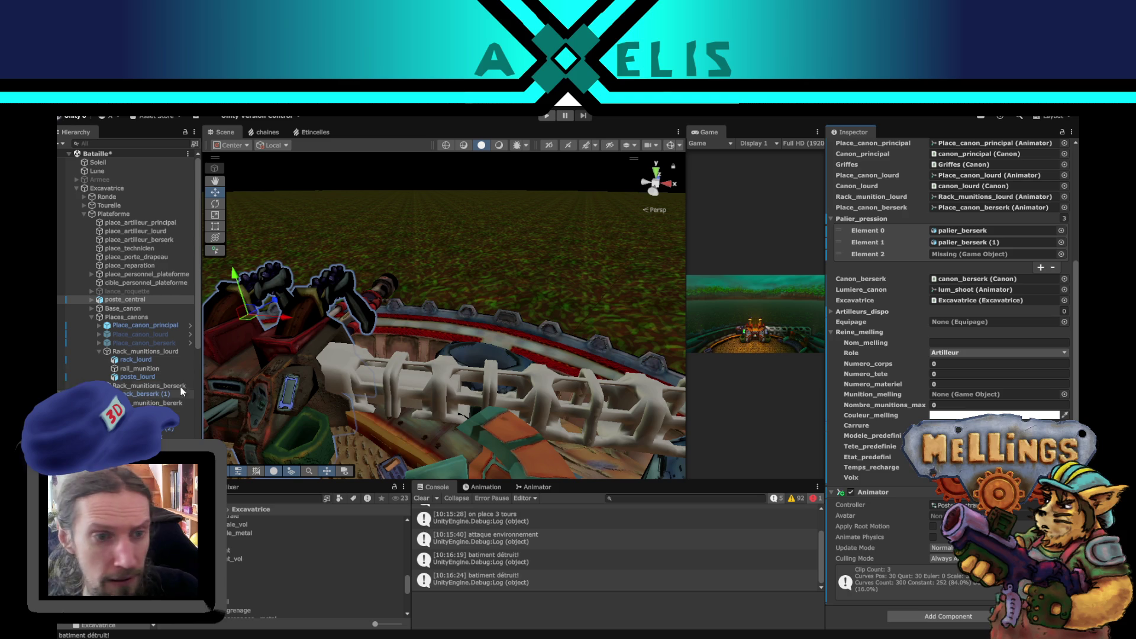
pyautogui.moveTo(180, 427)
pyautogui.mouseDown()
pyautogui.moveTo(718, 351)
pyautogui.moveTo(959, 253)
pyautogui.mouseUp()
pyautogui.moveTo(555, 336); pyautogui.dragTo(503, 355)
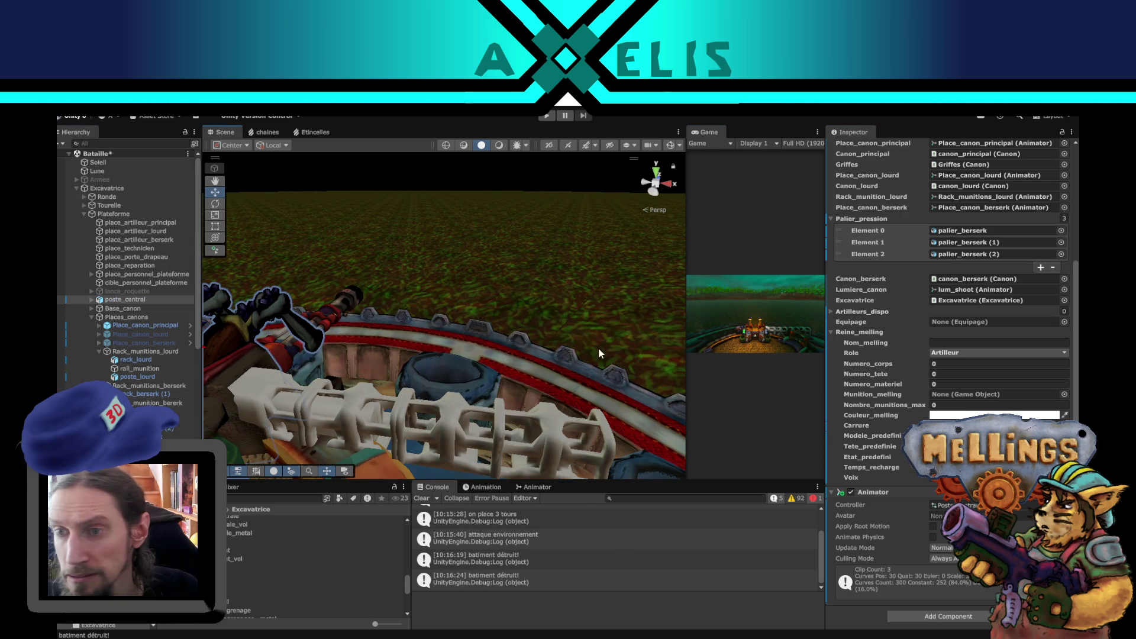
pyautogui.scroll(3, 948, 325)
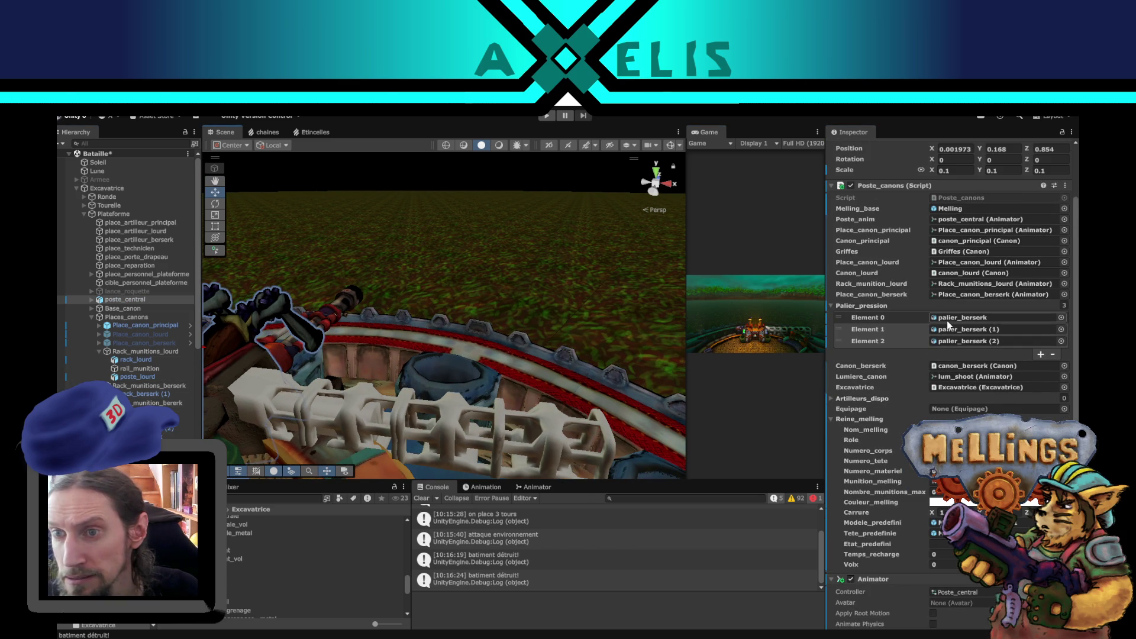
pyautogui.scroll(-2, 954, 389)
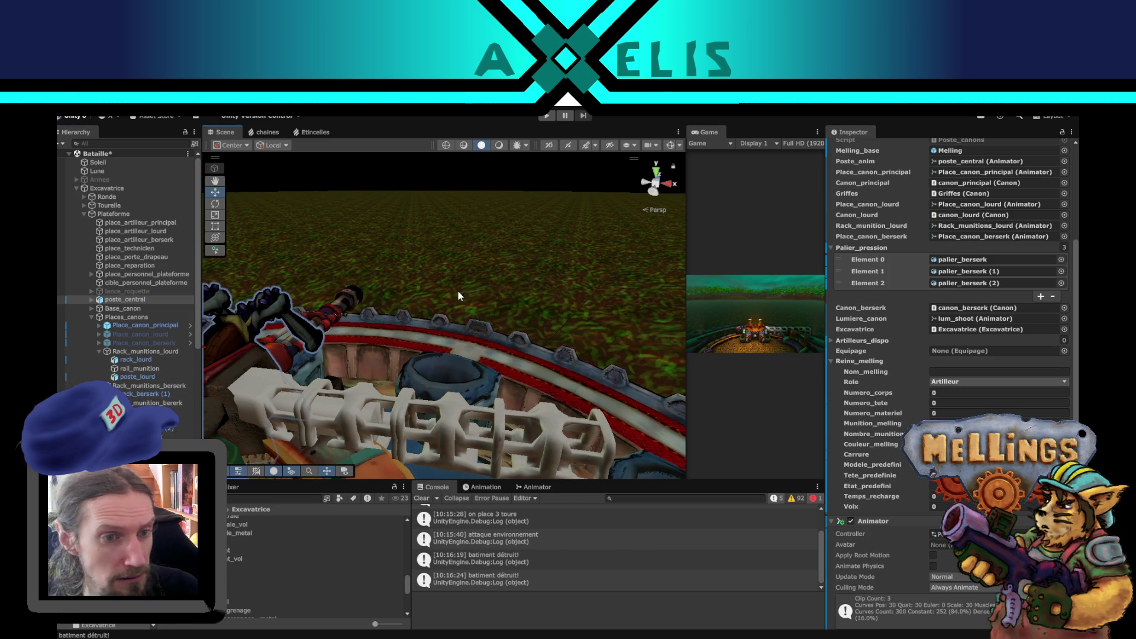
pyautogui.moveTo(467, 368); pyautogui.dragTo(423, 402)
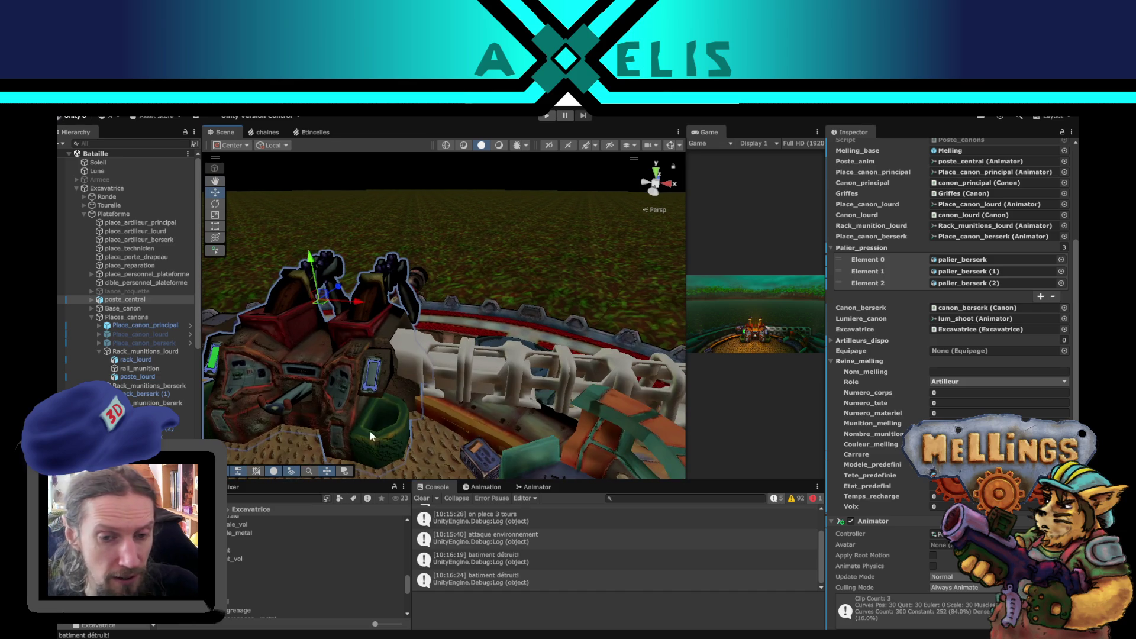
pyautogui.click(98, 179)
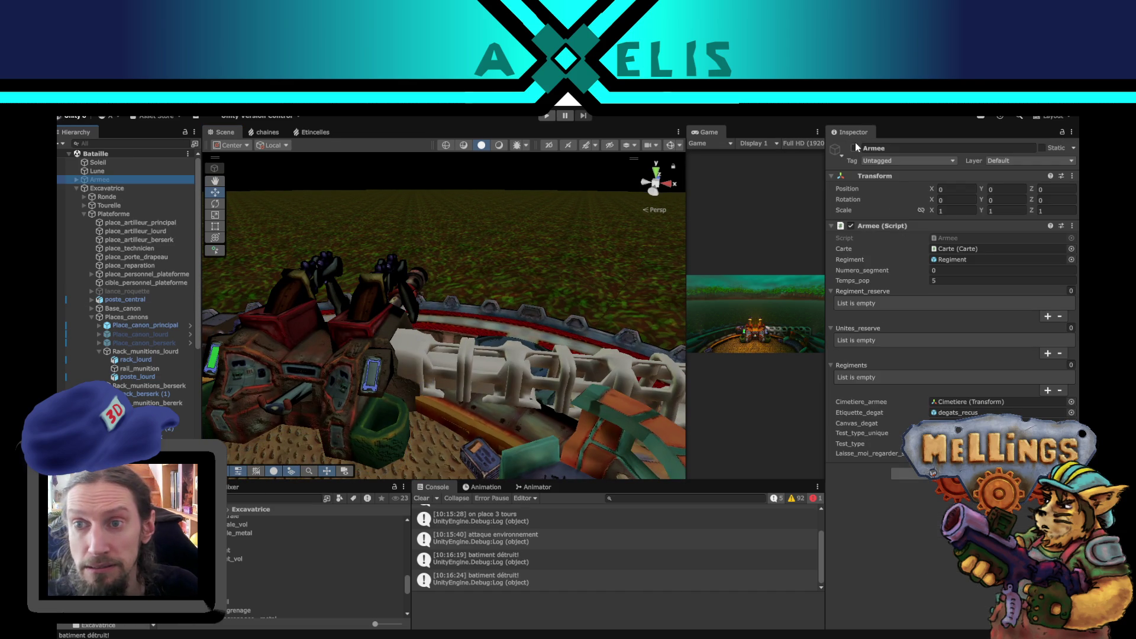
# Make Armee active again, then open the Intro scene.
pyautogui.click(856, 148)
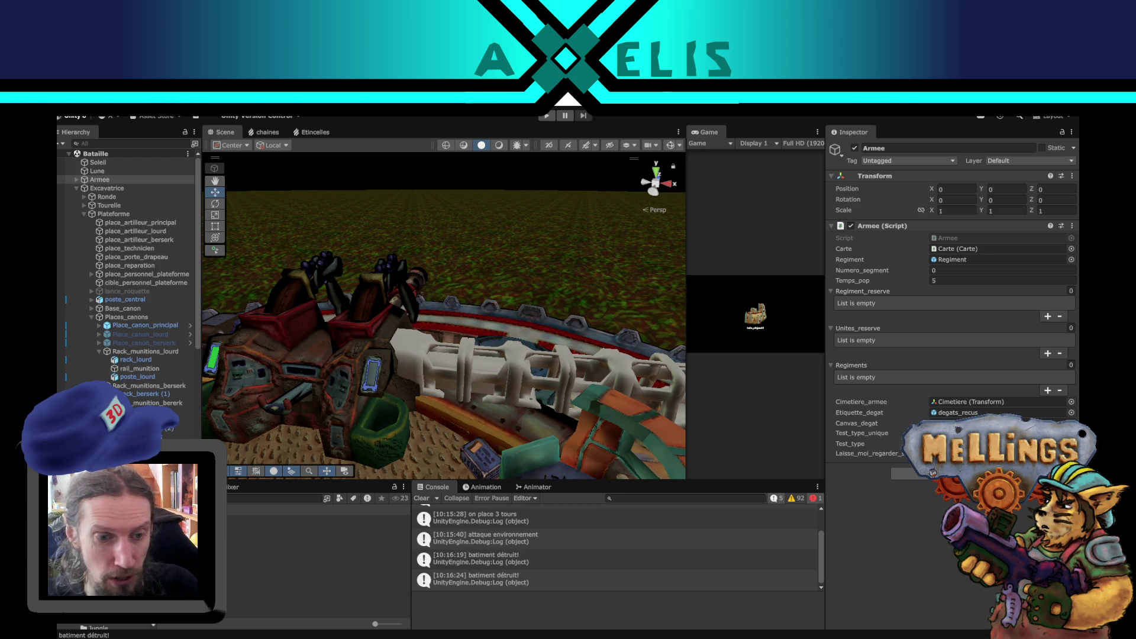
pyautogui.click(320, 554)
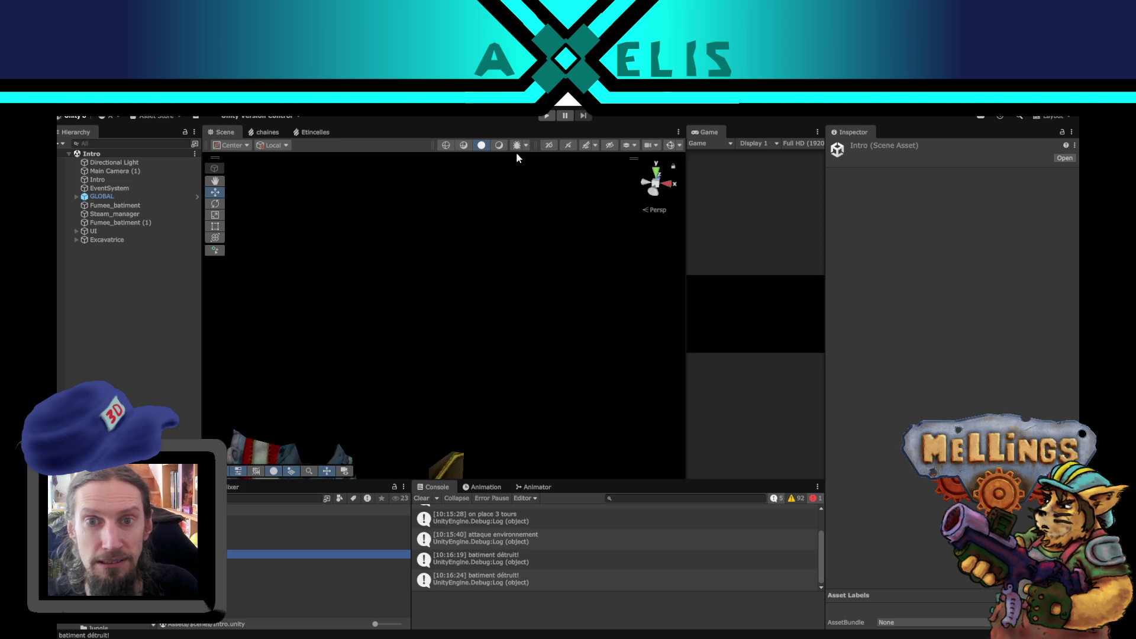
# Enter Play mode, press Start on the title menu, and go to mission setup.
pyautogui.click(547, 116)
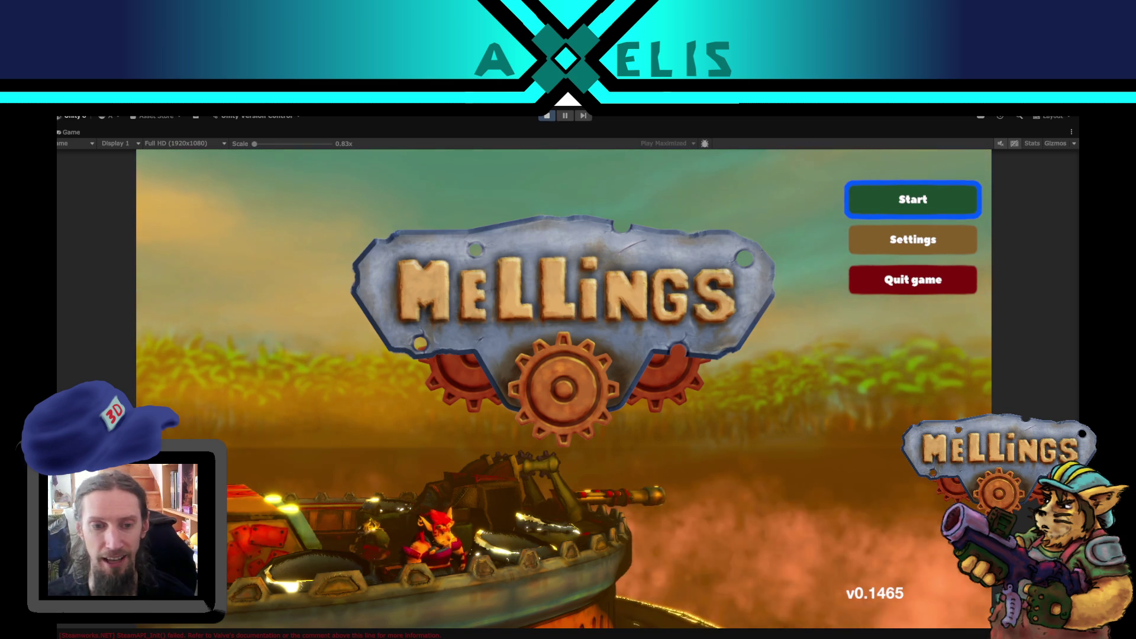
pyautogui.click(913, 205)
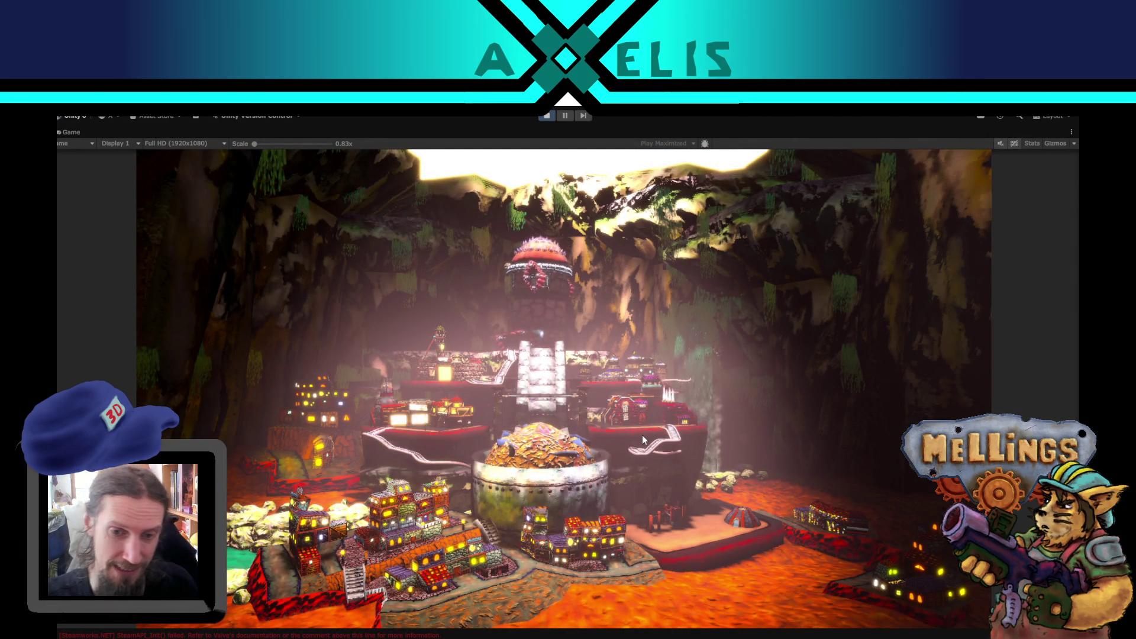
pyautogui.click(518, 571)
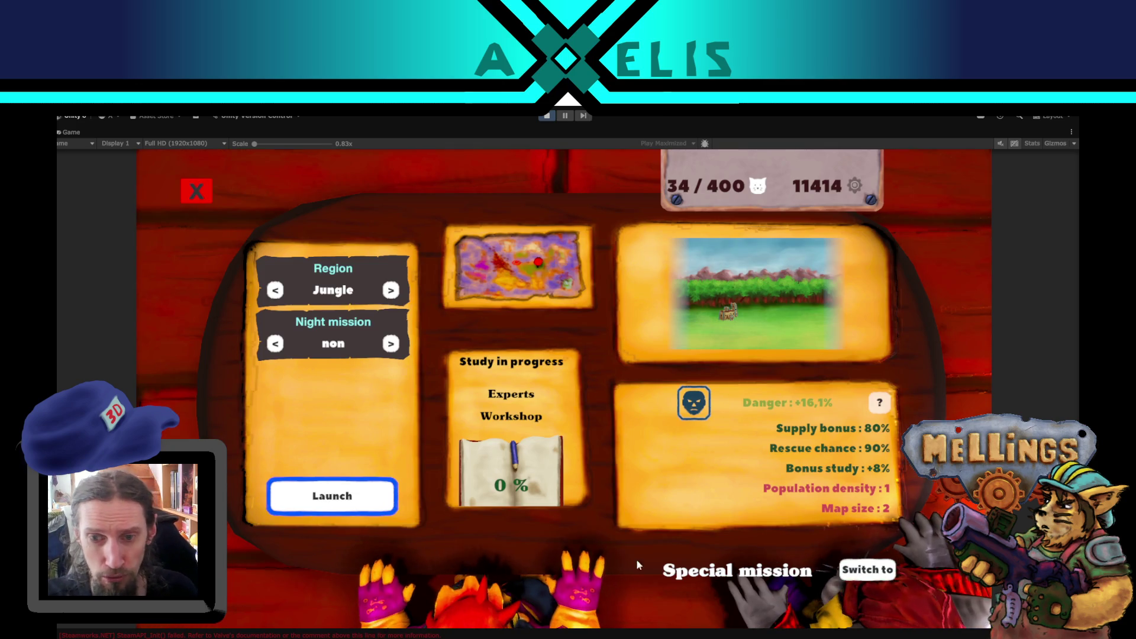
# Launch the special boss mission, fire the turret, pause, then exit Play mode.
pyautogui.click(855, 572)
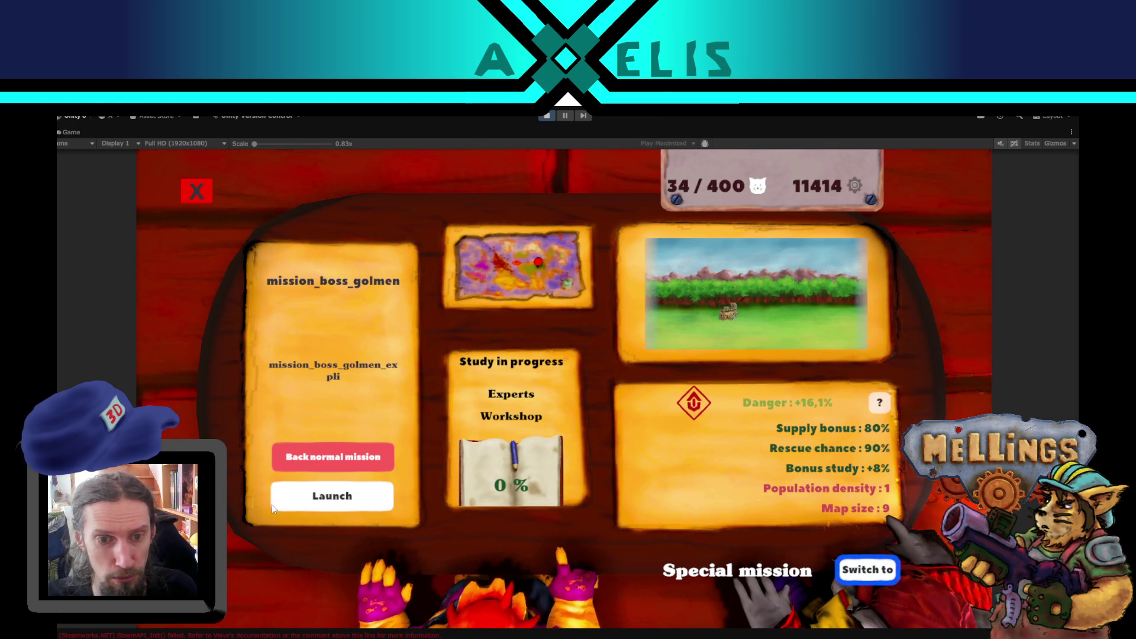
pyautogui.click(315, 495)
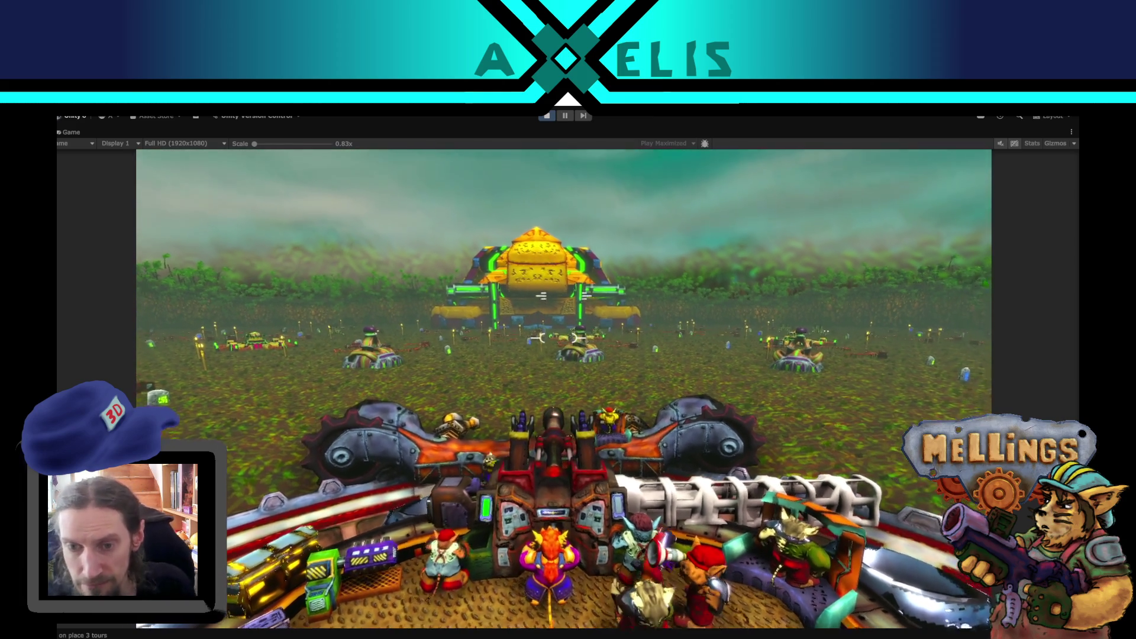
pyautogui.press('space')
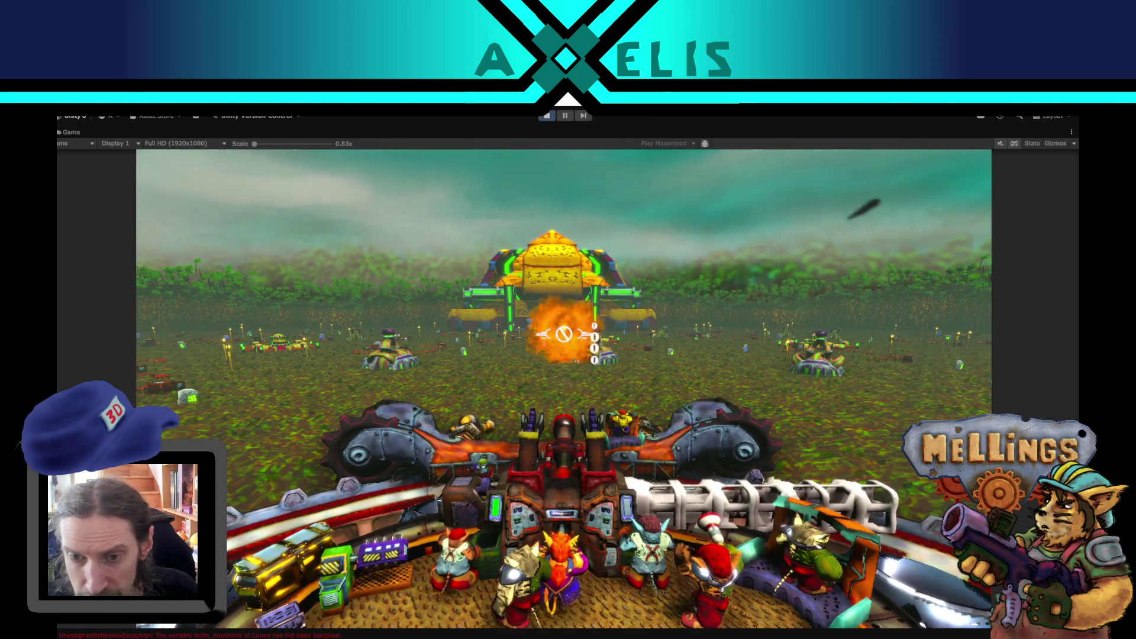
pyautogui.press('Escape')
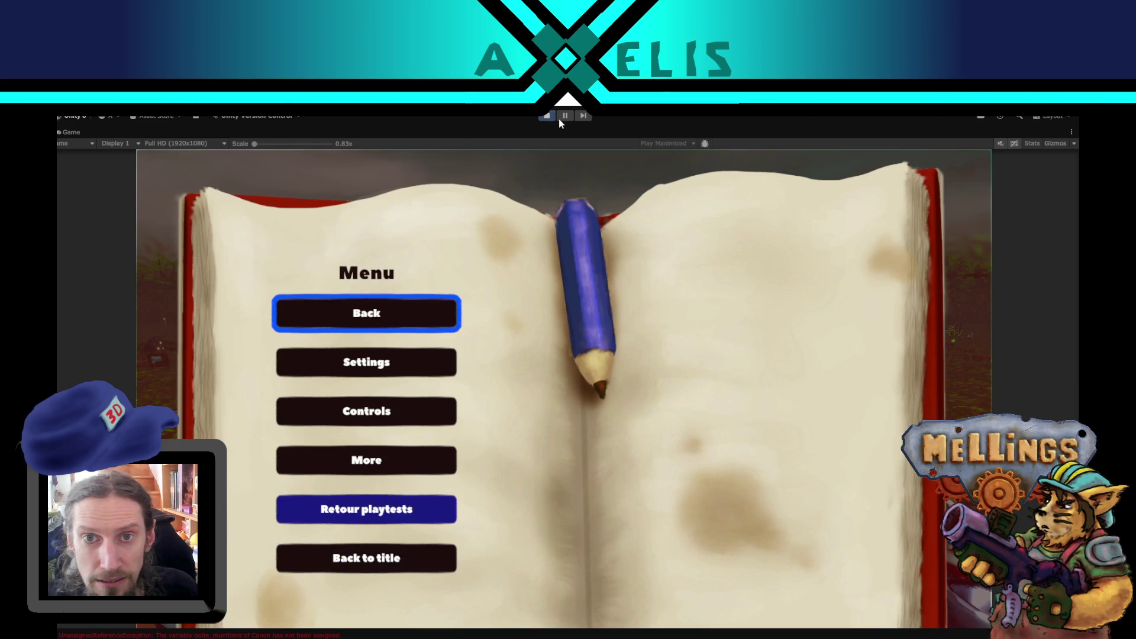
pyautogui.click(554, 118)
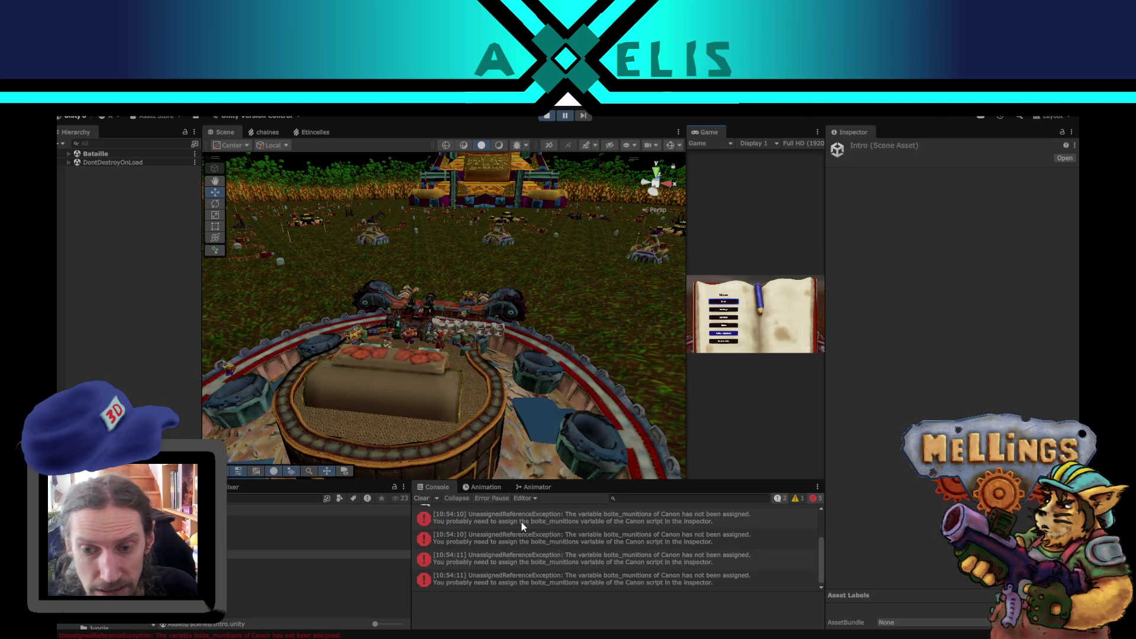
# Inspect the boite_munitions unassigned-reference error's stack trace, then reopen the Bataille scene.
pyautogui.click(584, 556)
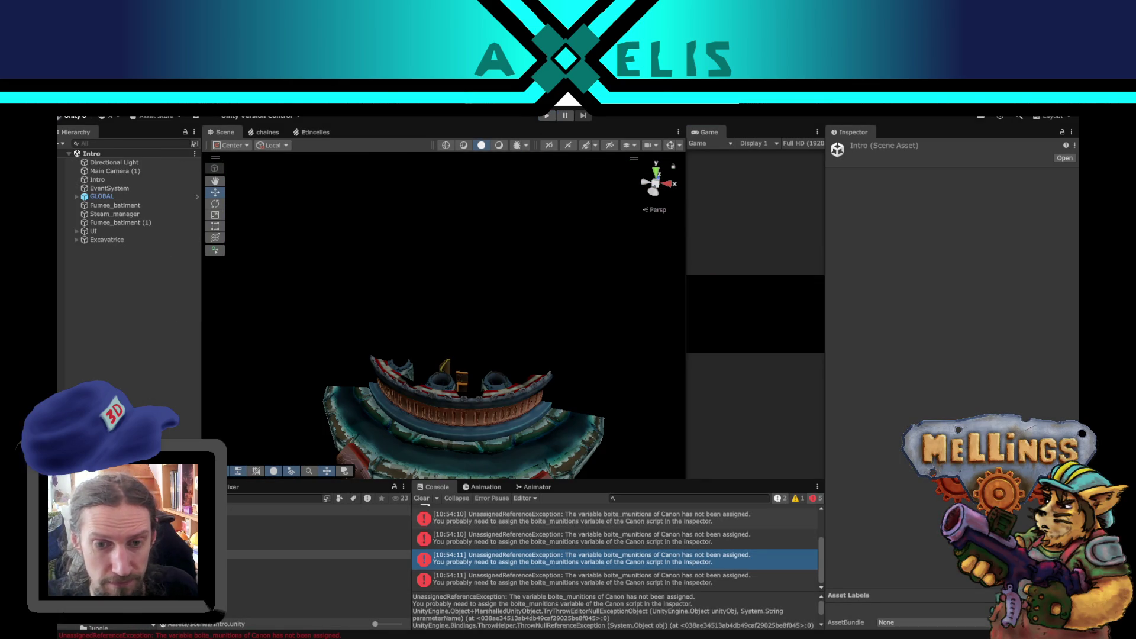
pyautogui.moveTo(479, 638)
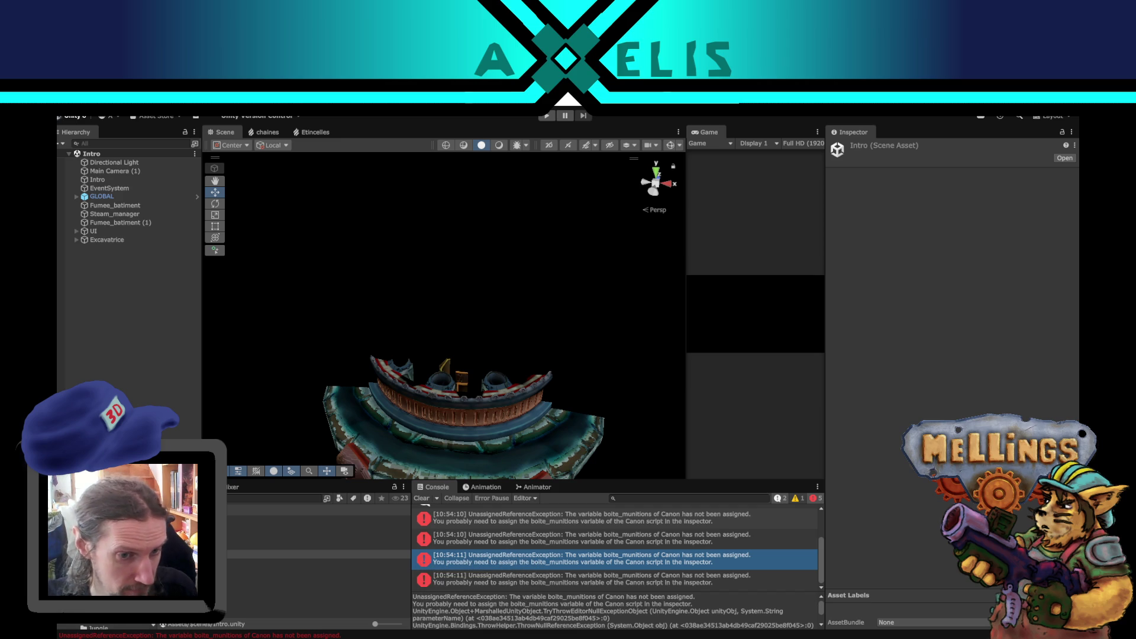
pyautogui.doubleClick(319, 546)
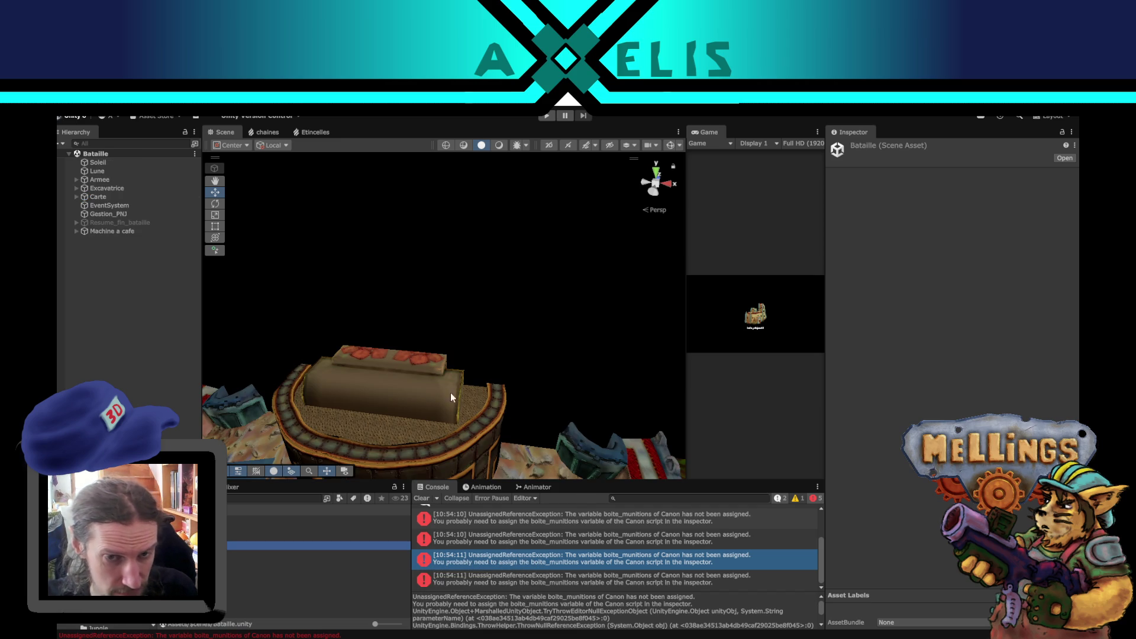
pyautogui.scroll(5, 454, 357)
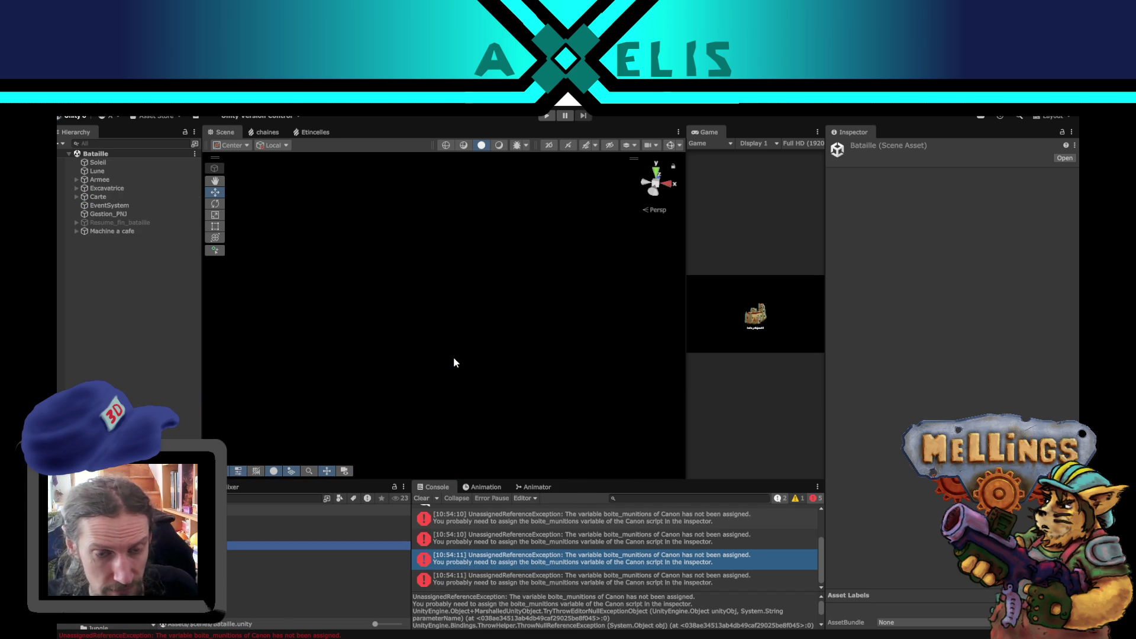
pyautogui.scroll(-5, 454, 357)
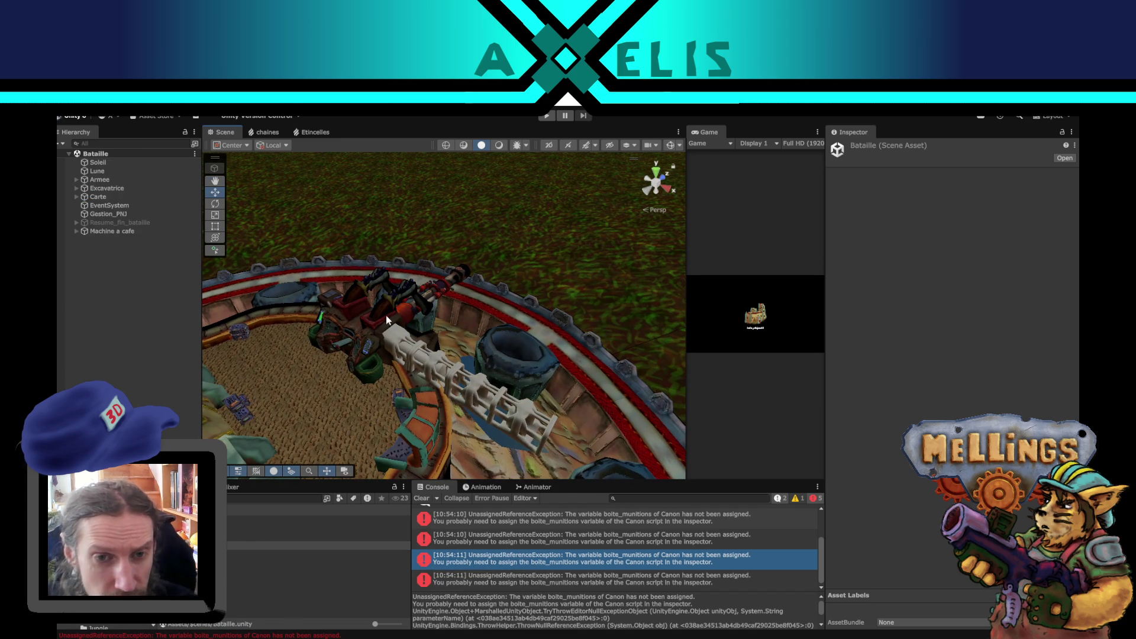
# Select poste_central and review its Canon_berserk link and three palier_berserk pressure entries.
pyautogui.click(387, 319)
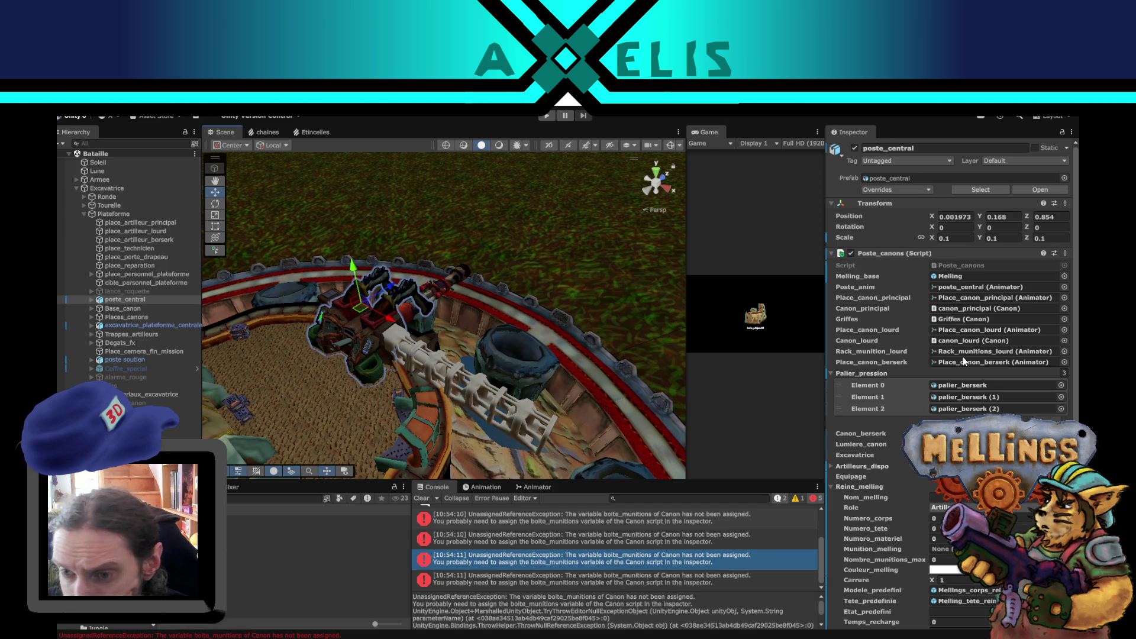
pyautogui.scroll(-5, 888, 408)
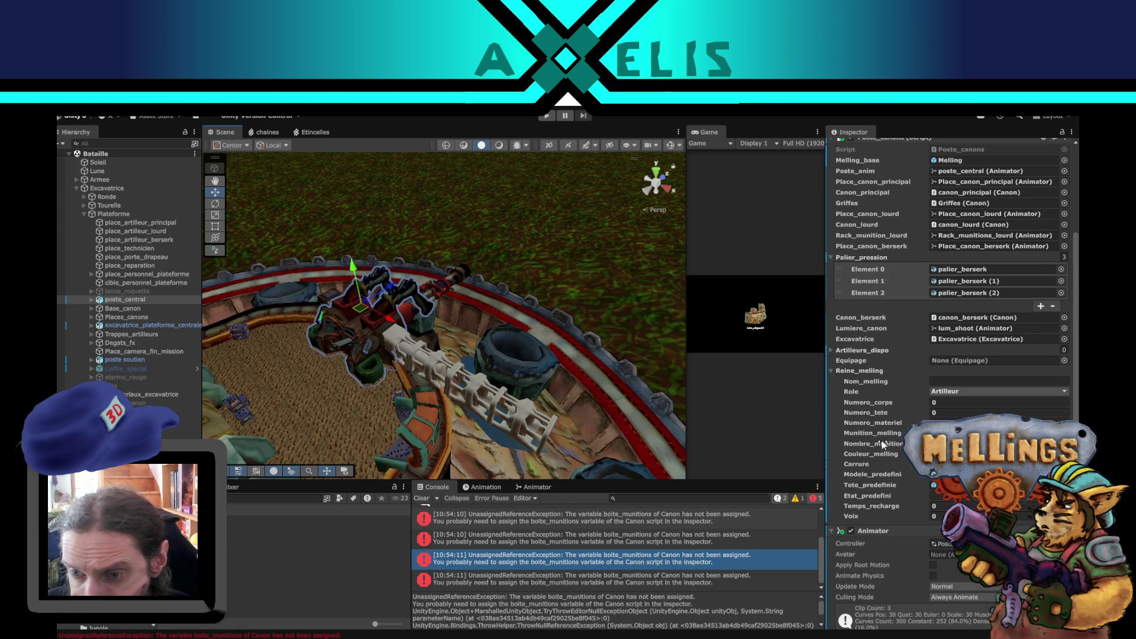
pyautogui.scroll(5, 883, 444)
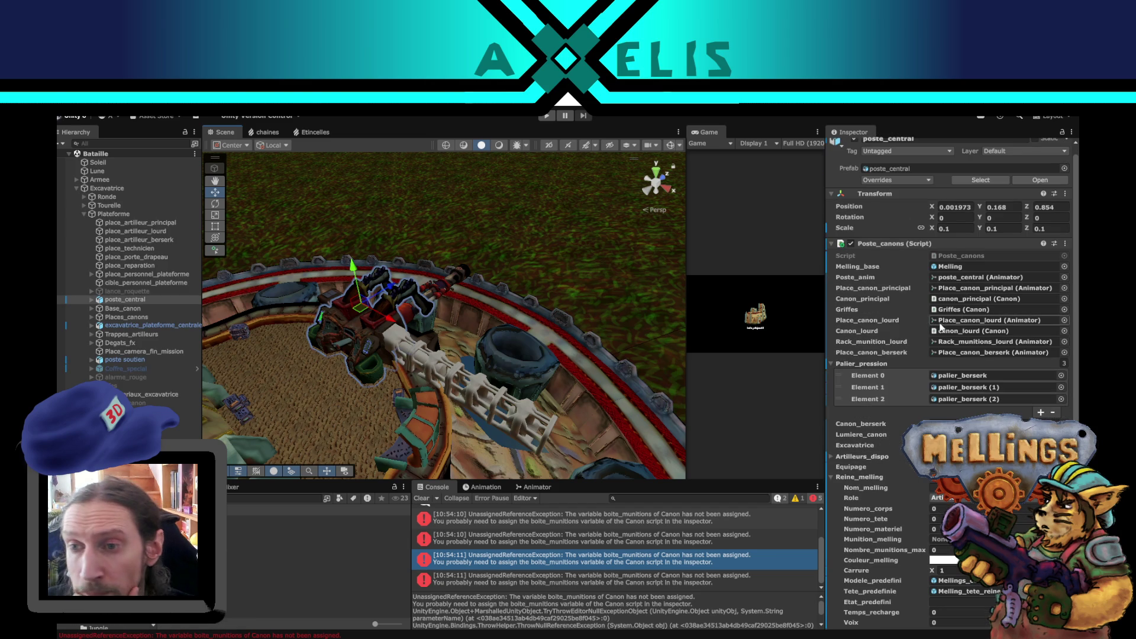
pyautogui.scroll(-3, 948, 385)
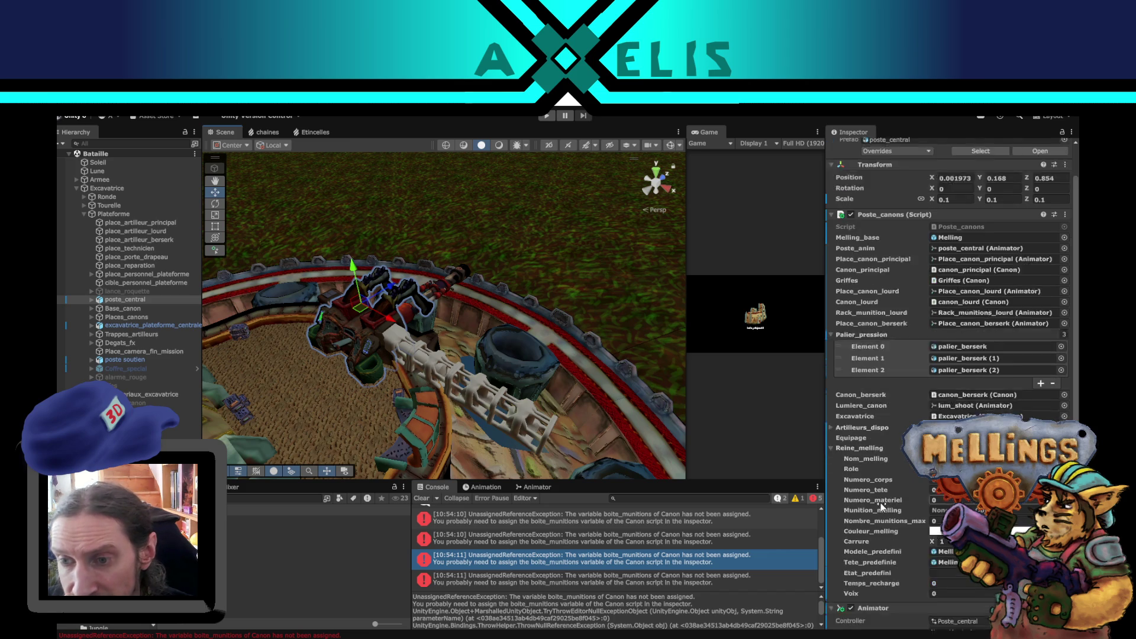